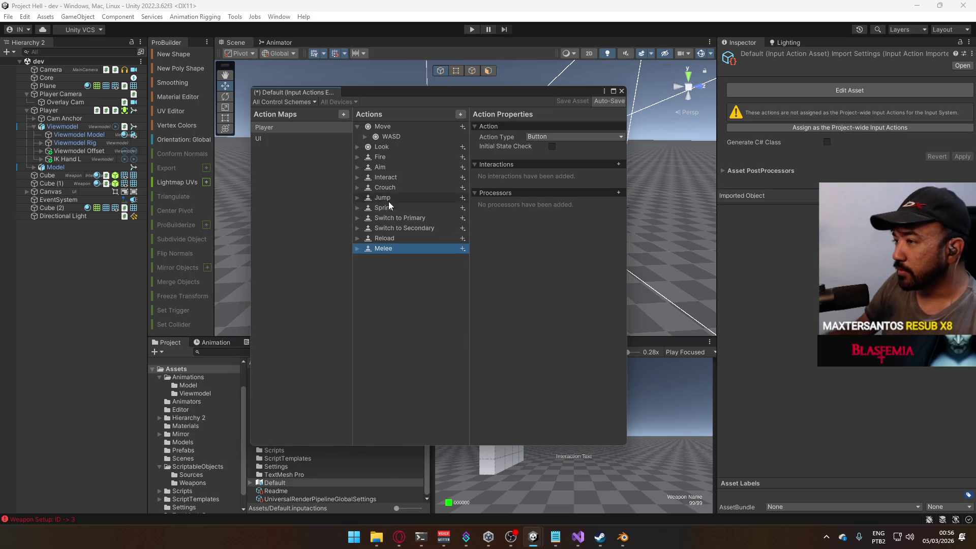
Confirm Melee is bound to E [Keyboard], comparing it with Interact, then close the Input Actions editor
left_click(398, 186)
left_click(364, 178)
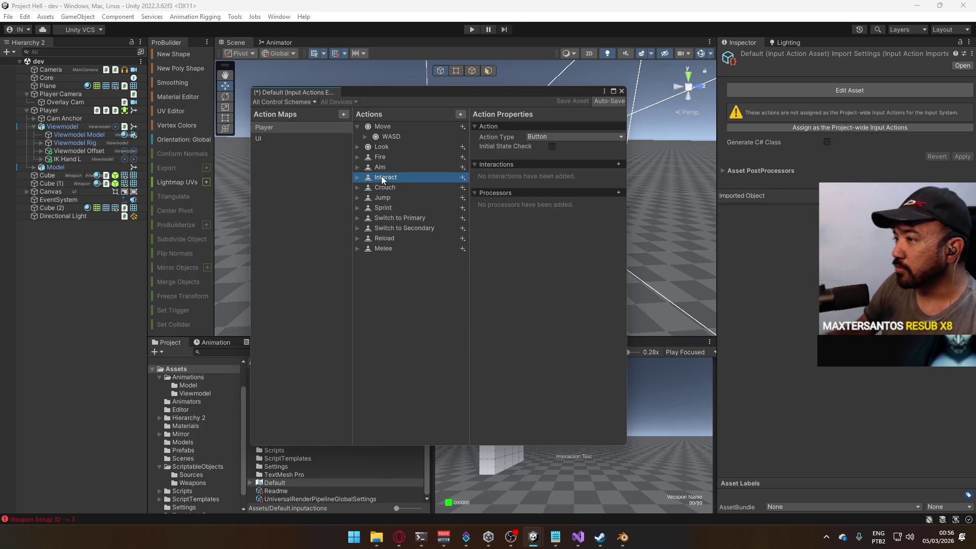
left_click(376, 249)
left_click(358, 249)
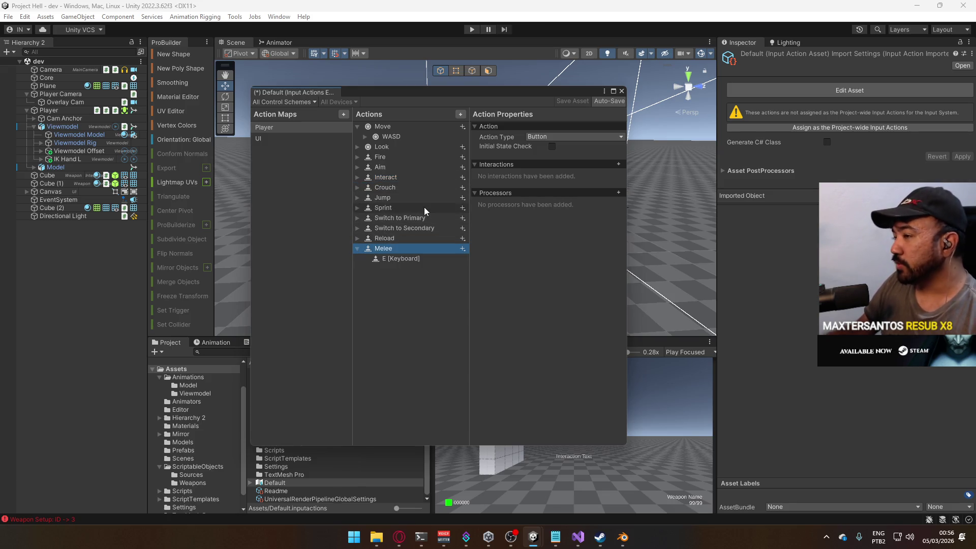
left_click(380, 180)
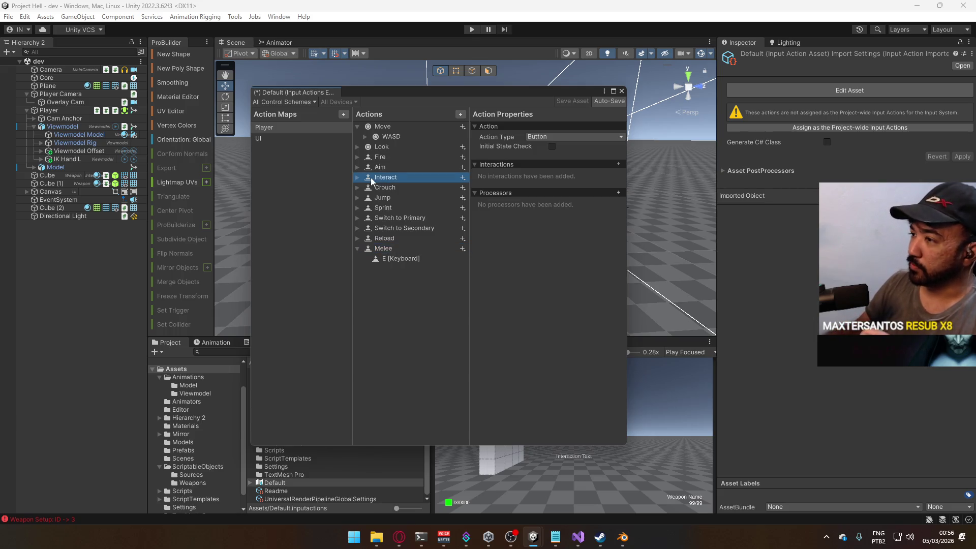
left_click(358, 248)
left_click(358, 178)
left_click(358, 178)
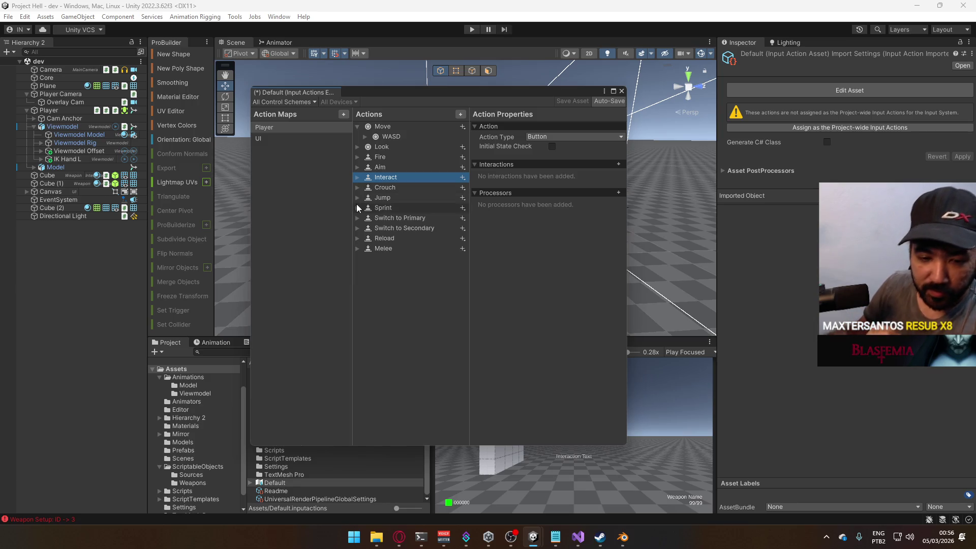
left_click(622, 95)
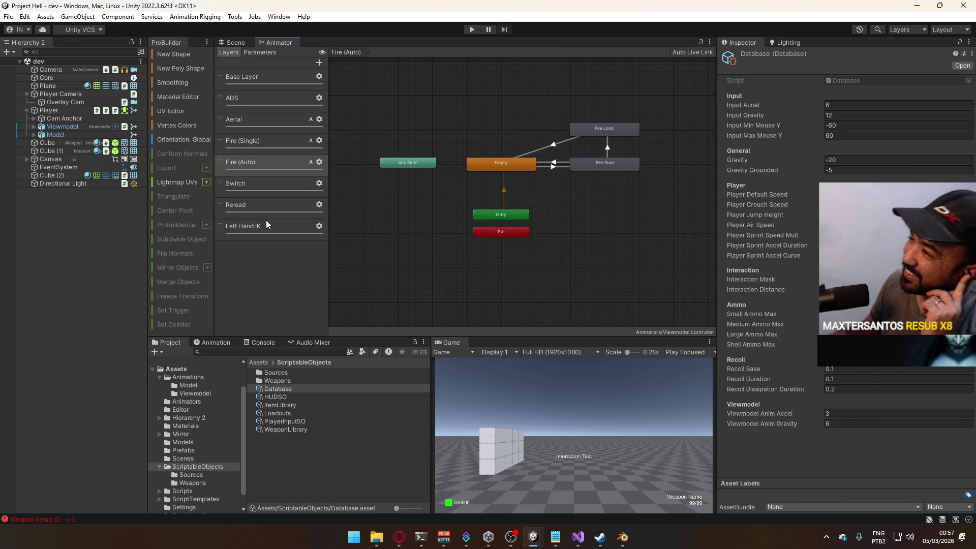
Add a Trigger parameter named melee to the Viewmodel animator, then go back to its Layers list
left_click(263, 53)
left_click(319, 63)
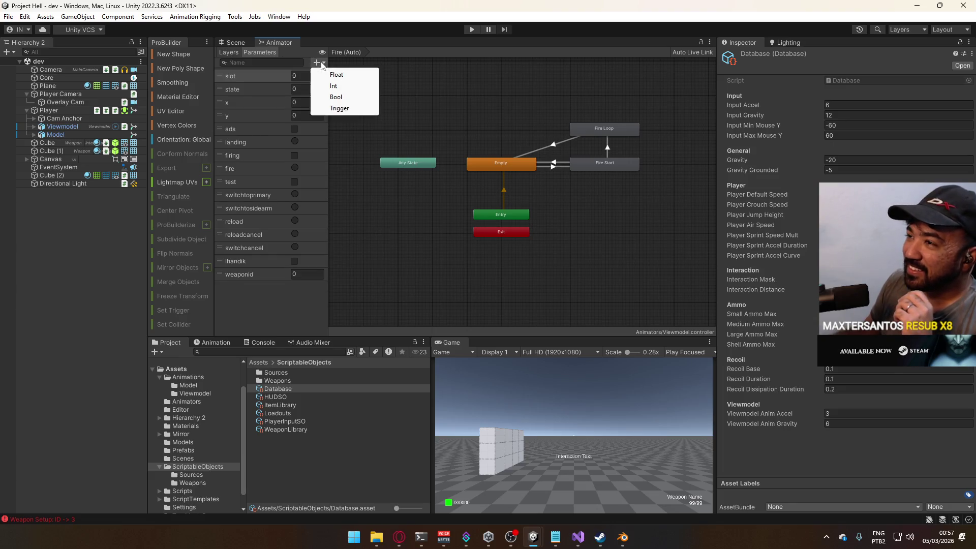
left_click(339, 108)
type("melee")
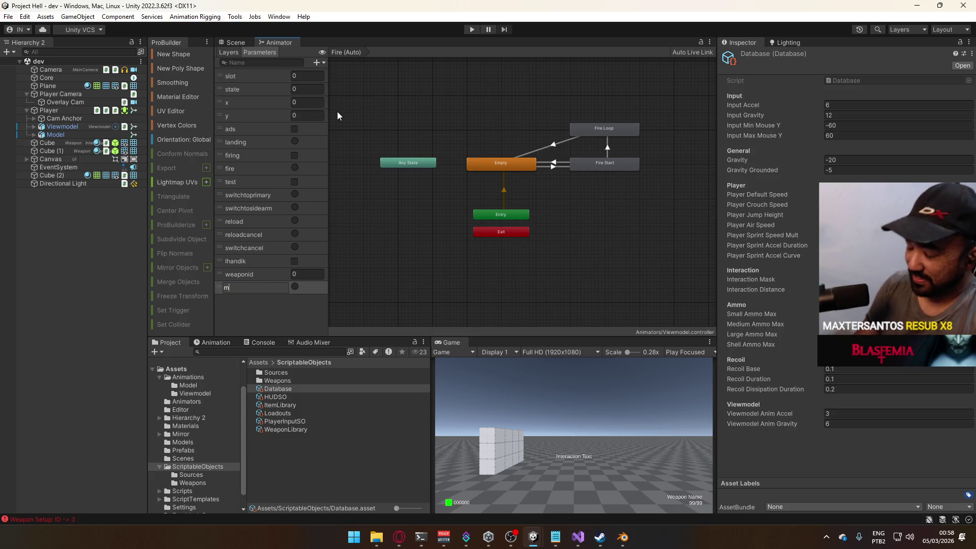
key("Return")
left_click(243, 44)
left_click(262, 43)
left_click(236, 53)
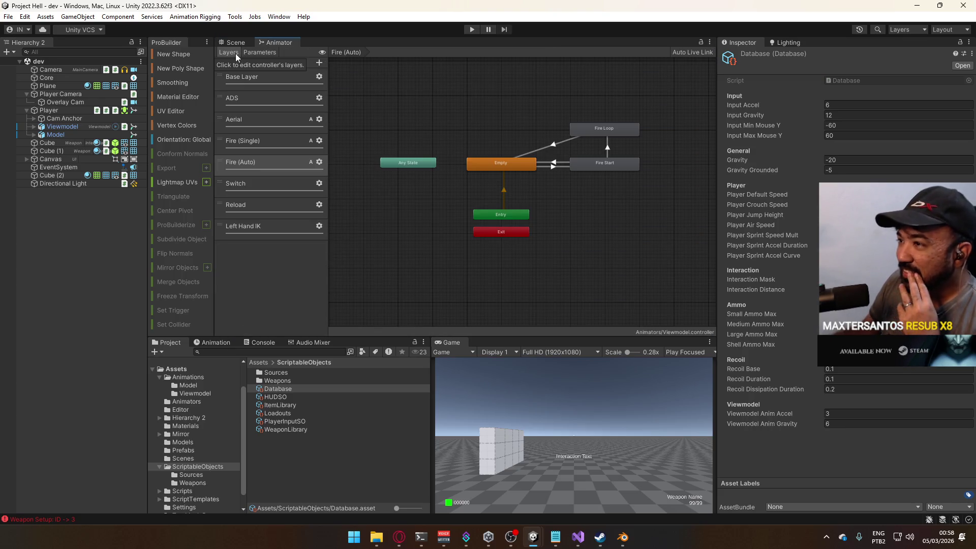
Add a new animator layer and rename it Unique Action
left_click(319, 63)
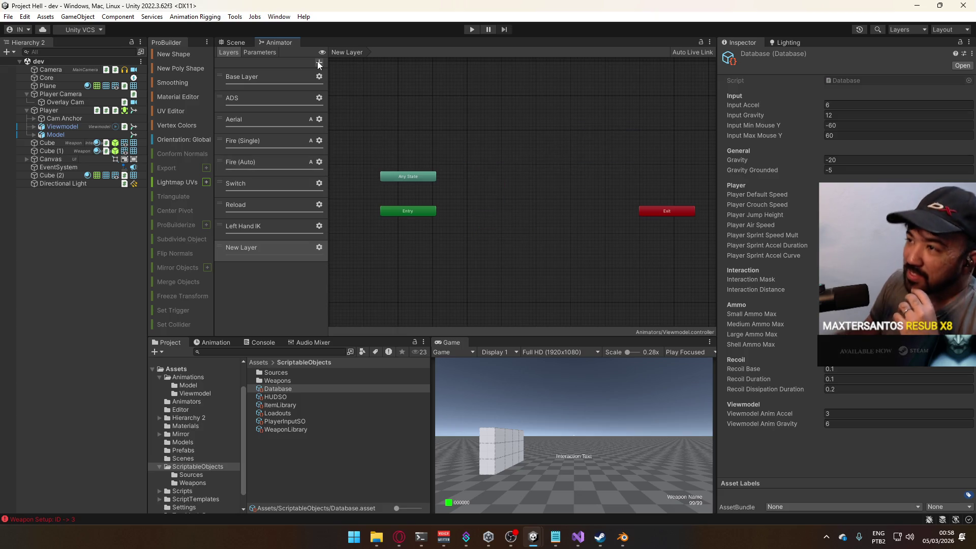
left_click(321, 246)
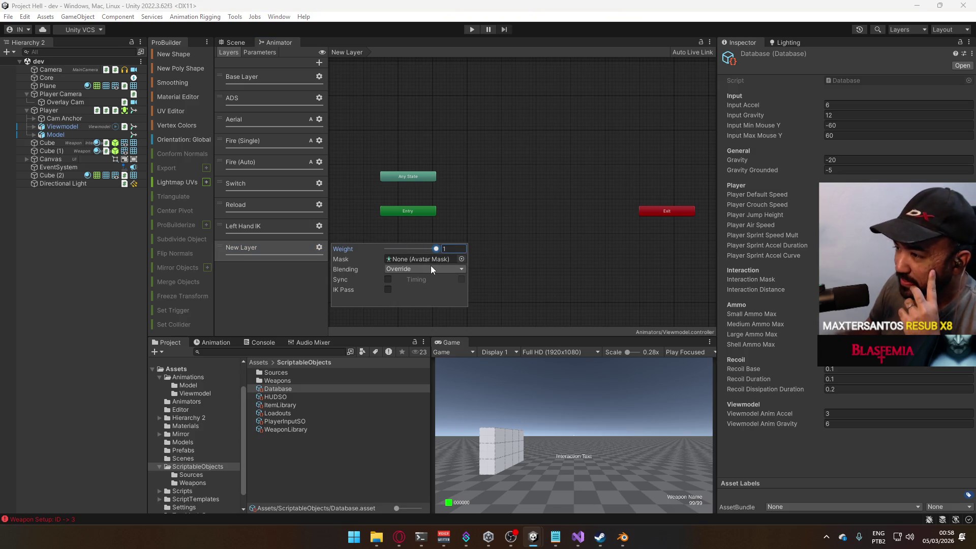
left_click(256, 249)
double_click(246, 247)
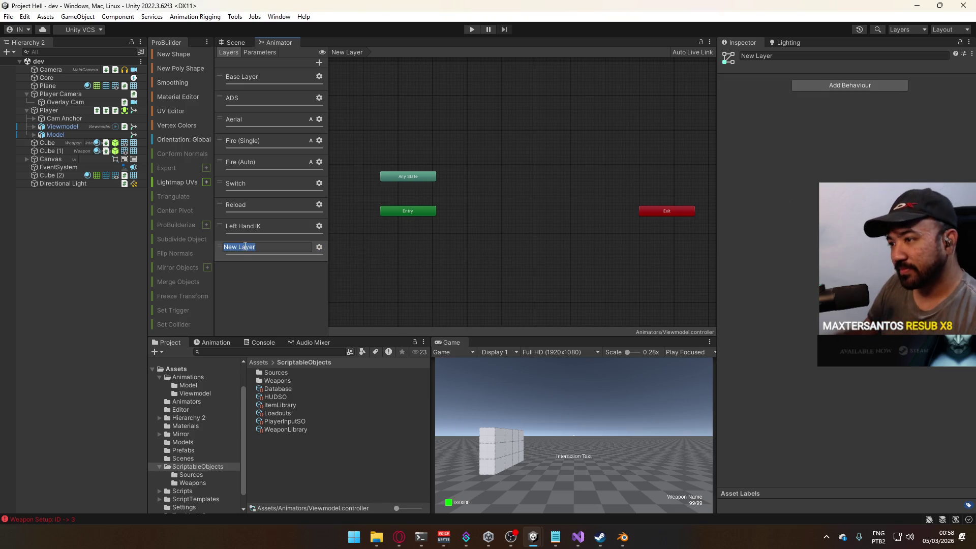
type("Unique")
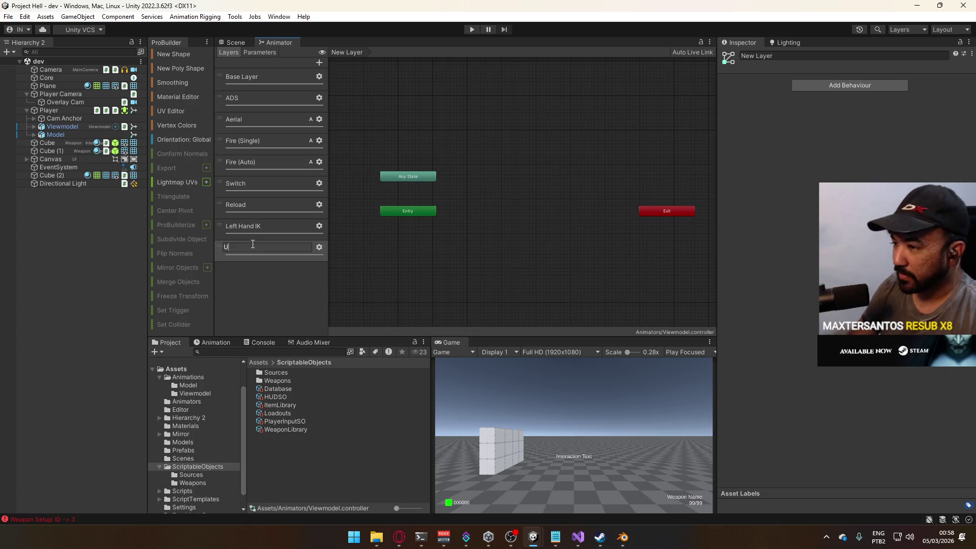
key("Return")
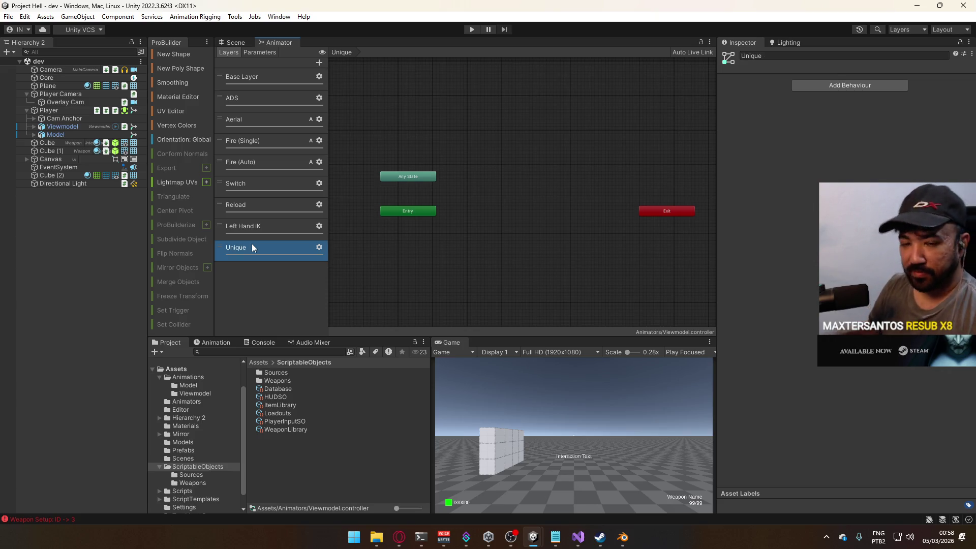
double_click(251, 244)
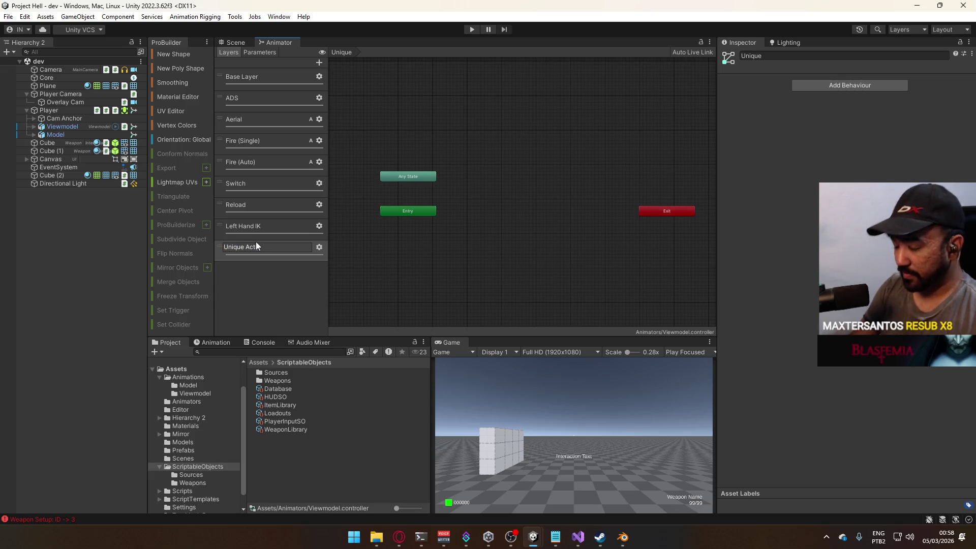
type("ion")
key("Return")
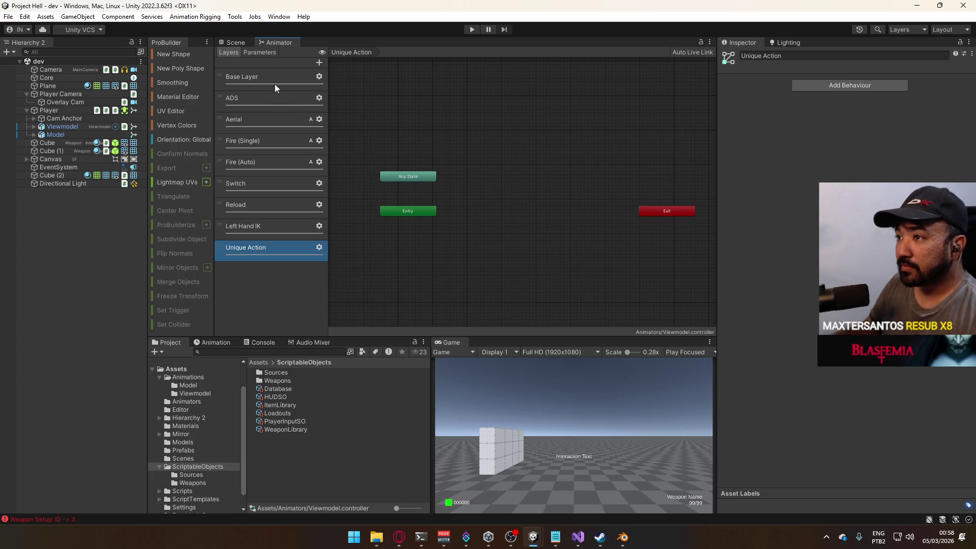
Create an empty state in the Unique Action layer and name it Empty
right_click(483, 206)
mouse_move(506, 214)
left_click(626, 213)
left_click(527, 213)
left_click_drag(527, 211, 512, 210)
left_click(827, 57)
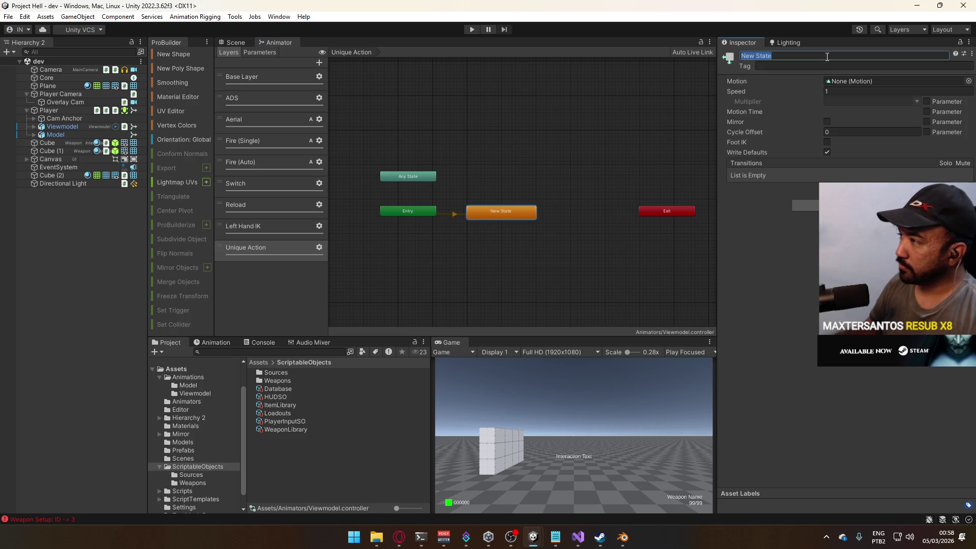
type("Empty")
key("Return")
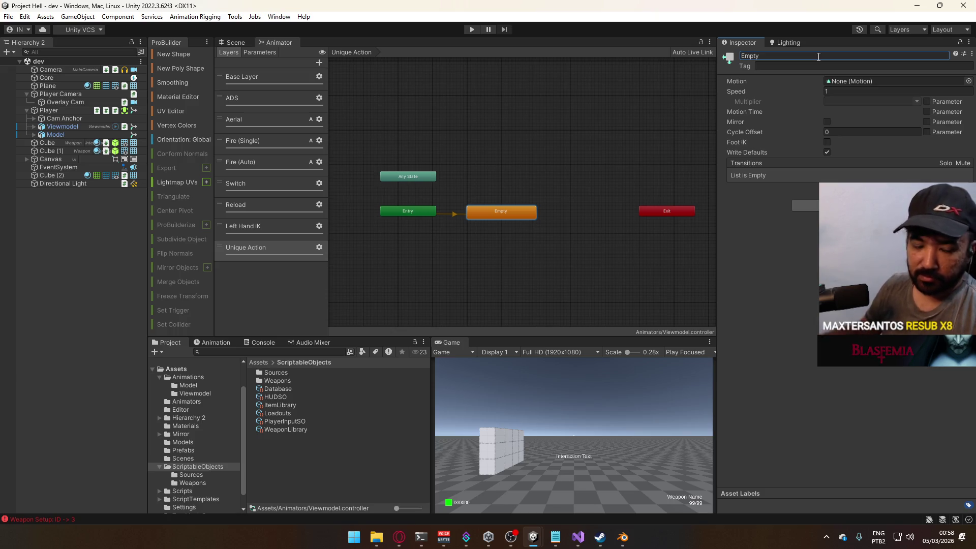
Move Entry just below the Empty state and pan the graph to reveal Exit
mouse_move(409, 211)
left_mouse_down()
mouse_move(483, 249)
mouse_move(503, 245)
left_mouse_up()
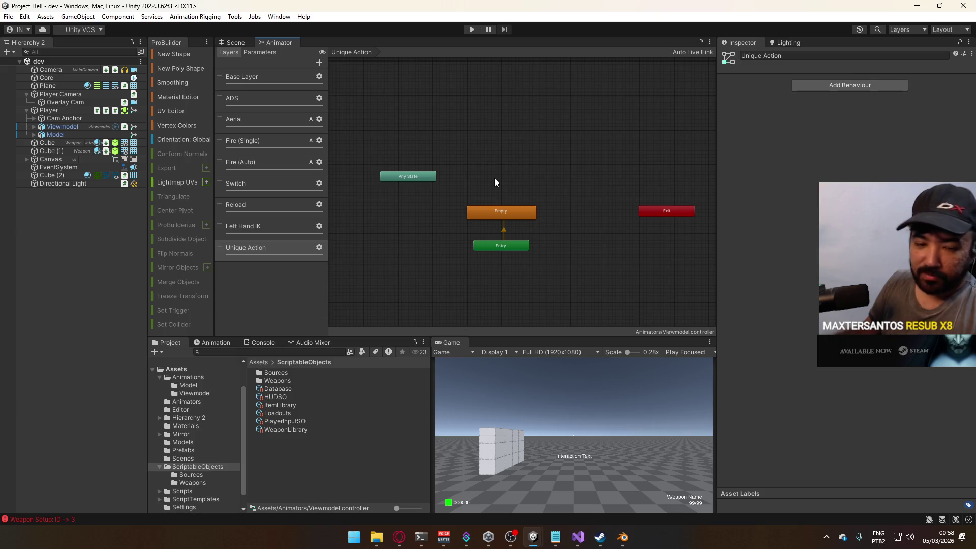
scroll(495, 180, "up", 2)
mouse_move(416, 179)
left_mouse_down()
mouse_move(504, 177)
mouse_move(436, 184)
mouse_move(419, 174)
left_mouse_up()
left_click(476, 150)
left_click_drag(476, 149, 439, 165)
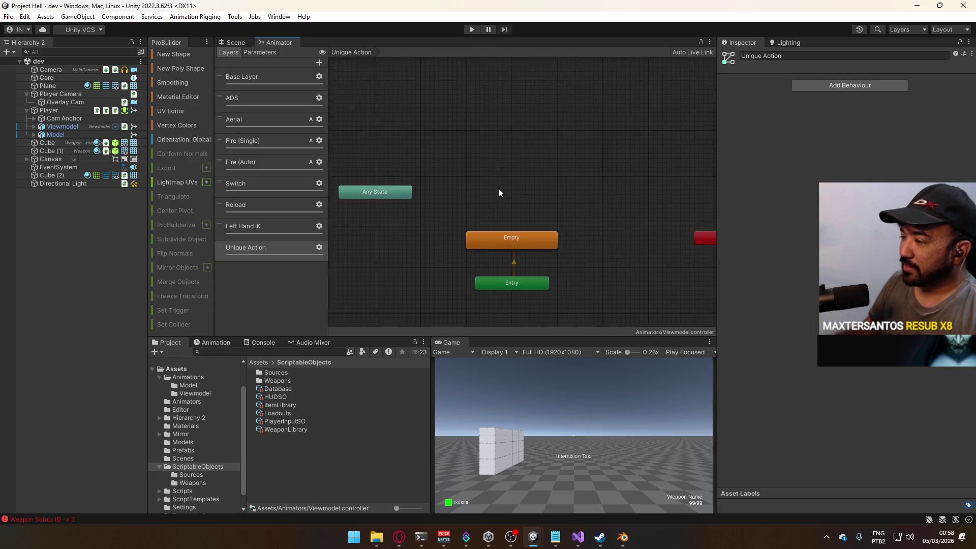
left_click_drag(499, 192, 486, 171)
left_click(498, 219)
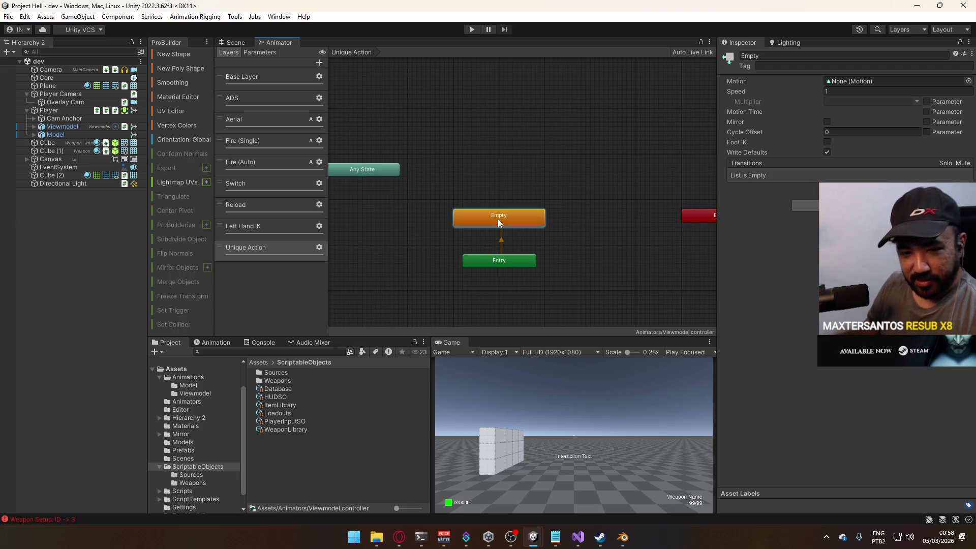
left_click(490, 174)
Nudge Any State up and pull Empty and Entry closer together, then recenter the graph
left_click_drag(397, 173, 393, 160)
left_click(532, 166)
left_click_drag(507, 219, 505, 200)
left_click(514, 180)
left_click_drag(492, 259, 490, 242)
left_click(489, 156)
mouse_move(489, 152)
left_mouse_down()
mouse_move(486, 212)
mouse_move(529, 196)
mouse_move(519, 209)
left_mouse_up()
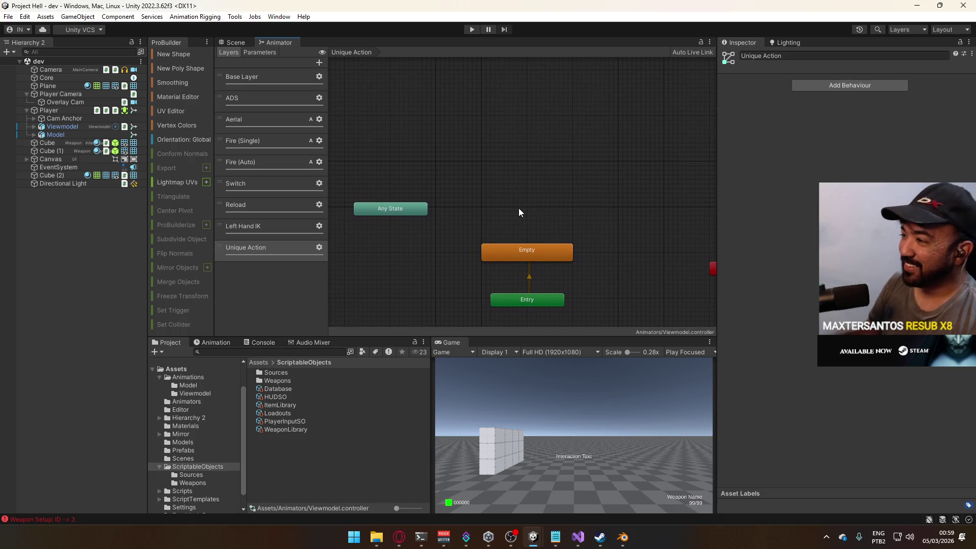
right_click(514, 209)
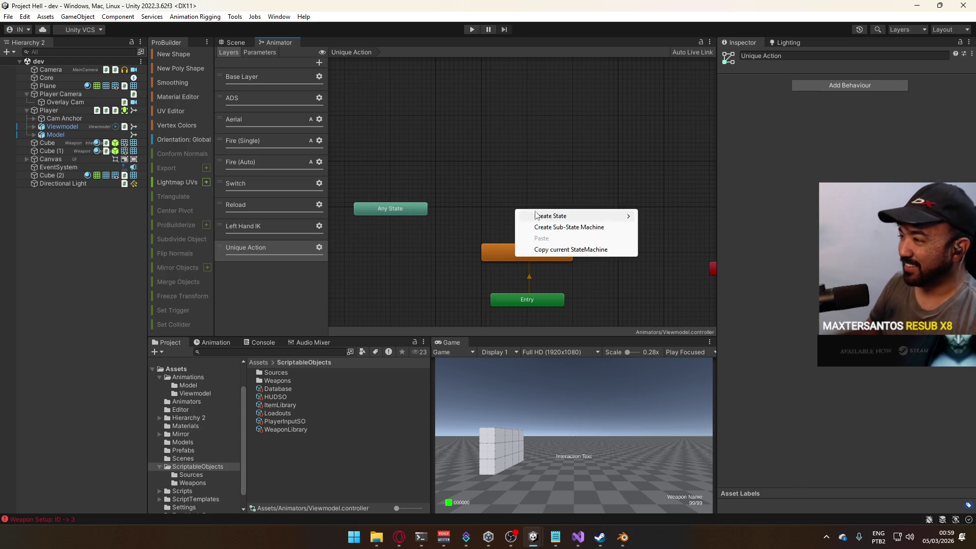
Create a state named Melee with Melee Knife Primary Single as its motion
left_click(653, 216)
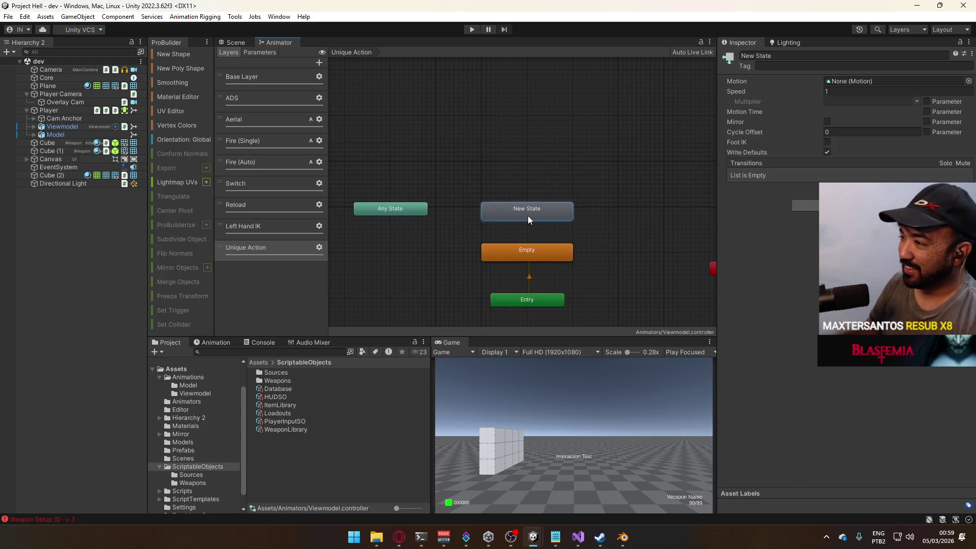
left_click_drag(524, 216, 528, 215)
left_click(876, 56)
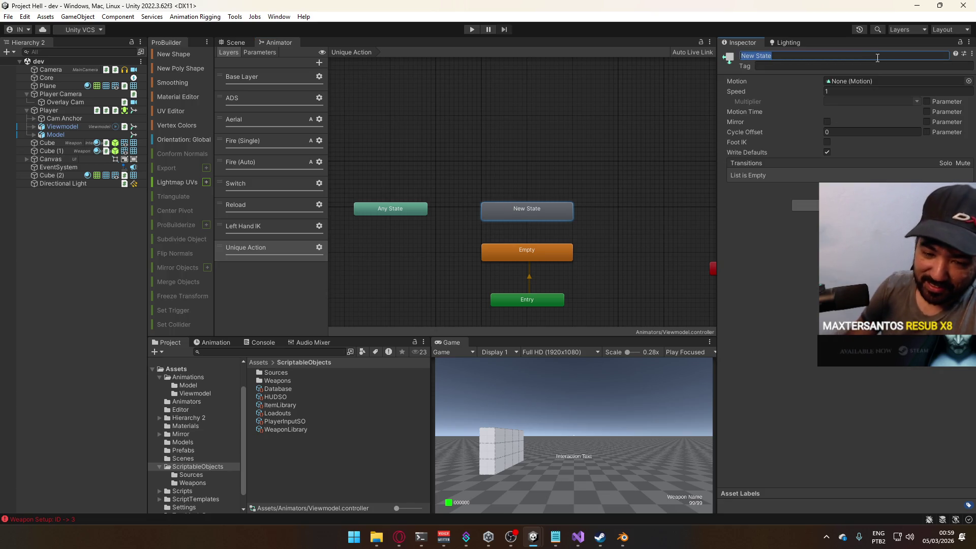
type("Melee")
key("Return")
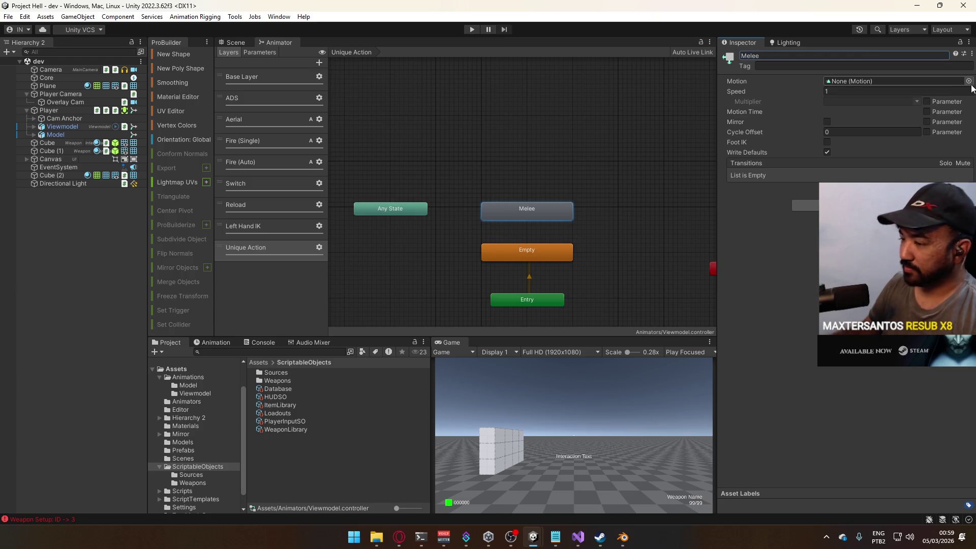
left_click(969, 81)
type("melee")
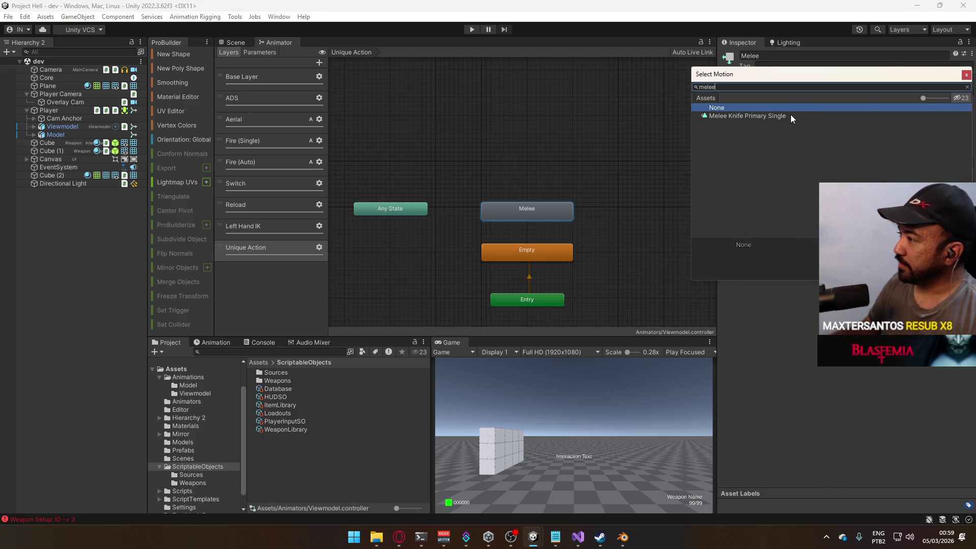
double_click(791, 116)
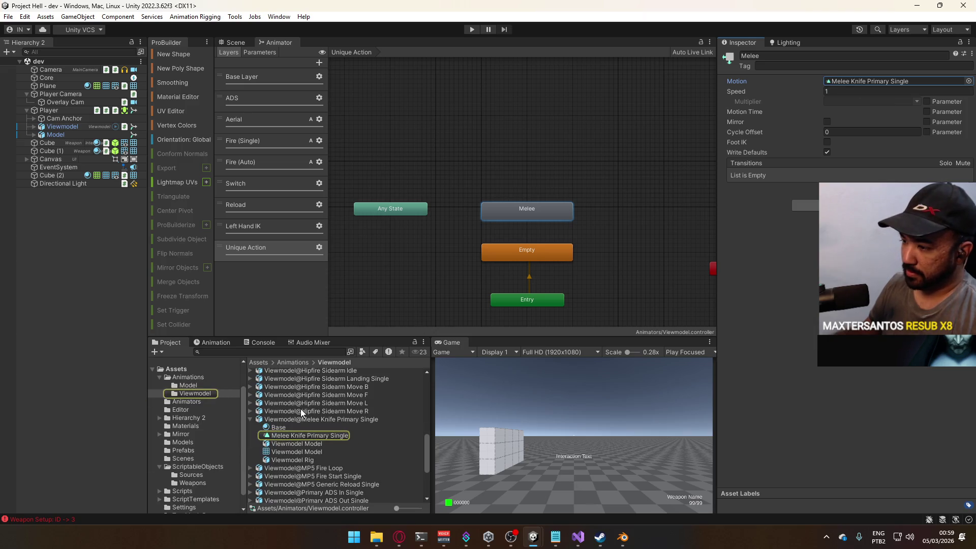
Reimport the Viewmodel@Melee Knife Primary Single asset and review the Melee state's settings
left_click(297, 418)
right_click(298, 418)
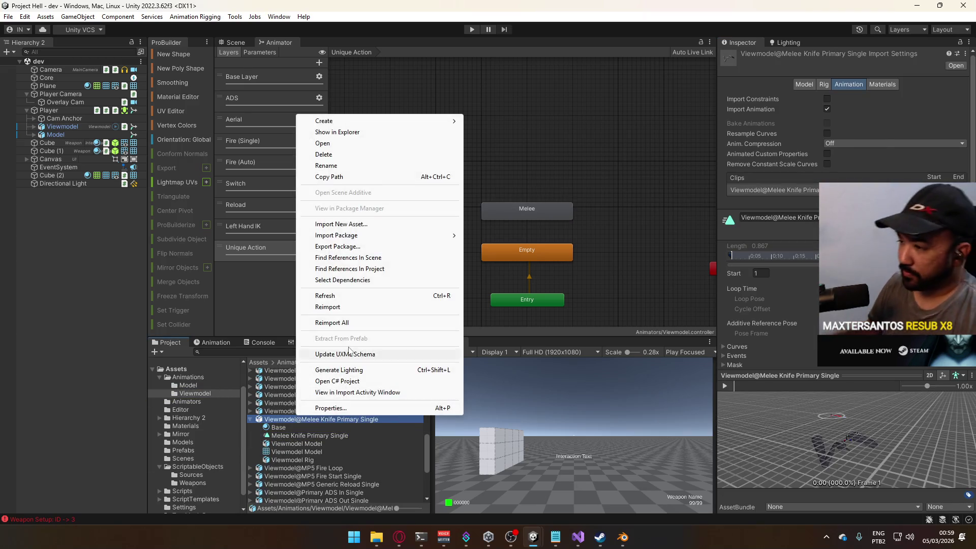
left_click(327, 307)
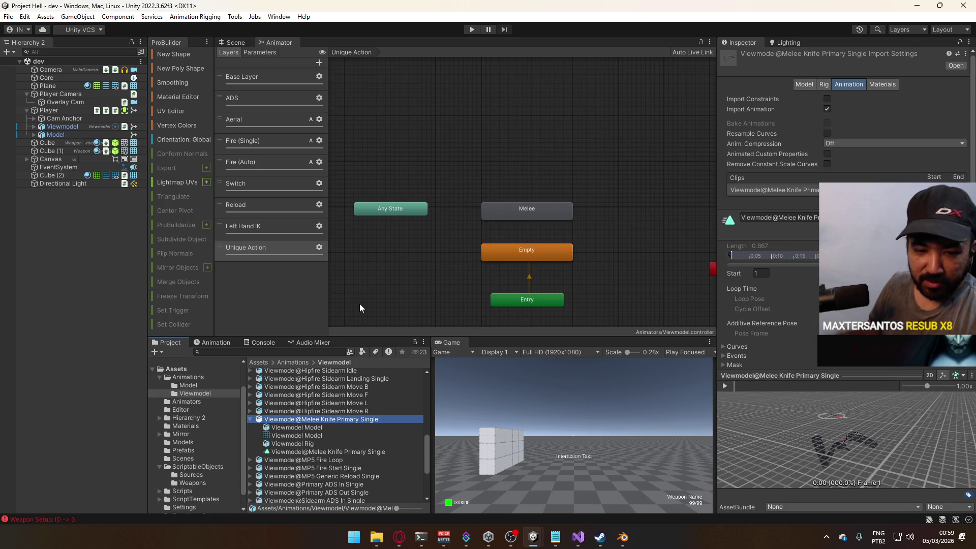
left_click(519, 214)
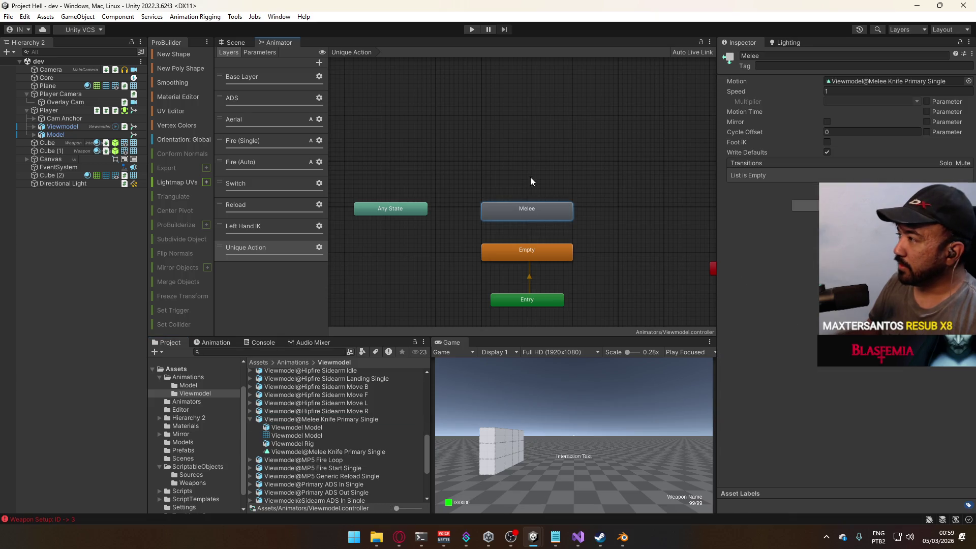
left_click(487, 195)
Create an Any State to Melee transition and choose its interruption source
right_click(417, 209)
left_click(458, 216)
left_click(525, 212)
left_click(480, 216)
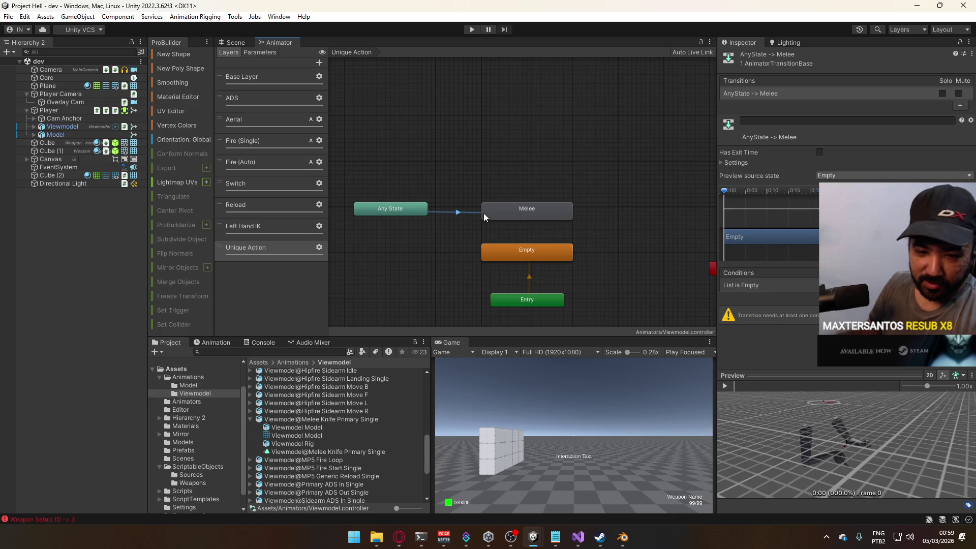
left_click(735, 164)
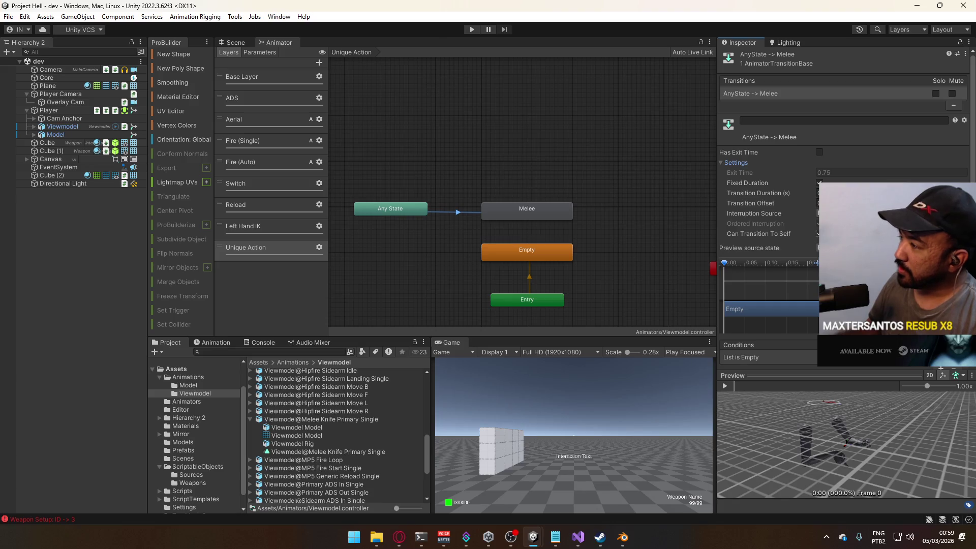
left_click(839, 214)
left_click(844, 231)
left_click(737, 163)
left_click(737, 163)
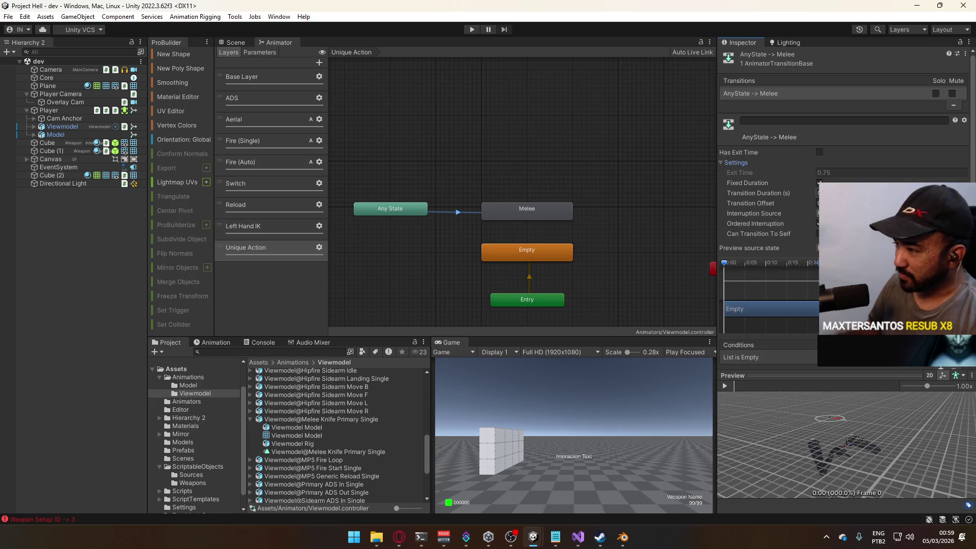
left_click(839, 193)
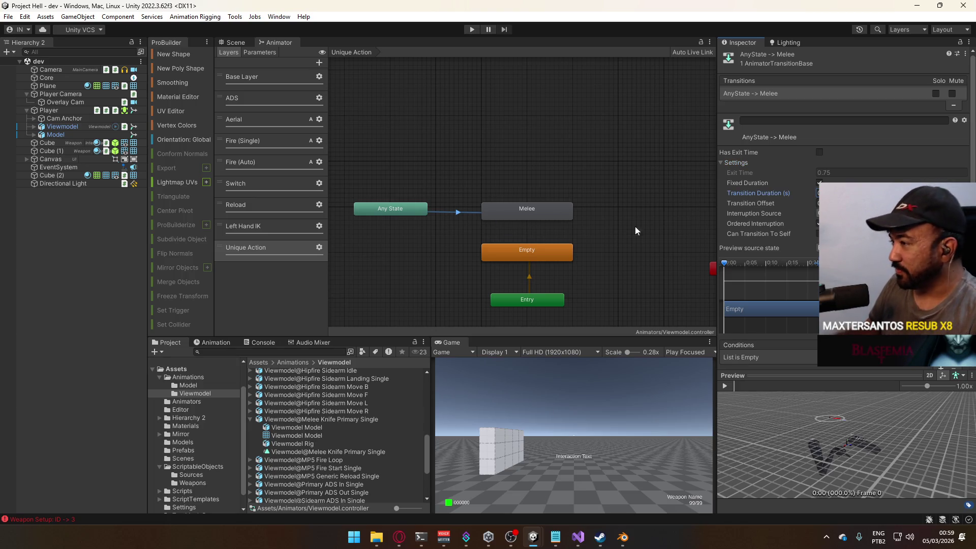
scroll(844, 203, "down", 2)
Give the Any State→Melee transition the melee condition and enter 0 for its exit time
left_click(956, 337)
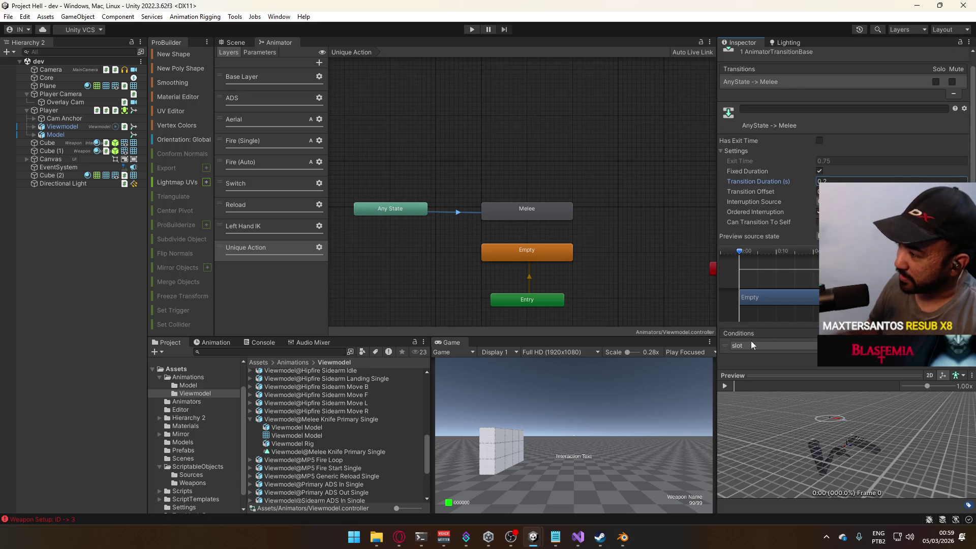
left_click(773, 345)
left_click(760, 489)
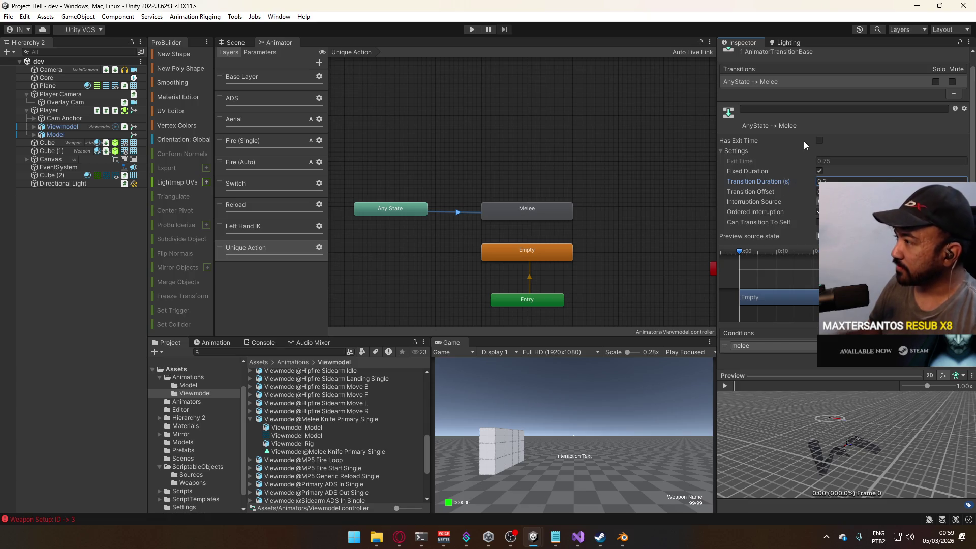
left_click(819, 140)
left_click(849, 161)
type("0")
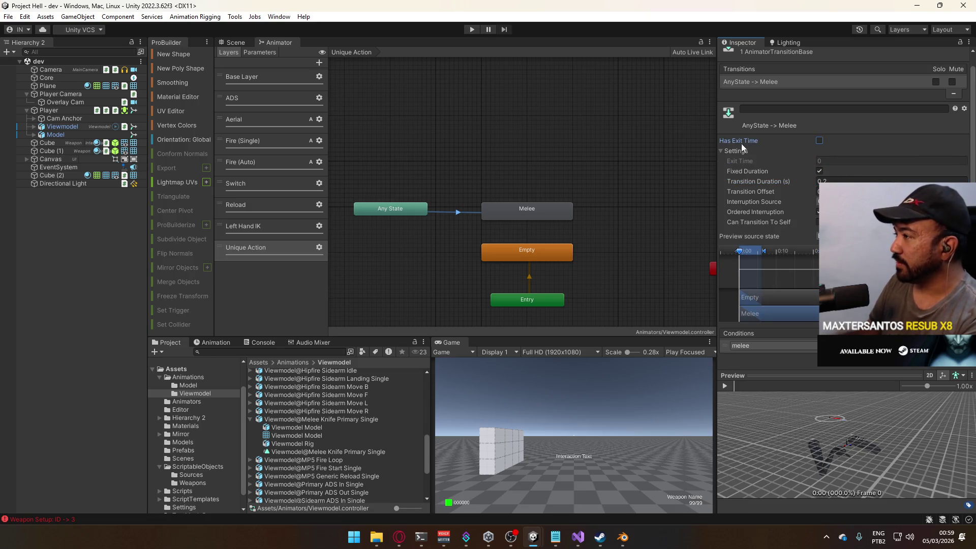
left_click(721, 150)
left_click(530, 206)
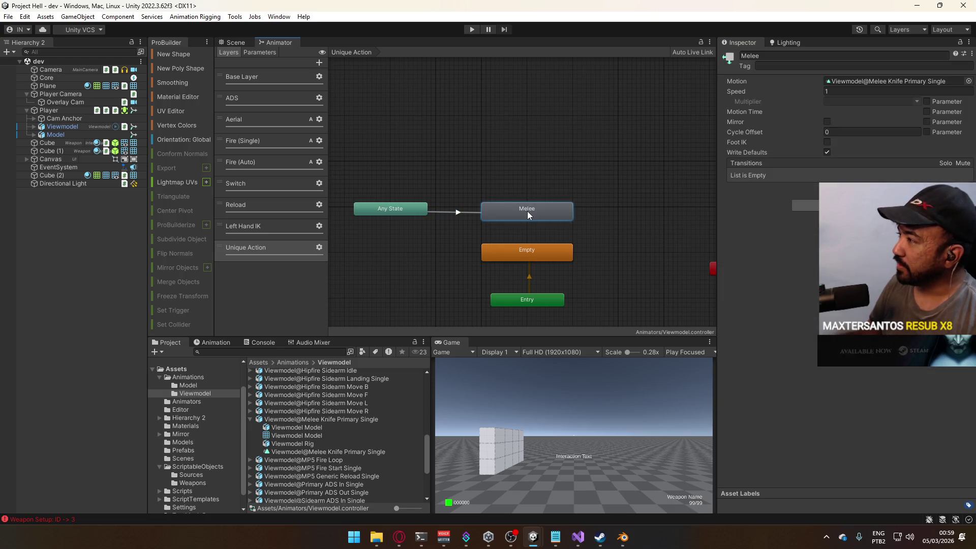
left_click(466, 211)
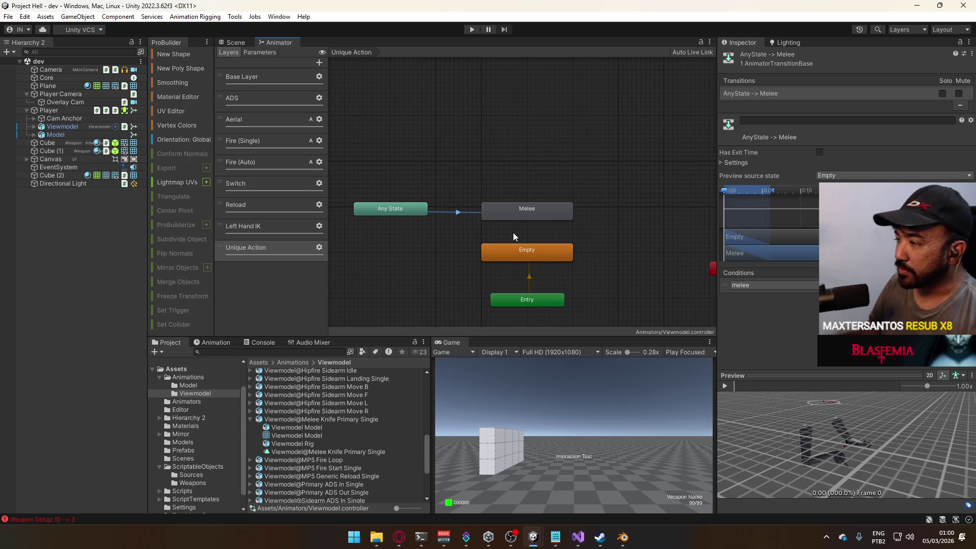
Add a Melee→Empty transition with exit time 0.9 and an interruption source
left_click(523, 212)
right_click(524, 211)
left_click(553, 218)
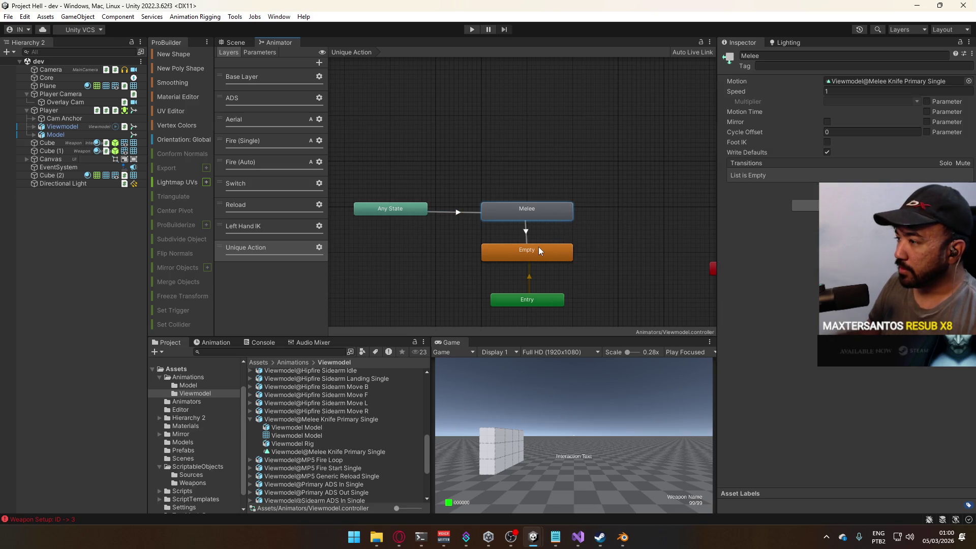
left_click(526, 251)
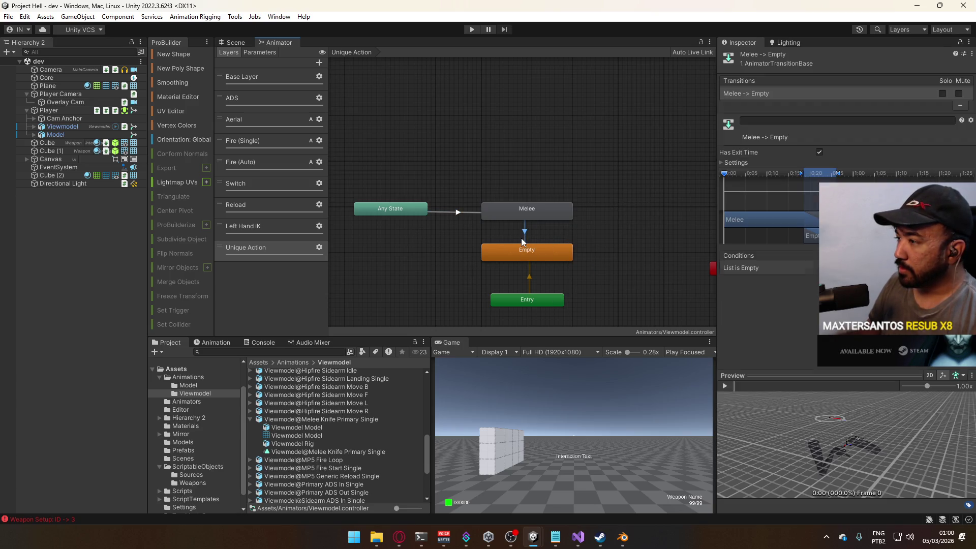
left_click(732, 162)
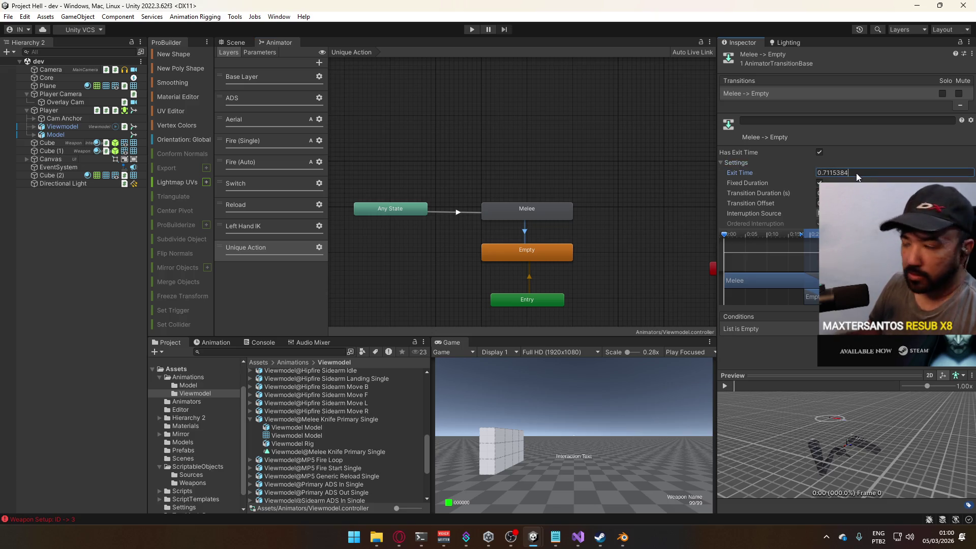
left_click(839, 174)
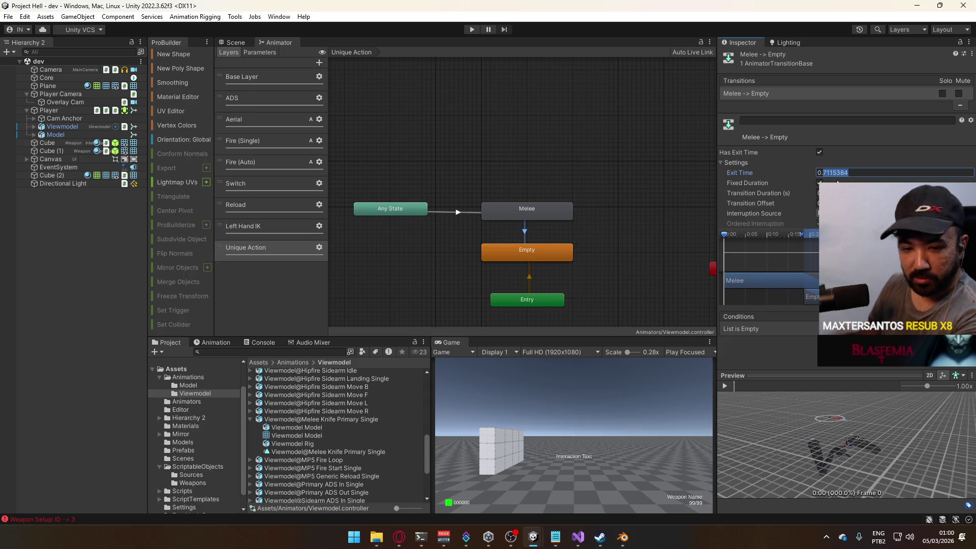
type("0.9")
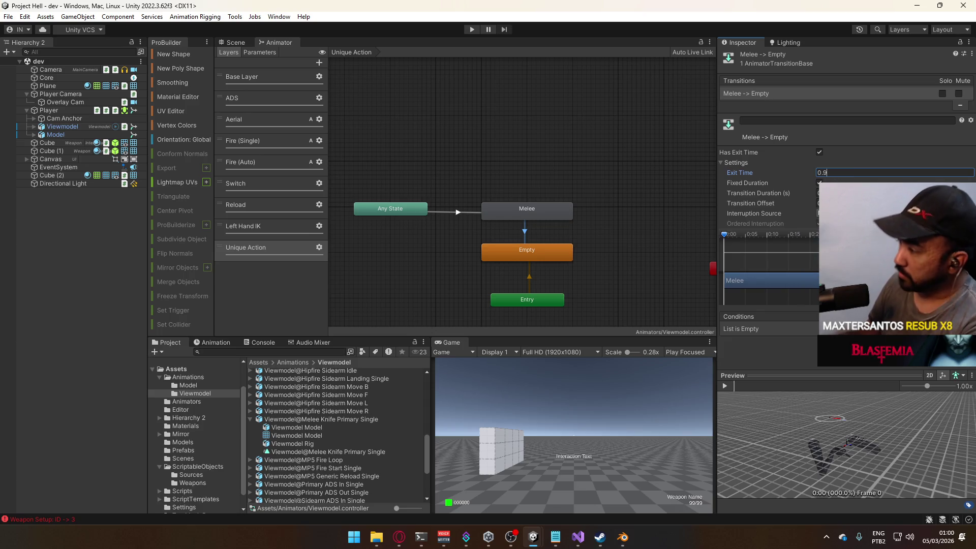
left_click(838, 213)
left_click(839, 232)
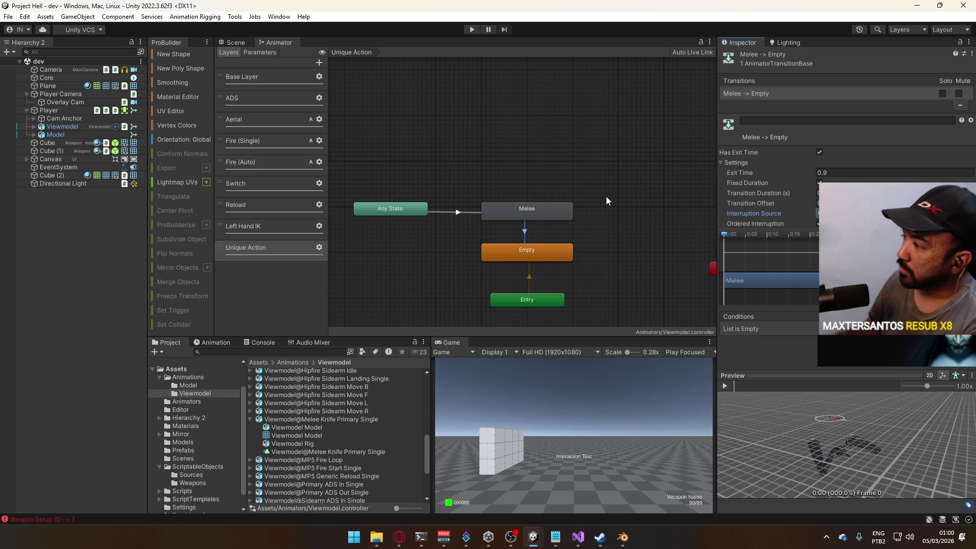
left_click(594, 155)
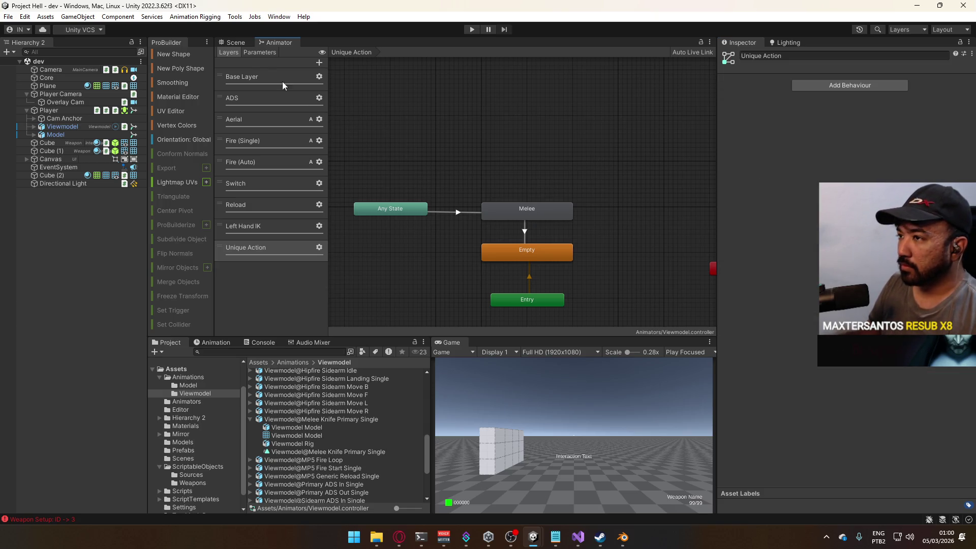
left_click(264, 53)
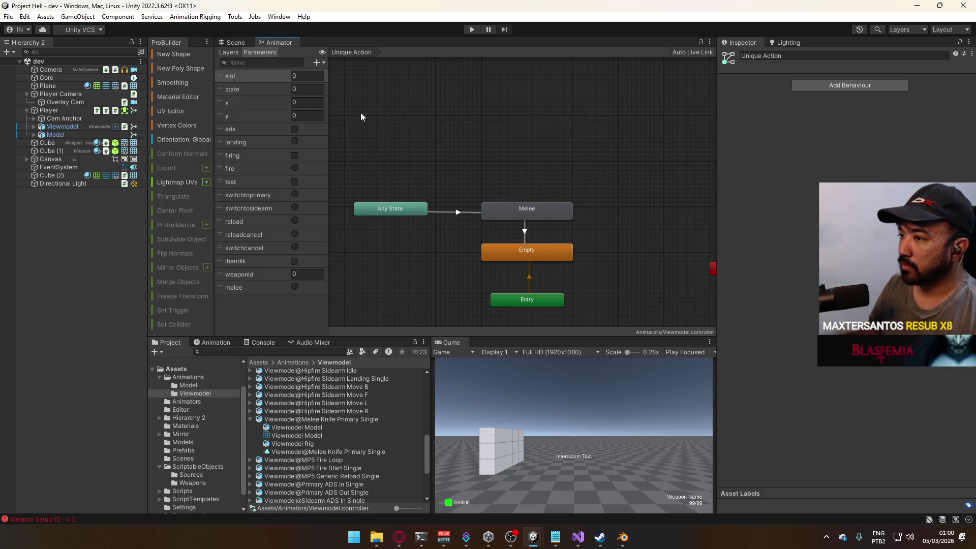
Fire the melee trigger in play mode to test the animation, stop play, and switch to Visual Studio
left_click(473, 30)
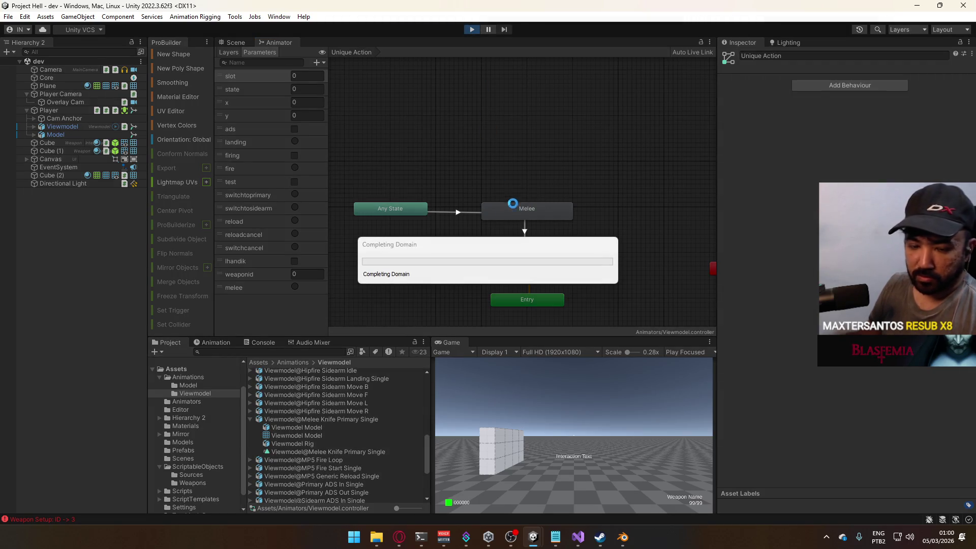
left_click(294, 286)
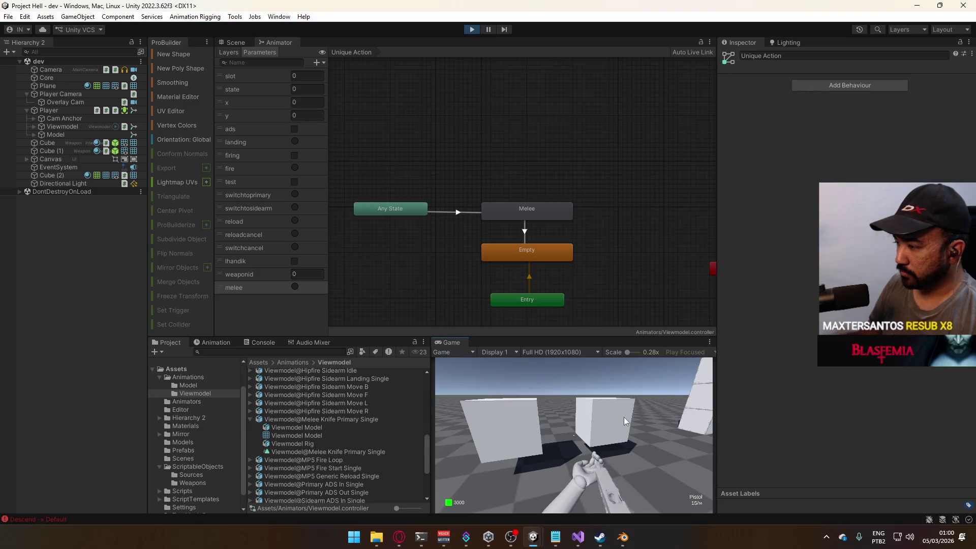
left_click(467, 373)
left_click(468, 374)
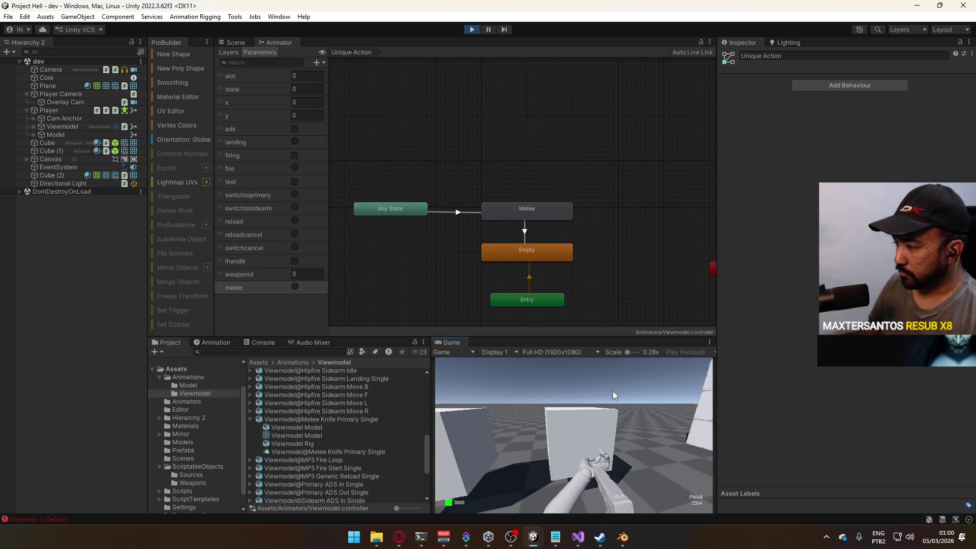
left_click(472, 30)
left_click(578, 537)
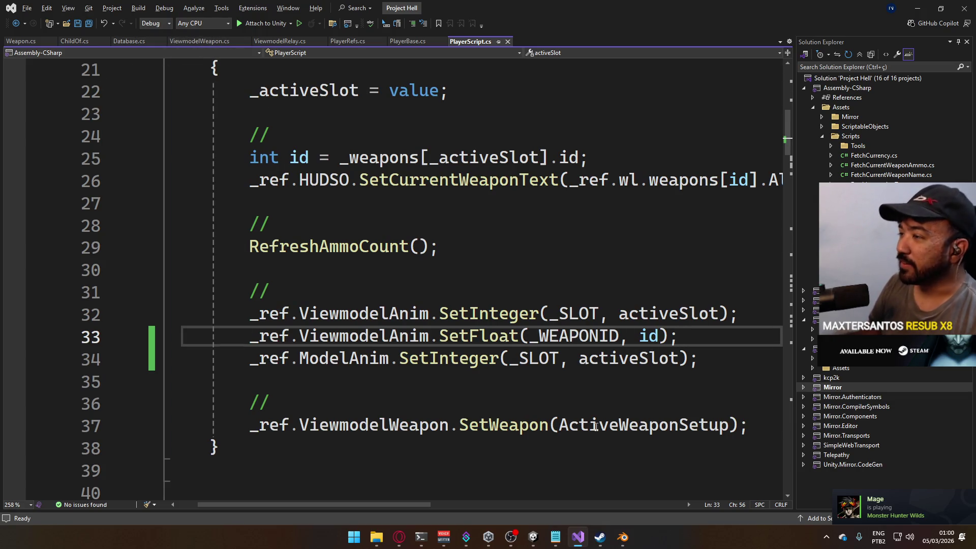
Return to Unity and browse the ScriptableObjects, ScriptTemplates and Settings folders
mouse_move(533, 537)
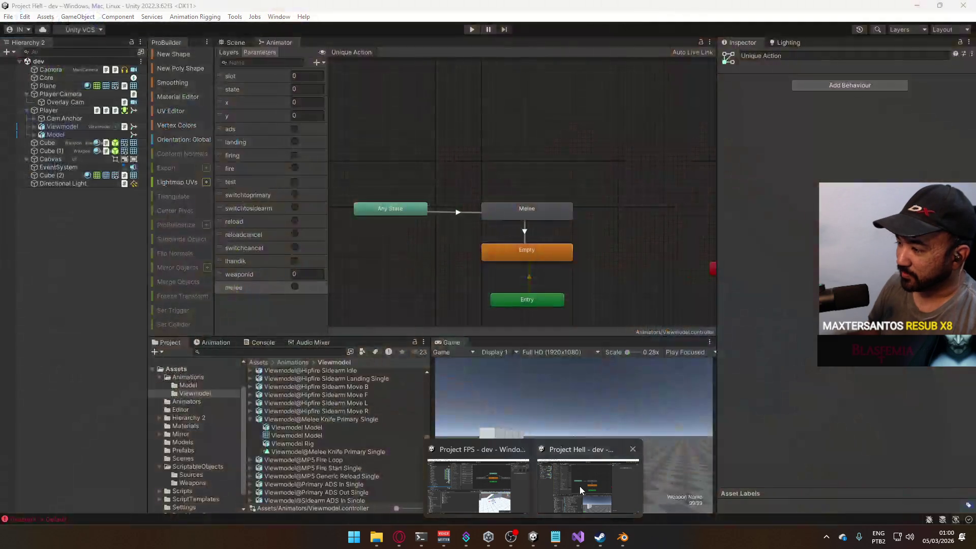
left_click(588, 486)
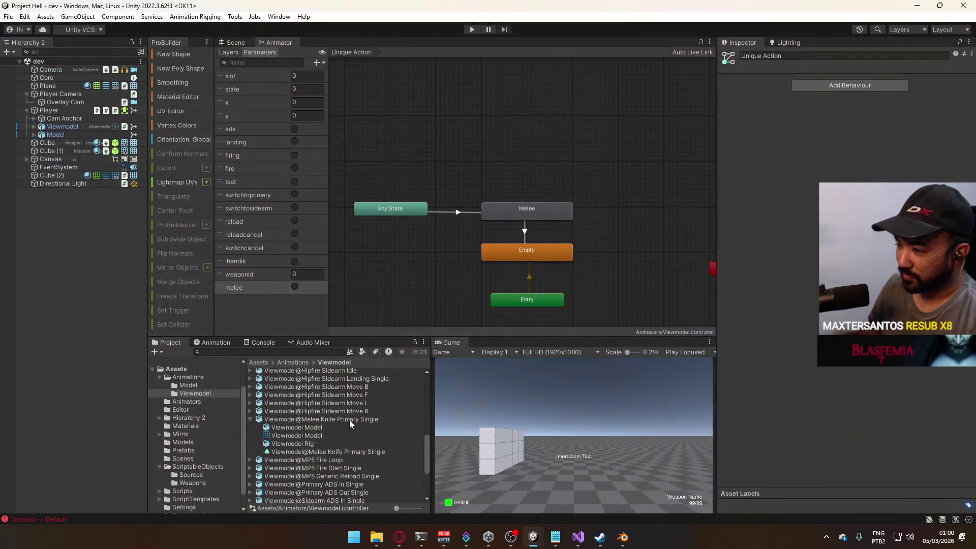
left_click(209, 467)
scroll(201, 475, "down", 1)
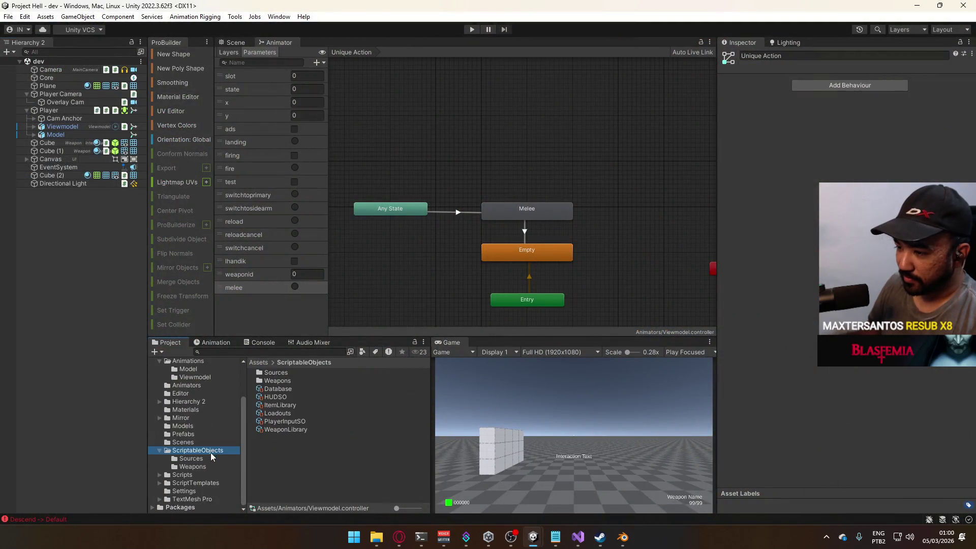
left_click(193, 483)
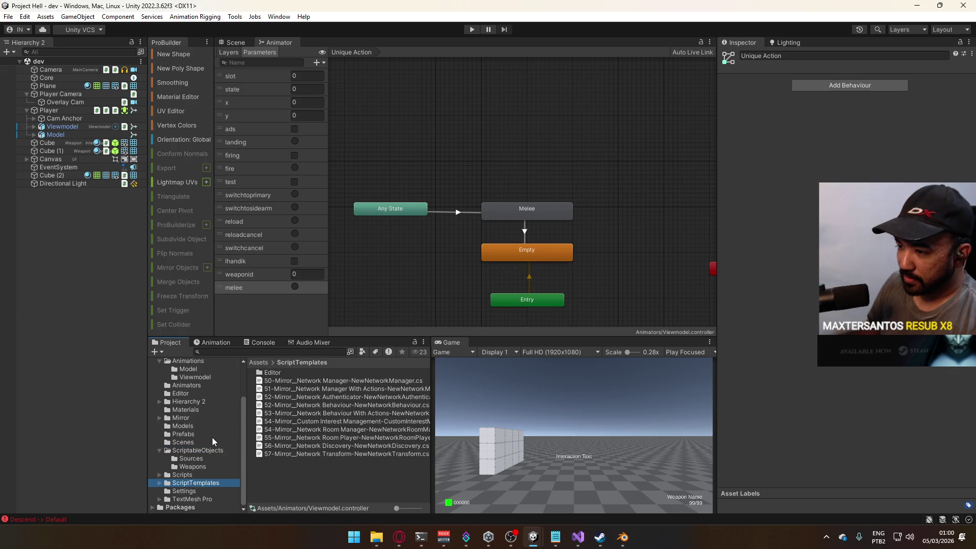
left_click(199, 491)
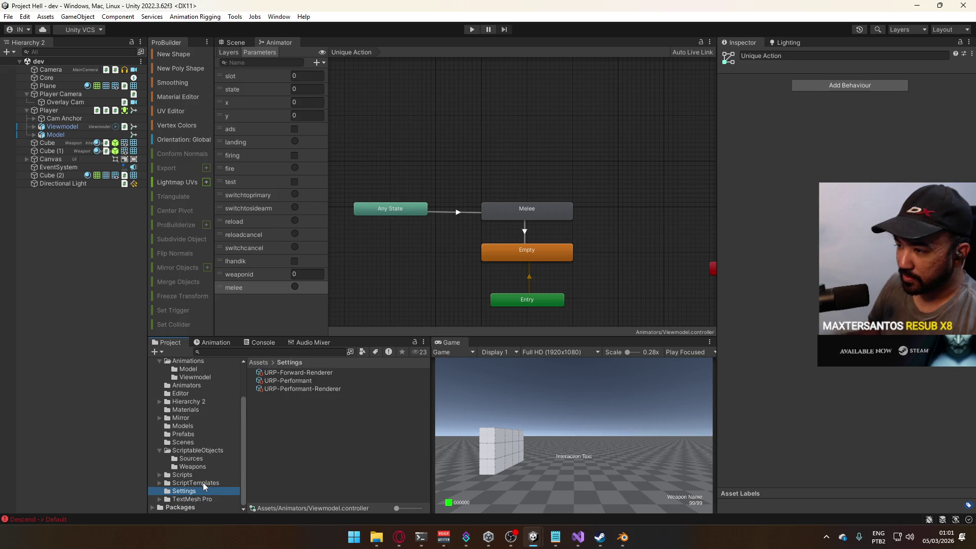
scroll(190, 474, "up", 3)
Open and close the Default input actions asset in Assets, then select Core
left_click(176, 402)
scroll(296, 415, "down", 1)
double_click(298, 482)
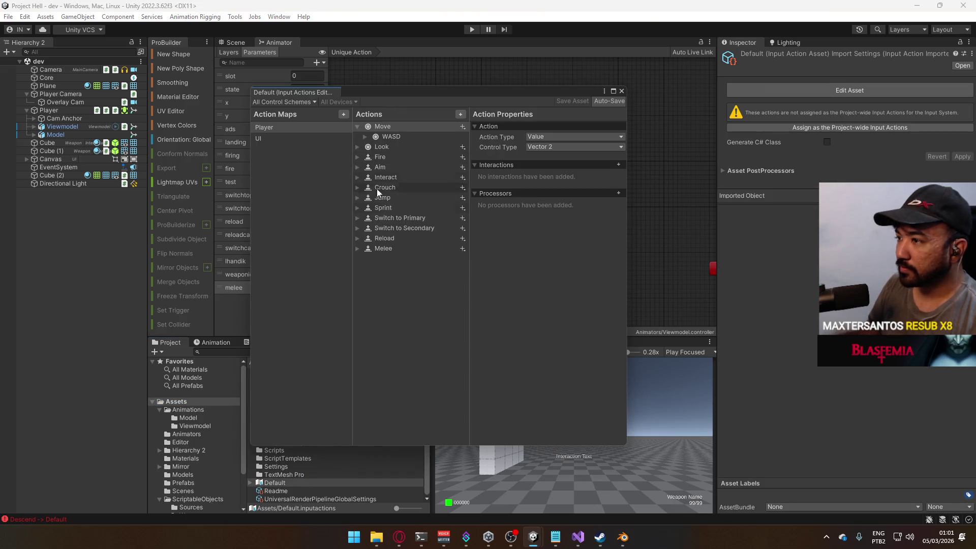
left_click(621, 91)
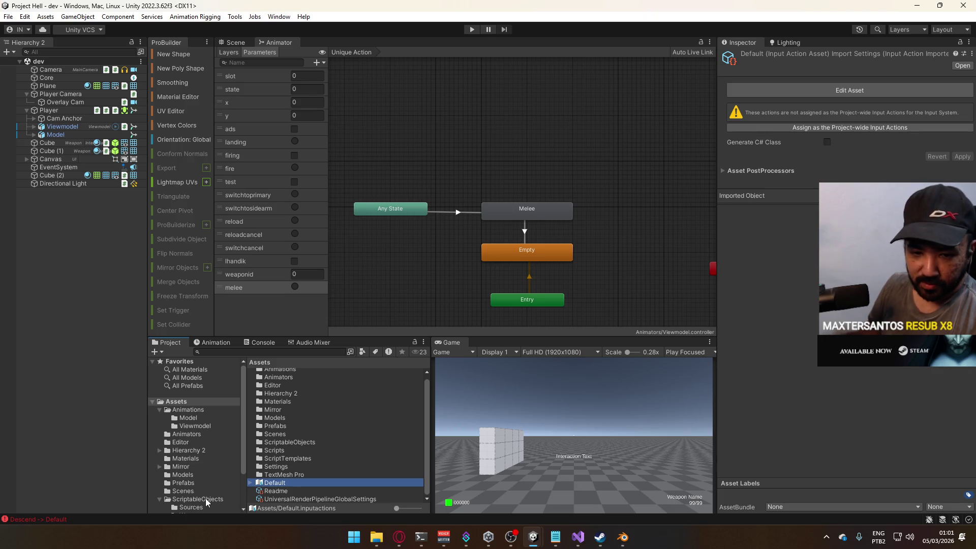
left_click(46, 77)
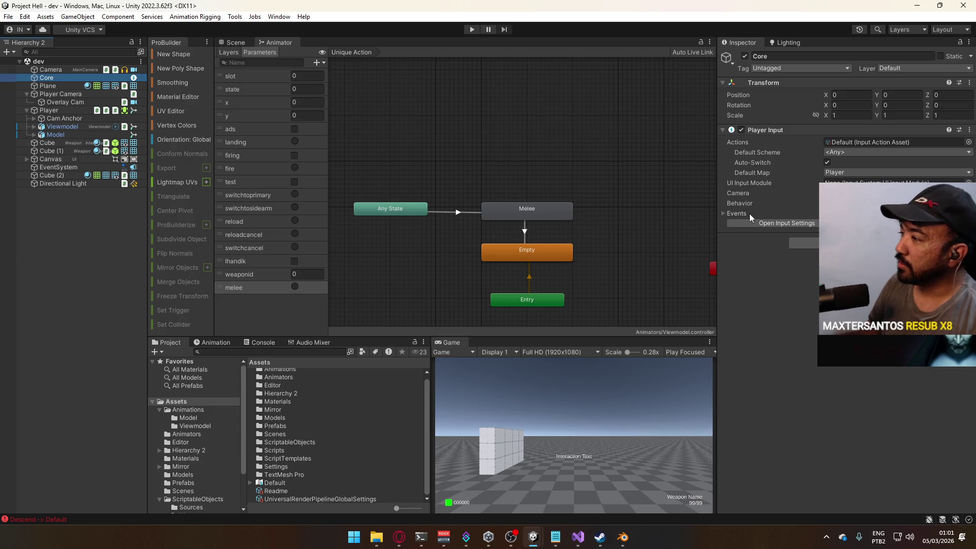
Add a Melee event listener using the PlayerInputSO reference copied from Reload
left_click(736, 214)
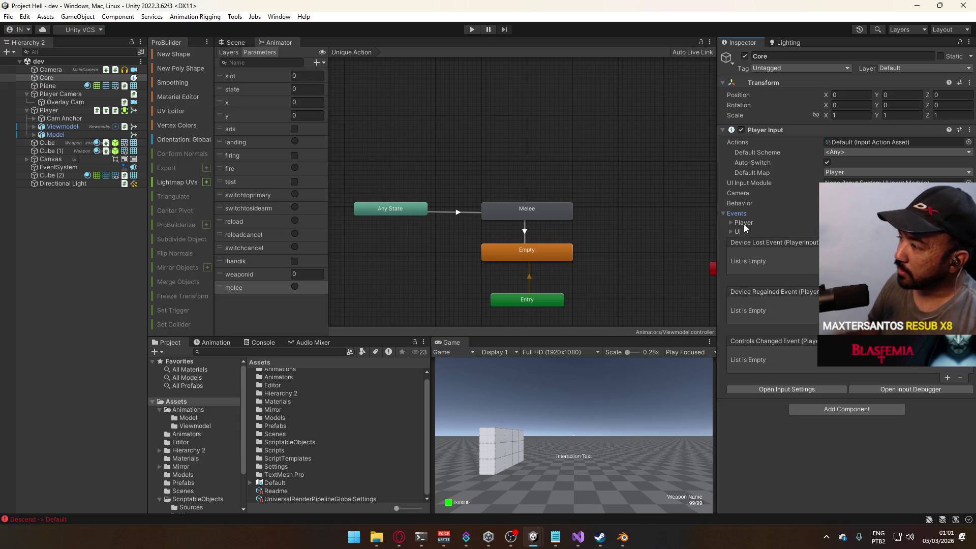
left_click(741, 224)
scroll(778, 285, "down", 5)
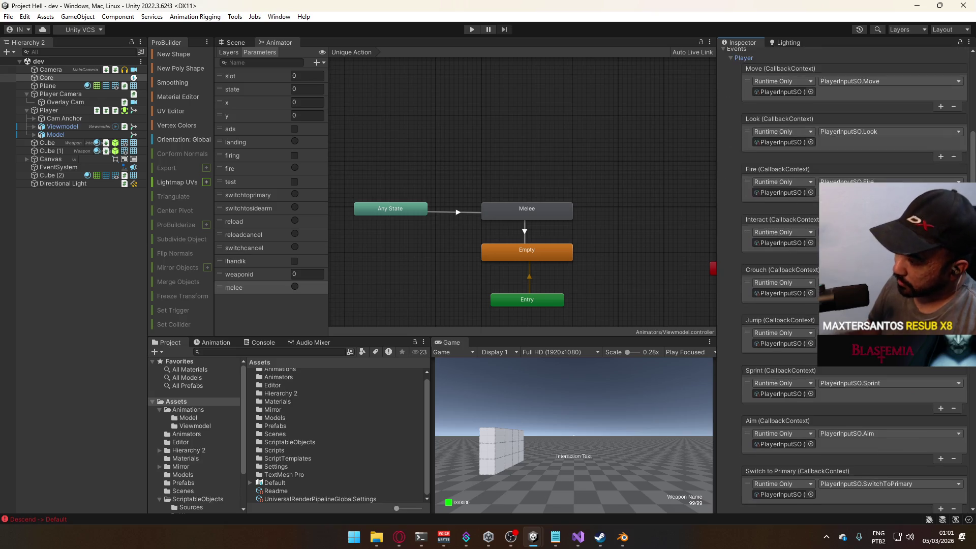
scroll(941, 421, "down", 4)
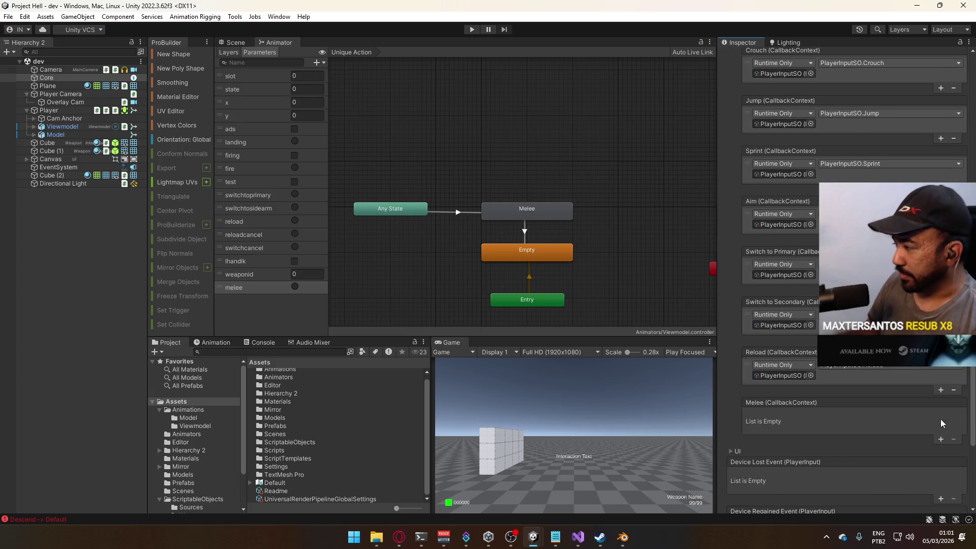
left_click(941, 439)
right_click(792, 378)
left_click(805, 402)
right_click(798, 427)
left_click(793, 486)
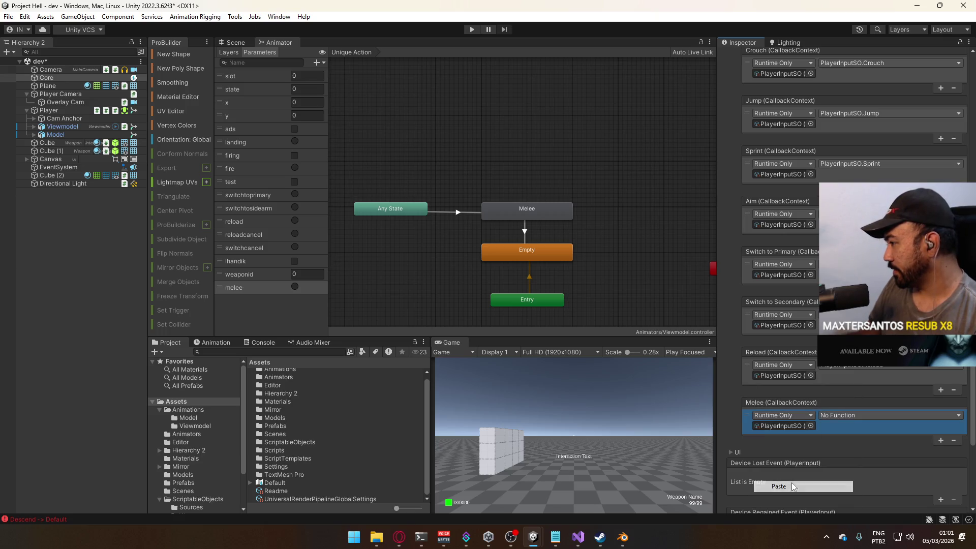
Leave the Melee listener on No Function and open the PlayerInputSO script
left_click(864, 415)
mouse_move(845, 444)
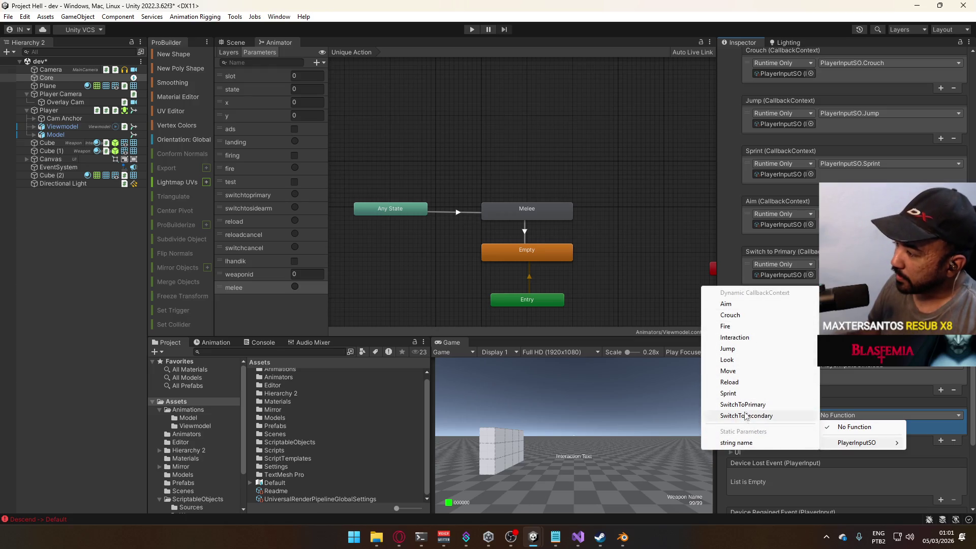
left_click(829, 413)
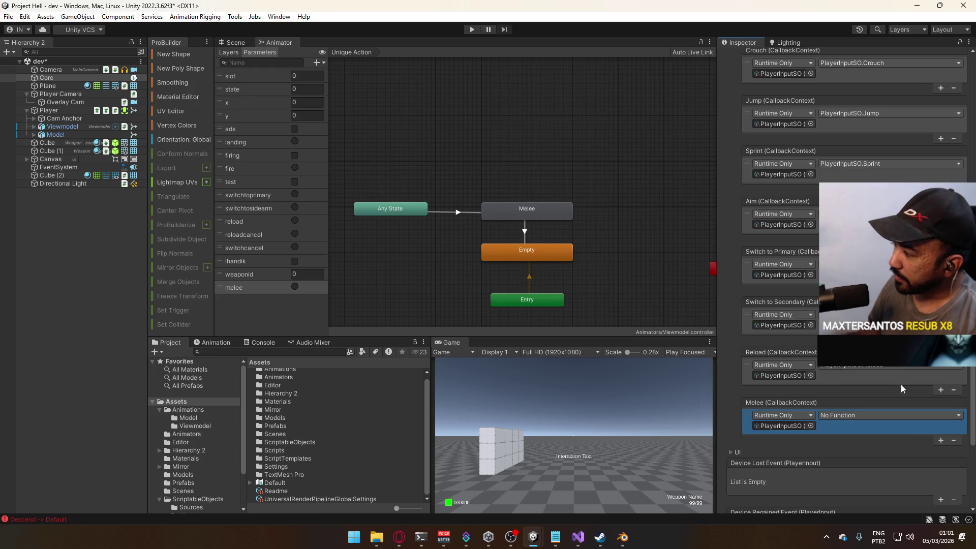
double_click(782, 430)
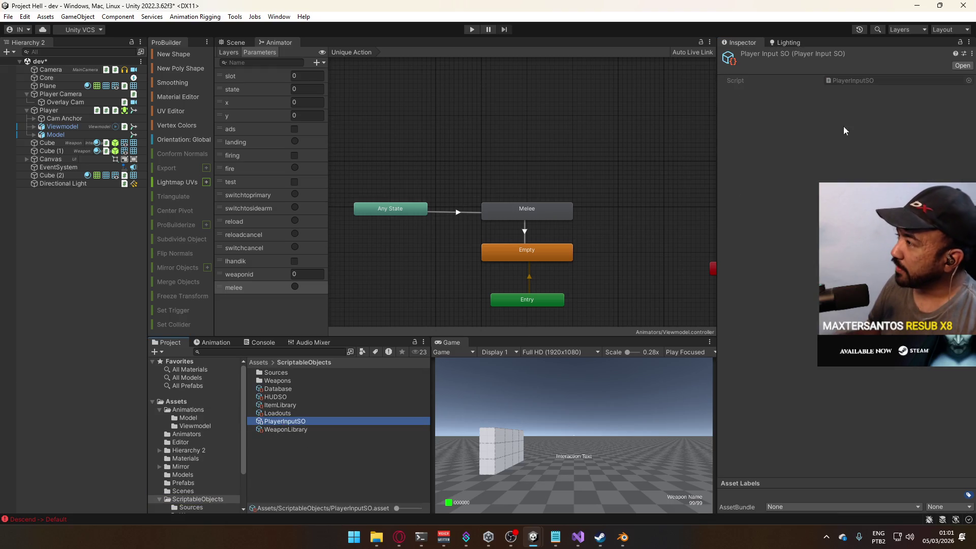
double_click(862, 82)
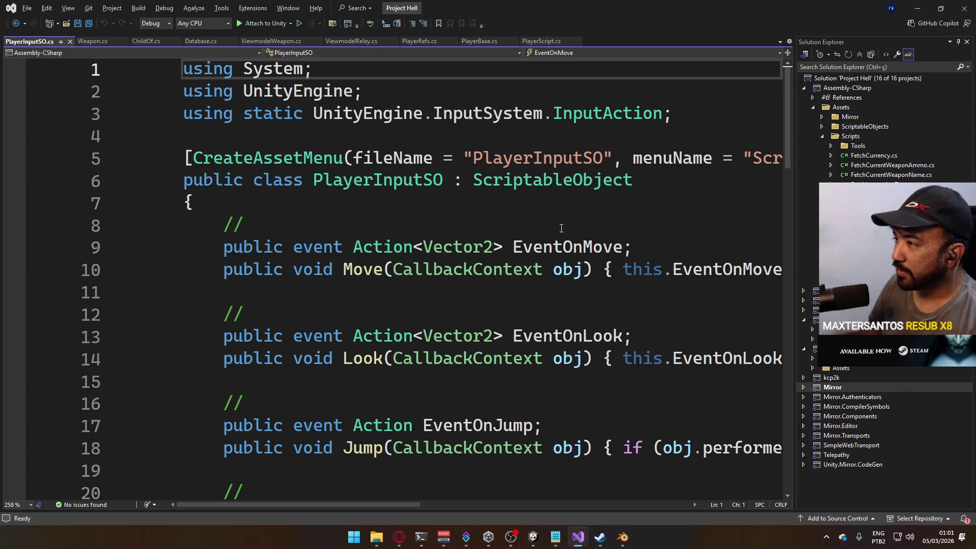
Below Reload in PlayerInputSO.cs, add a comment and declare 'public event Action EventOnMelee;'
scroll(527, 295, "down", 4)
scroll(526, 295, "down", 12)
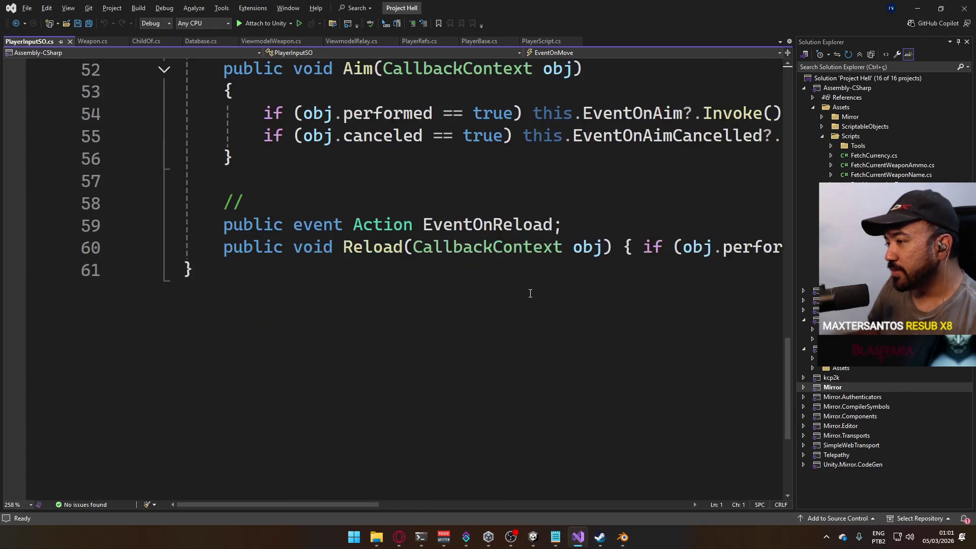
scroll(530, 293, "up", 1)
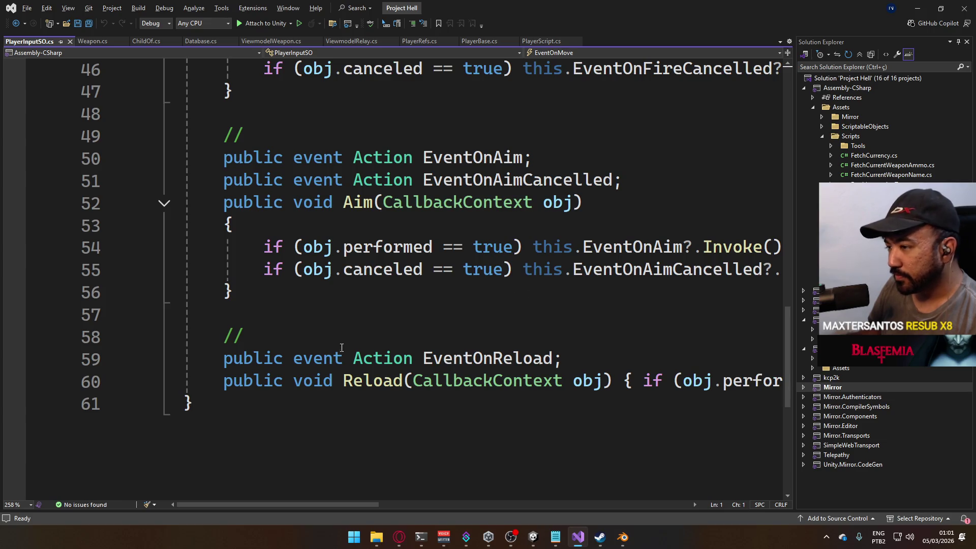
left_click(273, 398)
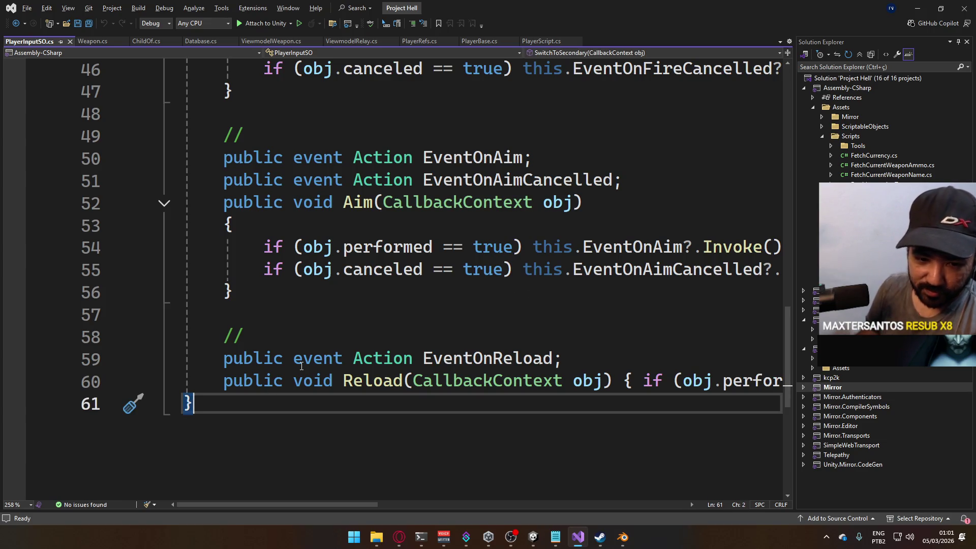
key("Return")
key("Return")
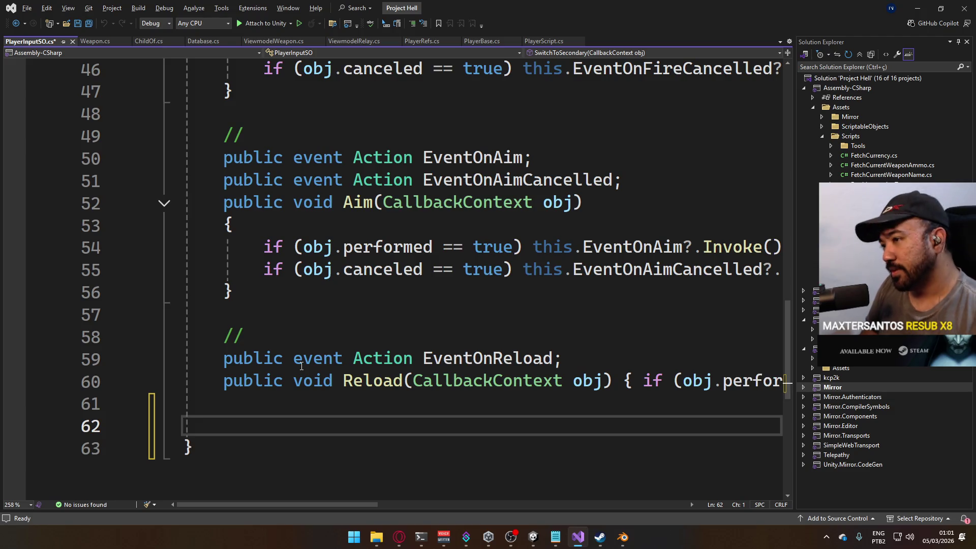
key("Tab")
type("//")
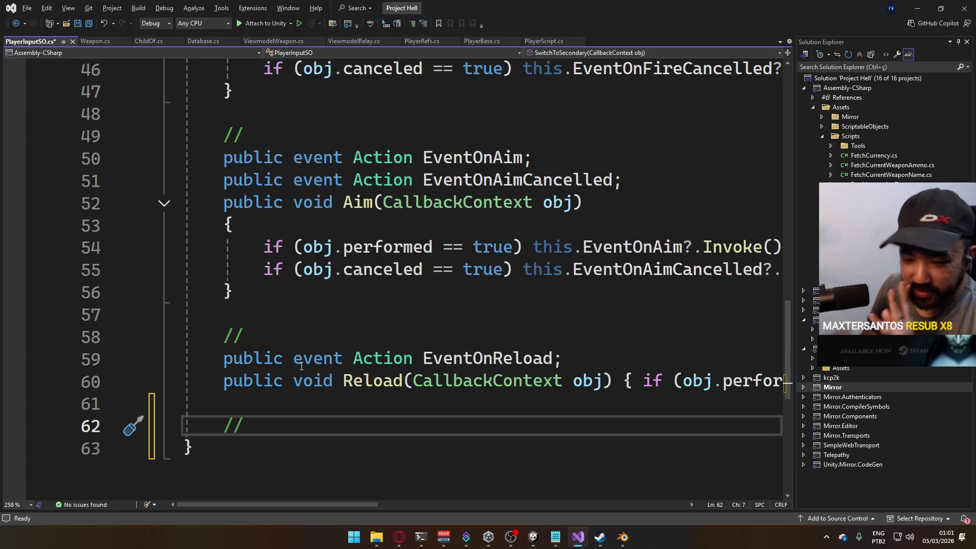
key("Return")
type("public event ")
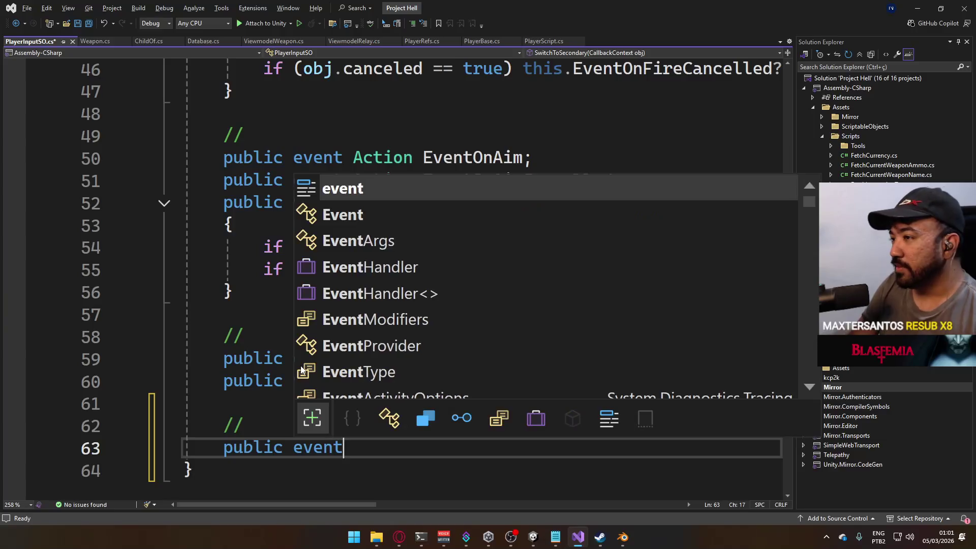
type("Action")
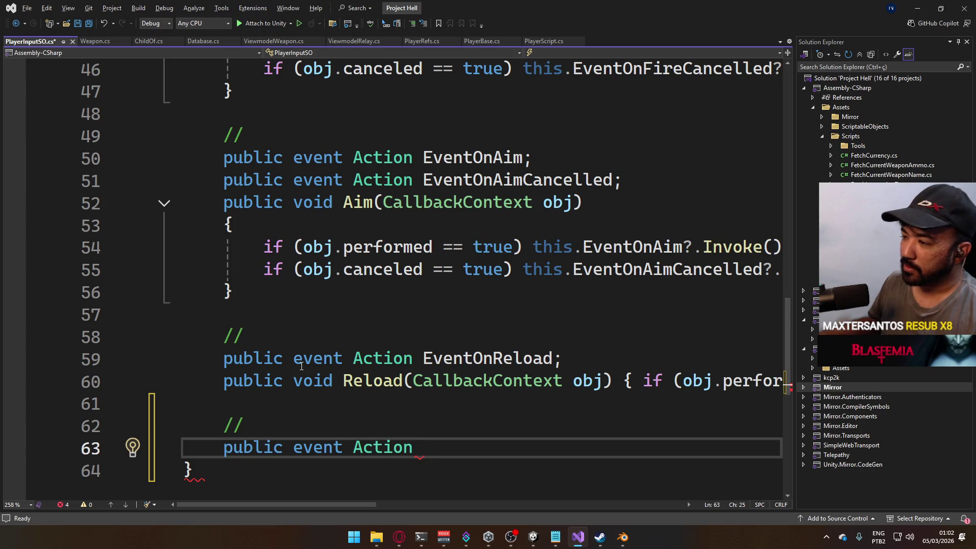
type("E")
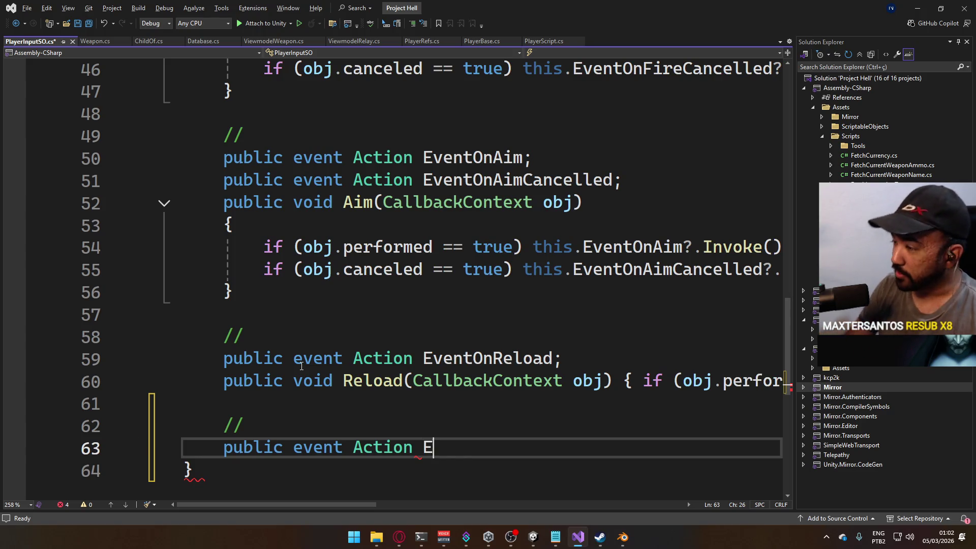
type("ventOnMelee")
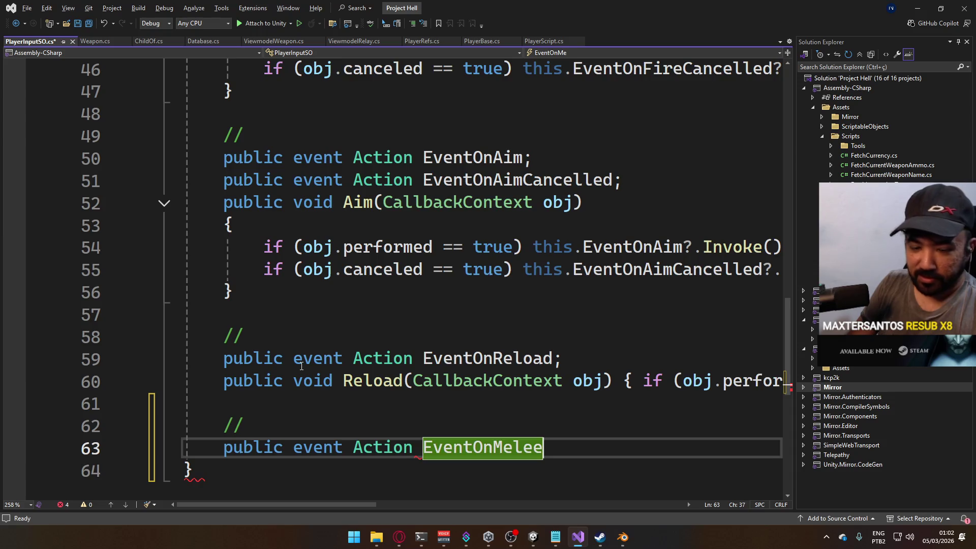
type(";")
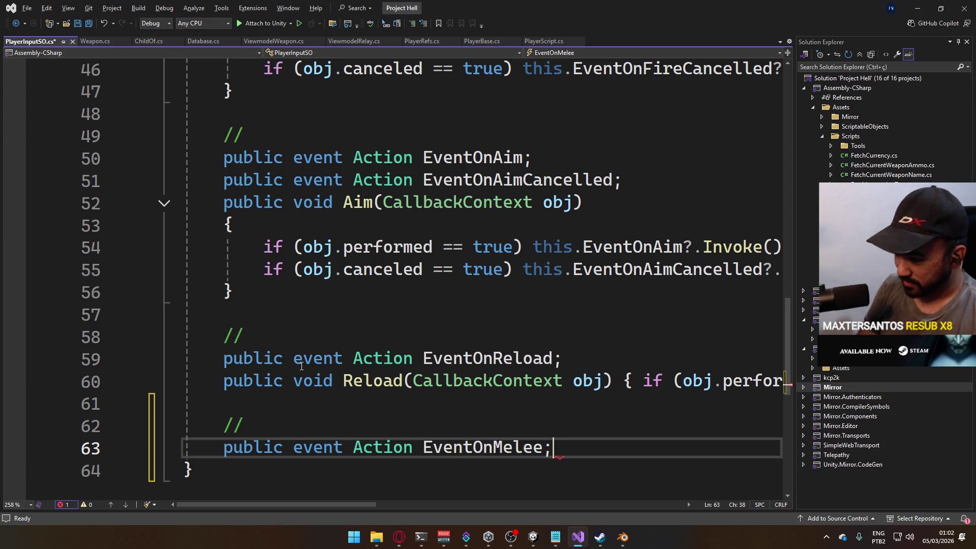
key("Return")
Add a Melee(CallbackContext obj) method that invokes EventOnMelee when obj.performed is true
type("p")
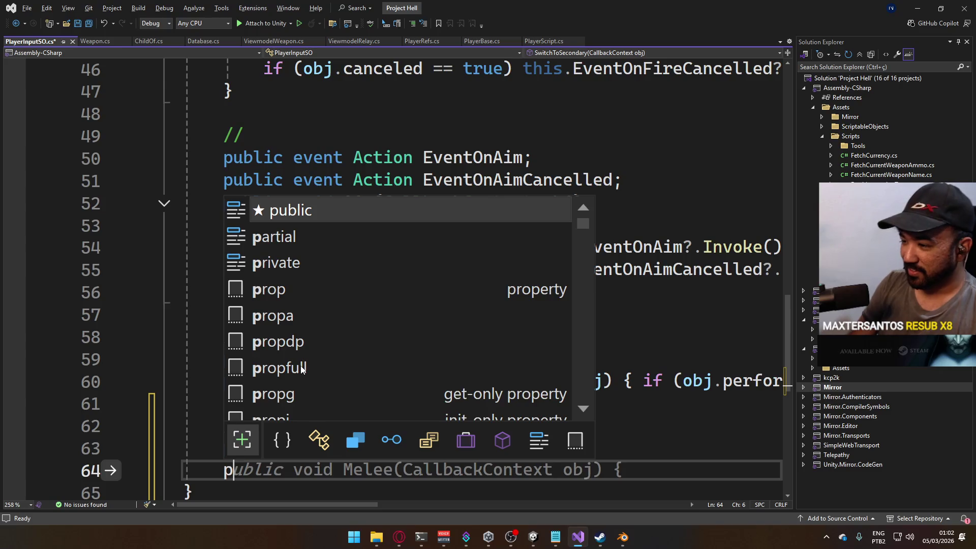
type("ublic void Melee")
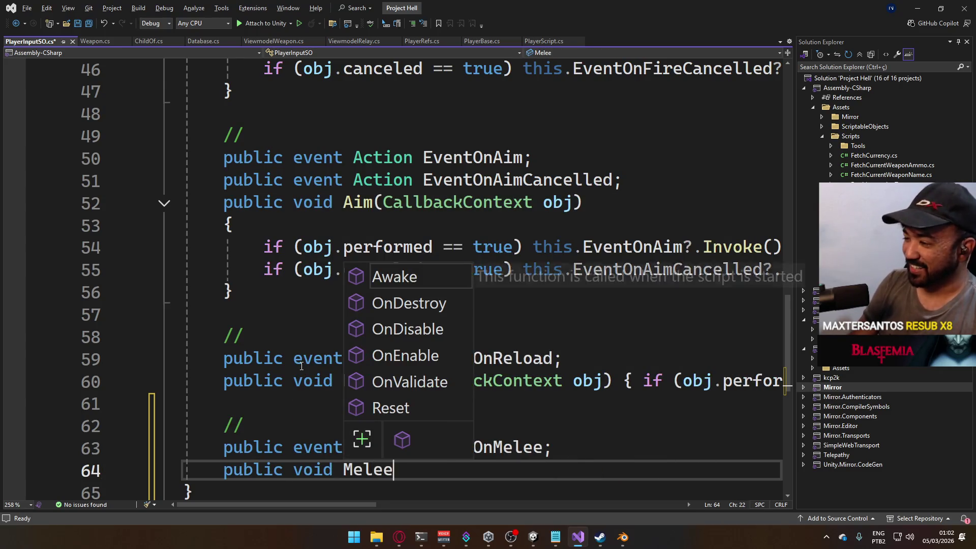
key("Tab")
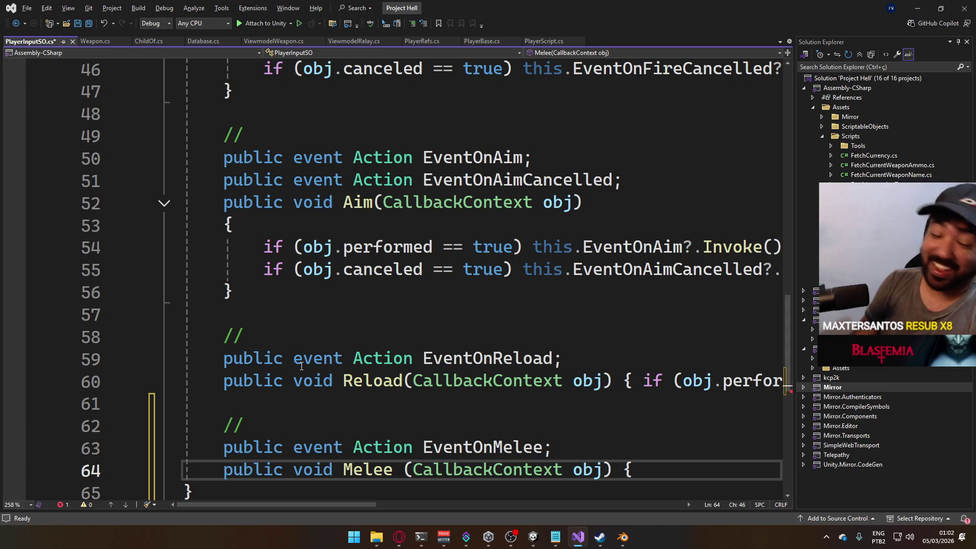
type("if")
left_click_drag(302, 505, 412, 511)
left_click(360, 469)
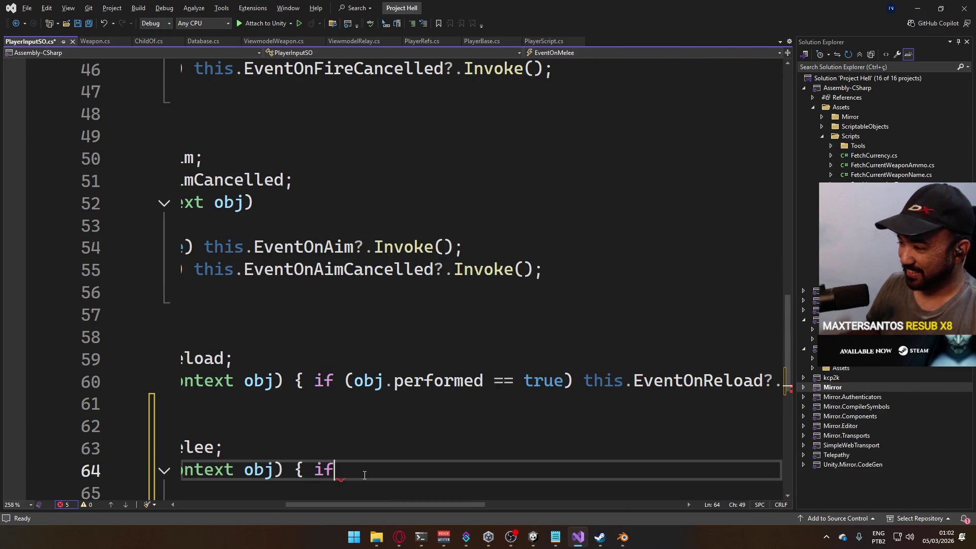
type(" (obj.perf")
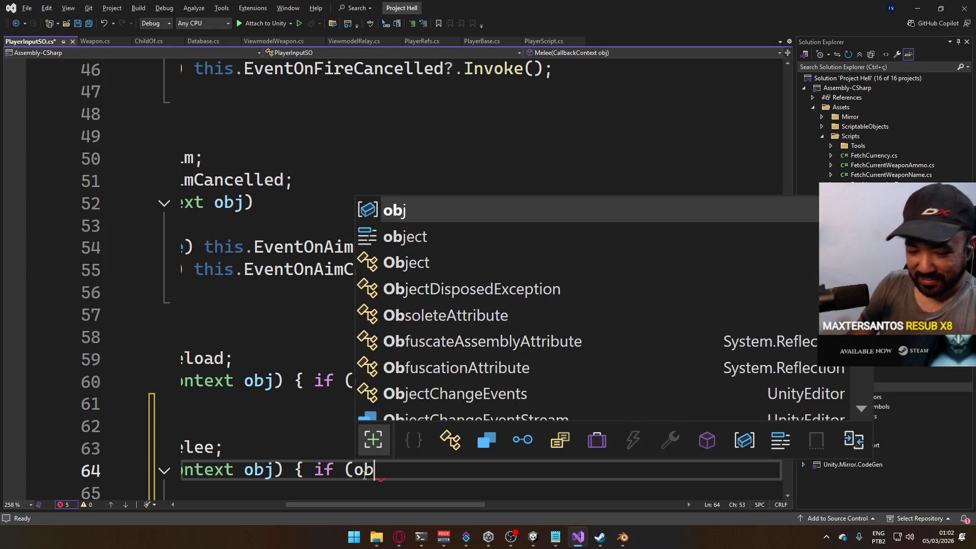
key("Tab")
type("==")
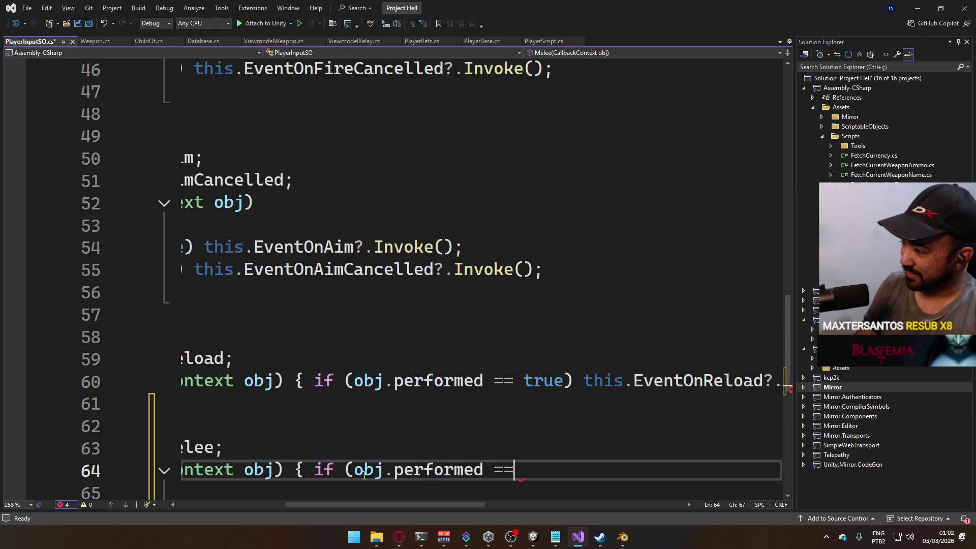
type(" true) this.eventOnMe")
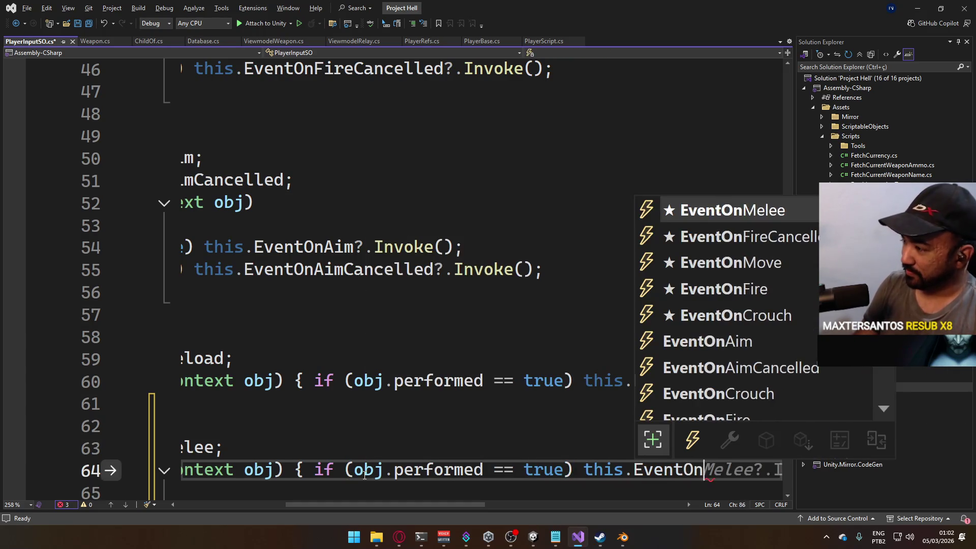
key("Tab")
type("?.Inv")
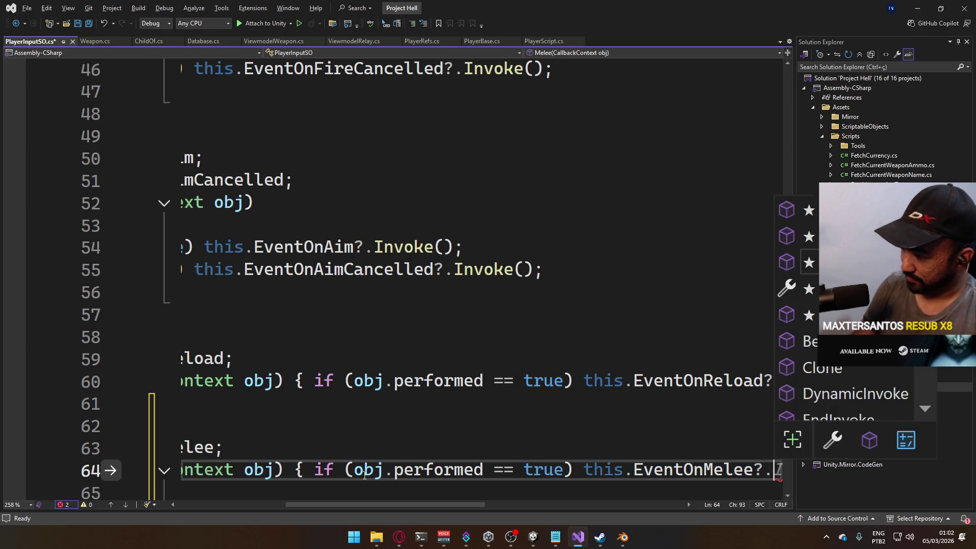
key("Tab")
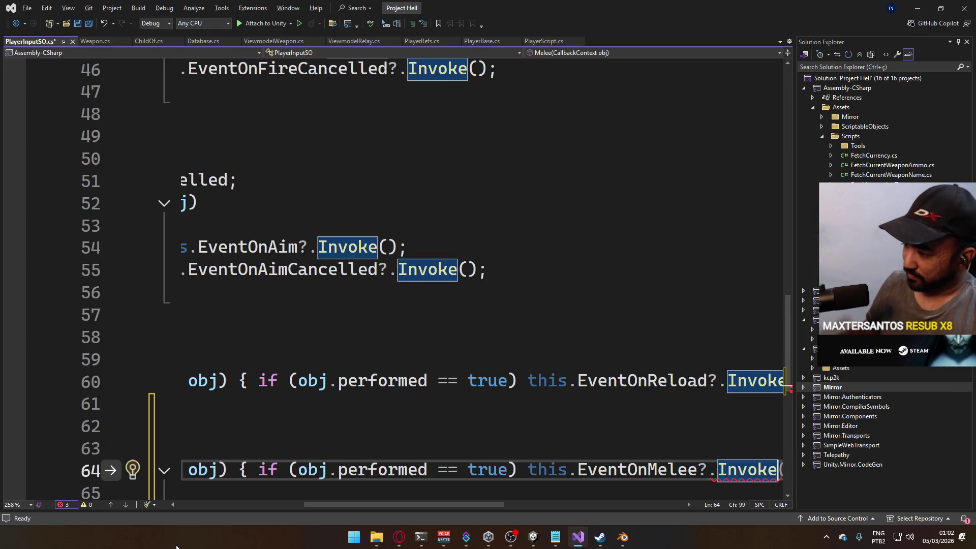
left_click_drag(375, 511, 426, 510)
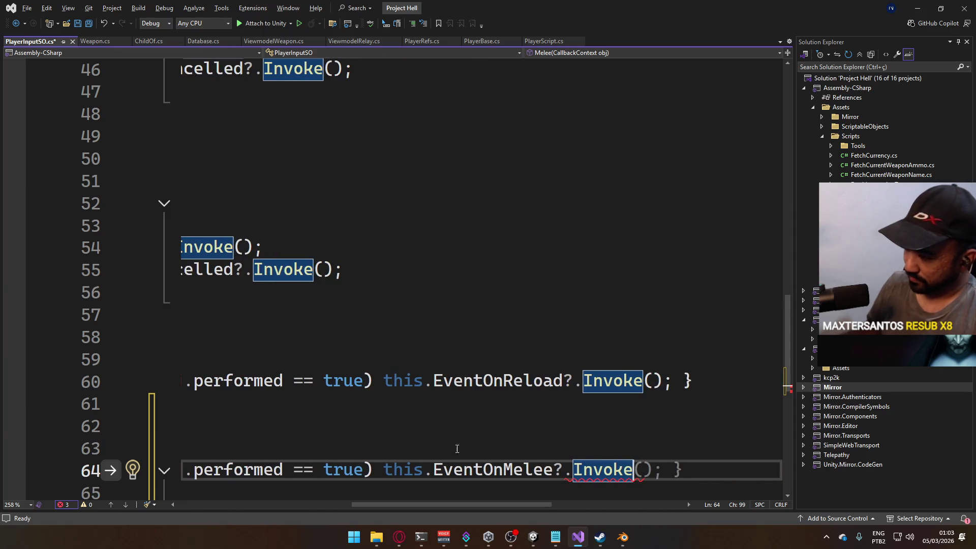
type("();")
key("End")
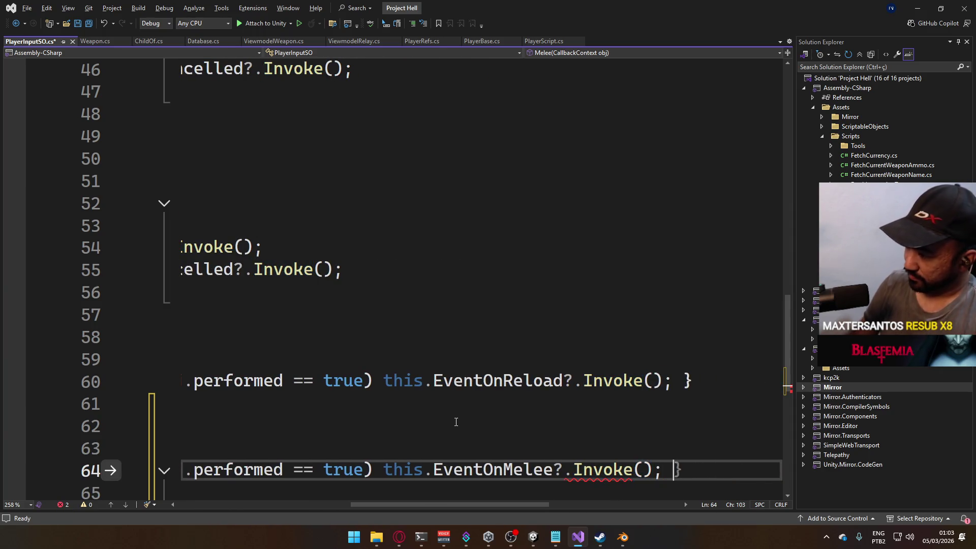
Save PlayerInputSO.cs
key("ctrl+s")
left_click_drag(468, 504, 289, 498)
scroll(339, 413, "down", 2)
scroll(339, 414, "up", 2)
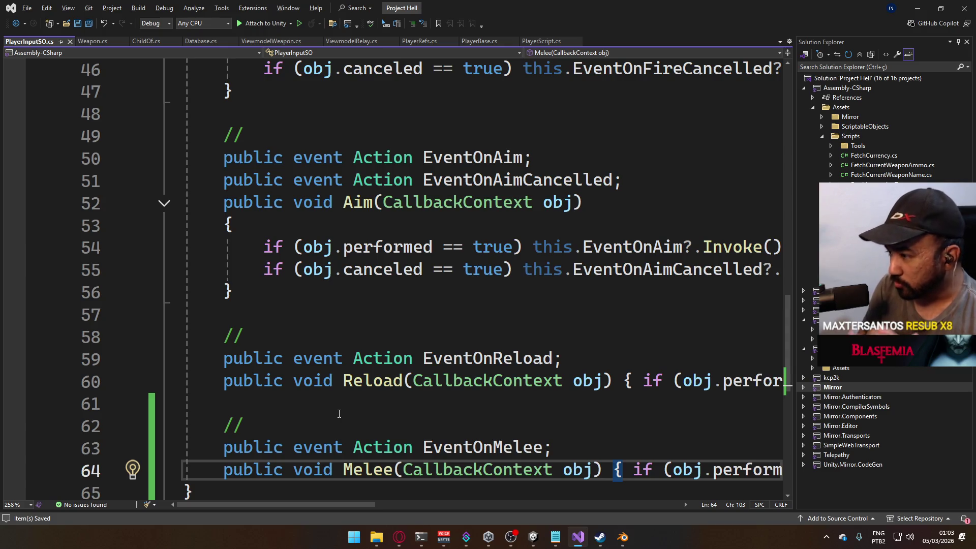
Review the Melee callback on line 64 against Reload's one-liner, then switch over to Unity
scroll(346, 407, "down", 2)
scroll(359, 415, "up", 2)
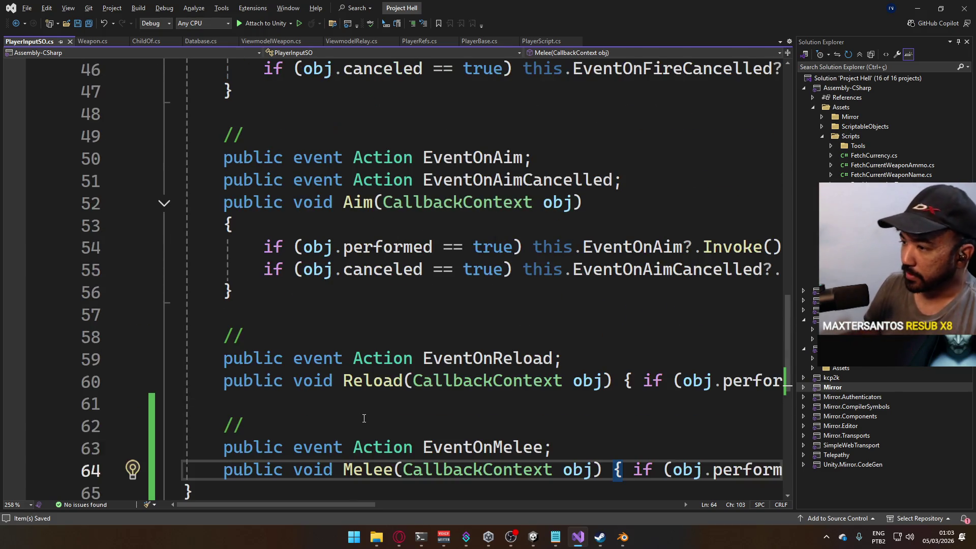
mouse_move(320, 504)
left_mouse_down()
mouse_move(502, 504)
mouse_move(459, 506)
left_mouse_up()
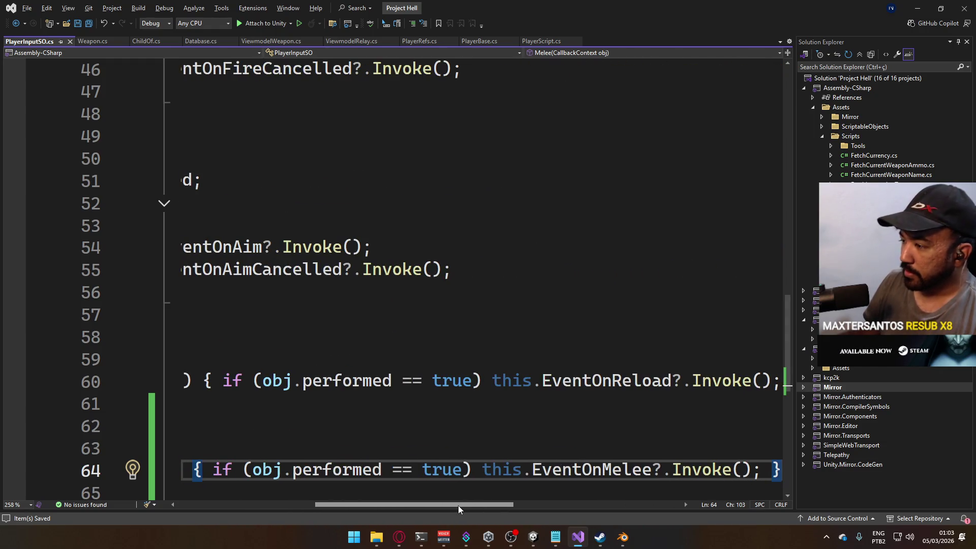
mouse_move(458, 505)
left_mouse_down()
mouse_move(392, 511)
mouse_move(365, 526)
mouse_move(307, 516)
mouse_move(481, 516)
mouse_move(492, 506)
mouse_move(329, 504)
left_mouse_up()
scroll(374, 450, "down", 2)
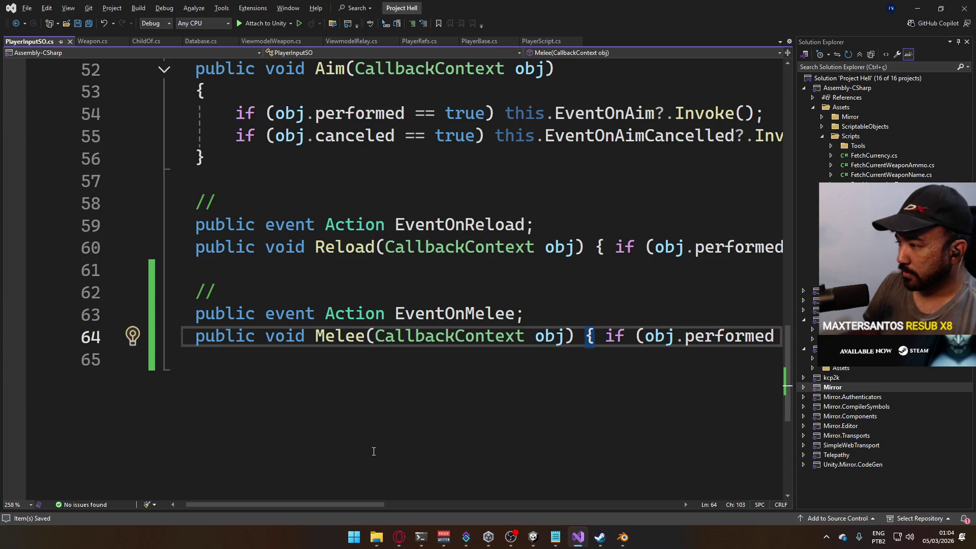
scroll(374, 451, "up", 1)
mouse_move(360, 508)
left_mouse_down()
mouse_move(583, 496)
mouse_move(431, 485)
mouse_move(366, 496)
left_mouse_up()
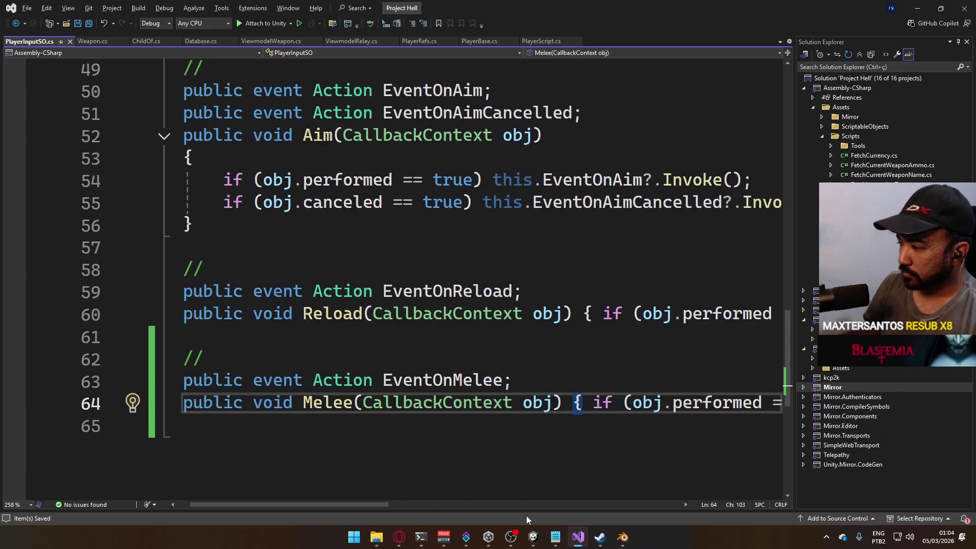
left_click(540, 537)
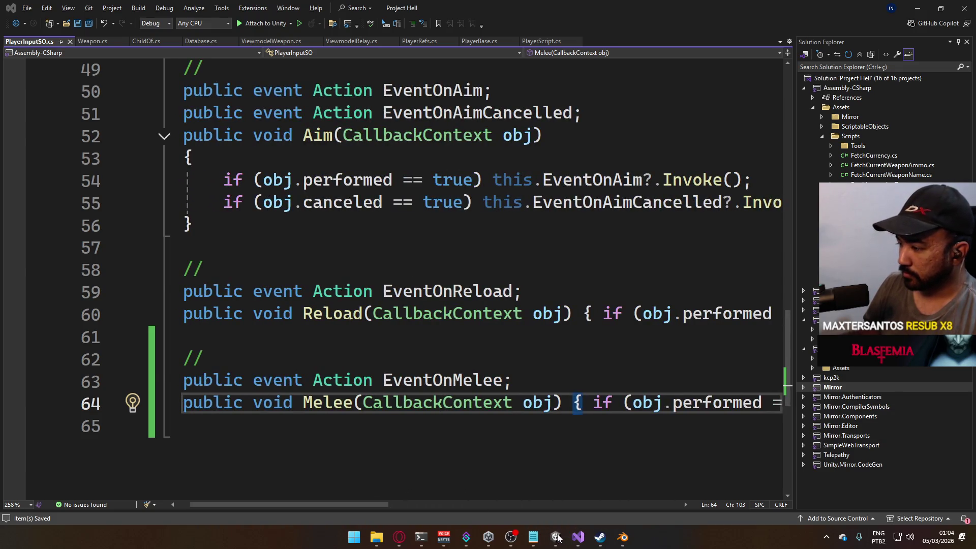
In Unity's ScriptableObjects folder, inspect Database, LoadingScreenSO and LoadoutSO, then return to Visual Studio
left_click(526, 500)
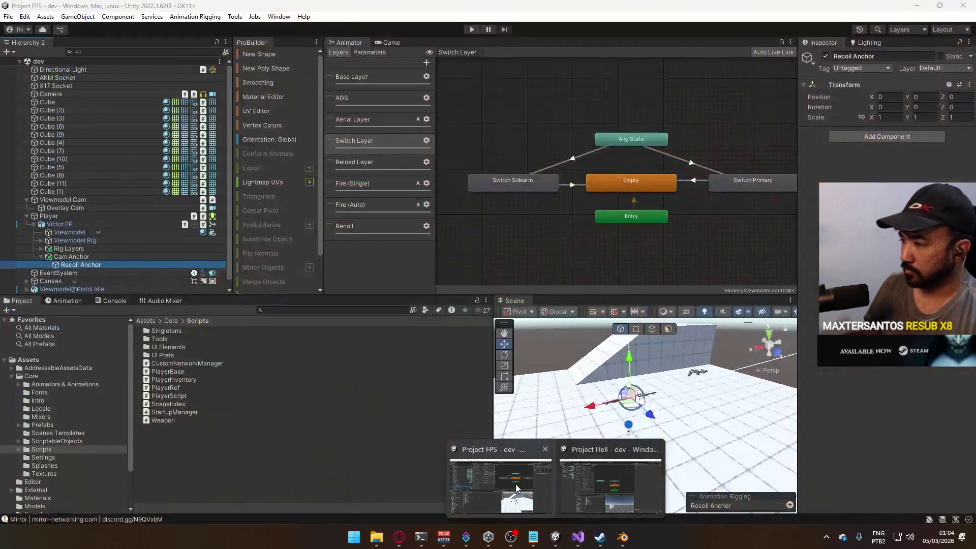
left_click(494, 483)
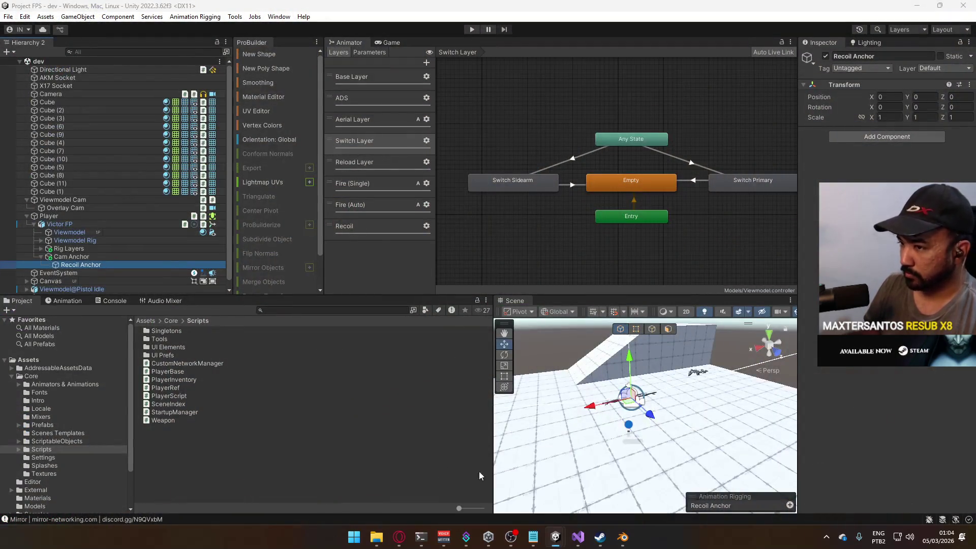
left_click(66, 441)
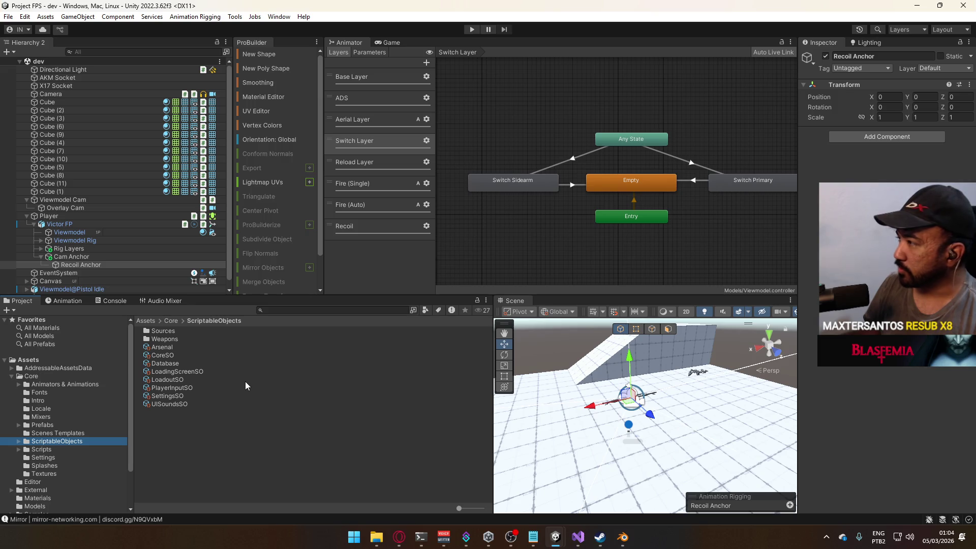
left_click(237, 364)
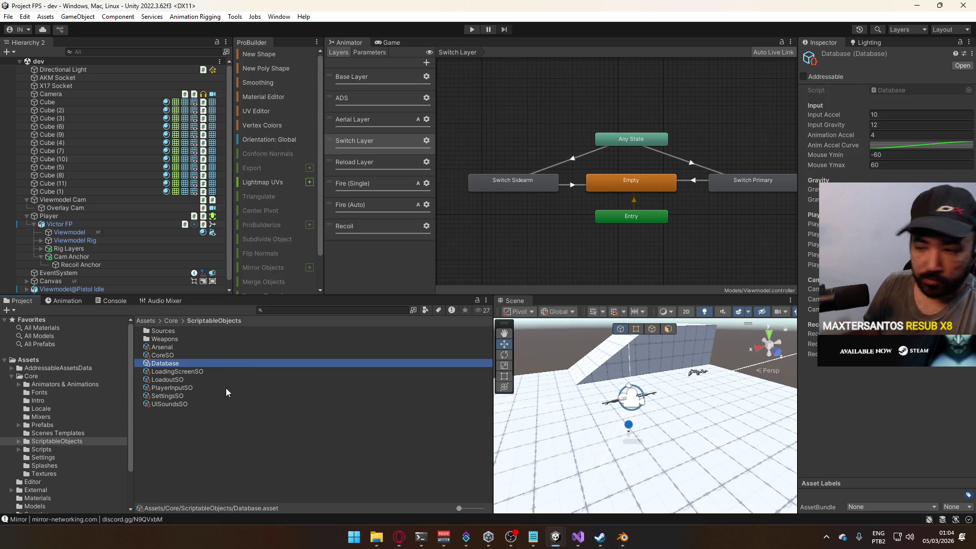
left_click(197, 372)
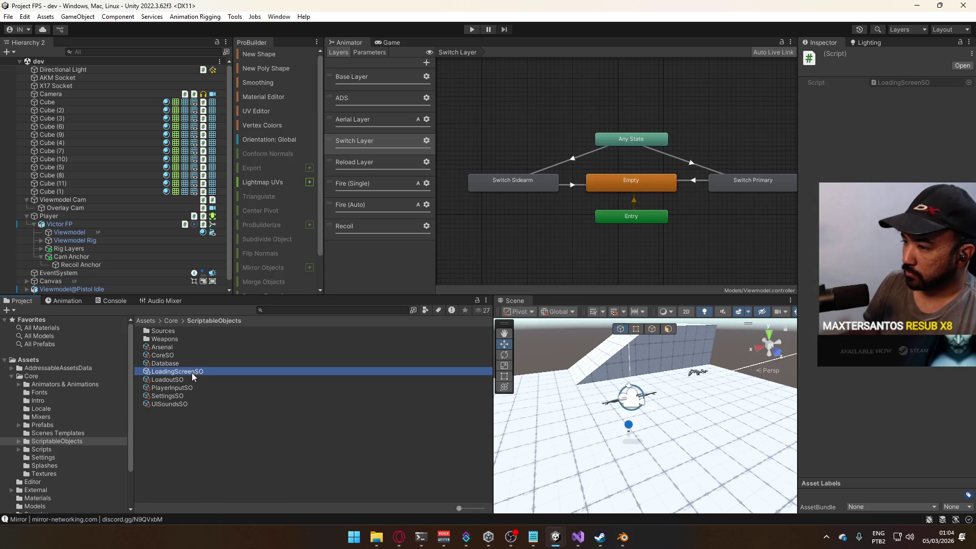
key("Down")
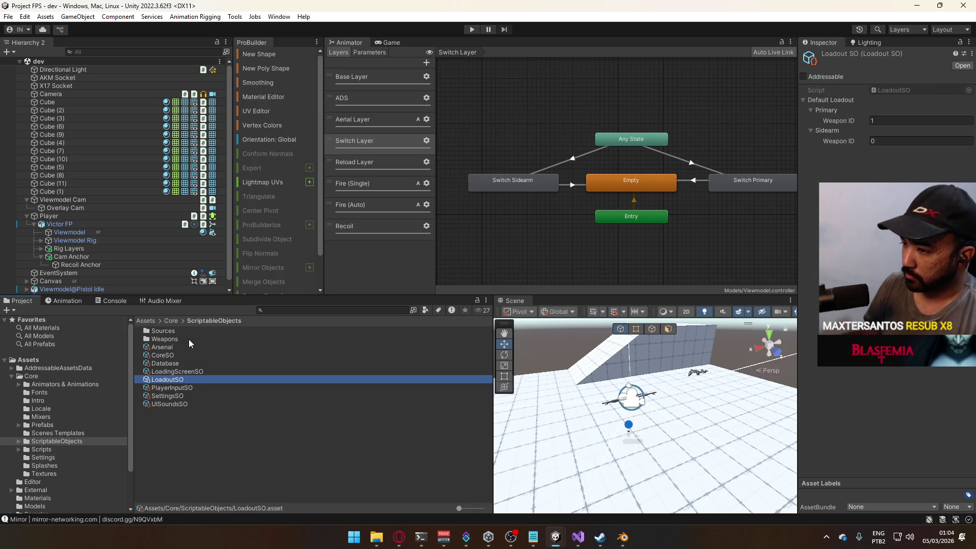
left_click(34, 225)
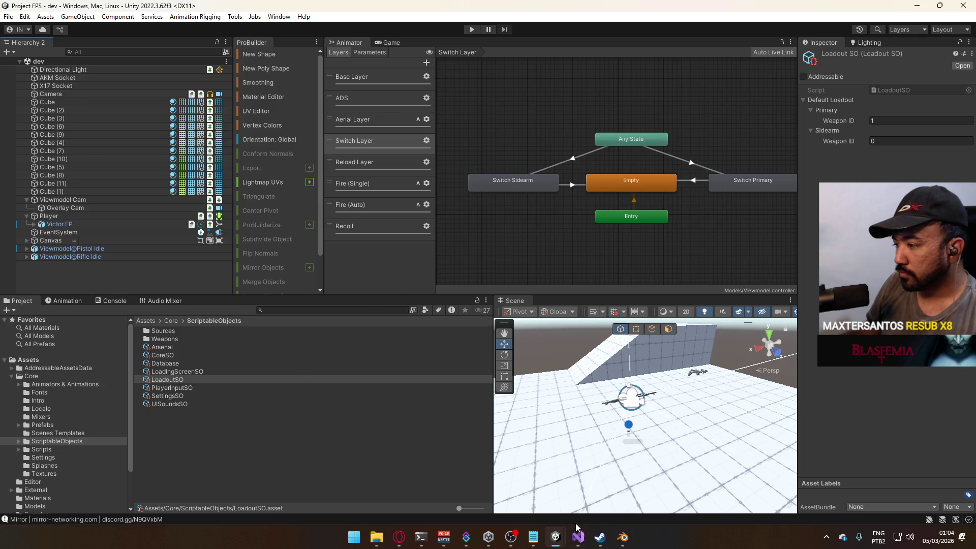
left_click(579, 536)
left_click_drag(385, 503, 336, 498)
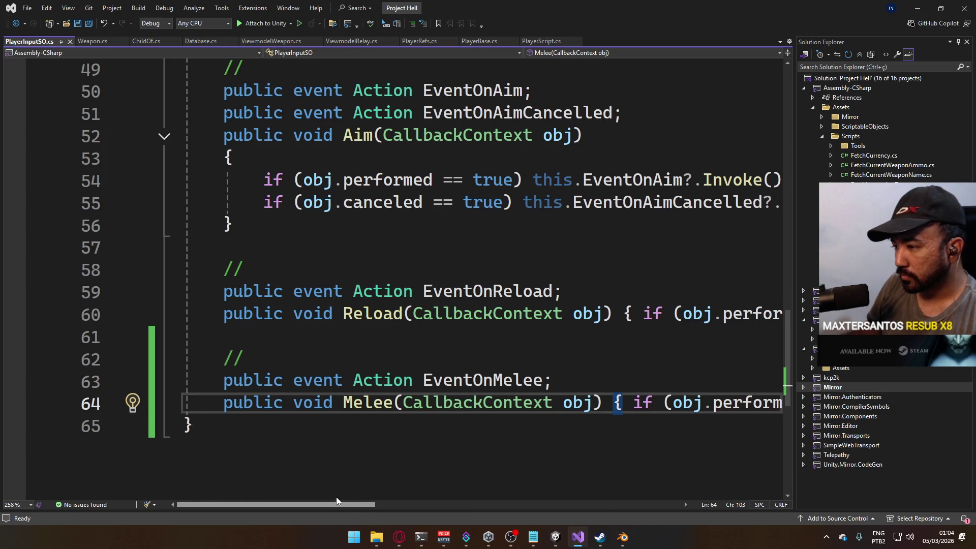
Switch Opera's YouTube video to 'Interstellar: The Ultimate Space Experience' and minimize the browser
left_click(399, 536)
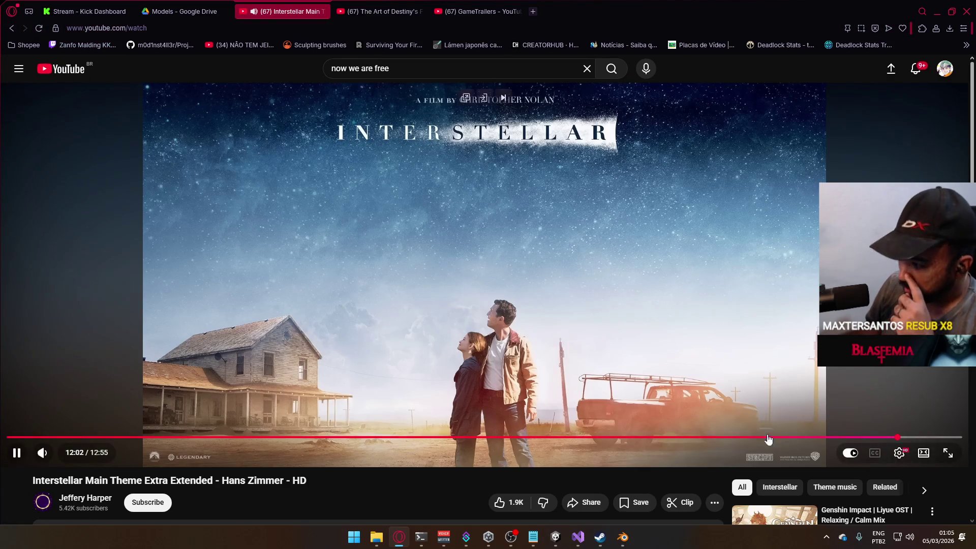
scroll(439, 384, "down", 3)
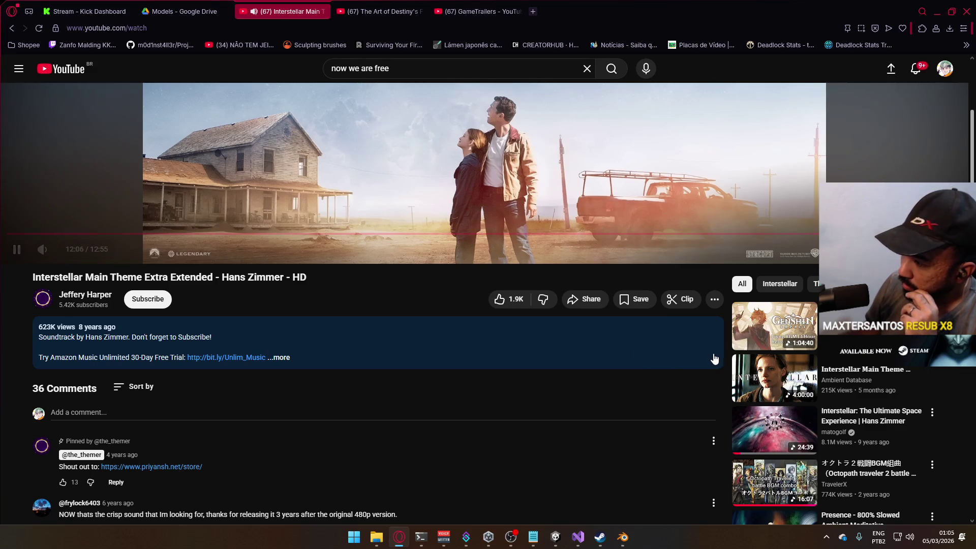
scroll(747, 369, "down", 1)
left_click(764, 374)
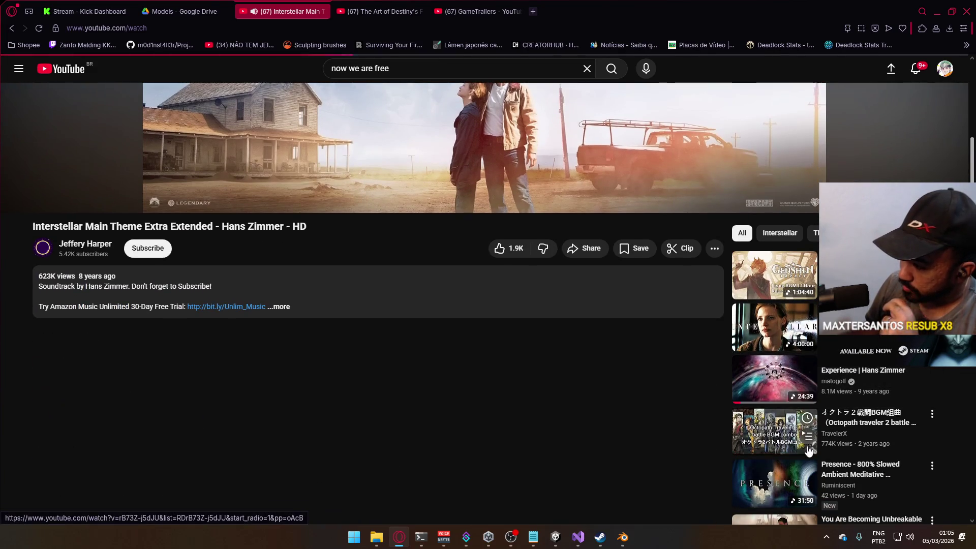
left_click(797, 446)
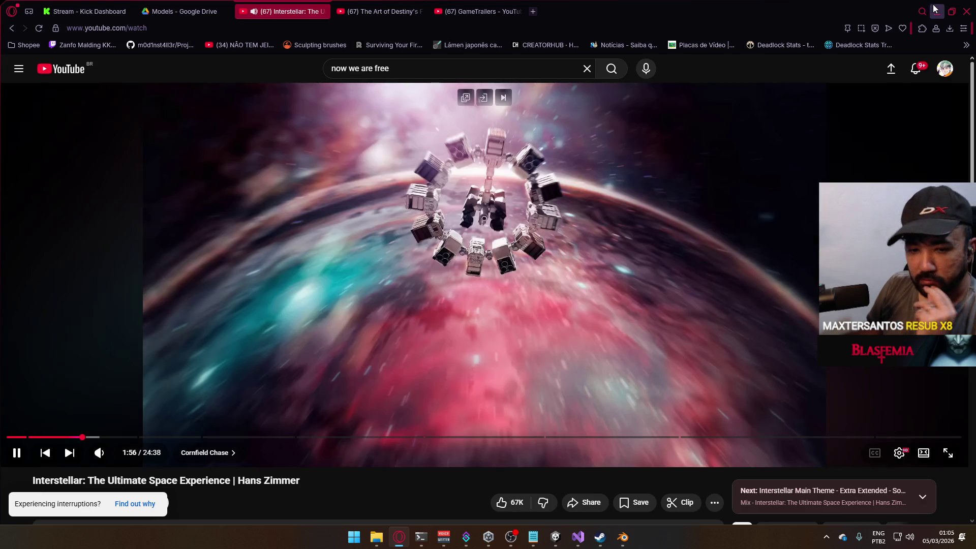
left_click(935, 10)
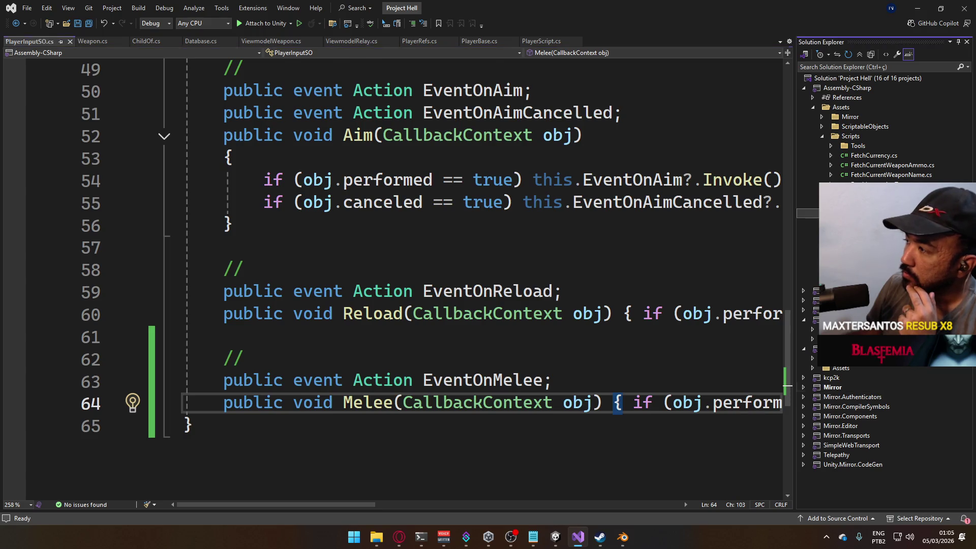
In PlayerBase.cs, add 'protected virtual void OnMelee() { }' below OnAimCancelled() and save
key("ctrl+Tab")
scroll(412, 483, "left", 2)
scroll(344, 498, "up", 3)
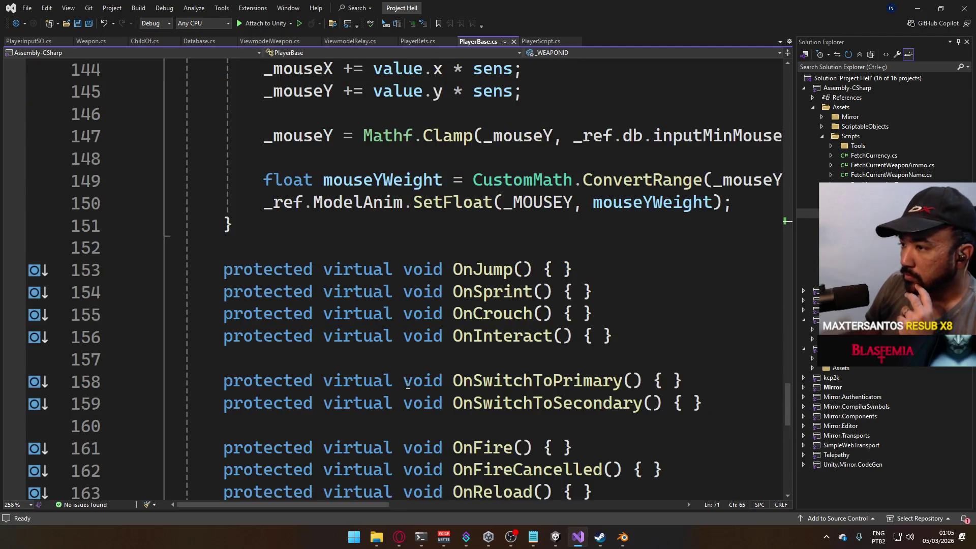
scroll(343, 499, "down", 4)
left_click(694, 292)
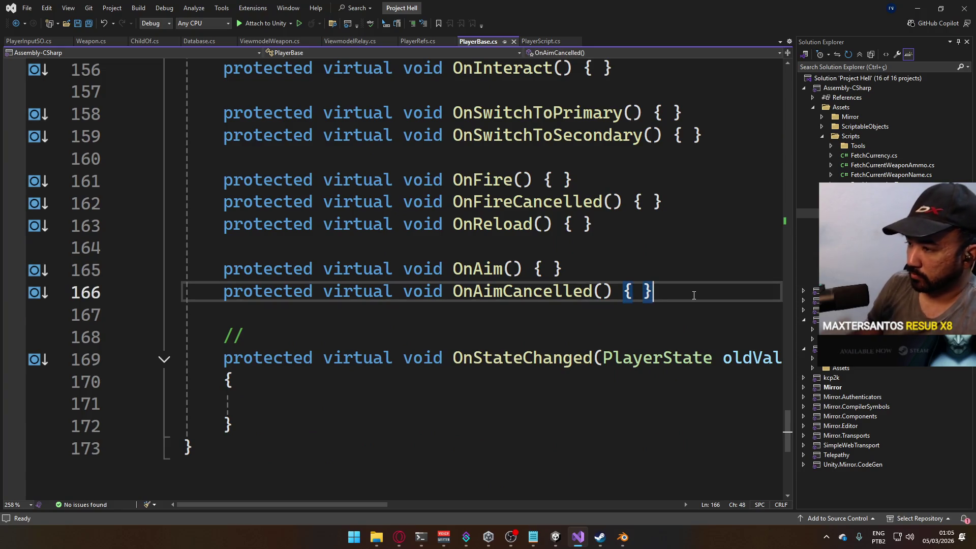
key("Return")
key("Return")
type("protecte")
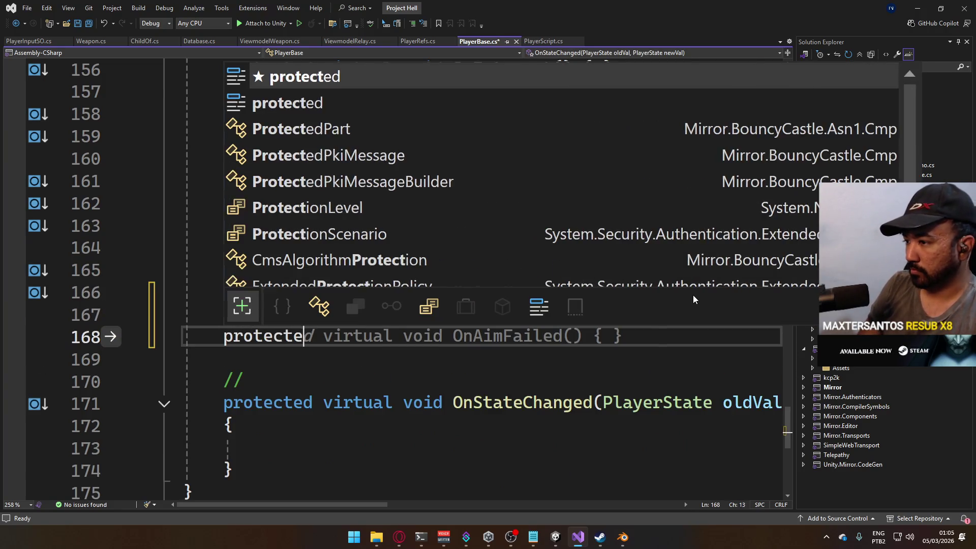
type("d virtual voi")
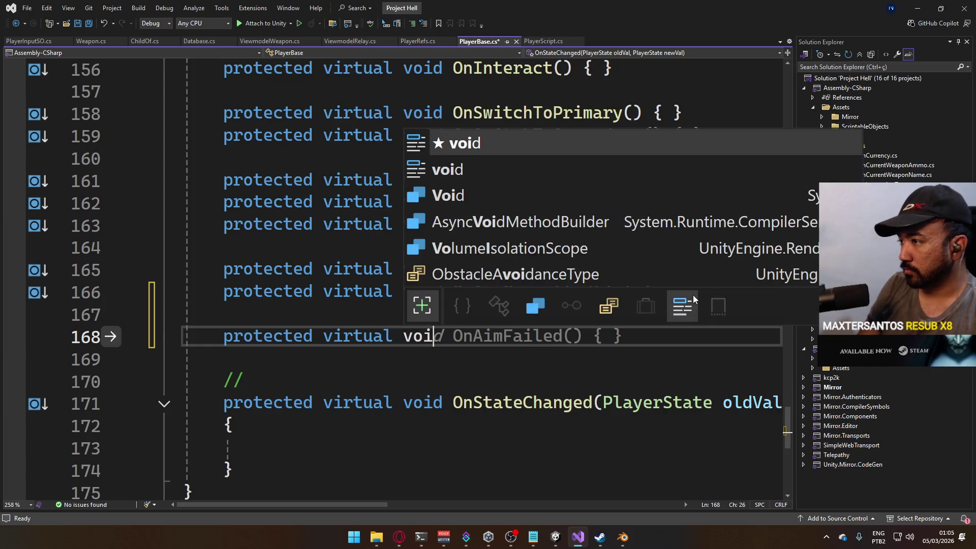
type("d OnMelee()")
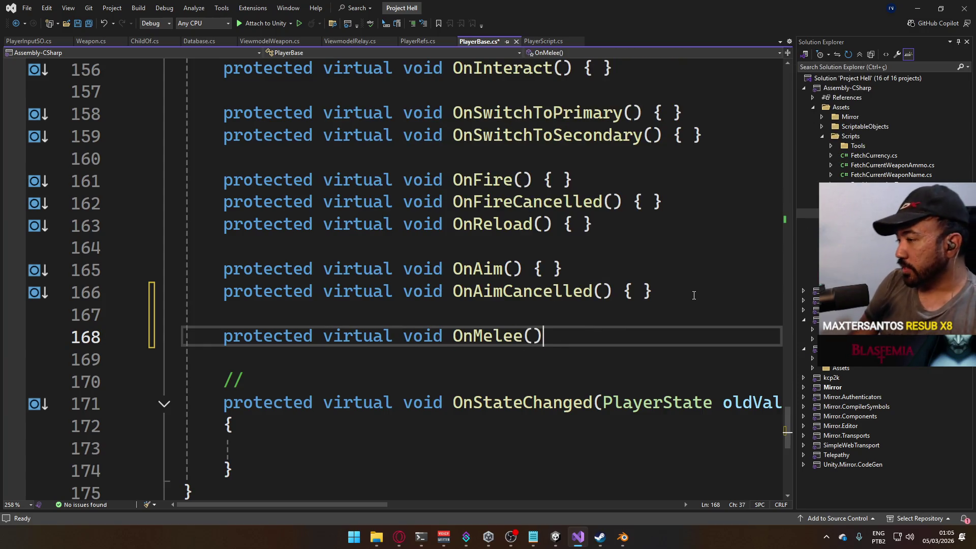
key("Return")
key("BackSpace")
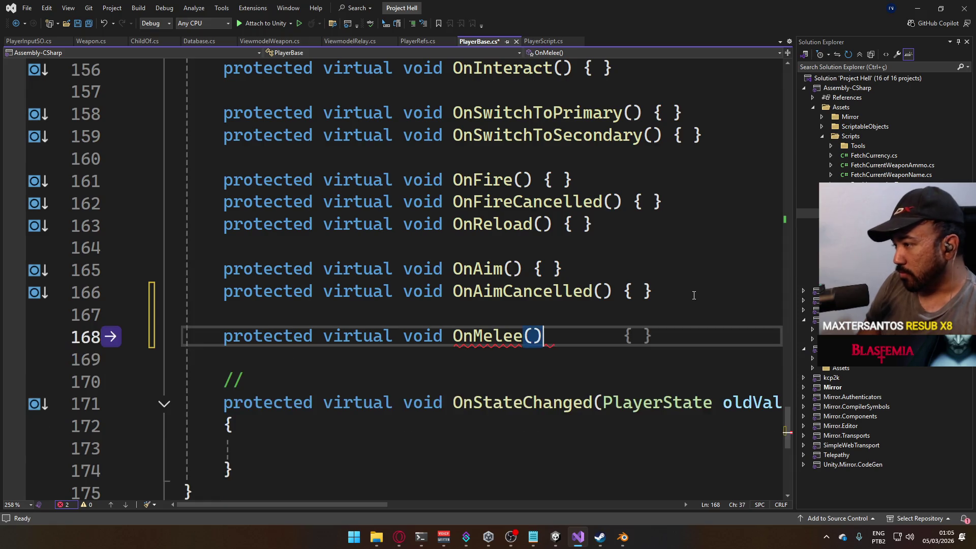
type(" { }")
key("ctrl+s")
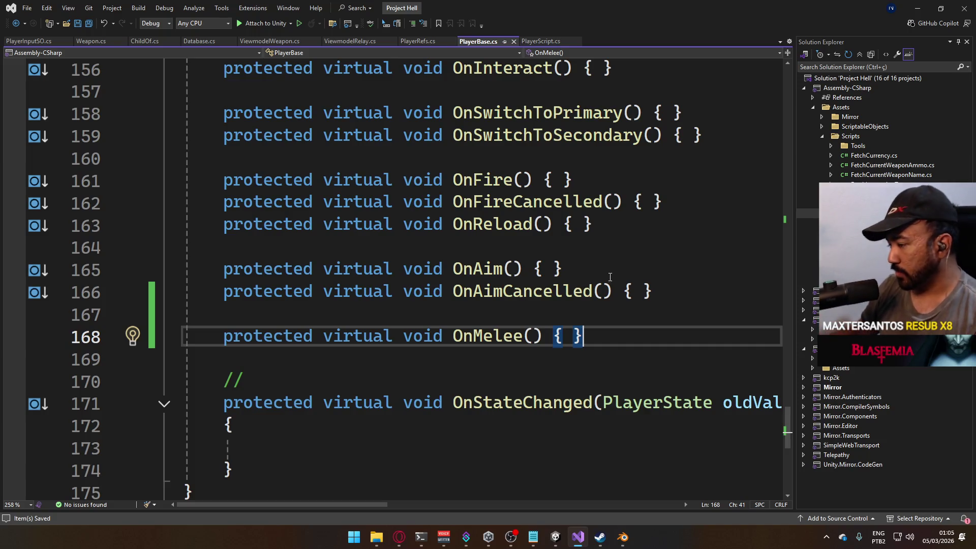
scroll(595, 396, "up", 8)
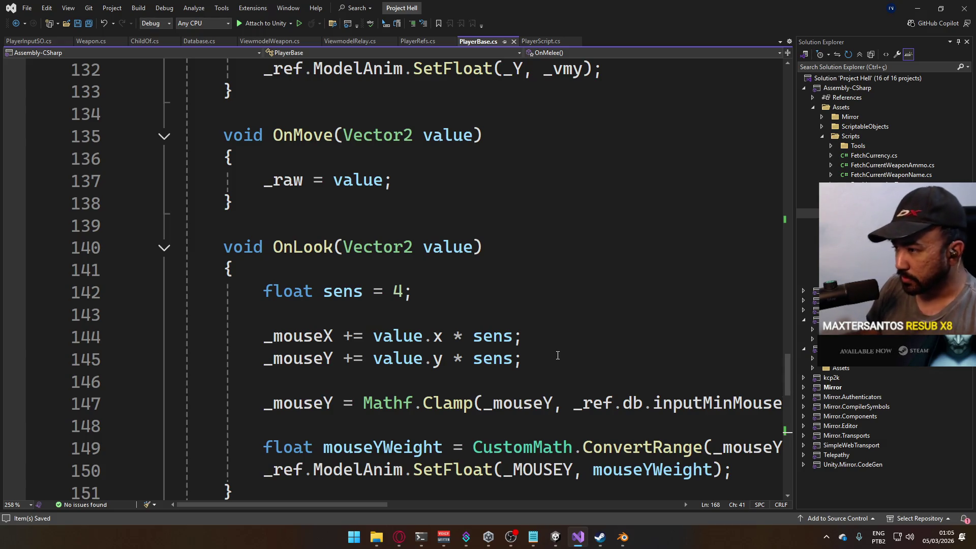
Review OnMelee and the Start() input subscriptions, placing the cursor after the EventOnAimCancelled subscription
scroll(557, 354, "down", 9)
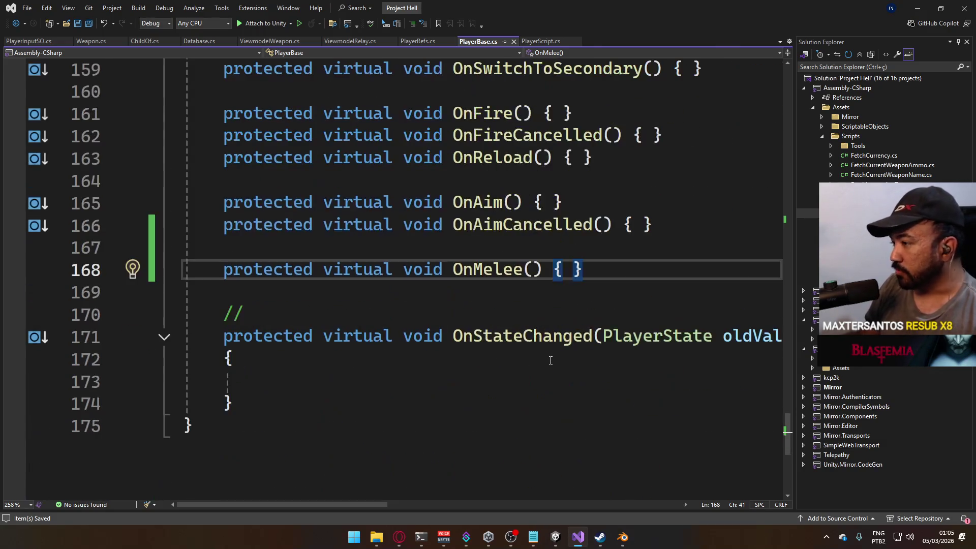
scroll(550, 360, "up", 3)
scroll(589, 347, "up", 3)
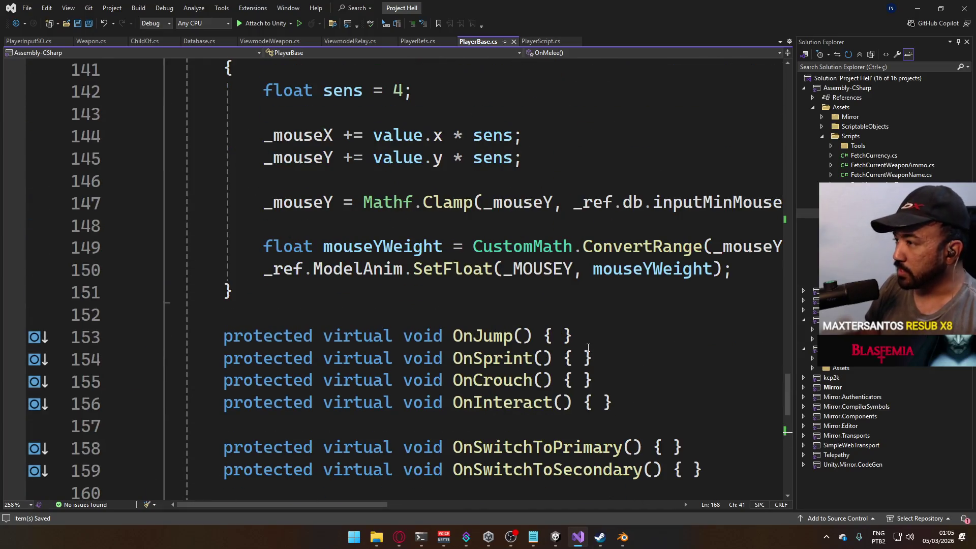
scroll(515, 390, "up", 2)
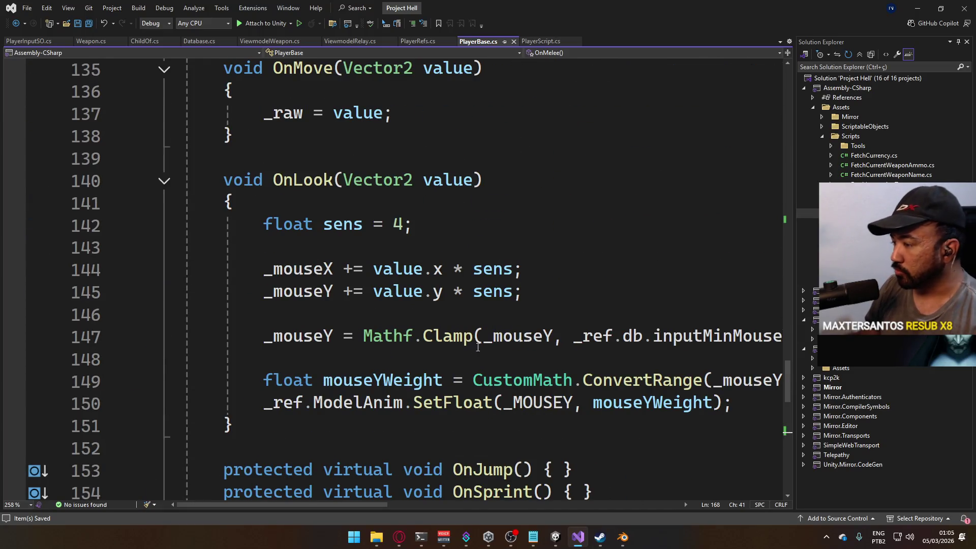
scroll(476, 350, "down", 3)
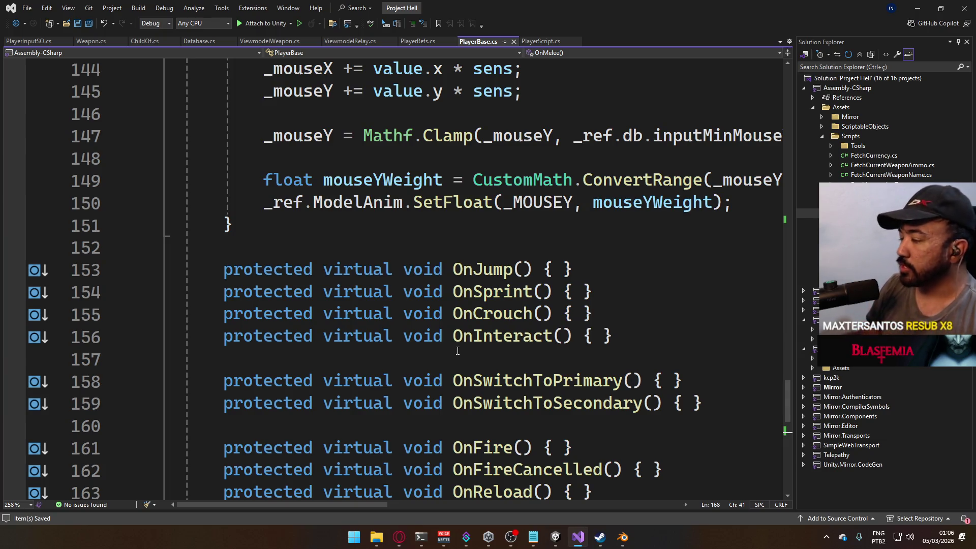
scroll(458, 351, "down", 7)
scroll(556, 391, "up", 3)
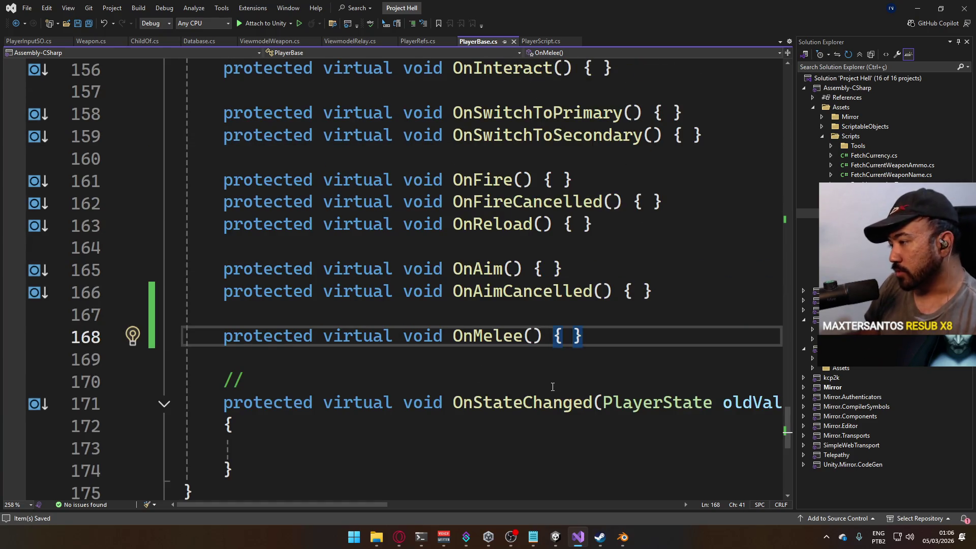
scroll(541, 381, "down", 3)
scroll(524, 376, "up", 9)
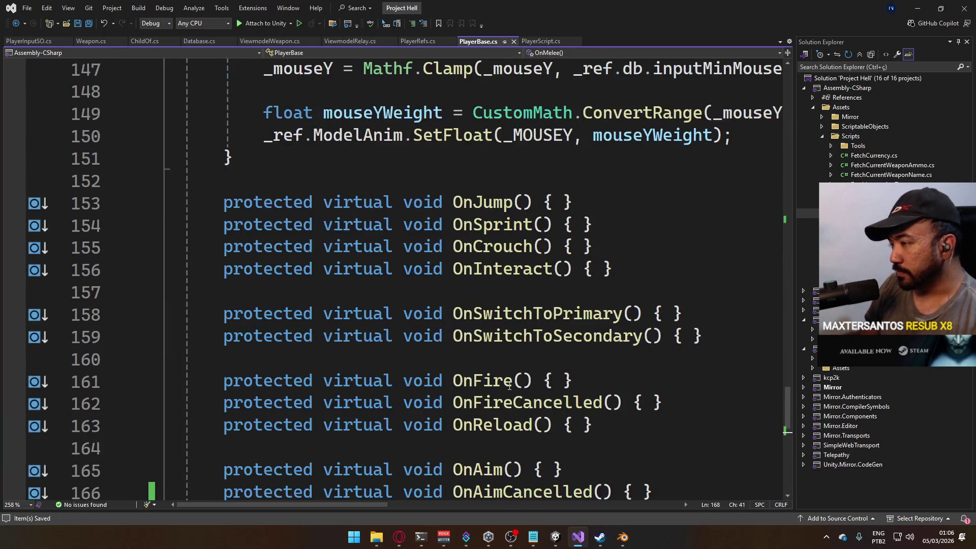
scroll(509, 386, "up", 13)
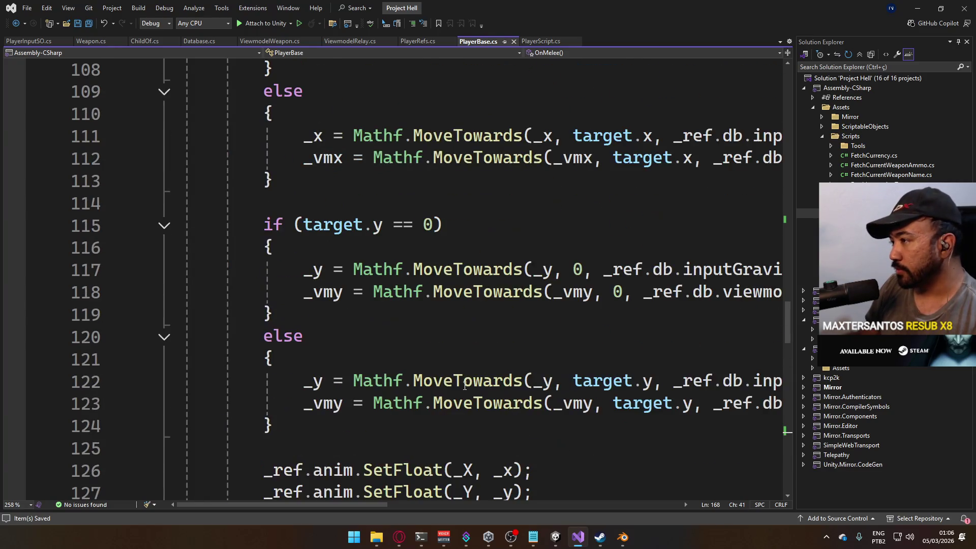
scroll(426, 427, "up", 3)
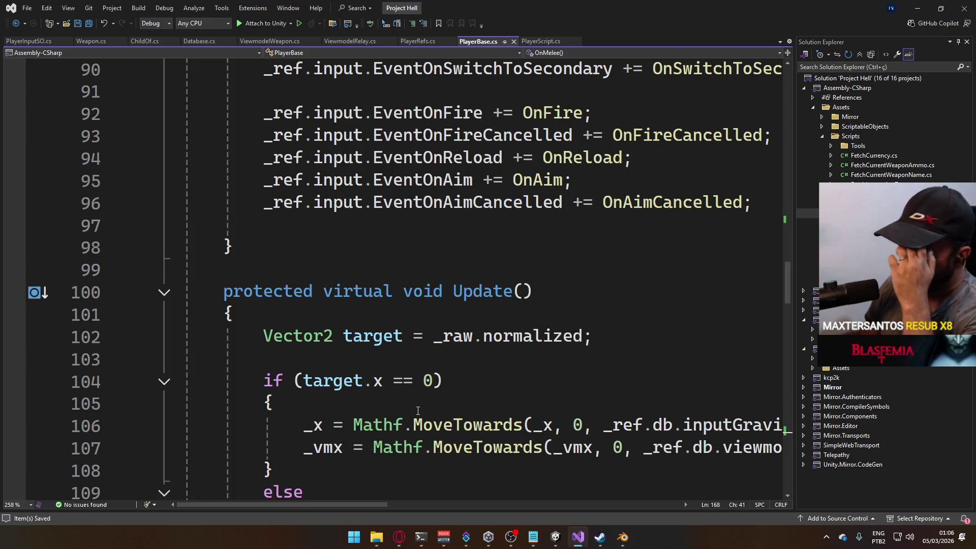
scroll(422, 397, "down", 18)
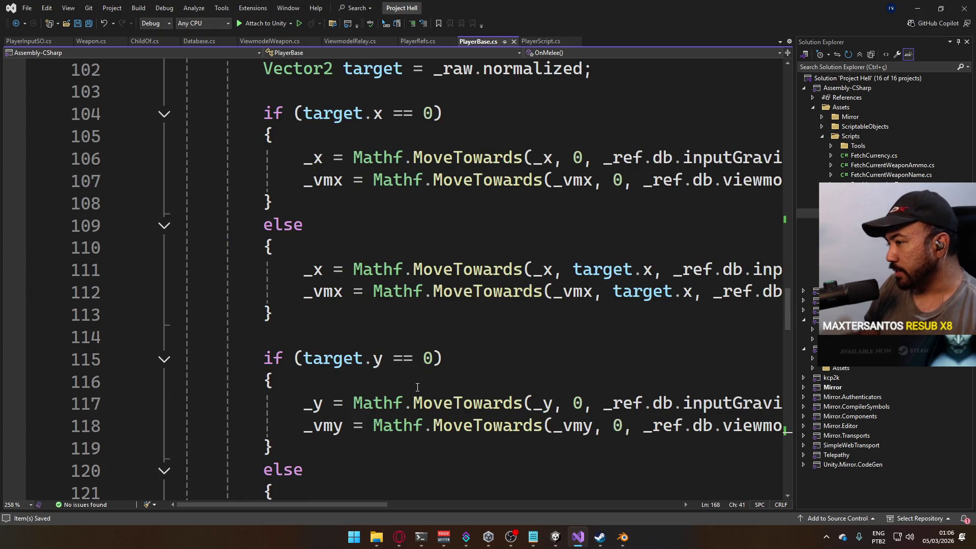
scroll(414, 364, "down", 4)
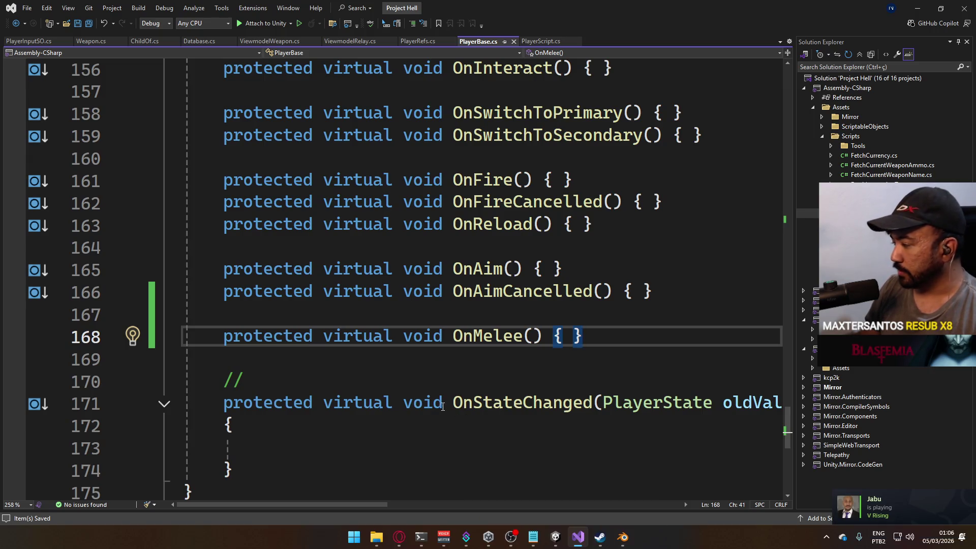
scroll(466, 379, "up", 20)
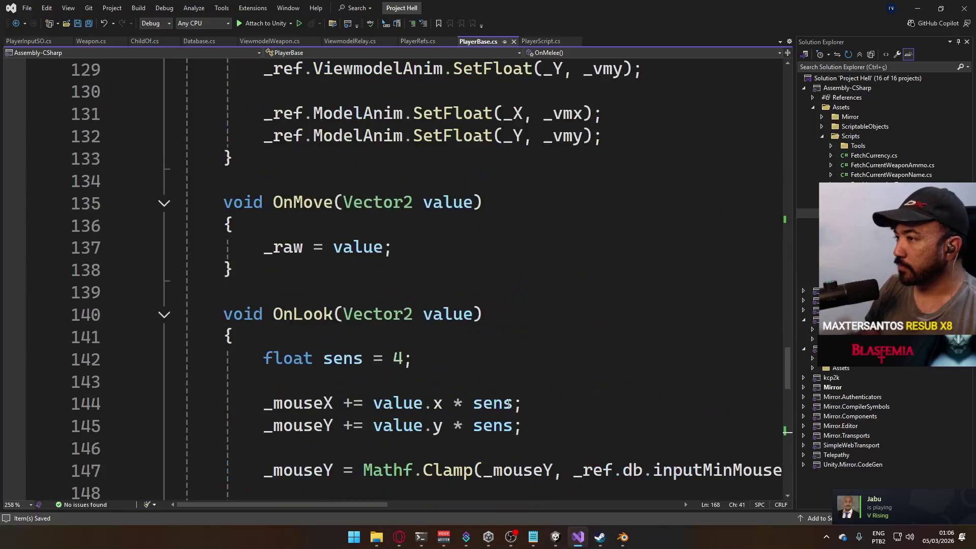
scroll(510, 392, "up", 6)
scroll(510, 392, "down", 2)
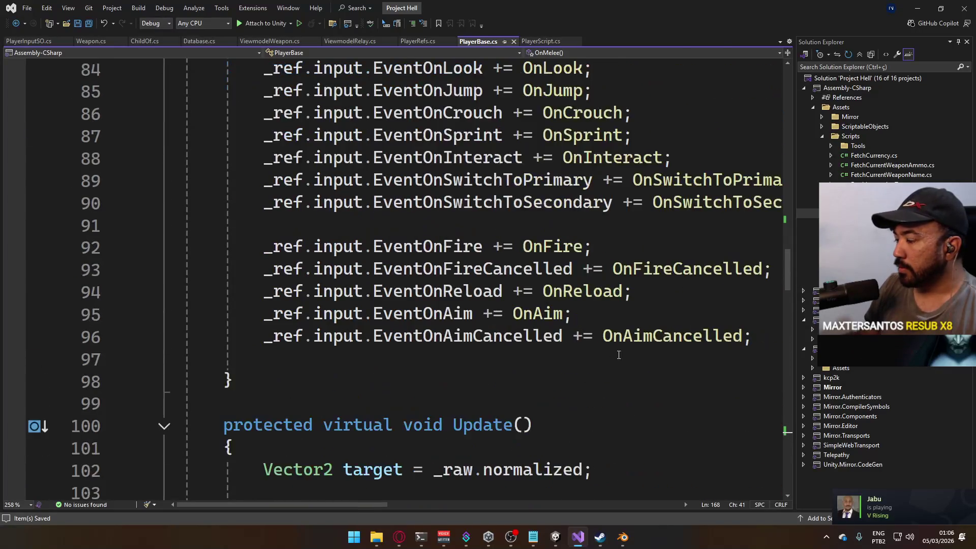
left_click(753, 336)
Add '_ref.input.EventOnMelee += OnMelee;' below the OnAimCancelled subscription in Start()
key("Return")
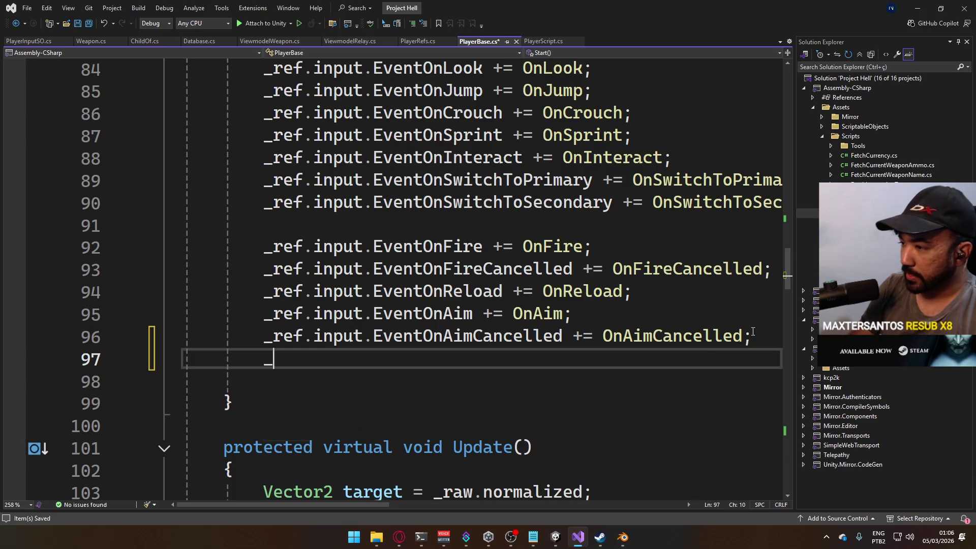
type("_ref.input.")
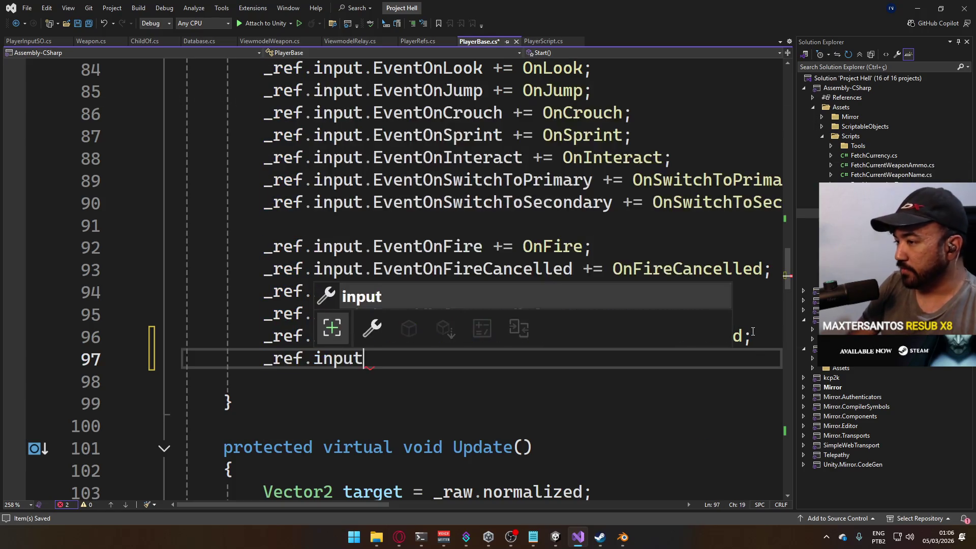
type("mel")
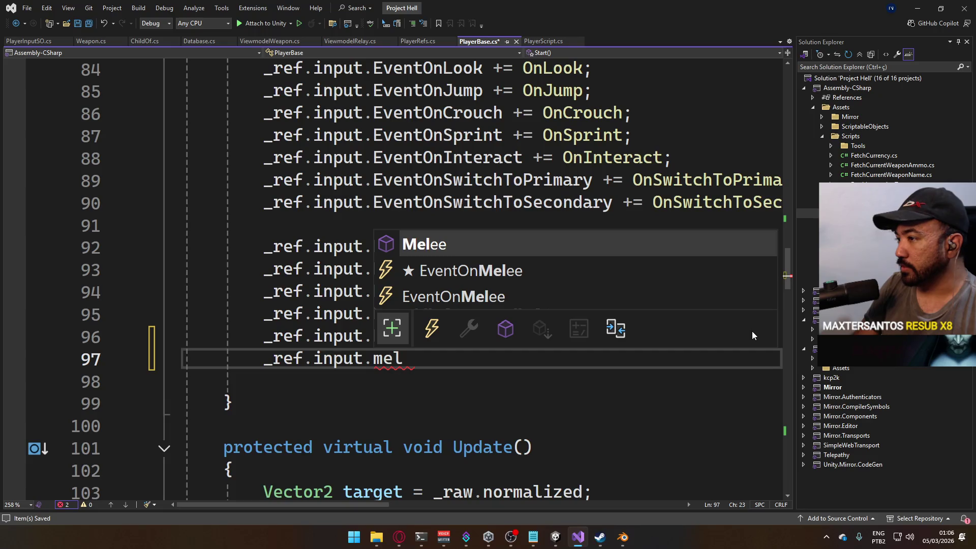
key("Down")
key("Down")
key("Tab")
type("++")
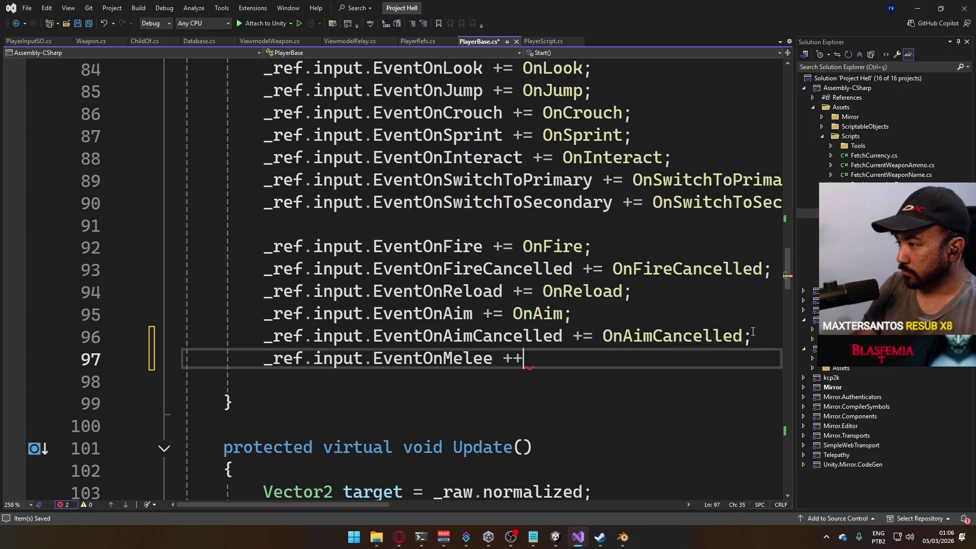
key("BackSpace")
type("= Onme")
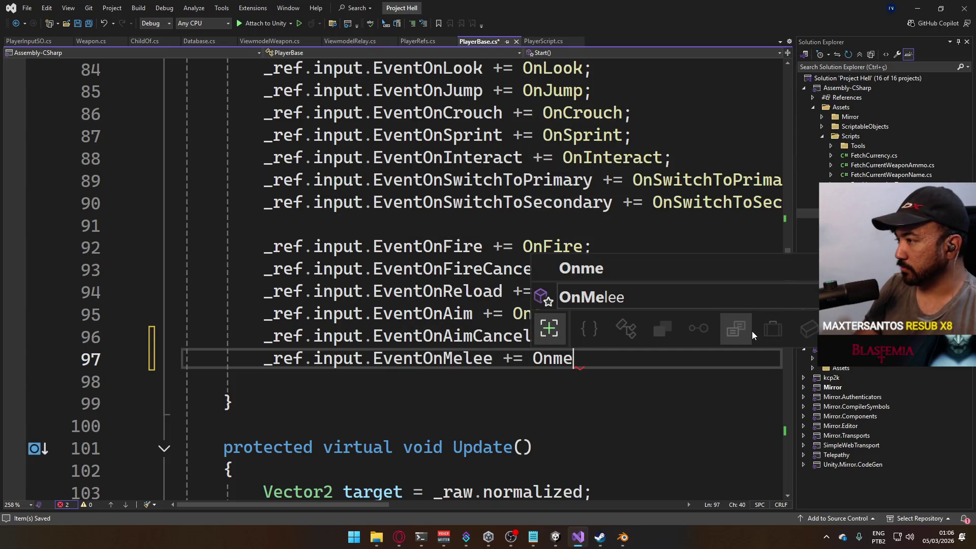
key("Tab")
type(";")
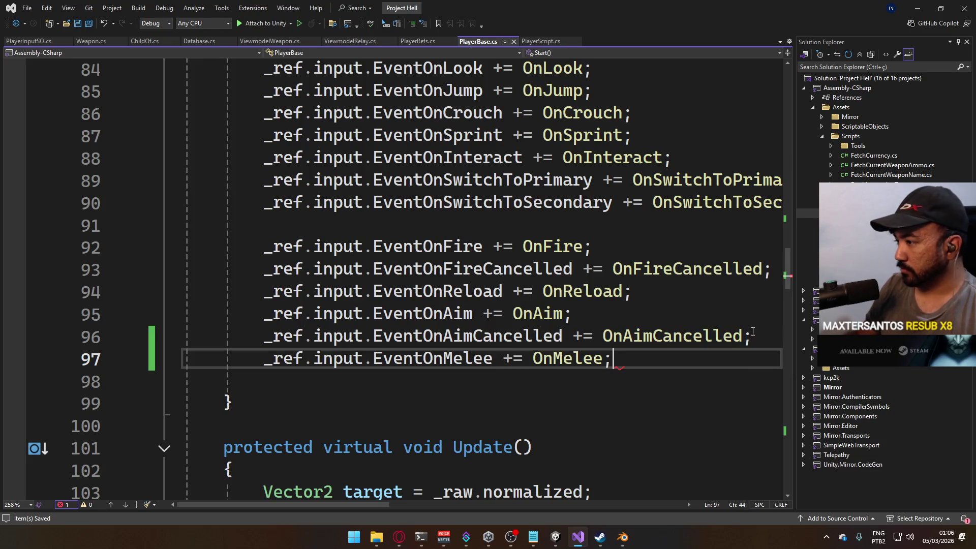
left_click(399, 537)
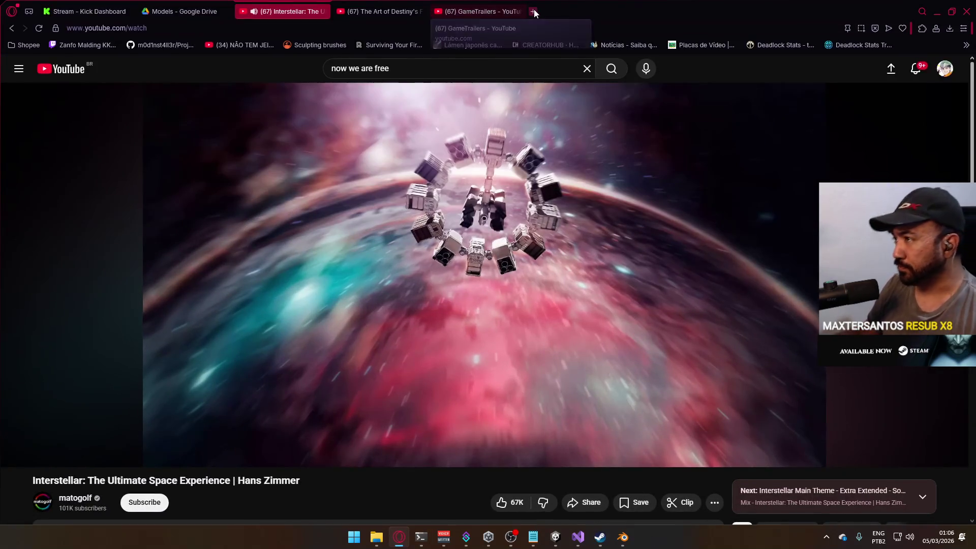
In a new tab, open SteamDB's Deadlock player charts with the full all-time history shown
left_click(534, 12)
type("steam")
left_click(142, 68)
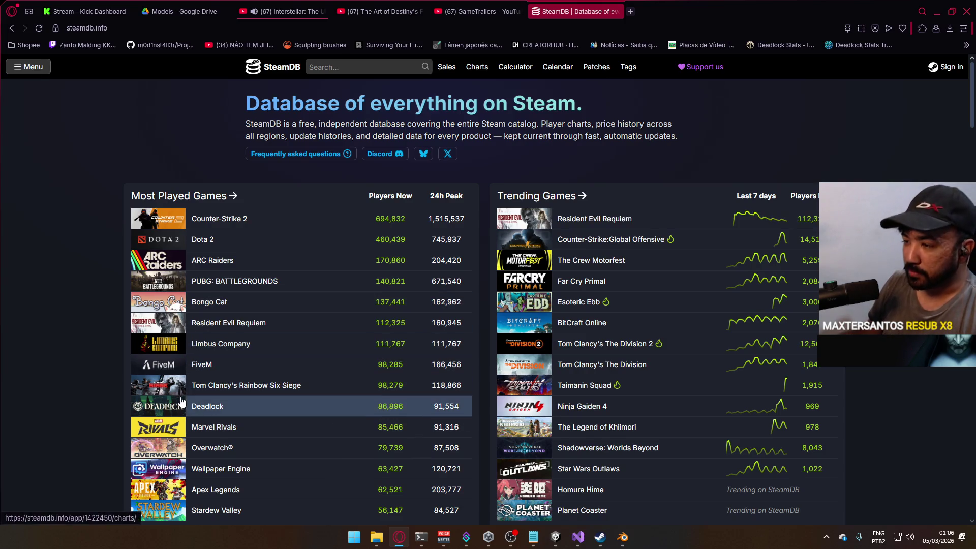
left_click(203, 406)
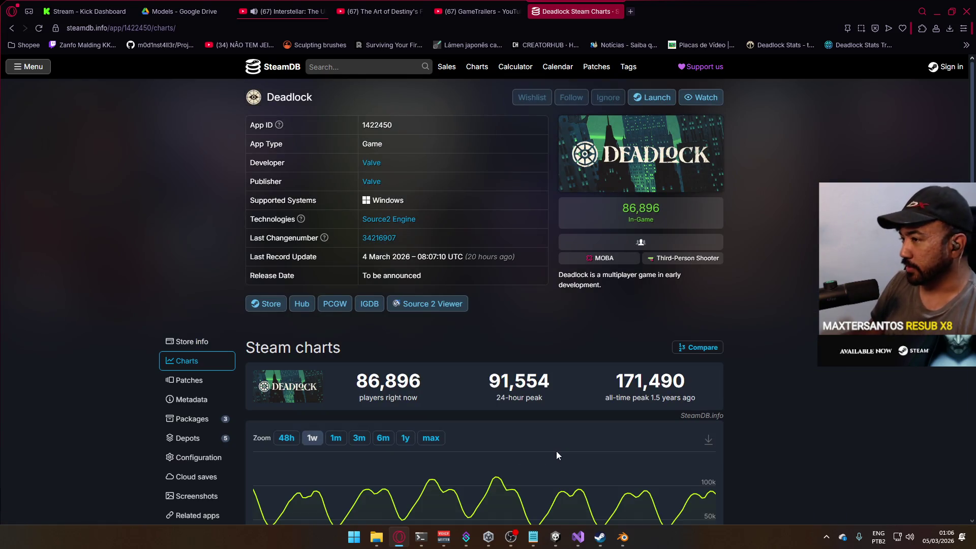
left_click(427, 443)
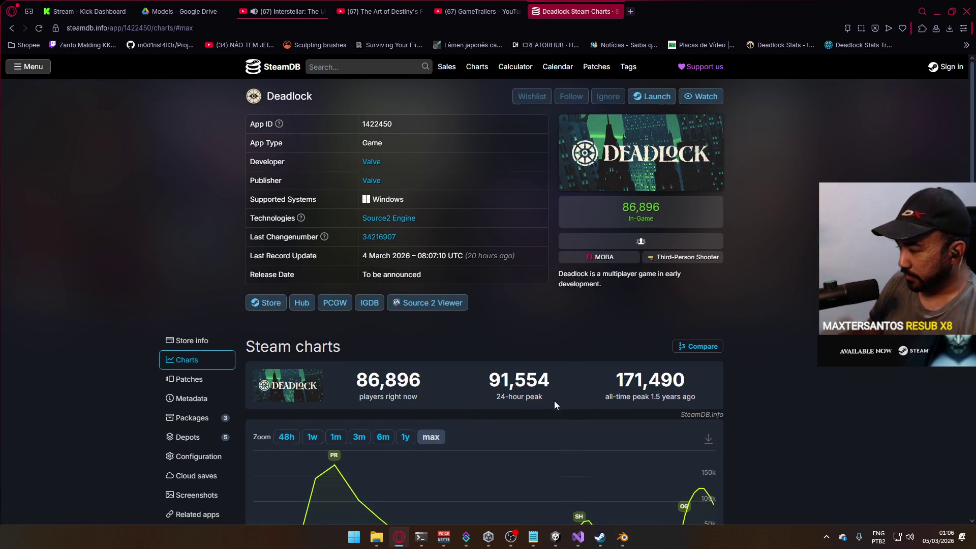
scroll(554, 401, "down", 4)
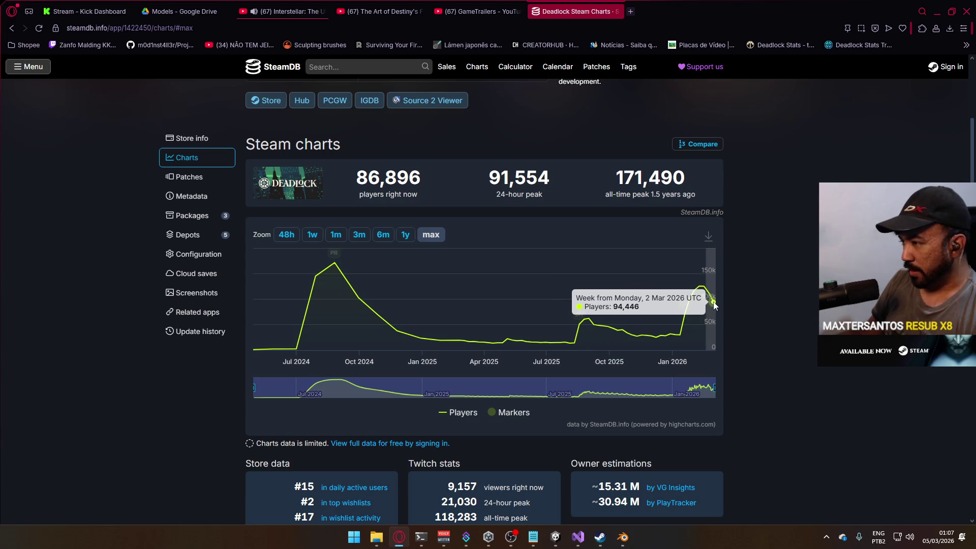
scroll(557, 281, "up", 4)
scroll(587, 276, "down", 5)
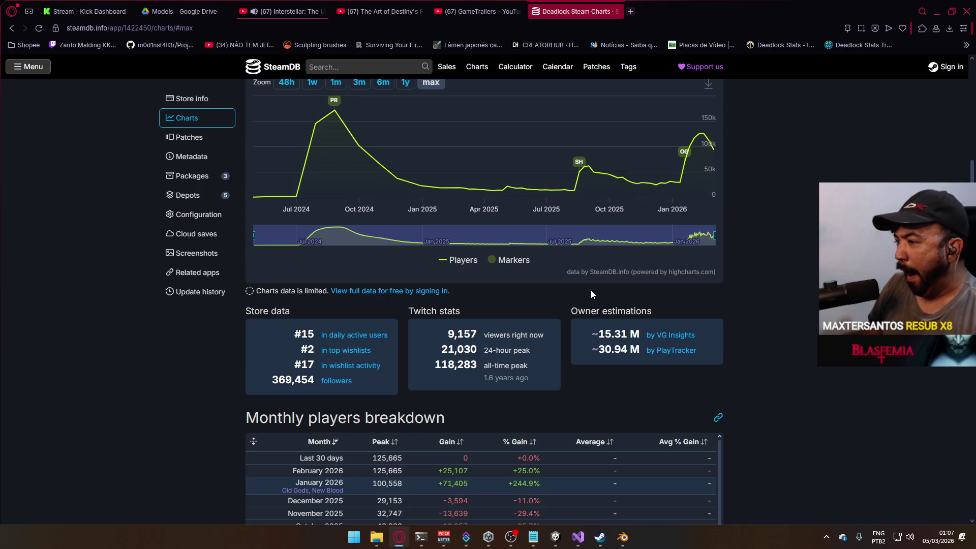
Highlight the Twitch figures (9,157 viewers now, 21,030 24-hour peak), then close the tab and minimise Opera
triple_click(518, 334)
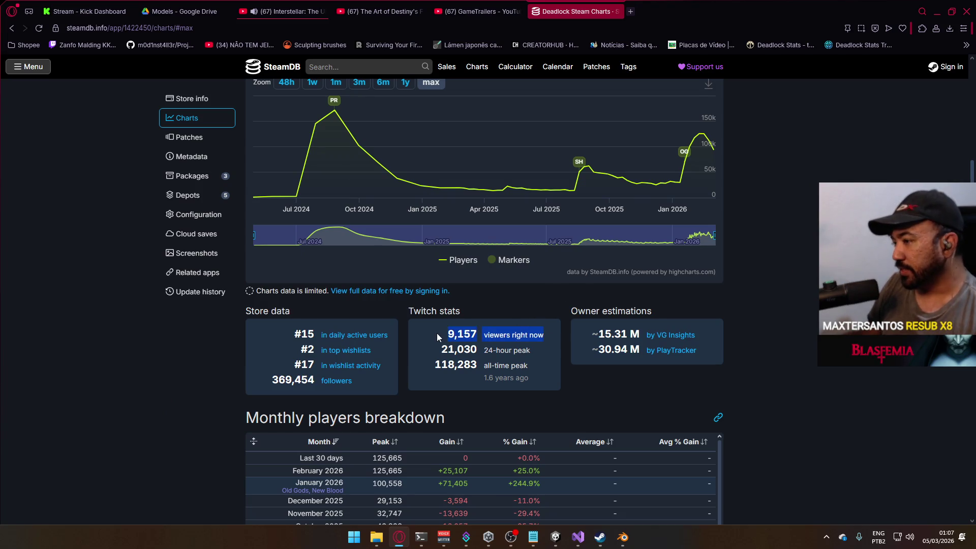
left_click(443, 341)
left_click_drag(478, 332, 544, 336)
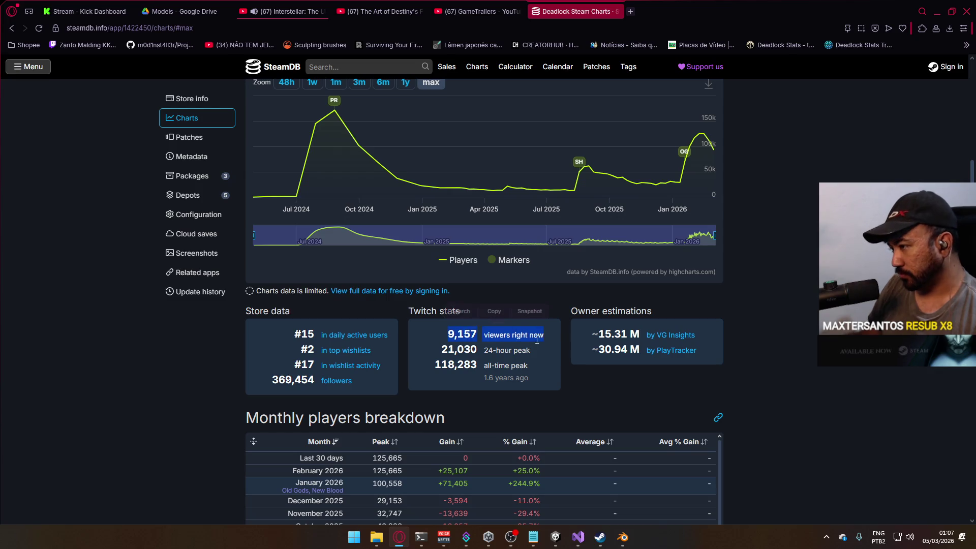
scroll(590, 422, "up", 1)
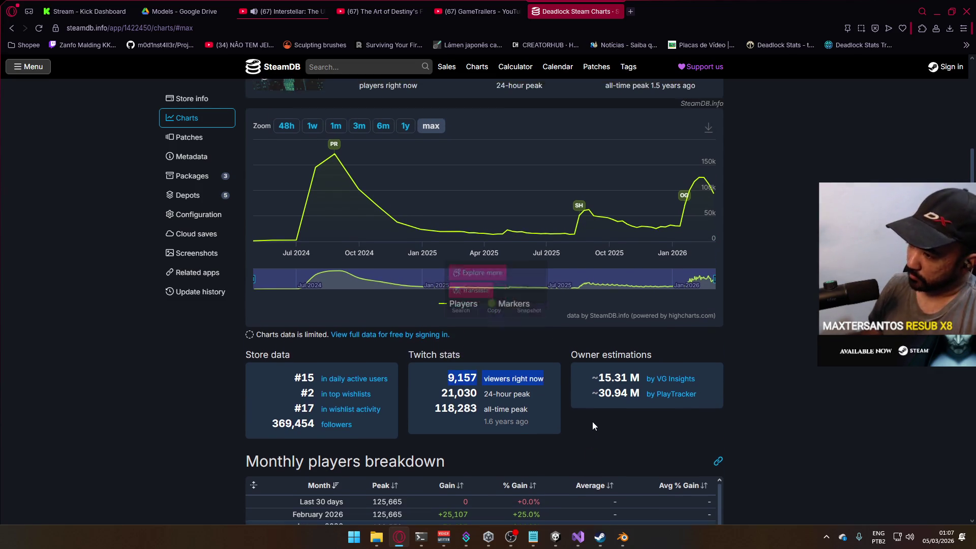
triple_click(529, 401)
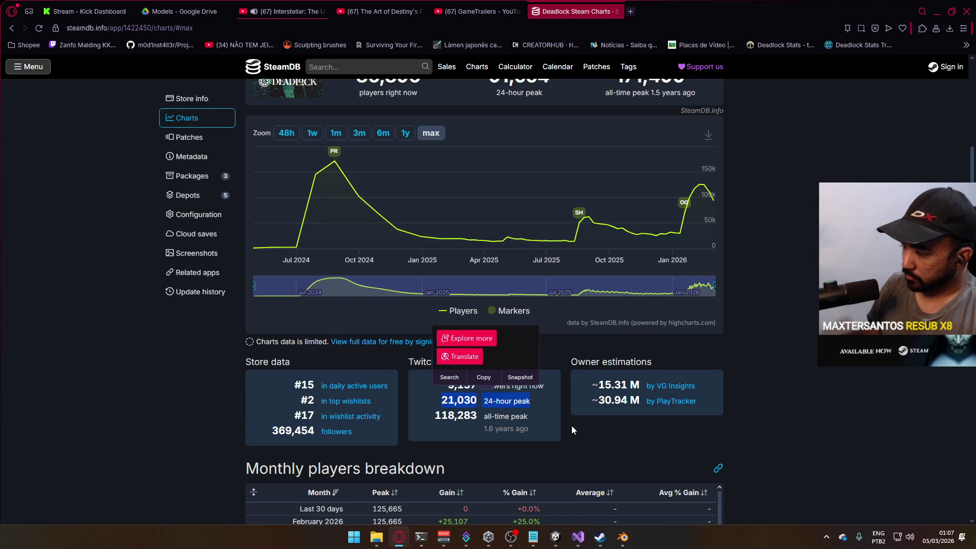
left_click(481, 414)
triple_click(530, 405)
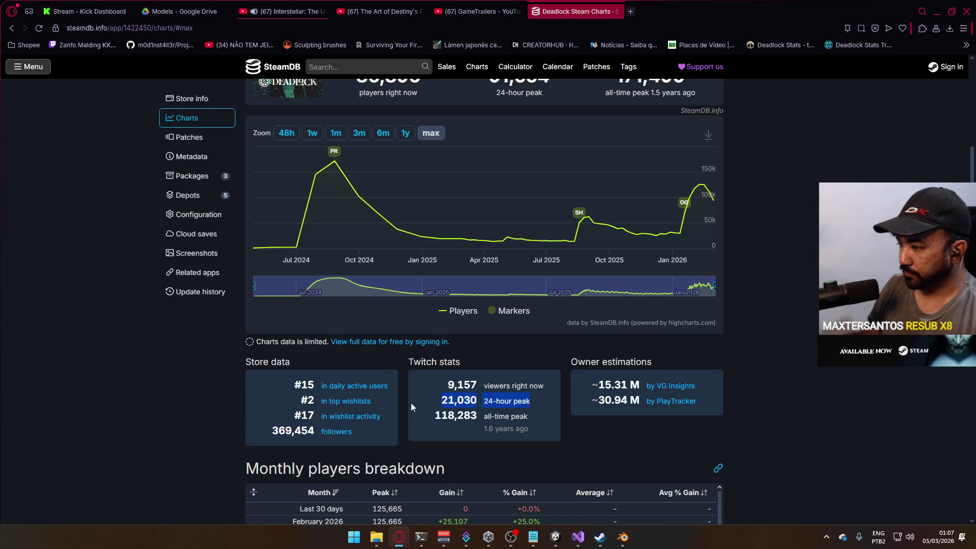
left_click(624, 12)
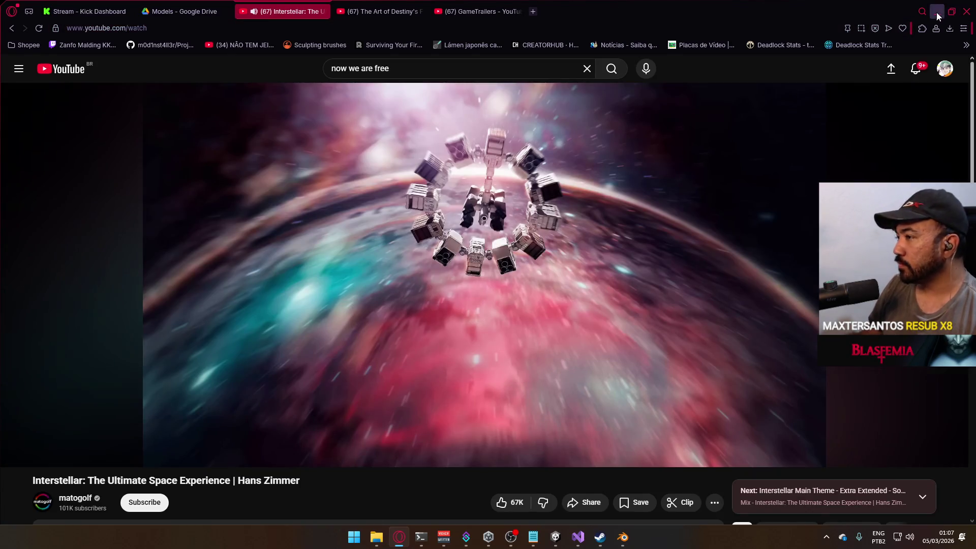
left_click(936, 11)
Bring the Project Hell Unity editor forward to recompile scripts, then return to Visual Studio's PlayerScript.cs
mouse_move(555, 537)
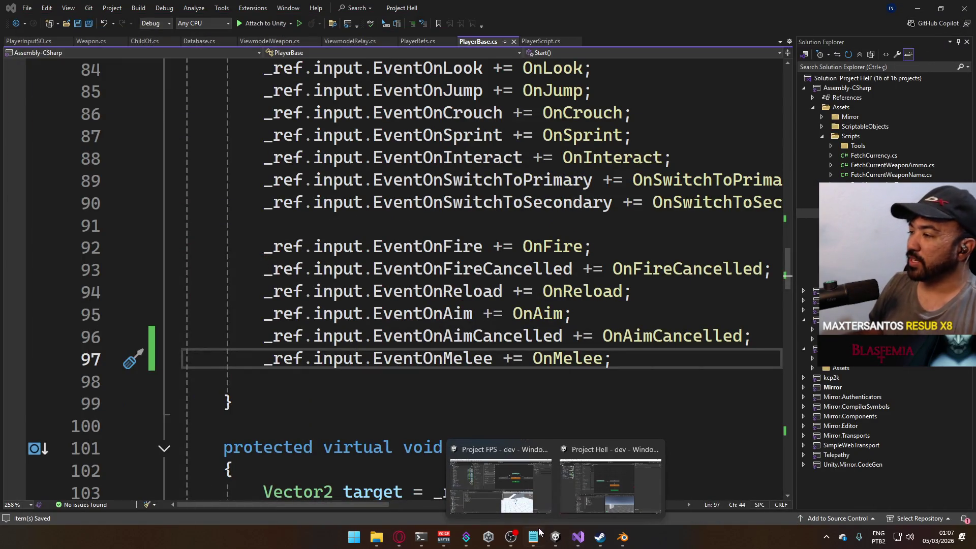
mouse_move(634, 489)
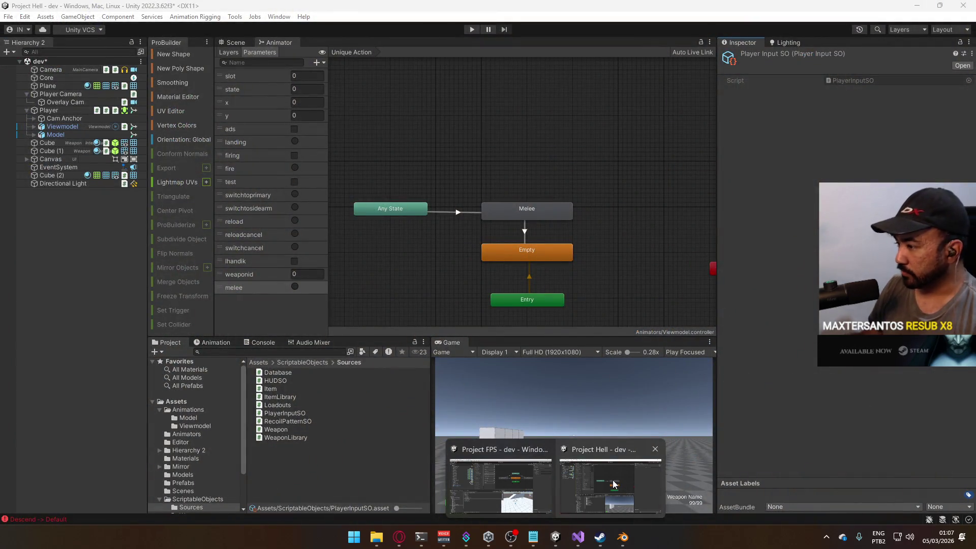
left_click(635, 489)
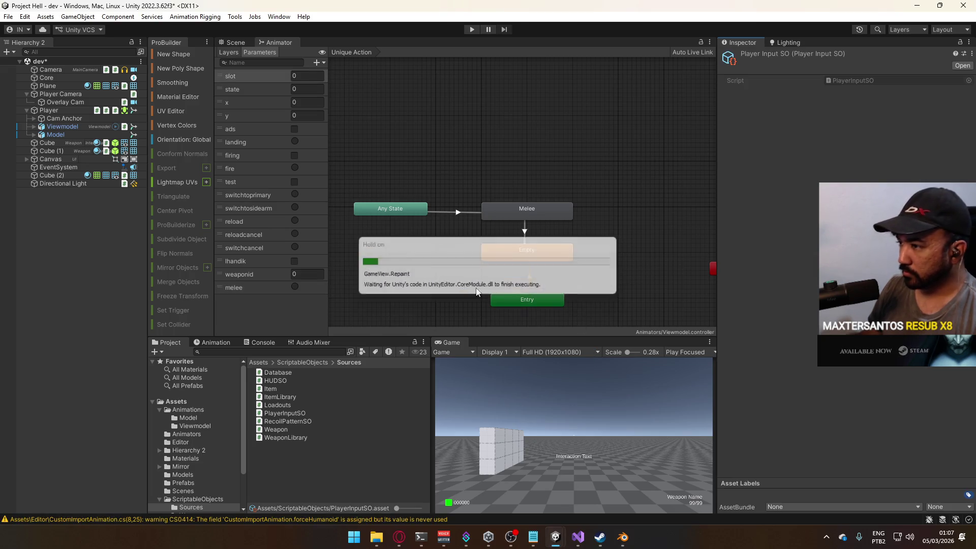
left_click(578, 538)
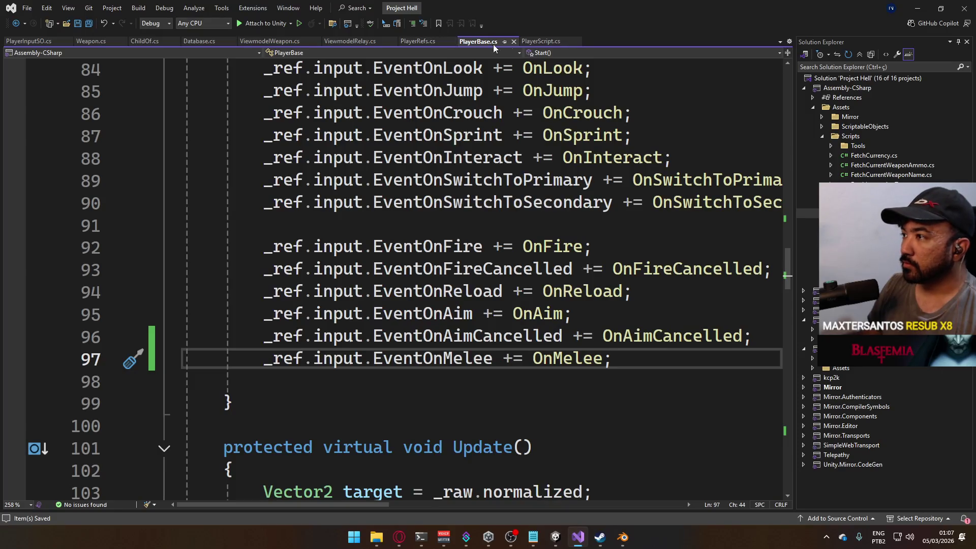
left_click(540, 41)
Insert a new protected override OnMelee() method in PlayerScript.cs around line 617
scroll(467, 277, "up", 5)
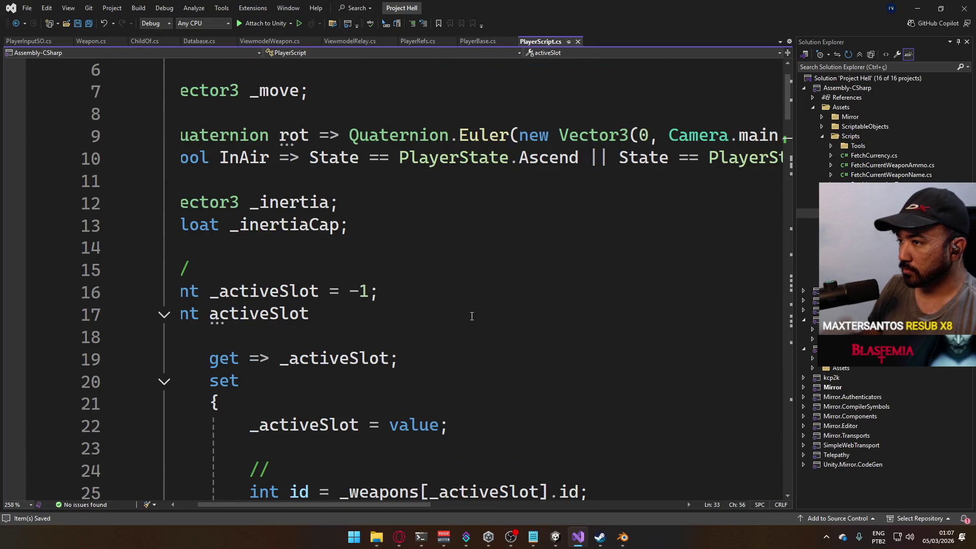
left_click(164, 315)
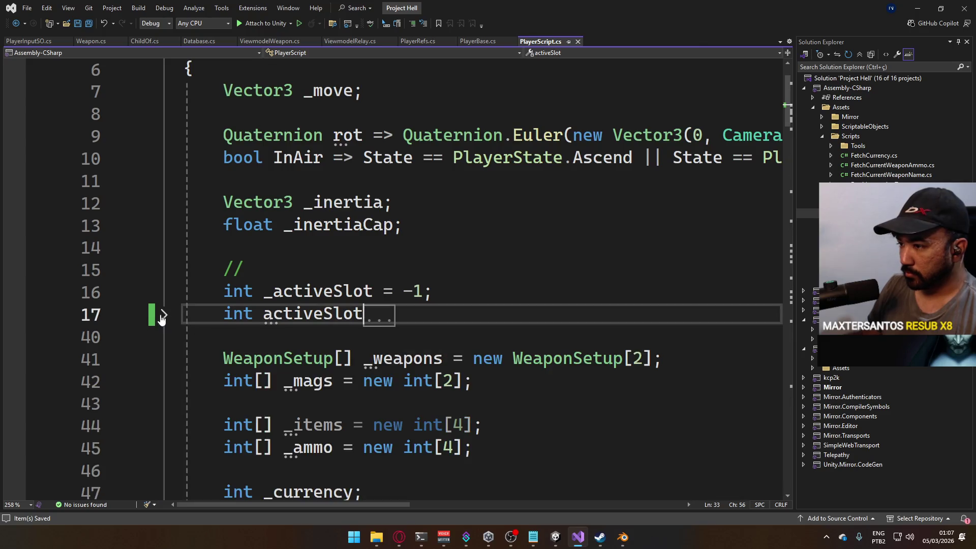
scroll(327, 317, "down", 9)
scroll(327, 317, "down", 15)
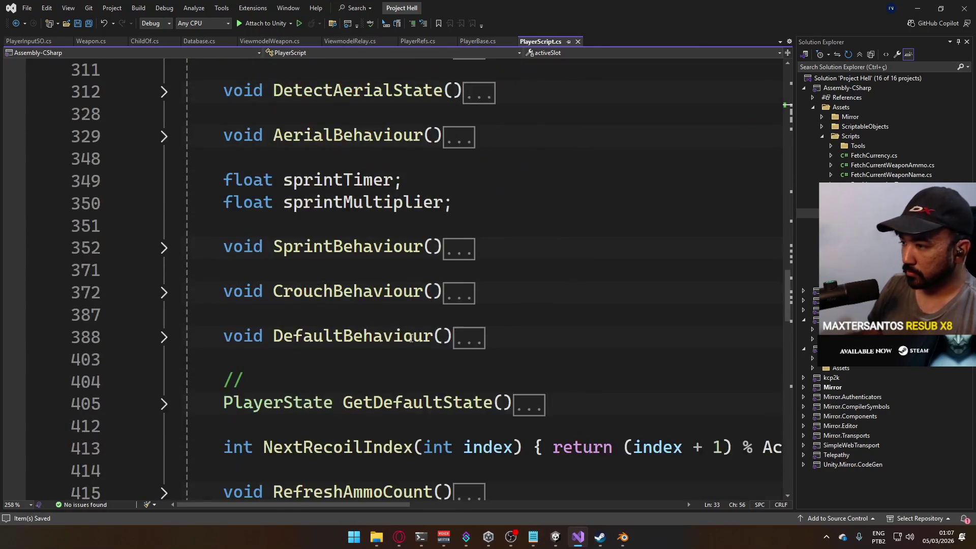
scroll(387, 340, "down", 4)
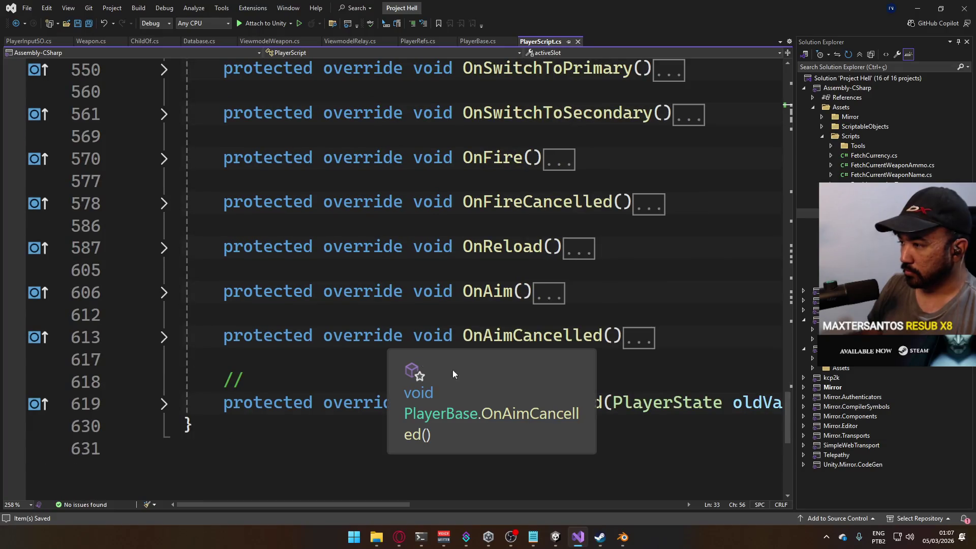
left_click(330, 358)
key("Return")
key("Return")
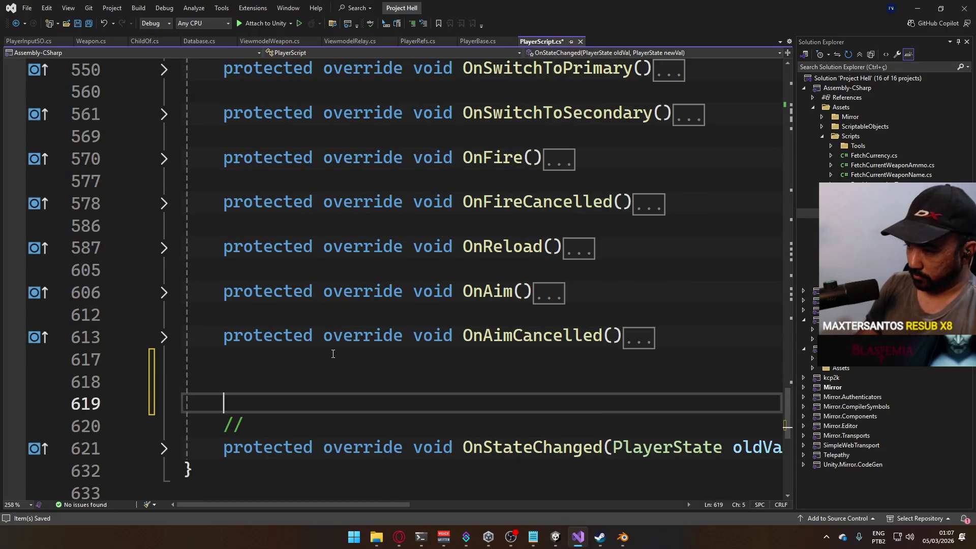
key("Up")
type("protected override ")
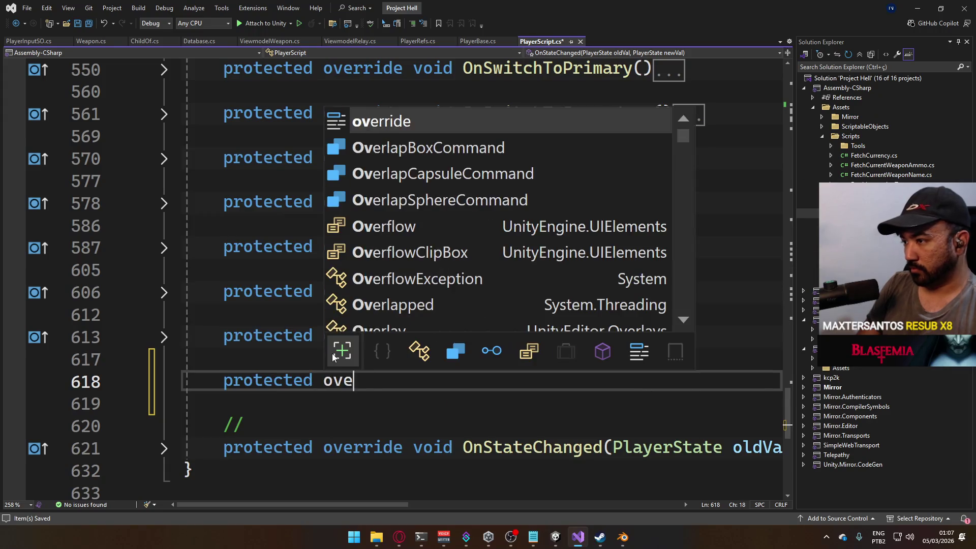
type("void O")
key("Tab")
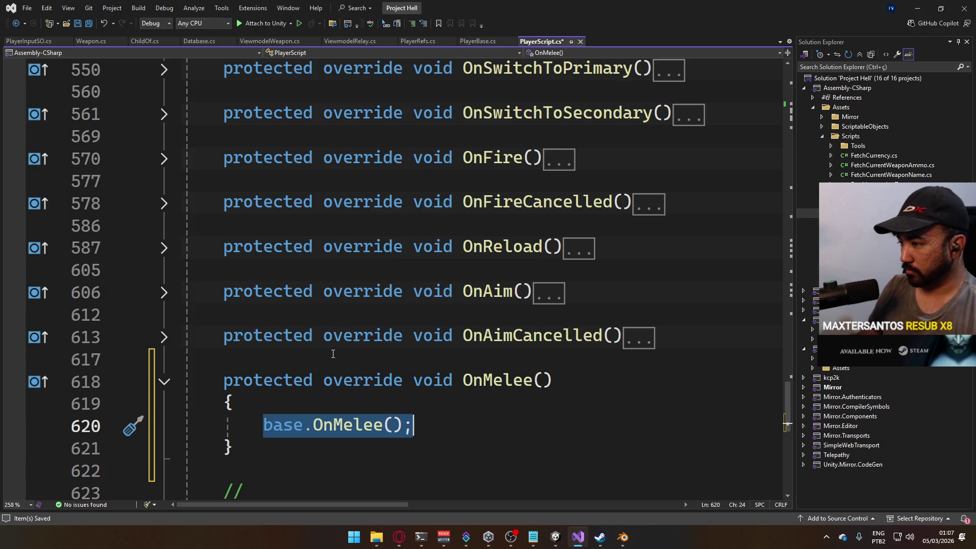
Replace the base call with _ref.ViewmodelAnim.SetTrigger("melee"), save, and enter play mode in Unity
key("BackSpace")
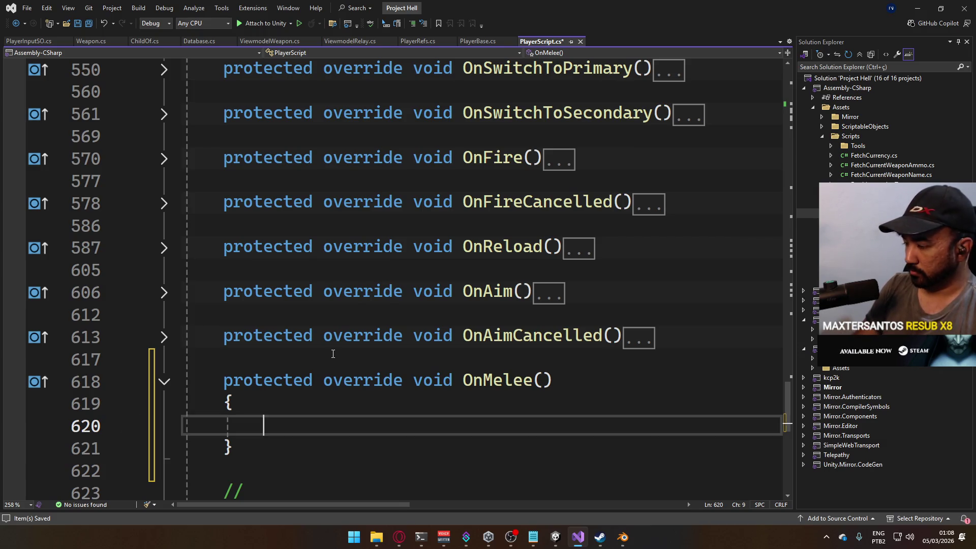
type("_ref.viewmo")
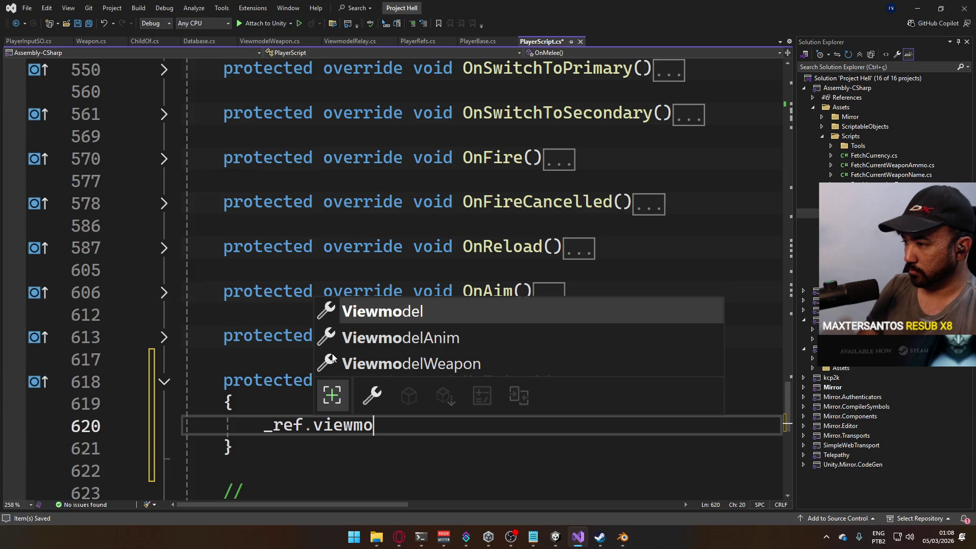
key("Down")
type(".settr(")
type("\"")
type("melee\");")
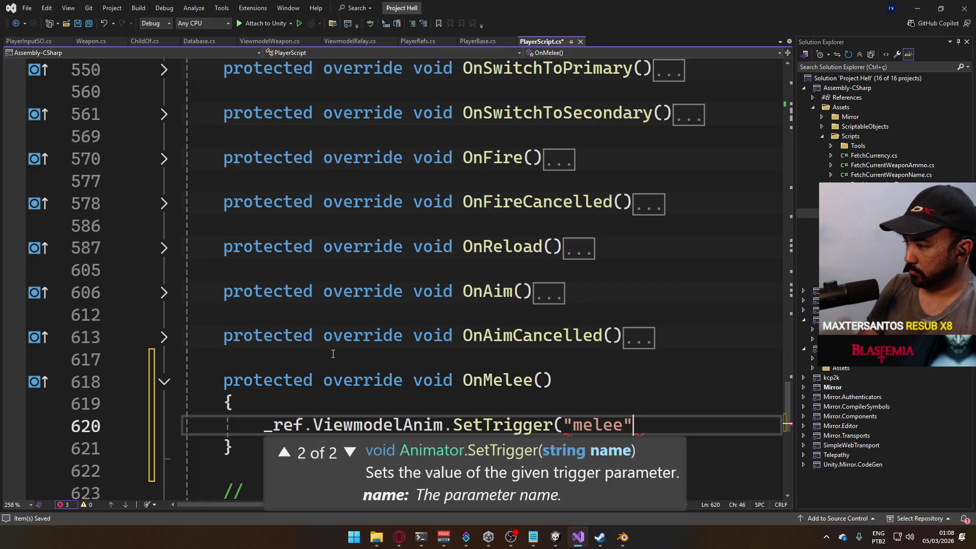
key("ctrl+s")
key("alt+Tab")
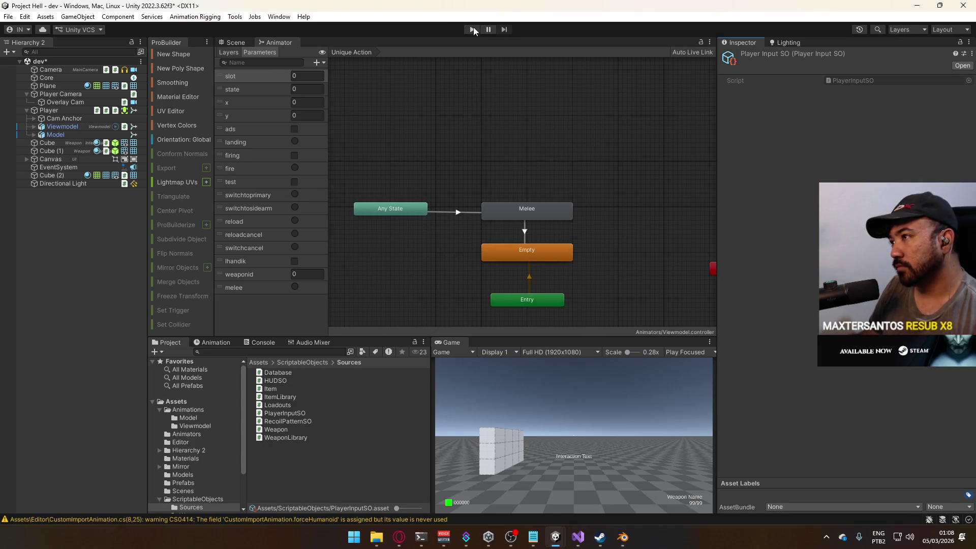
left_click(473, 28)
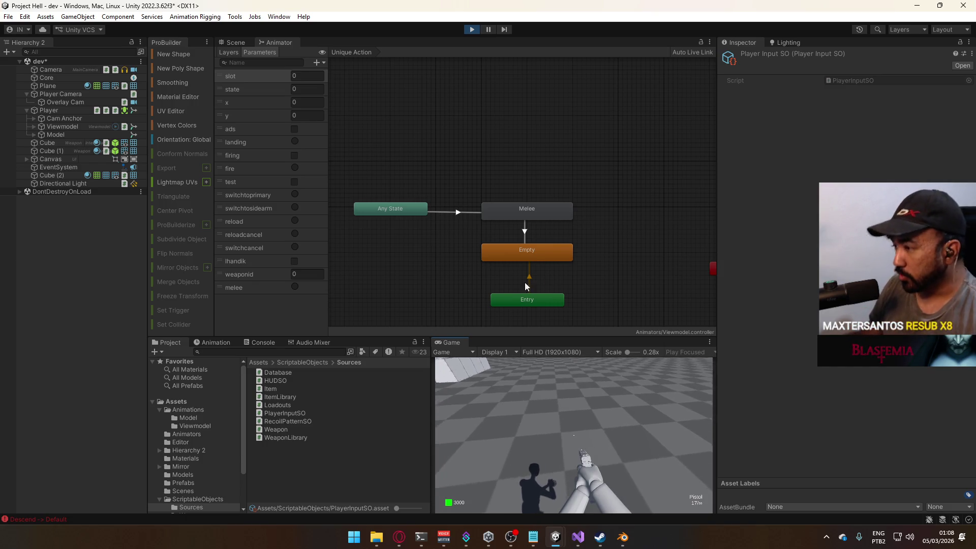
right_click(466, 342)
left_click(501, 375)
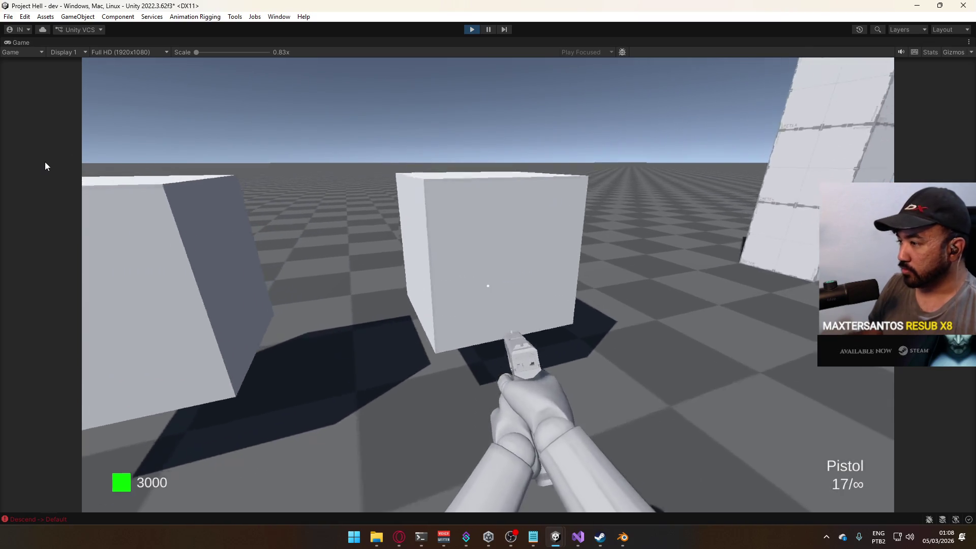
key("e")
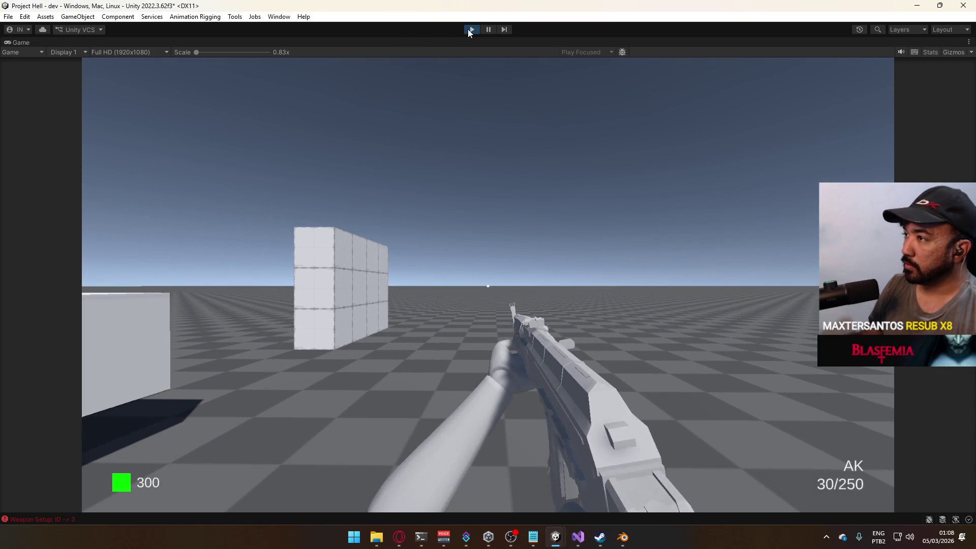
left_click(472, 29)
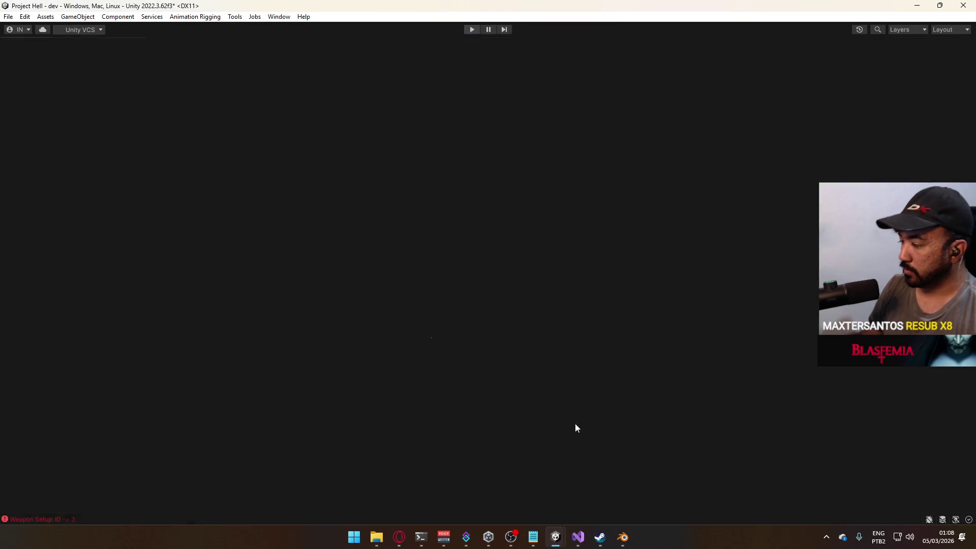
Add a 'Hurle' Debug.LogError line to OnMelee in Visual Studio, then run Unity's Play mode
left_click(578, 538)
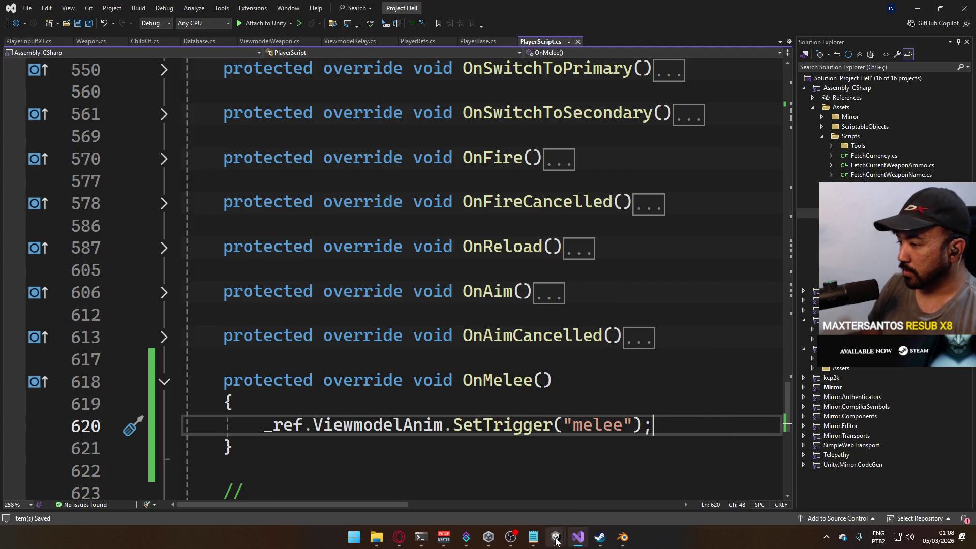
mouse_move(556, 540)
left_click(603, 496)
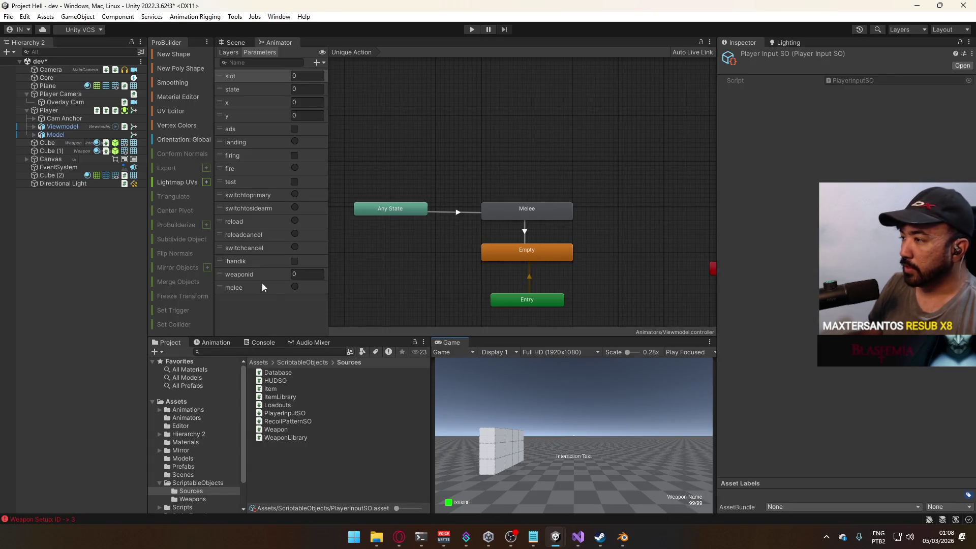
left_click(578, 537)
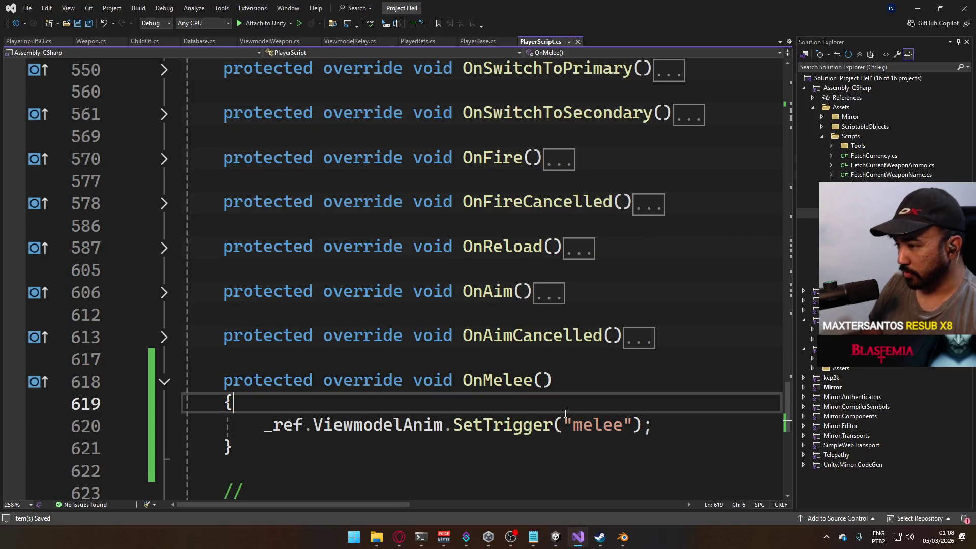
key("alt+Tab")
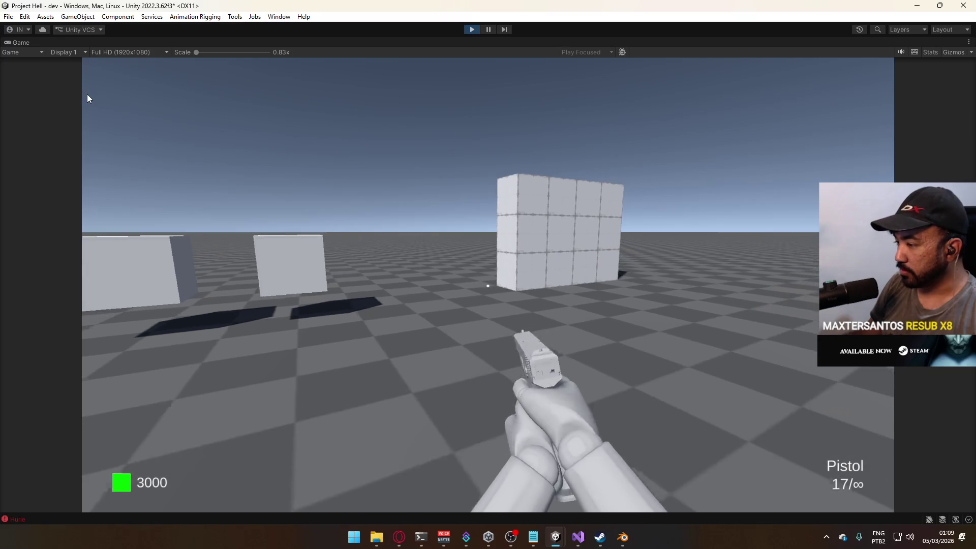
Walk to the wall, try the melee swing, then stop play mode
key("w")
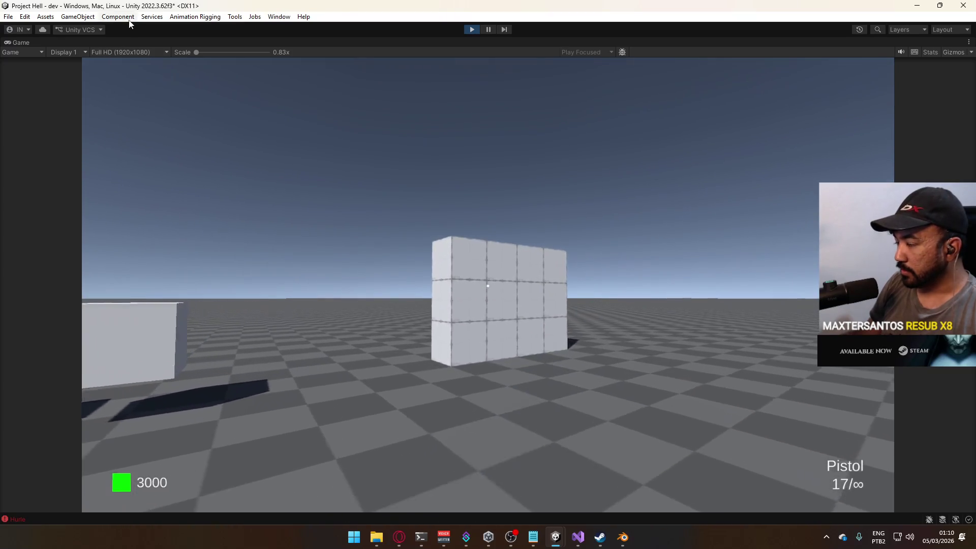
key("s")
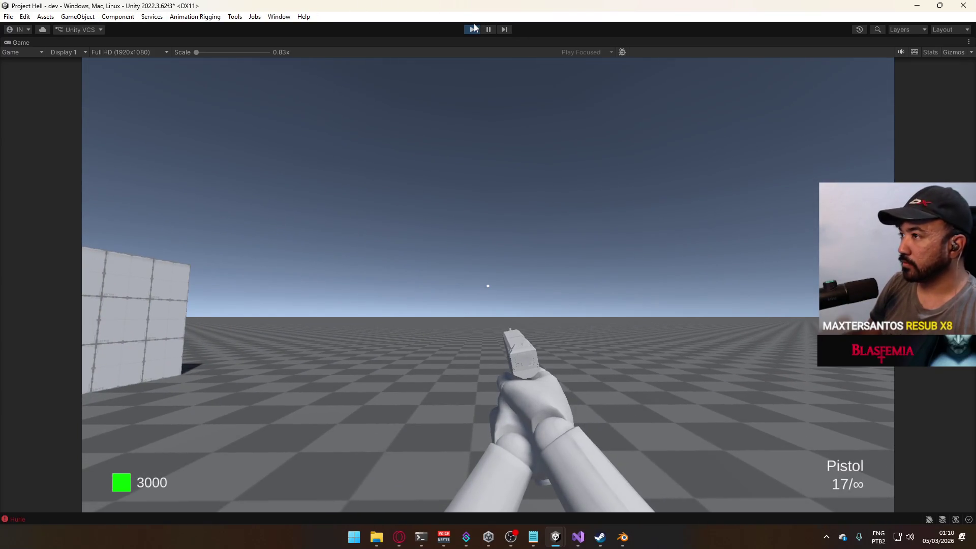
left_click(474, 27)
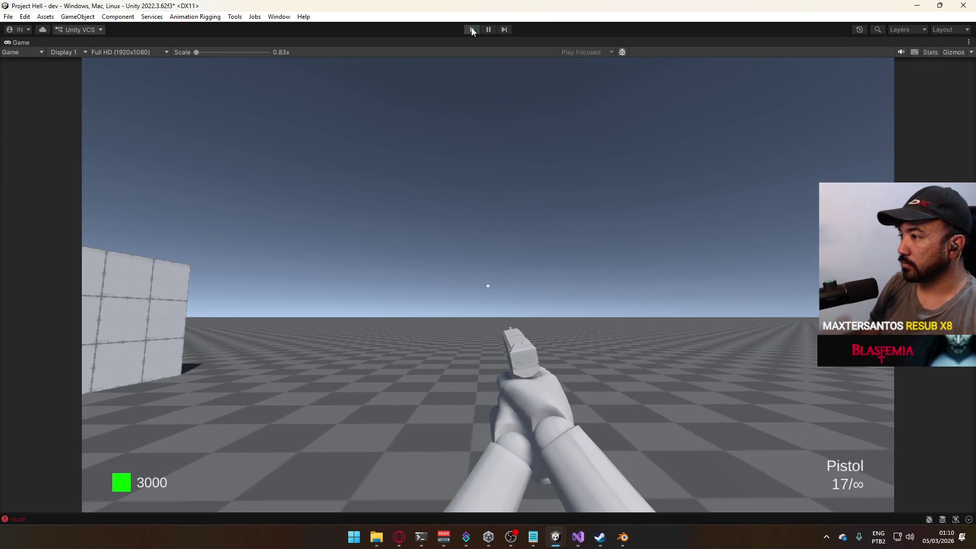
Delete the 'Hurle' Debug.LogError line from OnMelee in Visual Studio
left_click(578, 537)
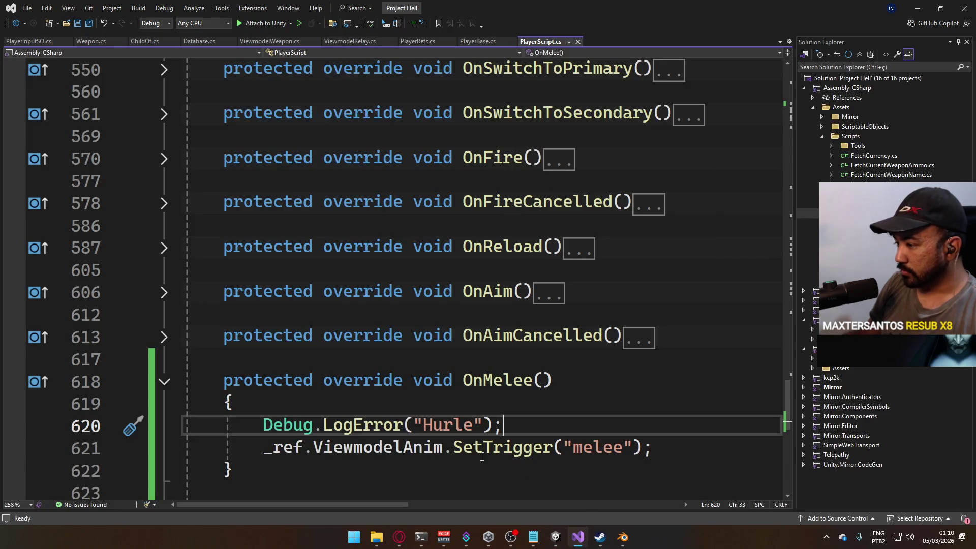
triple_click(534, 429)
key("Delete")
key("Delete")
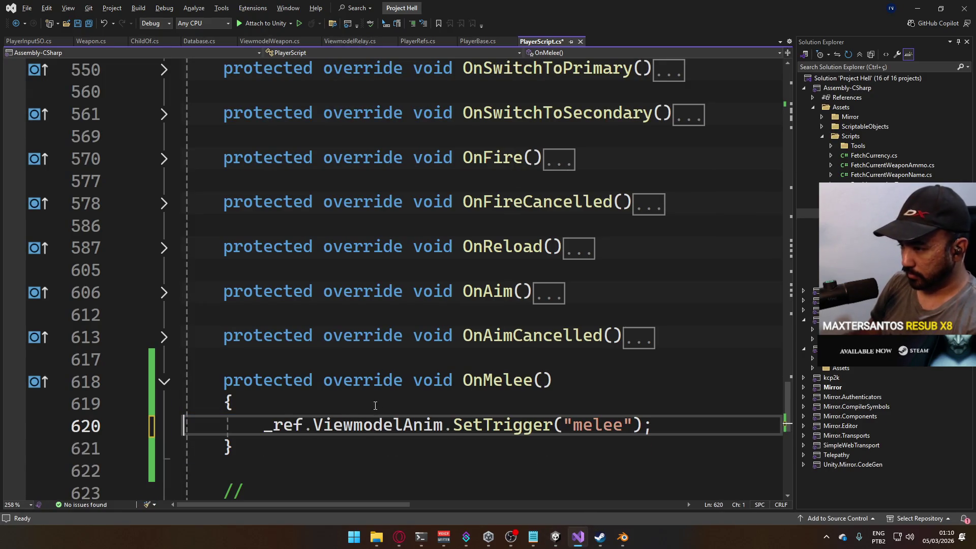
left_click(623, 537)
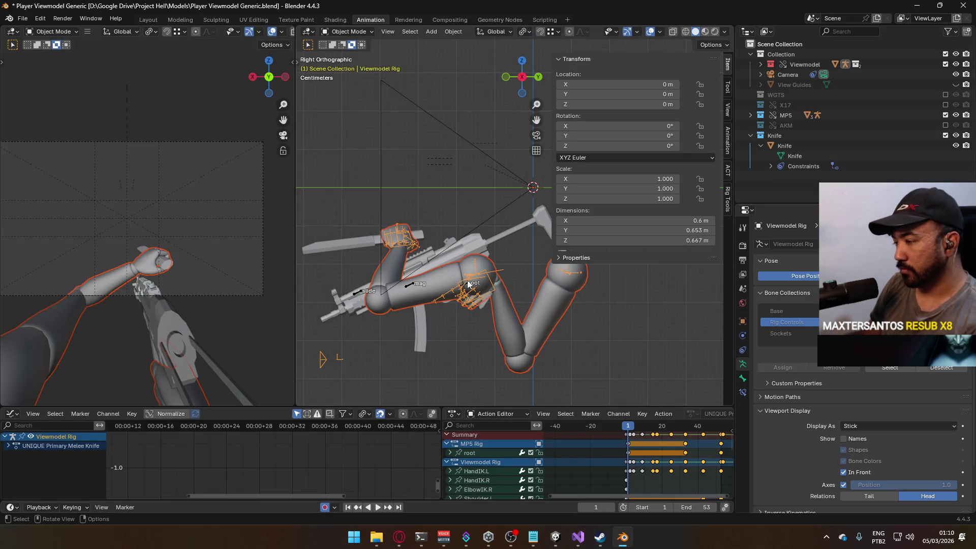
Play back the melee animation in Blender and stop it to inspect the arms pose
mouse_move(476, 300)
left_mouse_down()
mouse_move(557, 290)
mouse_move(462, 239)
left_mouse_up()
key("space")
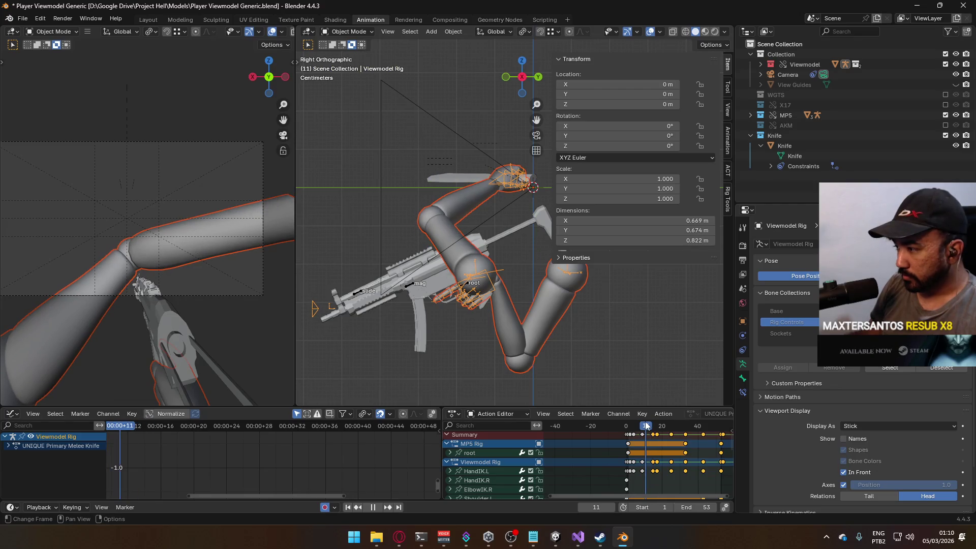
key("Escape")
left_click(492, 181)
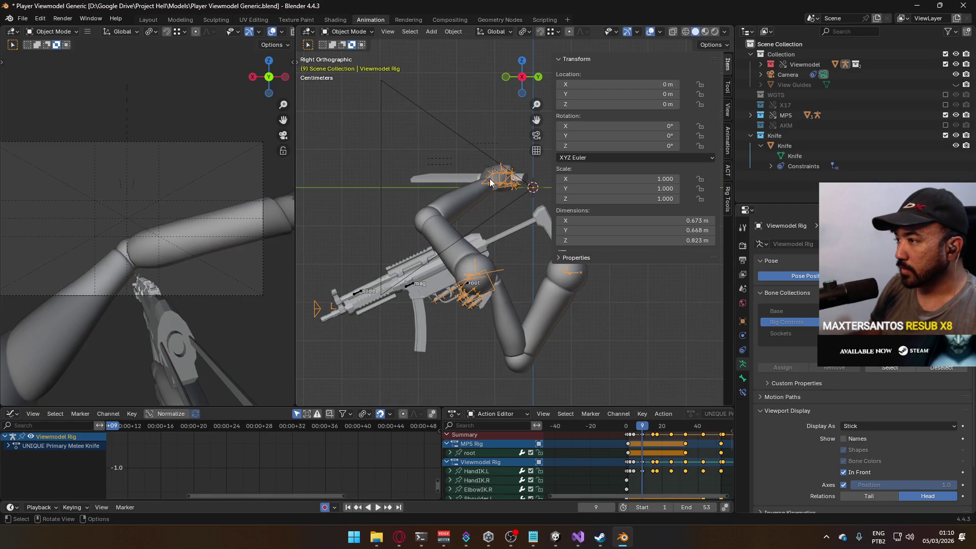
Put the Viewmodel Rig in Pose Mode, select HandIK.L and expand its location and rotation channels
left_click(347, 31)
left_click(351, 66)
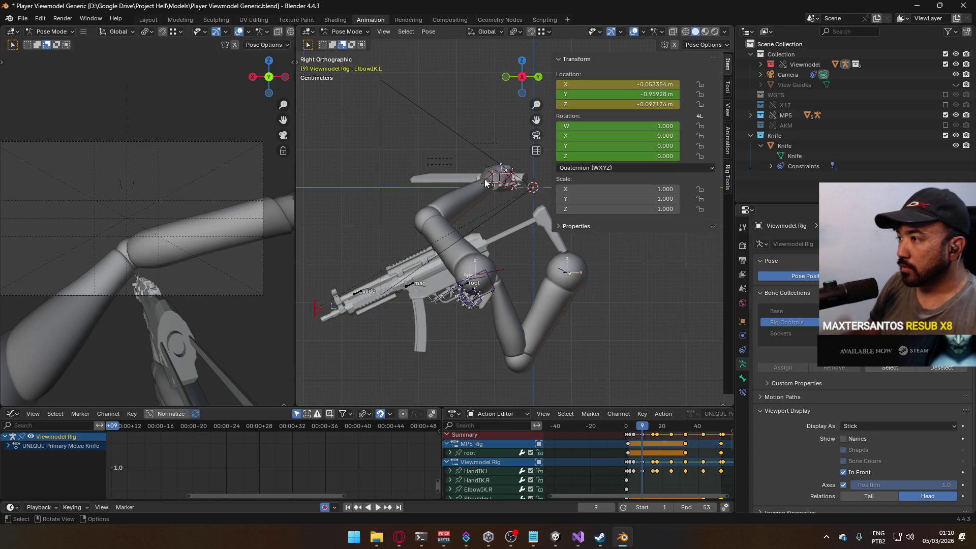
scroll(477, 170, "up", 2)
left_click(477, 173)
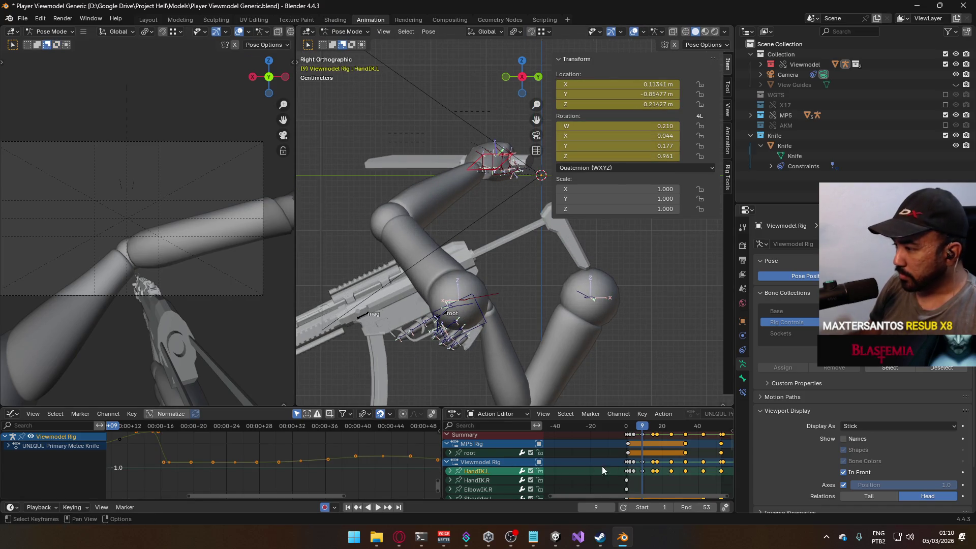
left_click(450, 471)
scroll(488, 457, "down", 2)
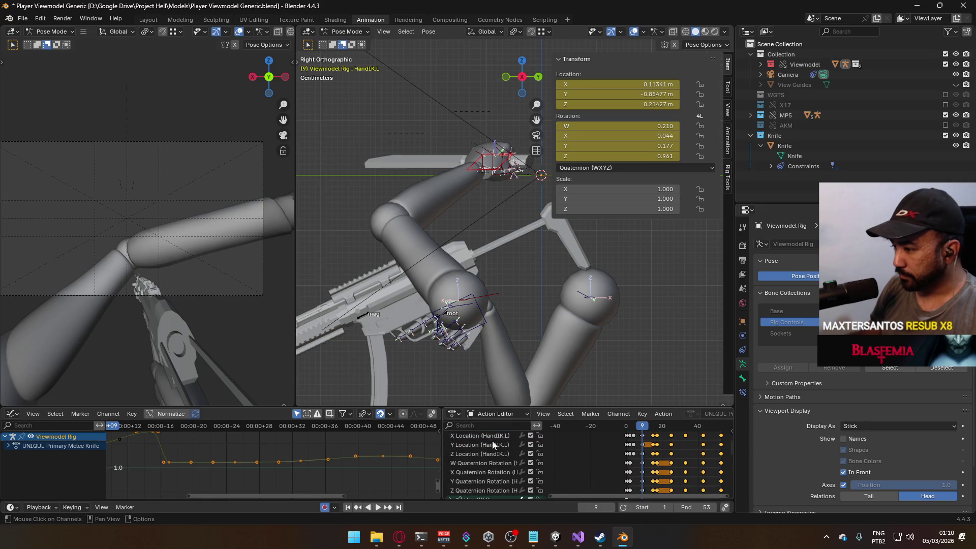
left_click(476, 453)
scroll(488, 457, "up", 1)
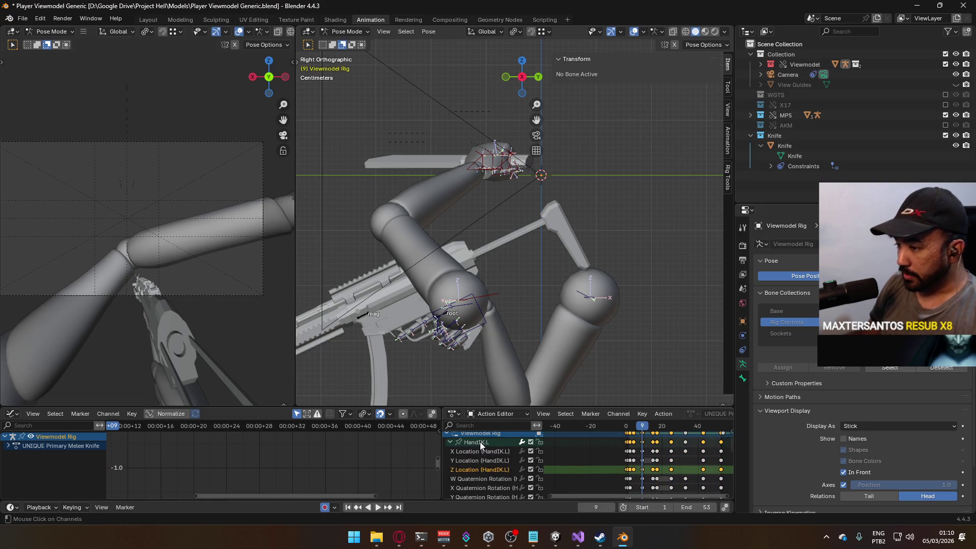
left_click(480, 442)
Expand the UNIQUE Primary Melee Knife channels and frame HandIK.L's curves in the Graph Editor
mouse_move(201, 440)
left_mouse_down()
mouse_move(235, 476)
mouse_move(346, 469)
left_mouse_up()
left_click_drag(439, 472, 441, 420)
left_click(9, 446)
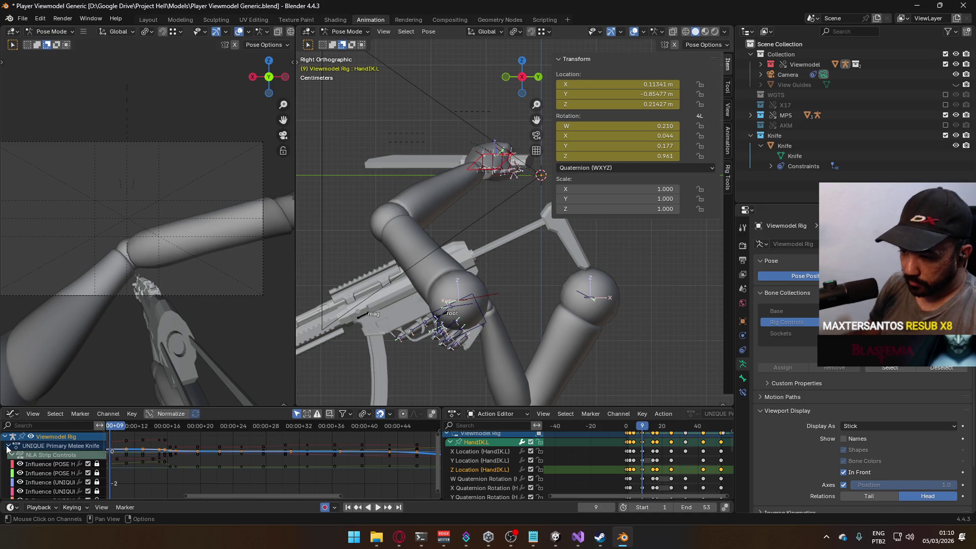
mouse_move(145, 467)
left_mouse_down()
mouse_move(178, 441)
mouse_move(240, 458)
left_mouse_up()
scroll(74, 468, "down", 4)
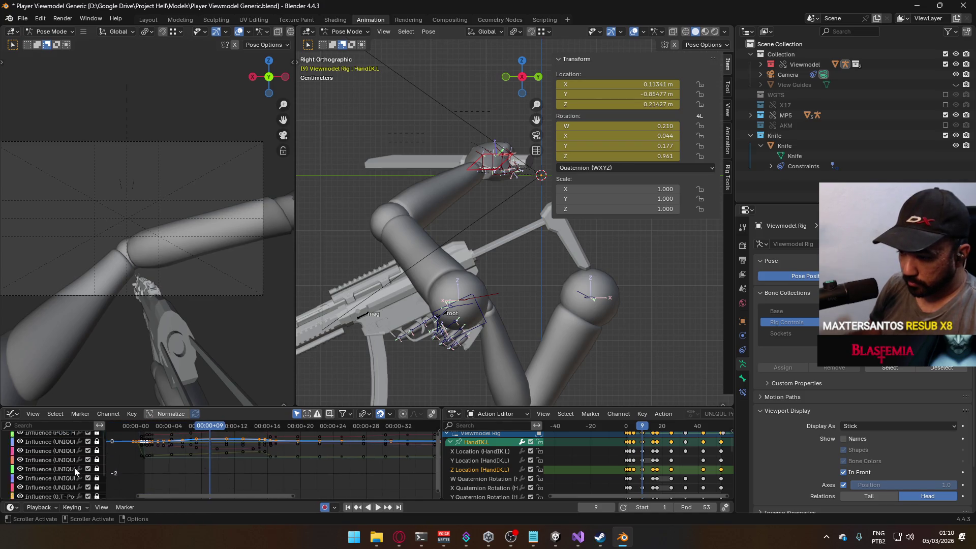
left_click_drag(130, 450, 160, 464)
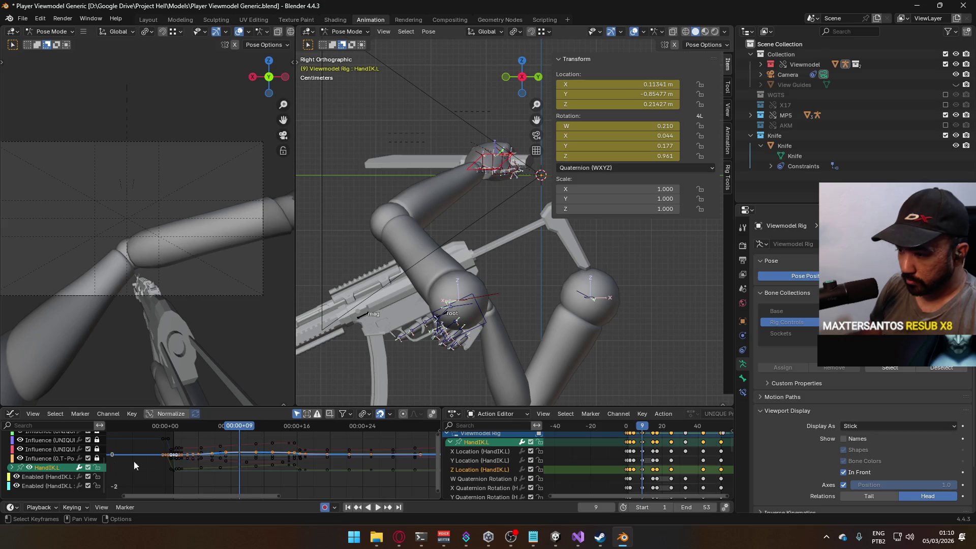
key("Home")
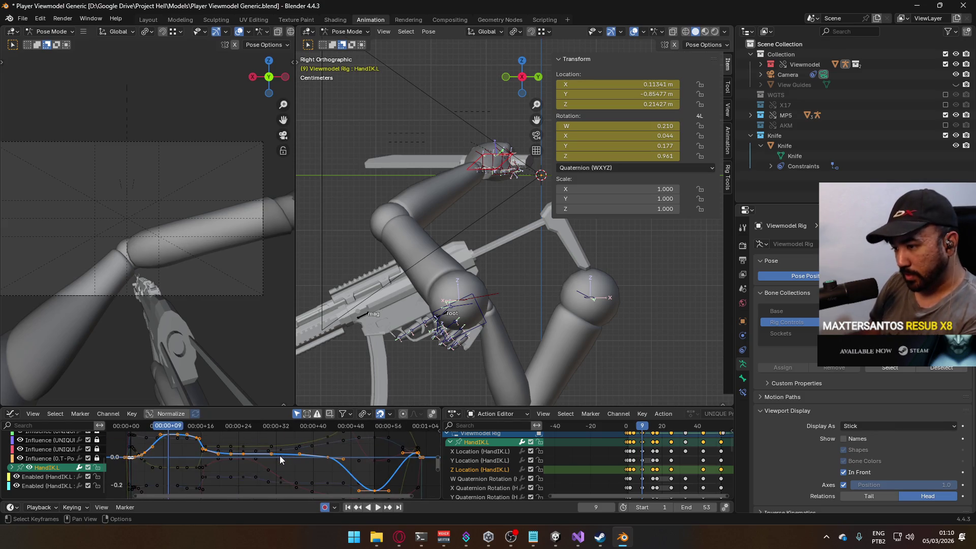
left_click_drag(254, 460, 301, 496)
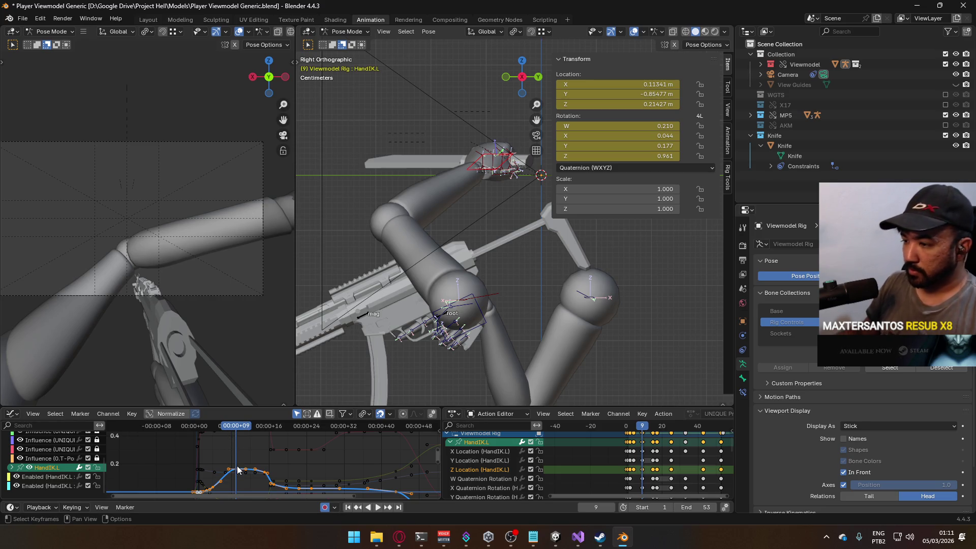
Select HandIK.L's Z Location keys around frame 9 and move them to a new height
left_click(279, 464)
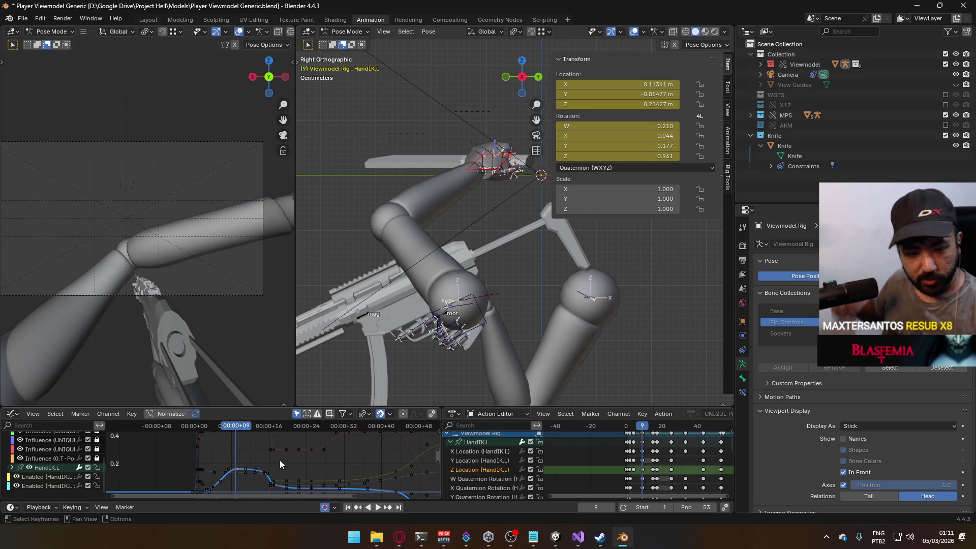
scroll(257, 448, "up", 2)
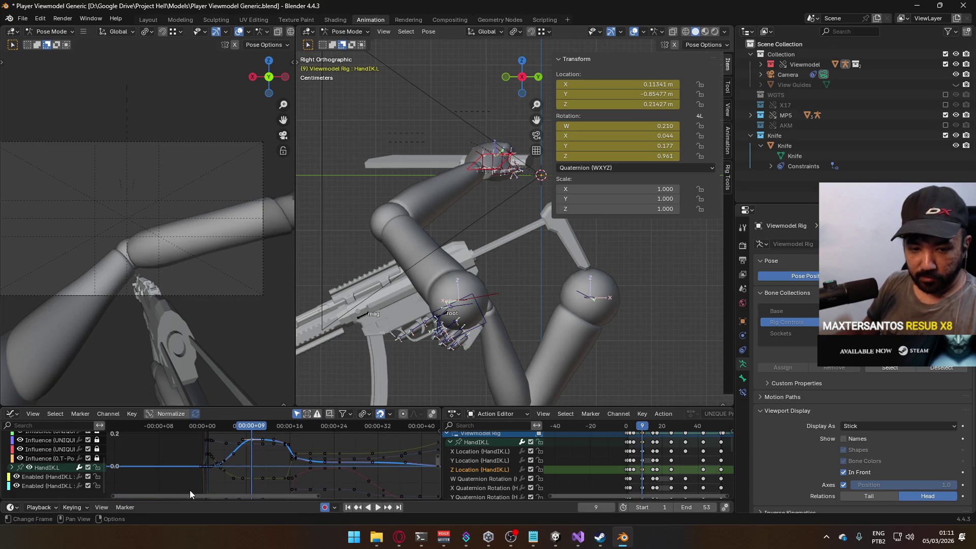
scroll(309, 446, "up", 4)
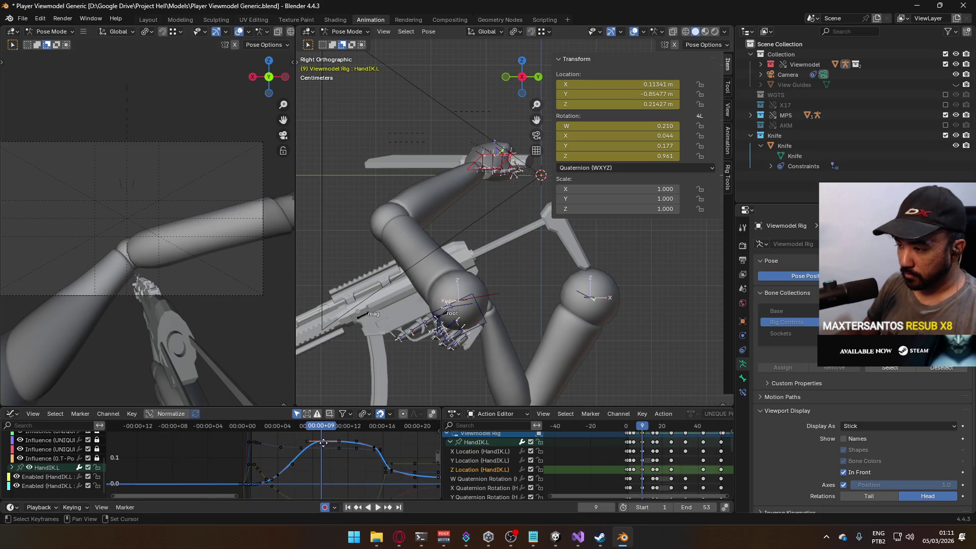
left_click_drag(309, 444, 305, 456)
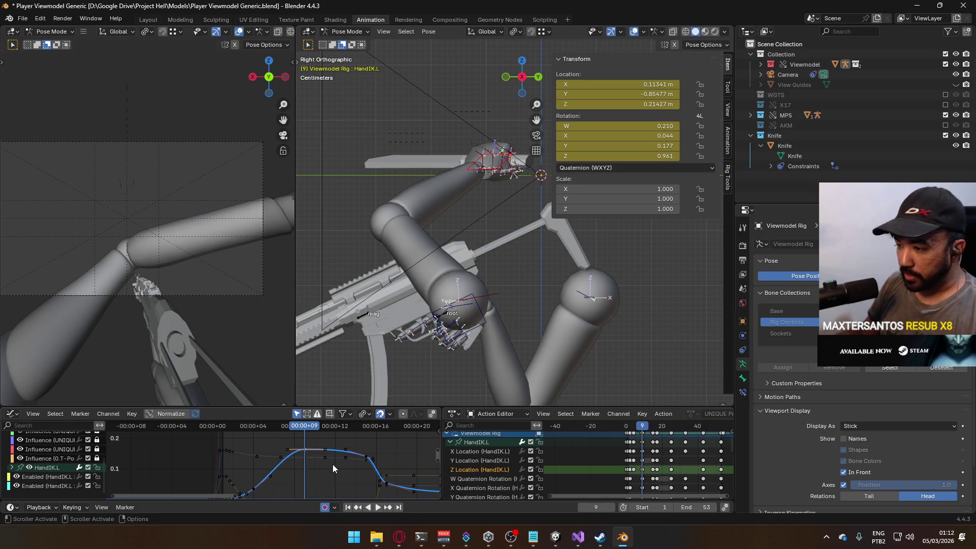
key("g")
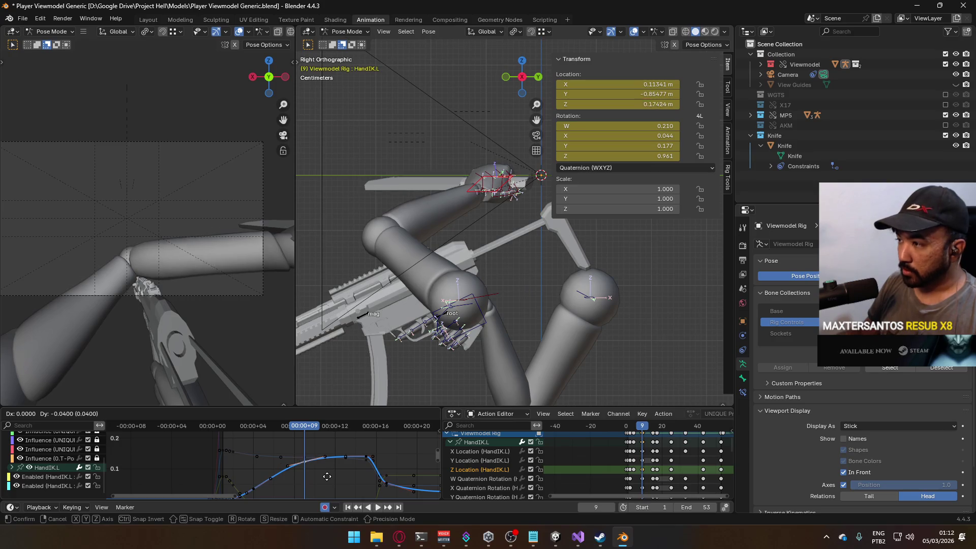
left_click(340, 460)
Lower those keys to about 0.173 m with a value-only move and play back to check
scroll(321, 458, "down", 2)
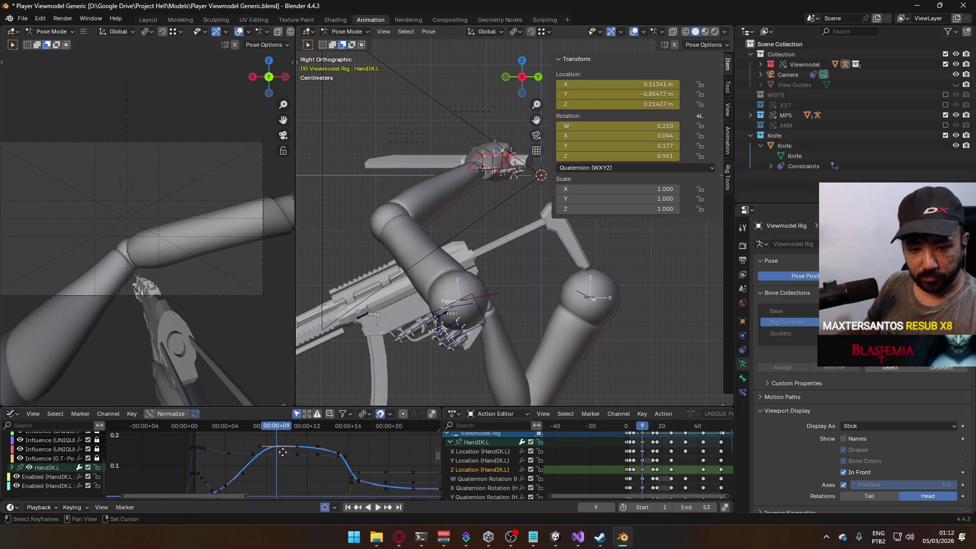
key("g")
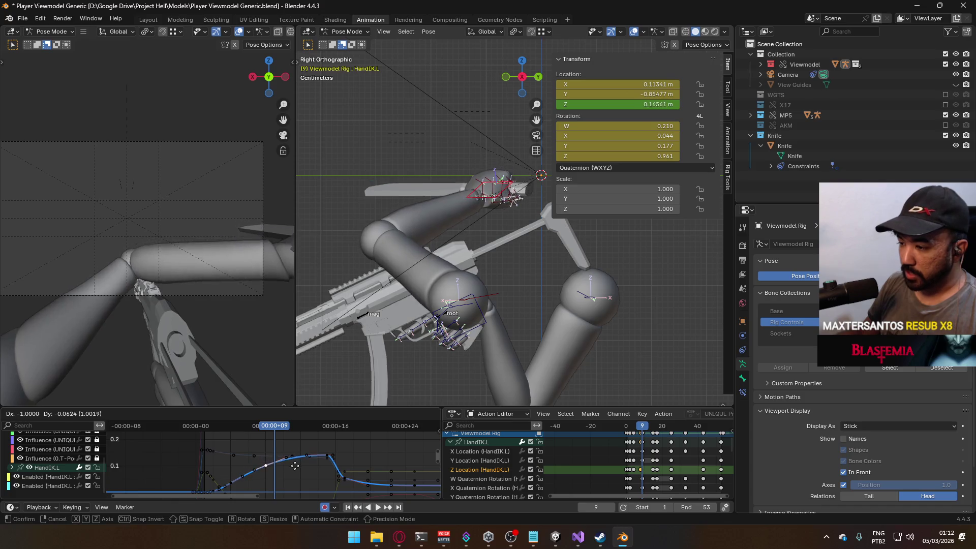
key("y")
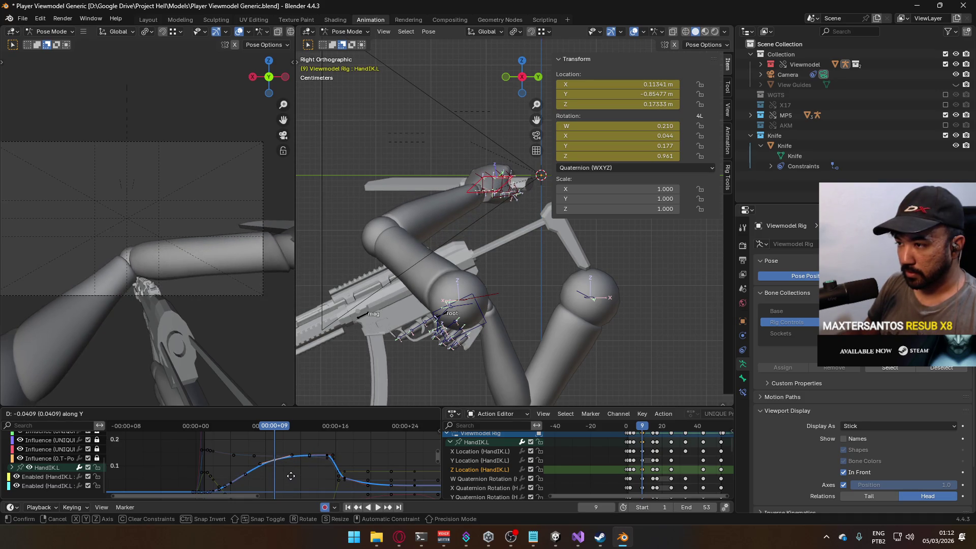
left_click(291, 476)
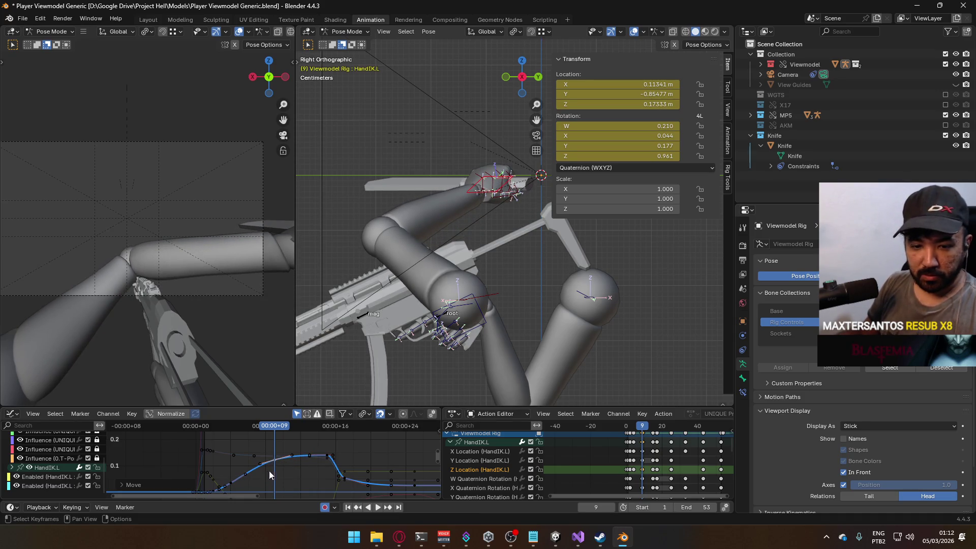
key("space")
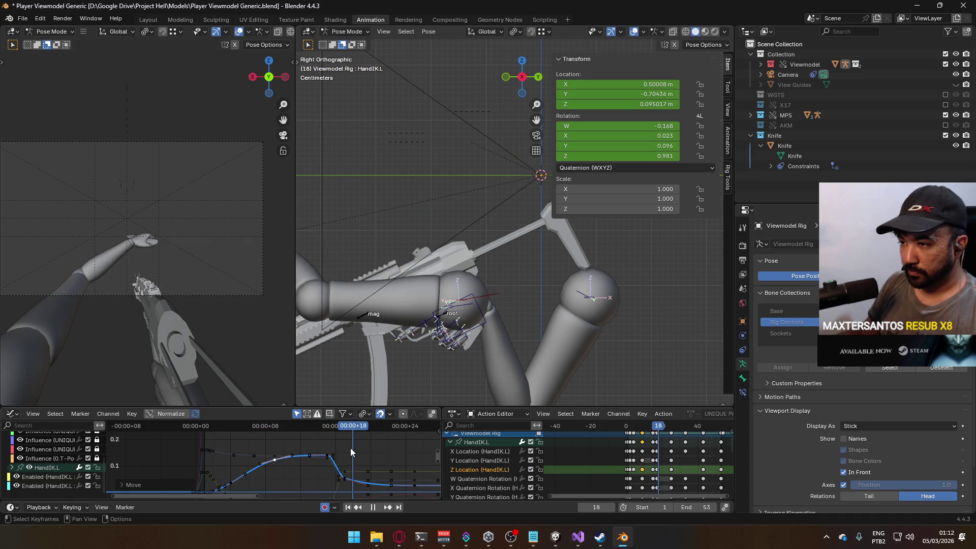
key("space")
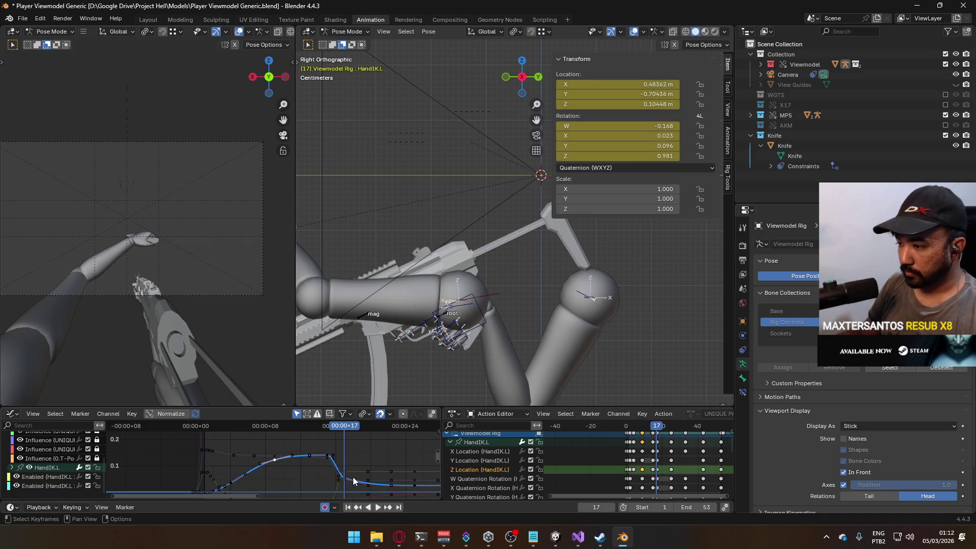
Raise the frame-17 Z Location key to 0.15322 and inspect the X Location curve
left_click_drag(359, 481, 368, 482)
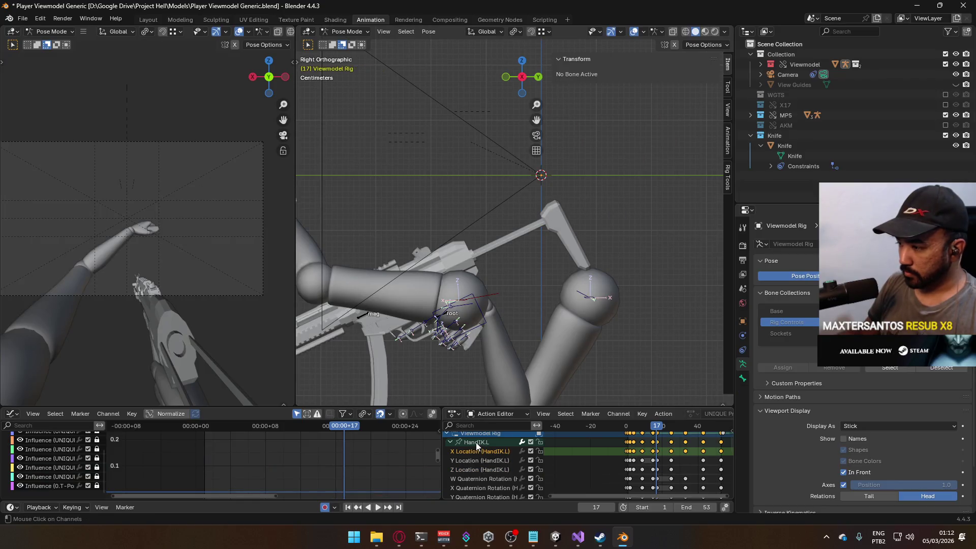
left_click(478, 451)
key("Home")
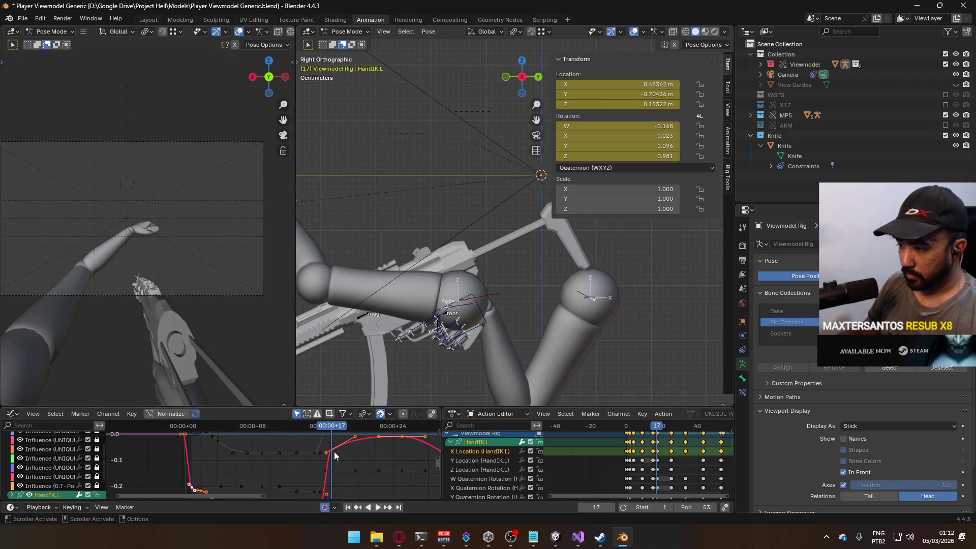
scroll(346, 459, "up", 1)
scroll(353, 462, "up", 2)
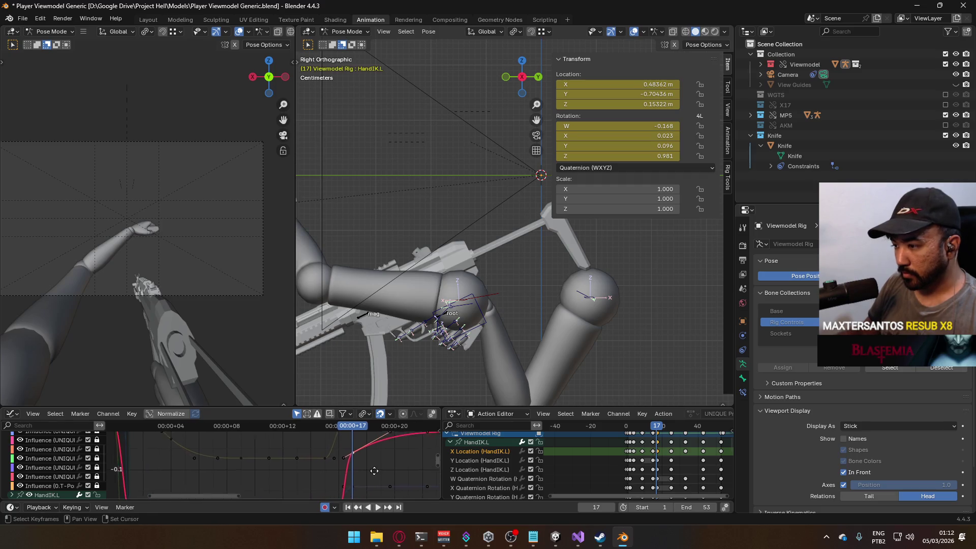
key("g")
key("Escape")
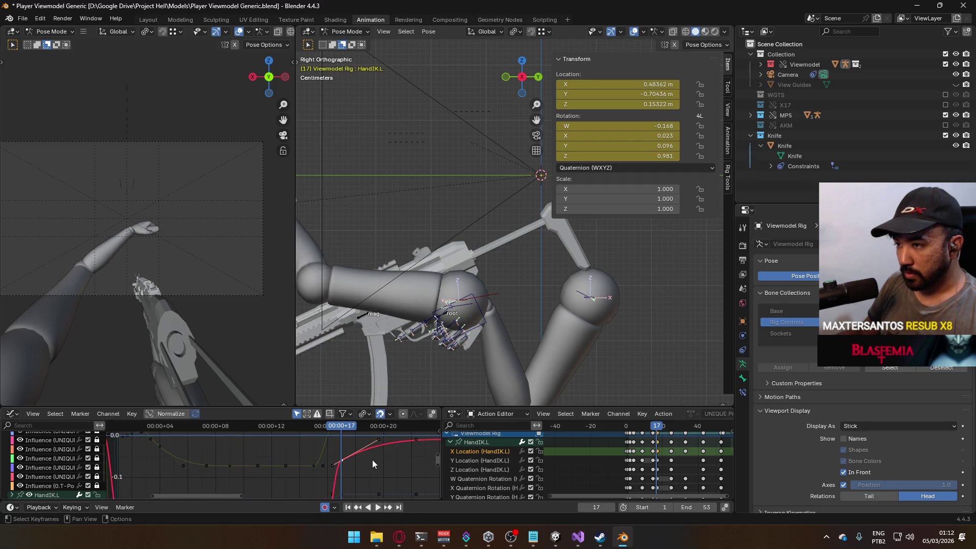
scroll(104, 469, "down", 1)
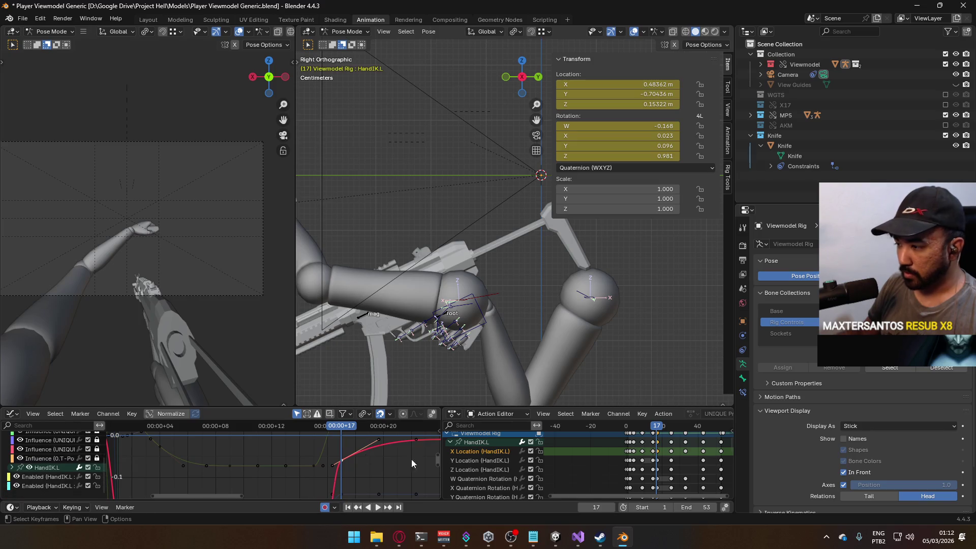
Raise HandIK.L's frame-17 Y Location key to -0.6433
left_click(490, 460)
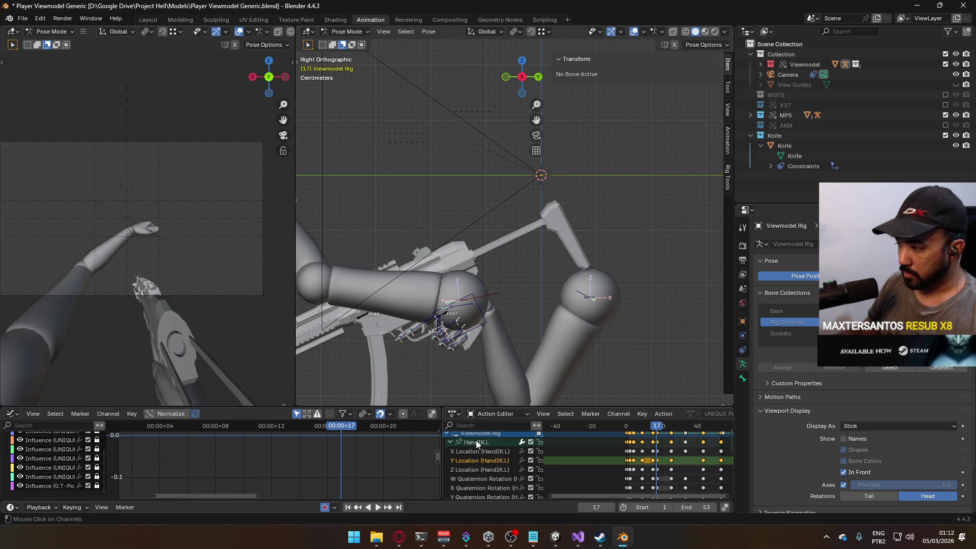
left_click(476, 442)
left_click_drag(312, 483, 334, 447)
left_click(333, 447)
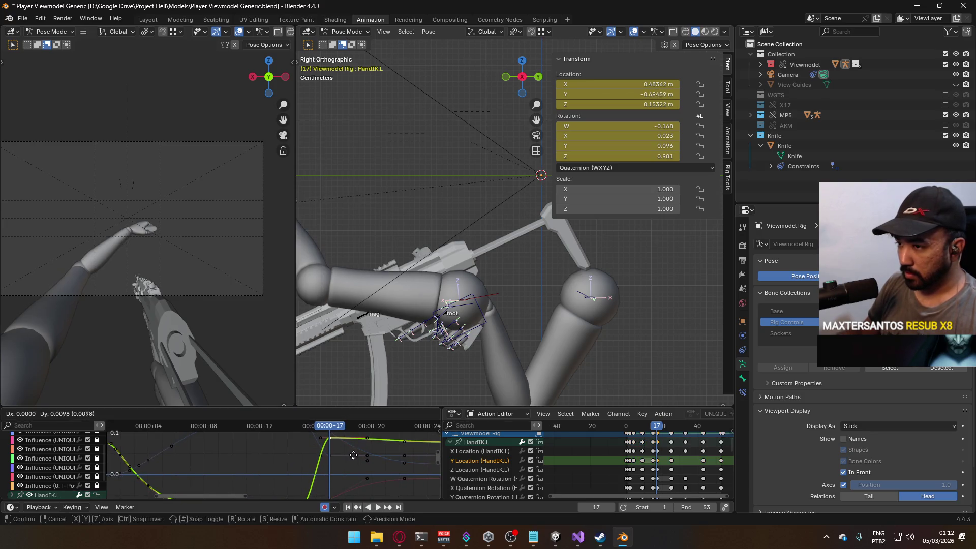
key("g")
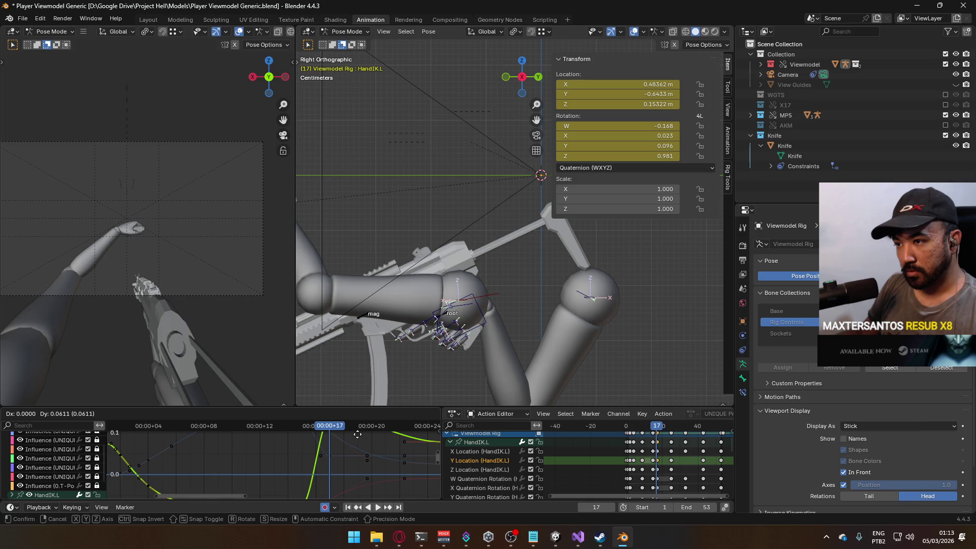
left_click(358, 434)
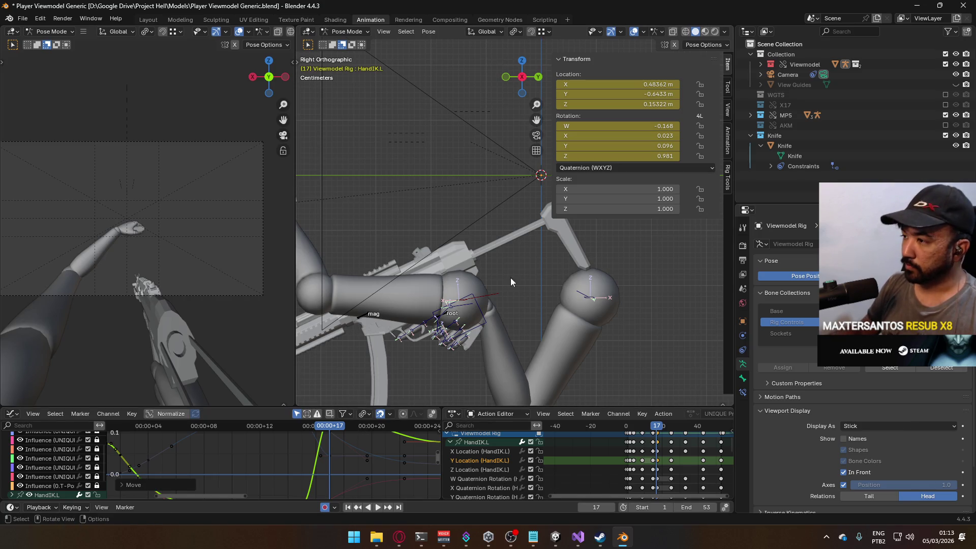
scroll(411, 252, "down", 4)
scroll(468, 252, "up", 3)
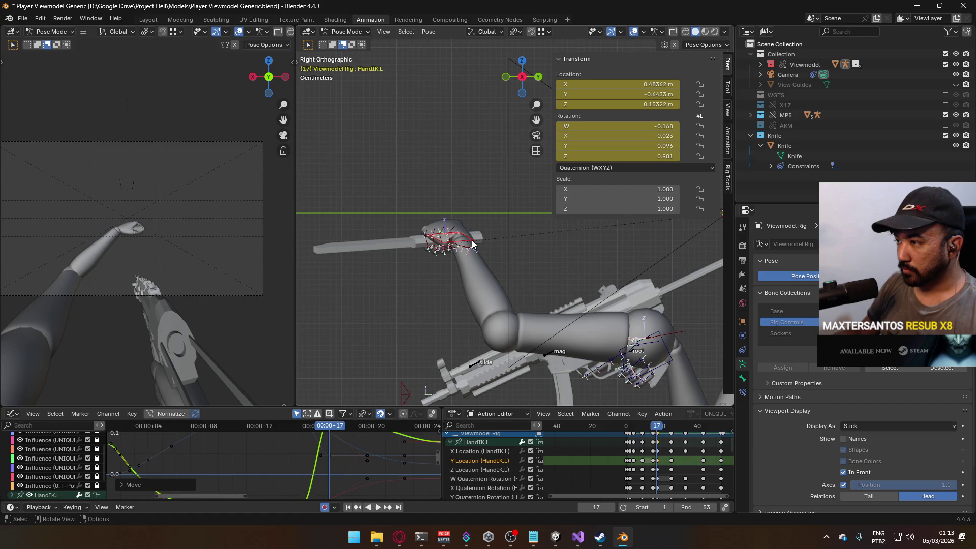
Rotate the left hand control 13.8° about the view axis at frame 17
left_click(473, 223)
key("r")
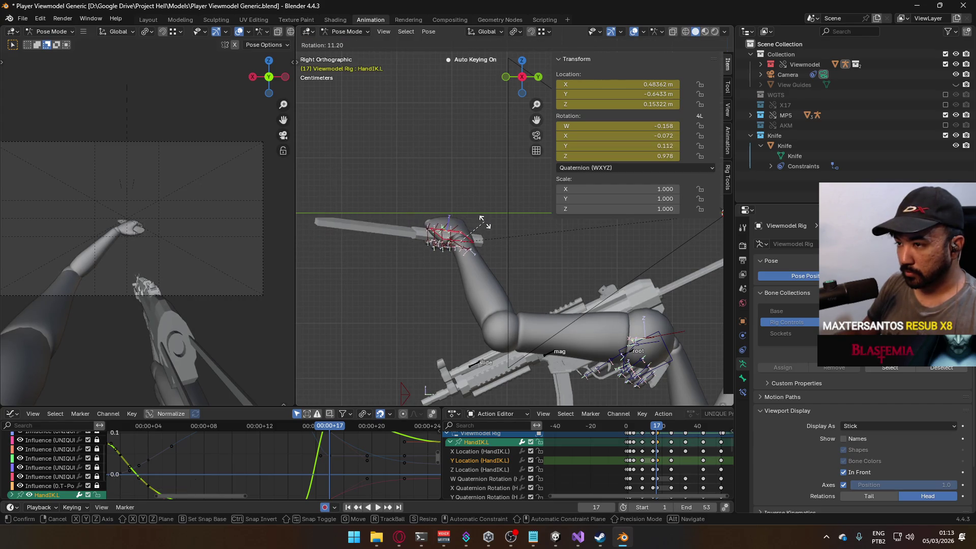
left_click(484, 221)
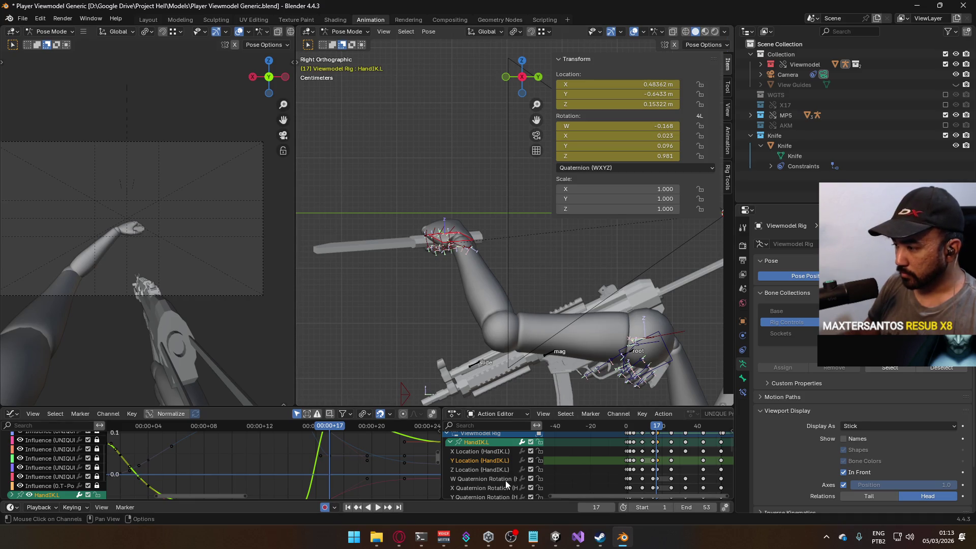
scroll(450, 196, "up", 2)
key("r")
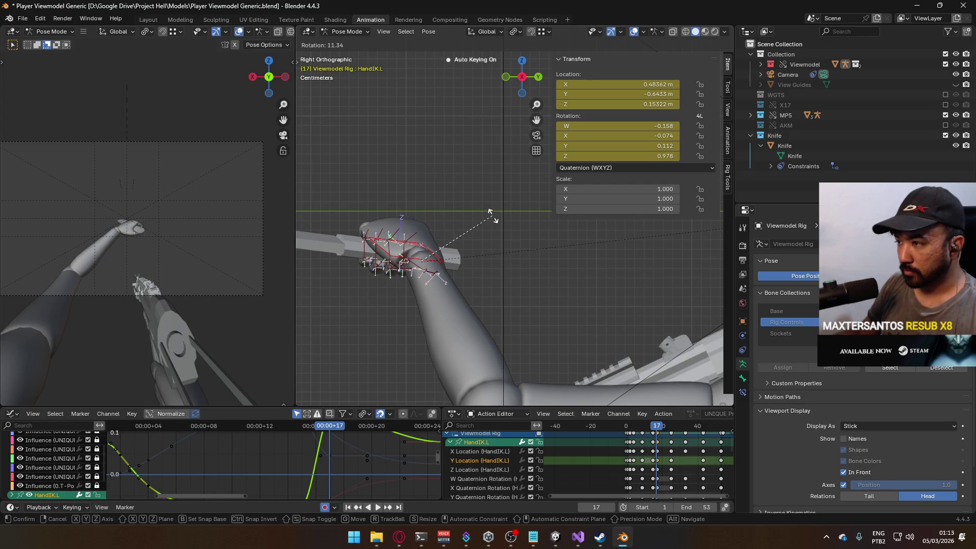
right_click(493, 215)
scroll(363, 222, "up", 2)
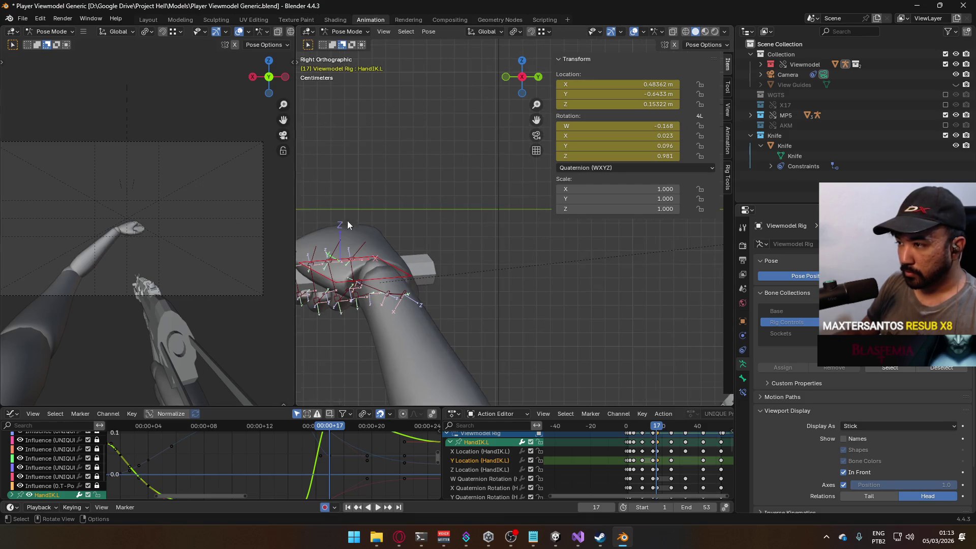
scroll(137, 217, "up", 4)
key("r")
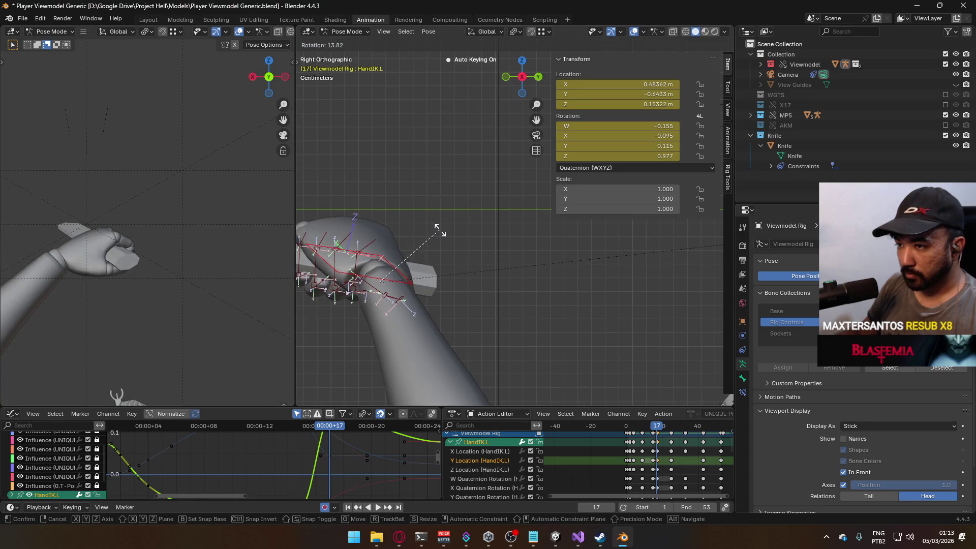
left_click(439, 230)
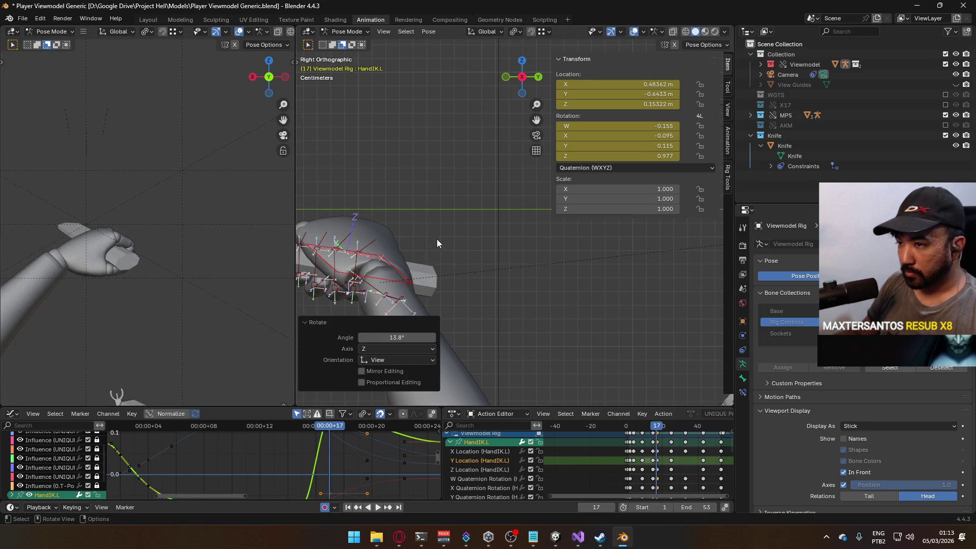
scroll(498, 334, "down", 4)
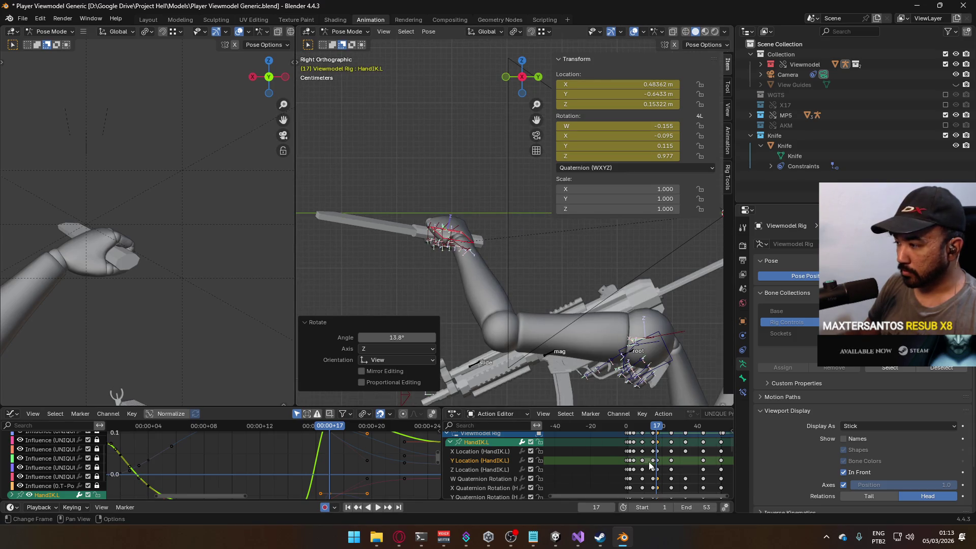
double_click(490, 462)
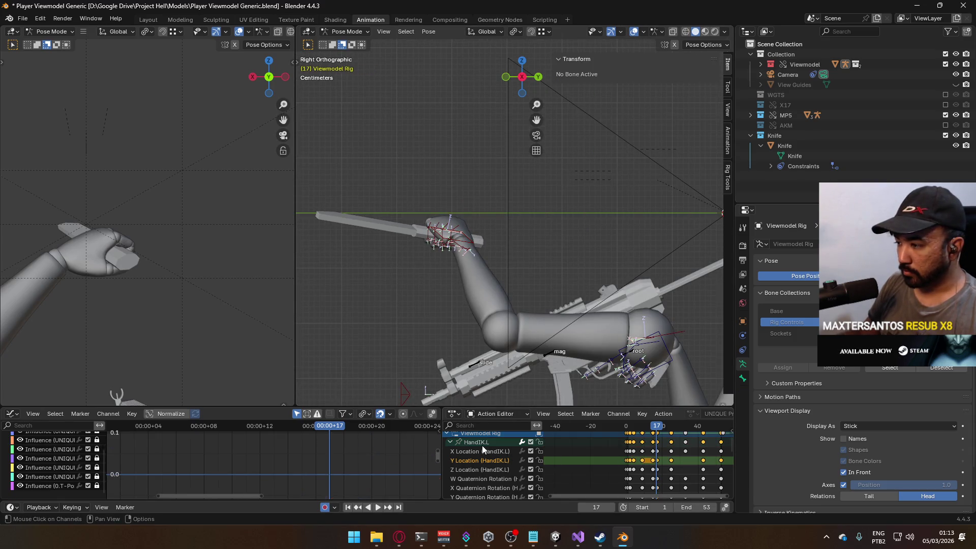
left_click(483, 446)
left_click_drag(332, 453, 332, 469)
scroll(508, 254, "down", 8)
scroll(241, 291, "down", 6)
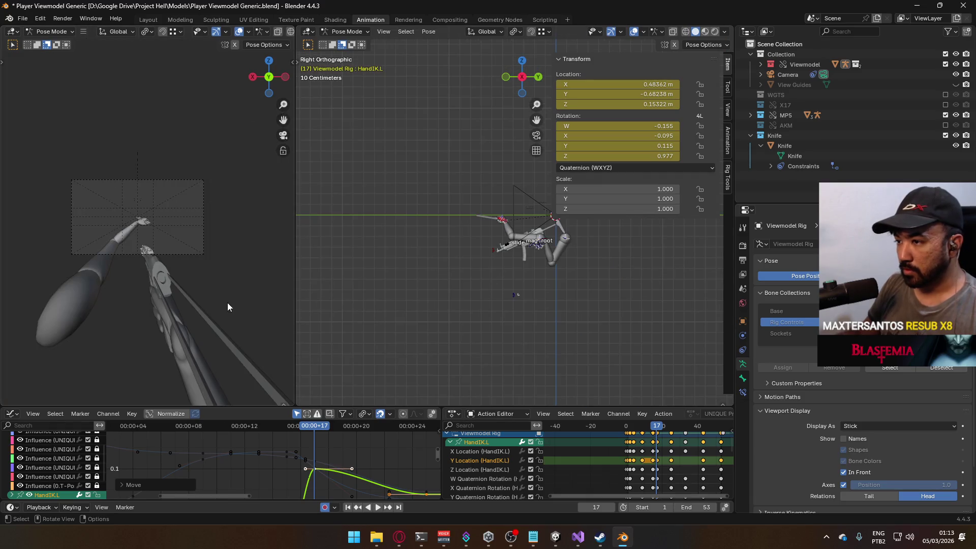
scroll(361, 457, "up", 1)
mouse_move(319, 432)
left_mouse_down()
mouse_move(288, 432)
mouse_move(377, 431)
left_mouse_up()
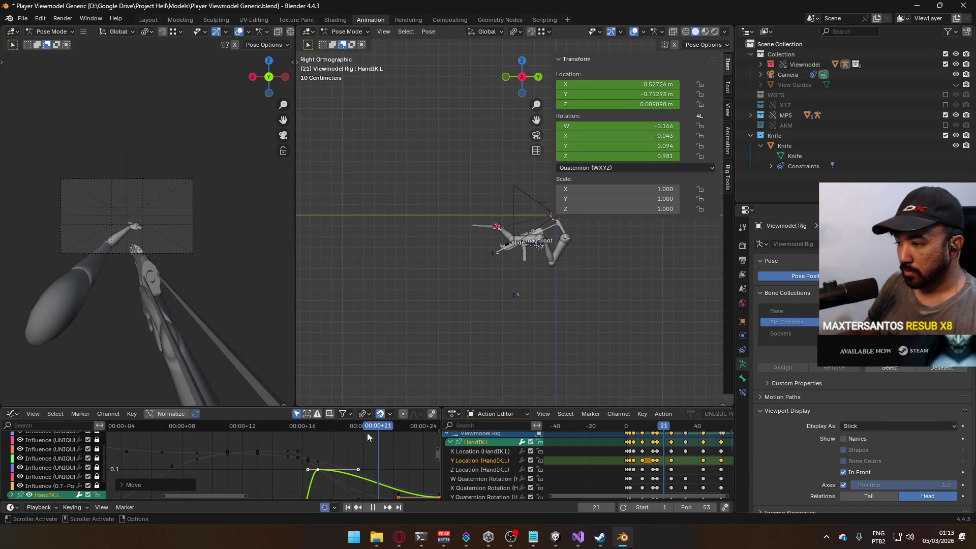
key("space")
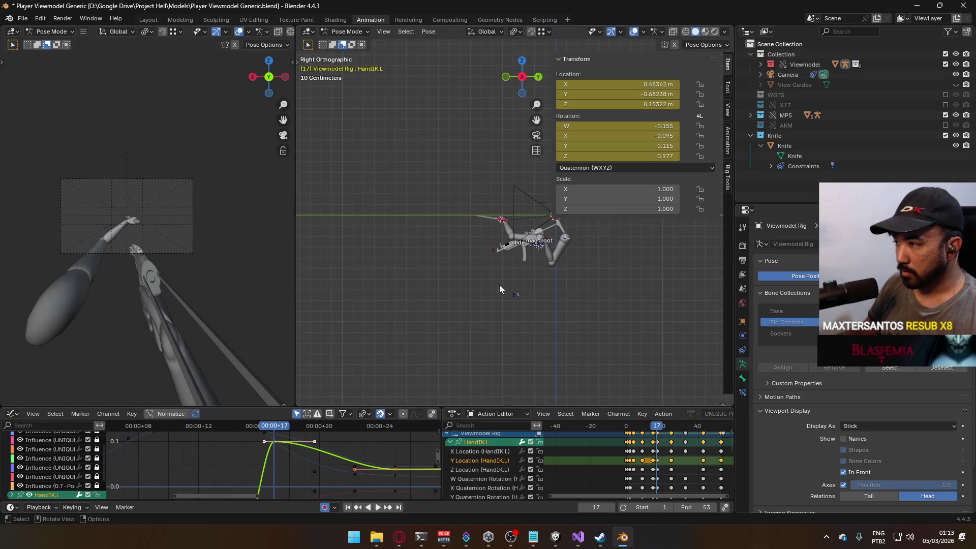
key("KP_Decimal")
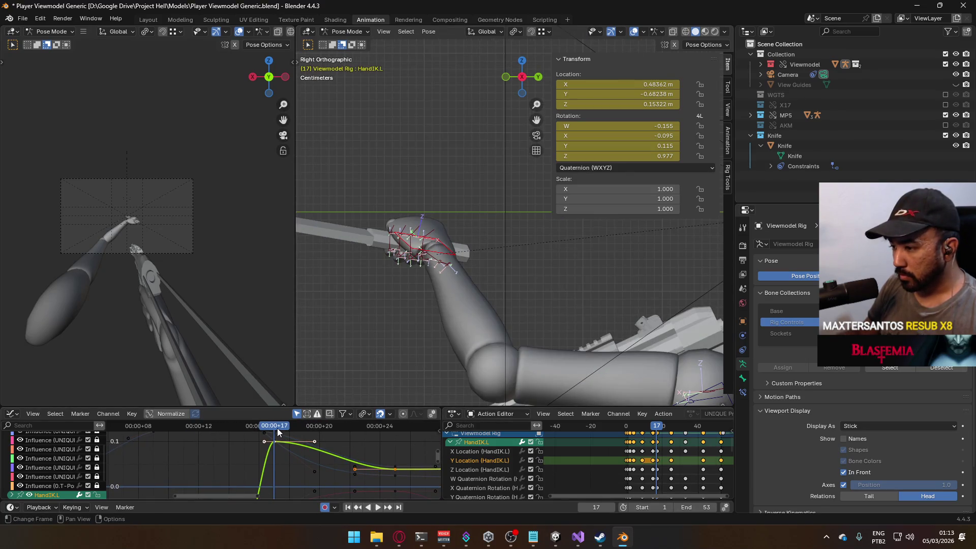
key("space")
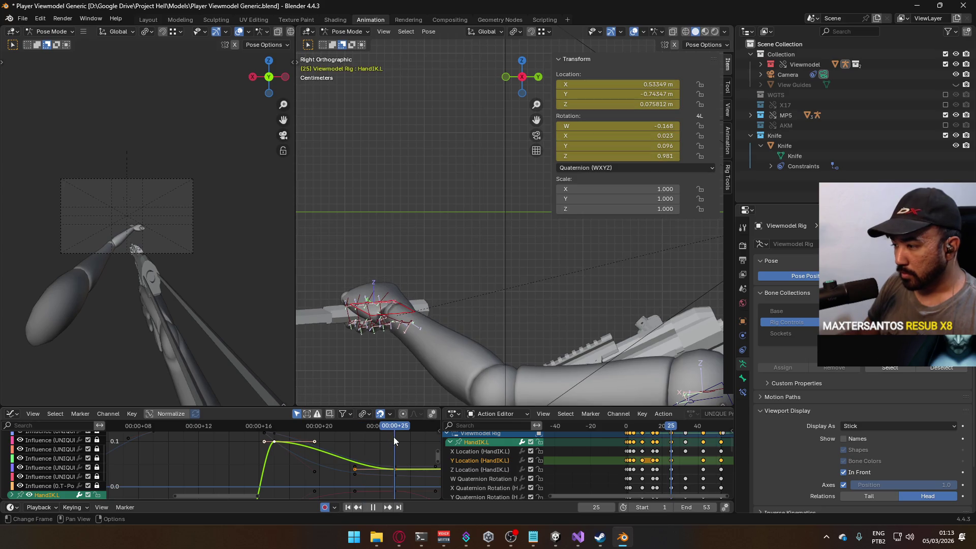
key("space")
left_click(488, 469)
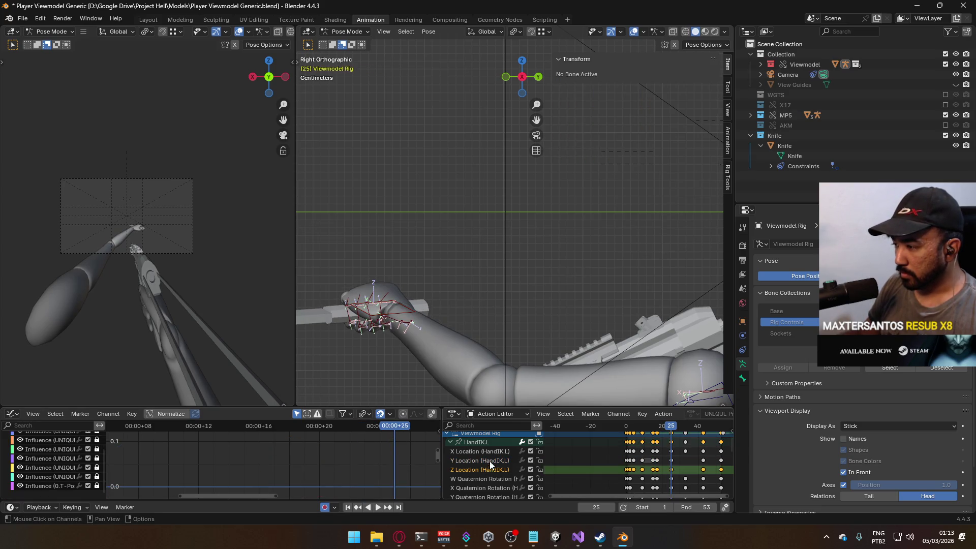
left_click(472, 445)
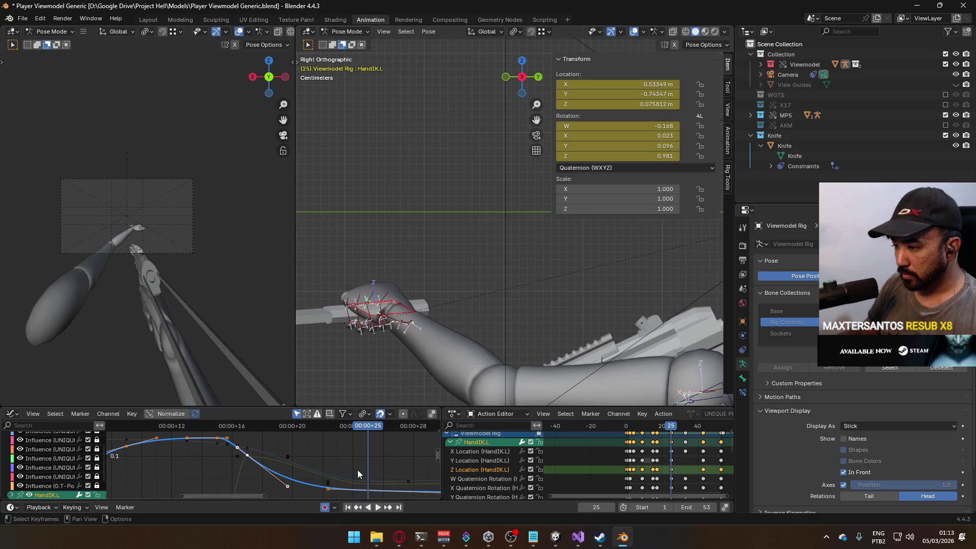
left_click(374, 492)
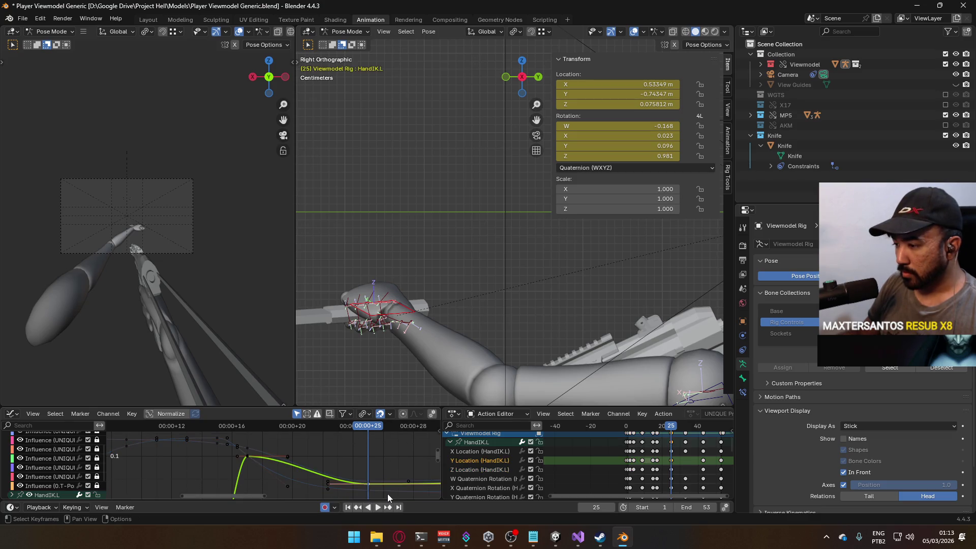
mouse_move(377, 492)
left_mouse_down()
mouse_move(377, 450)
mouse_move(375, 463)
left_mouse_up()
right_click(375, 464)
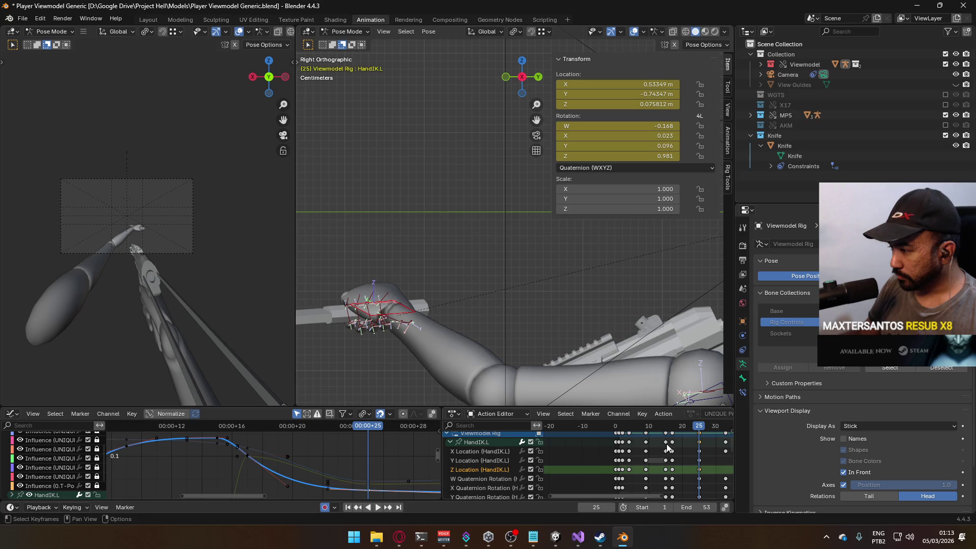
scroll(589, 438, "up", 3)
key("ctrl+shift+space")
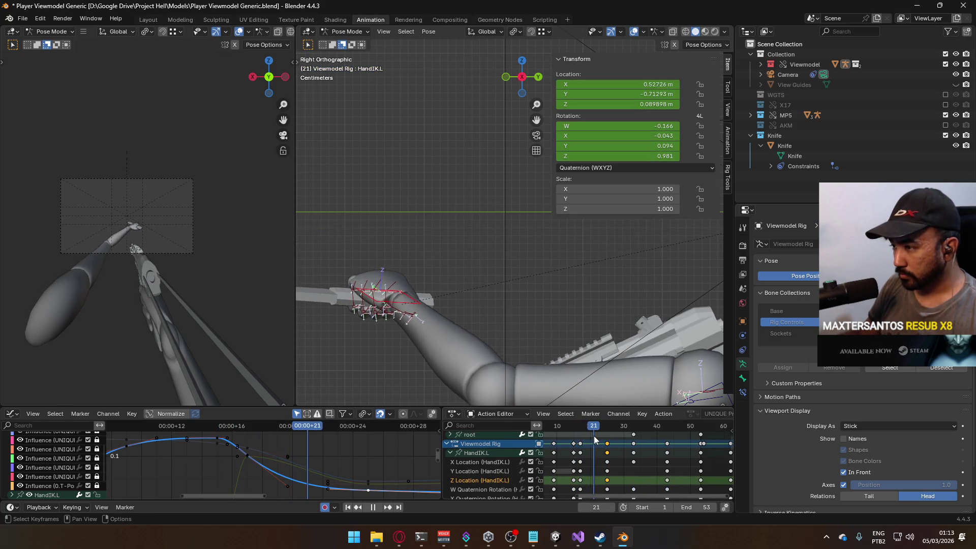
key("Escape")
left_click_drag(586, 460, 582, 482)
scroll(509, 462, "up", 1)
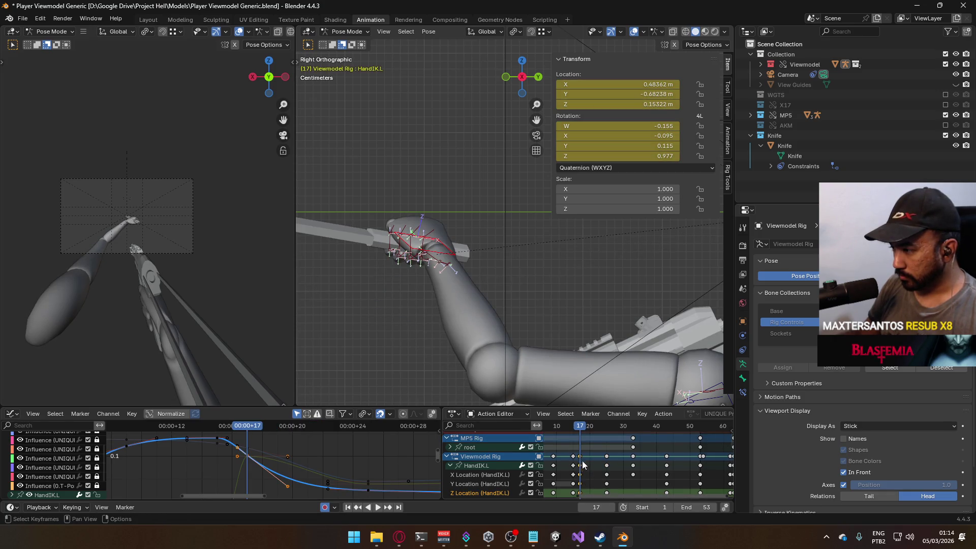
Collapse HandIK.L, paste the frame-17 keys at frame 25, and play back the swing
left_click(486, 458)
left_click(450, 465)
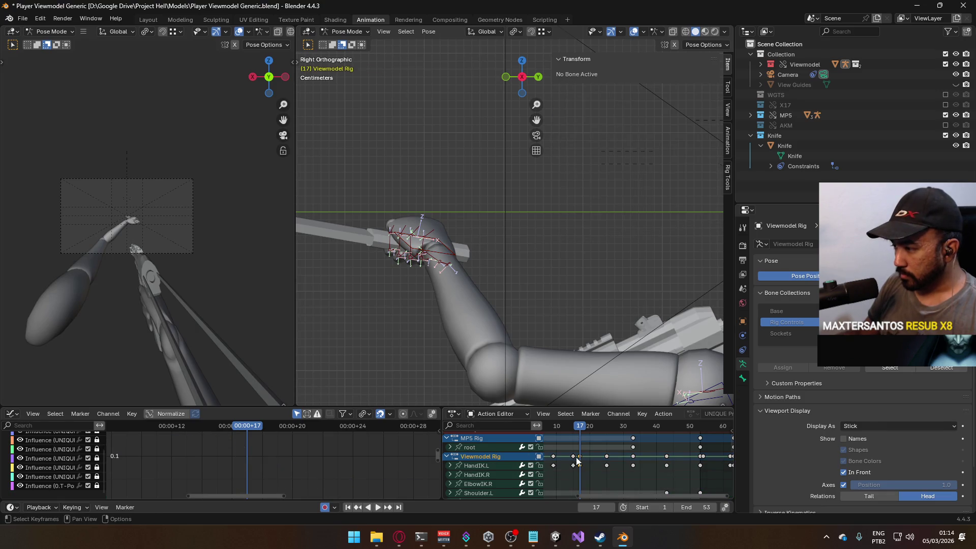
left_click(601, 429)
key("ctrl+v")
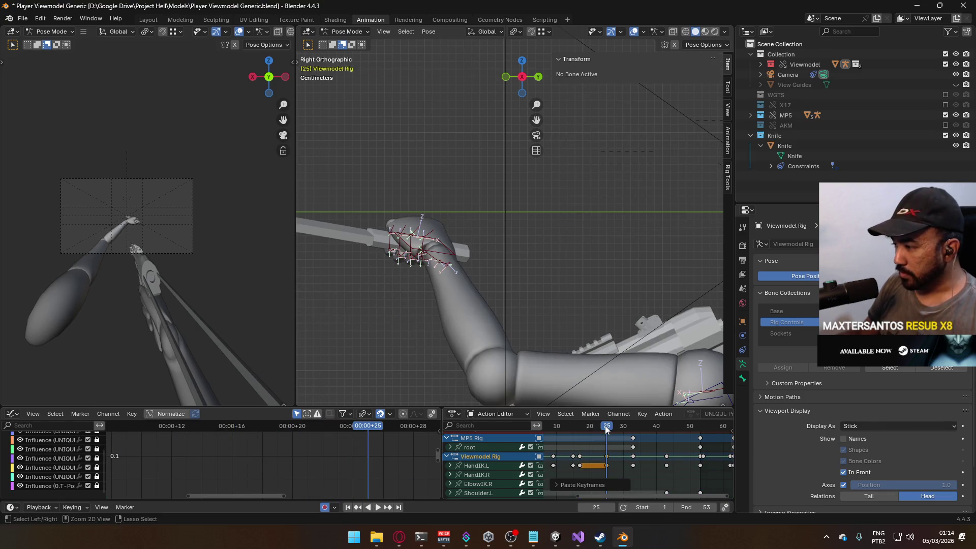
mouse_move(600, 428)
left_mouse_down()
mouse_move(588, 428)
mouse_move(613, 431)
mouse_move(605, 432)
left_mouse_up()
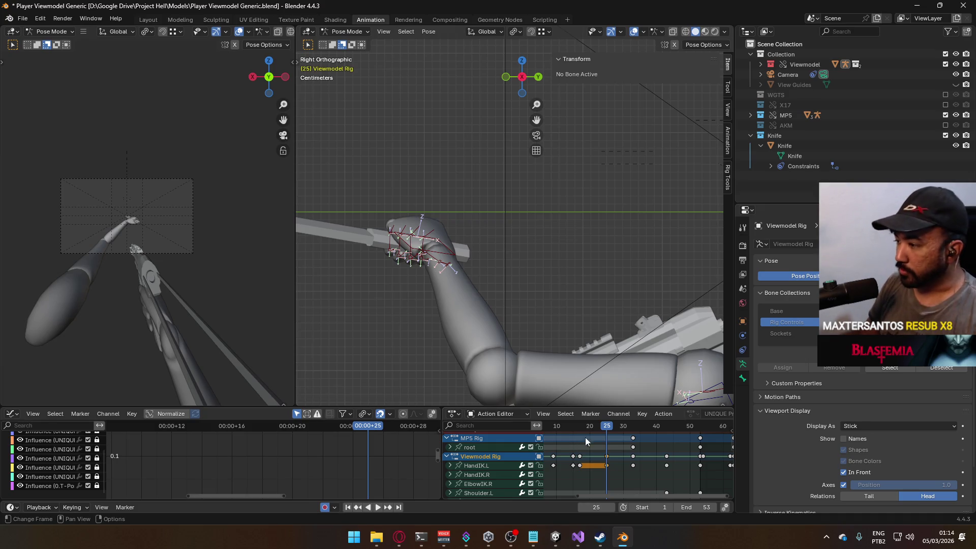
key("space")
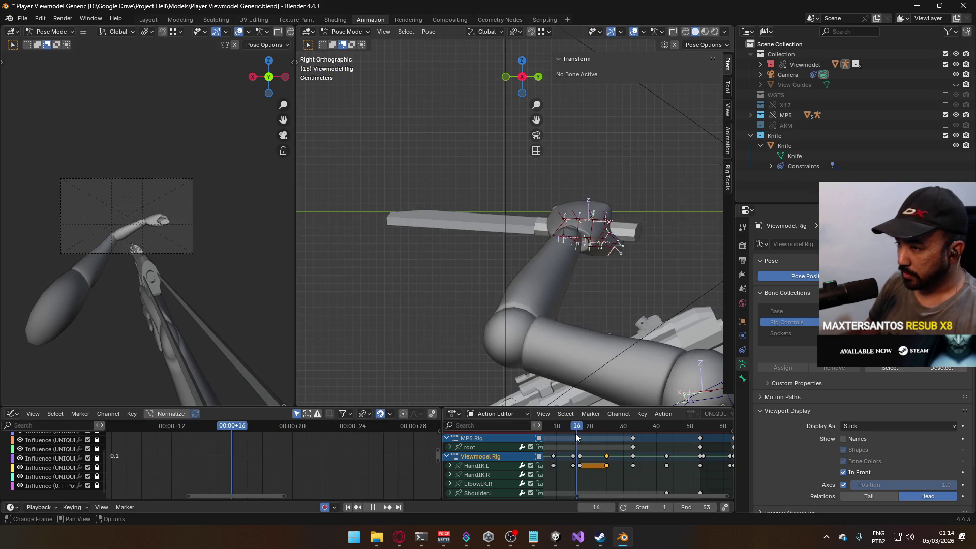
key("space")
Return to frame 25 and shift HandIK.L along global Y by -0.0269 m
scroll(575, 444, "up", 3)
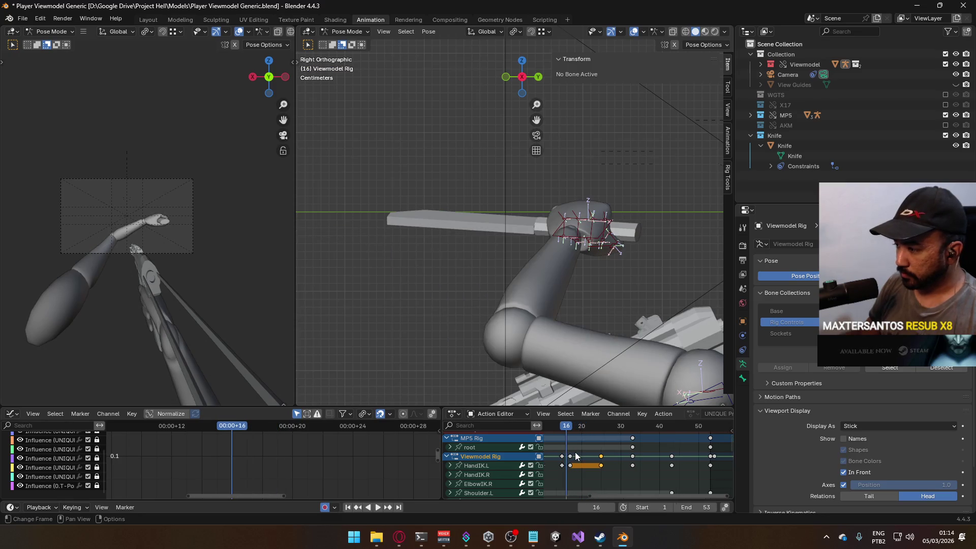
mouse_move(574, 448)
left_mouse_down()
mouse_move(610, 466)
mouse_move(656, 472)
left_mouse_up()
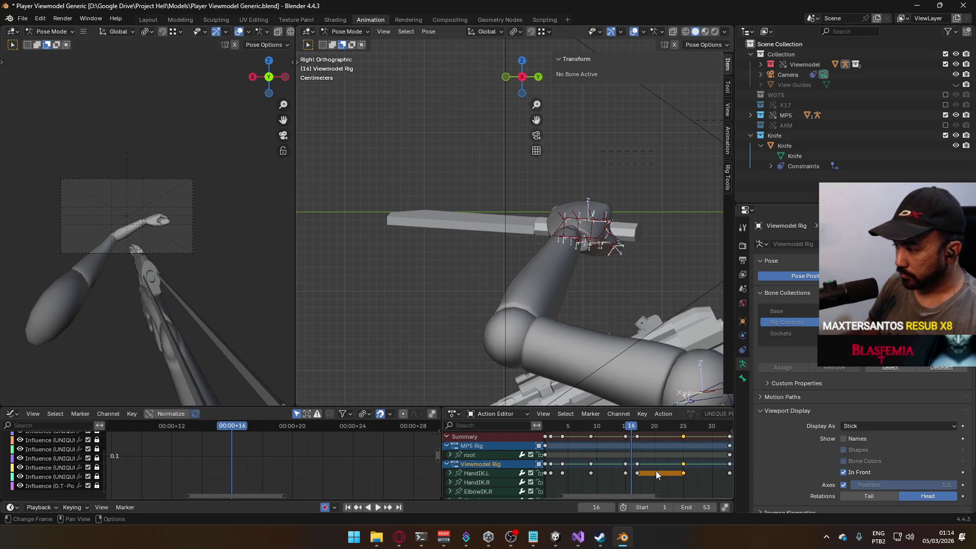
left_click_drag(630, 429, 683, 436)
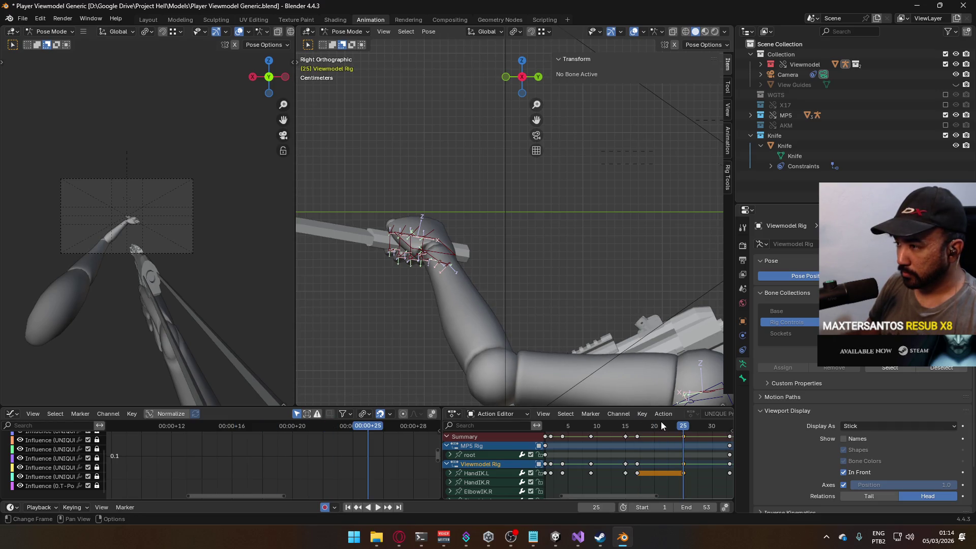
scroll(688, 442, "down", 2)
mouse_move(672, 426)
left_mouse_down()
mouse_move(695, 429)
mouse_move(637, 437)
left_mouse_up()
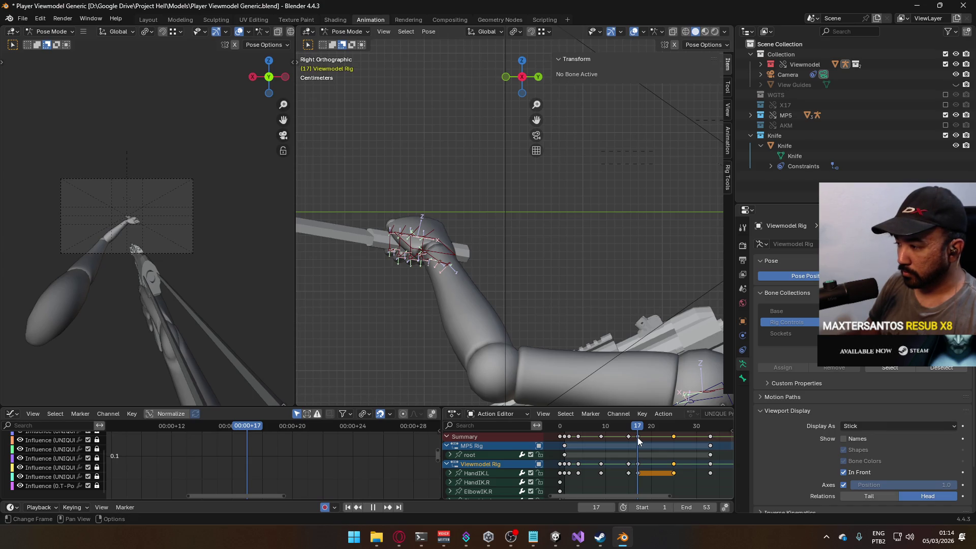
left_click_drag(637, 437, 674, 432)
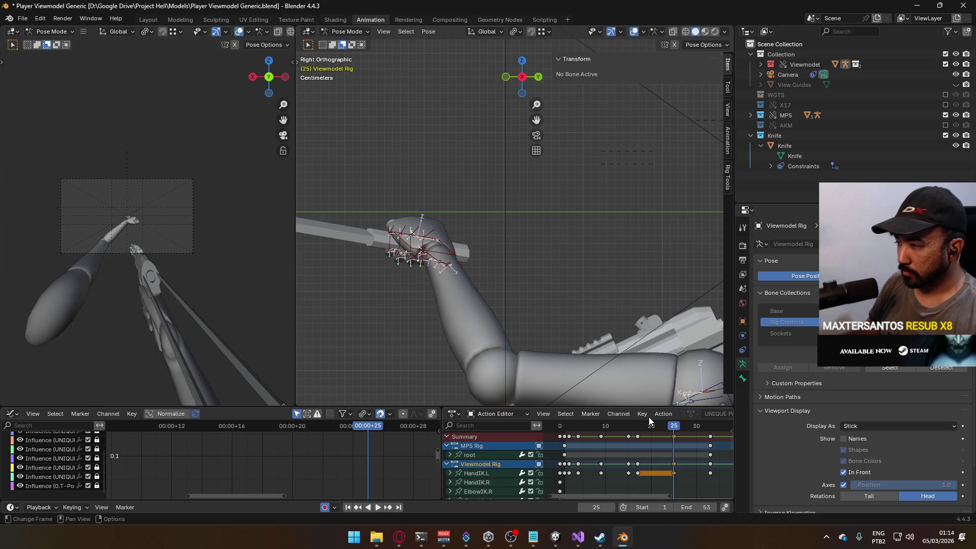
left_click(444, 253)
key("g")
key("y")
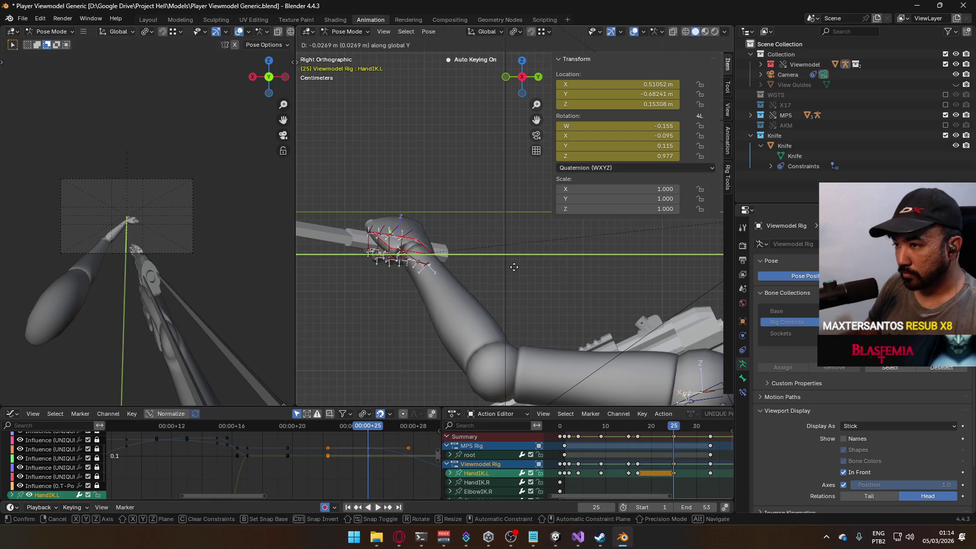
At frame 25, nudge the hand lower along Z and tilt it slightly
left_click(514, 271)
key("g")
key("z")
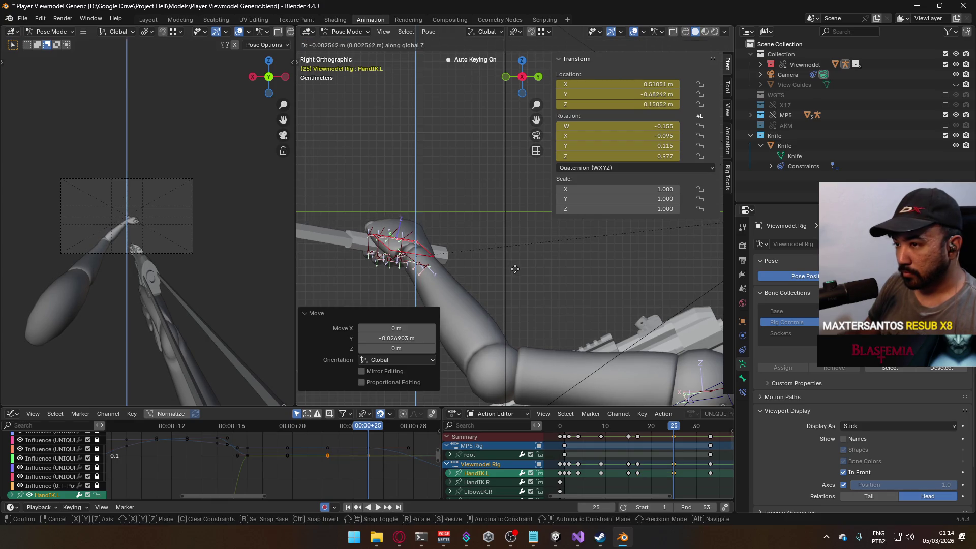
left_click(515, 269)
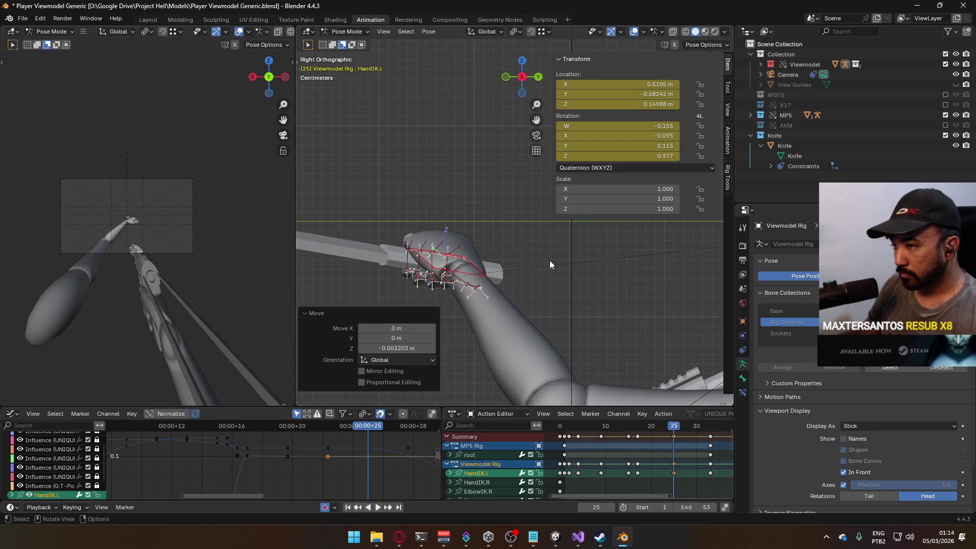
key("r")
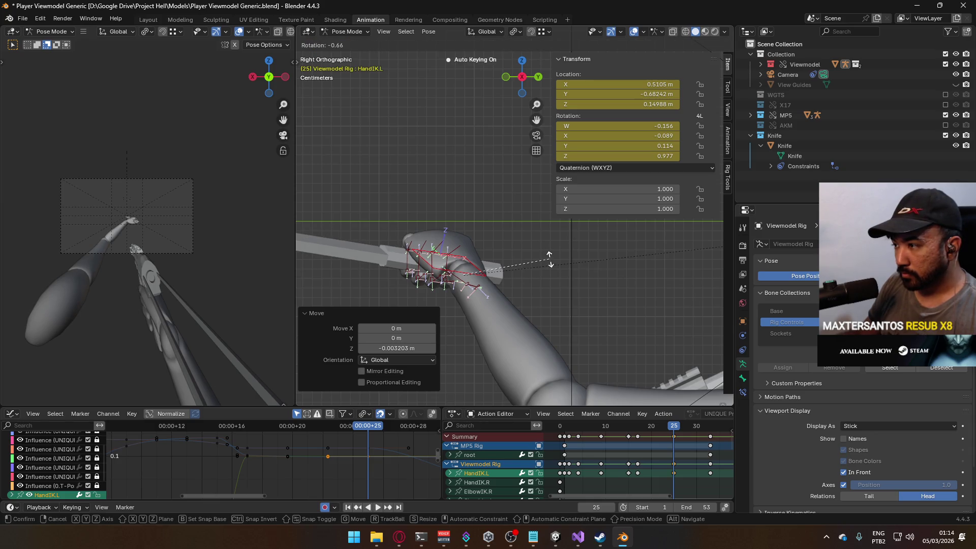
left_click(549, 260)
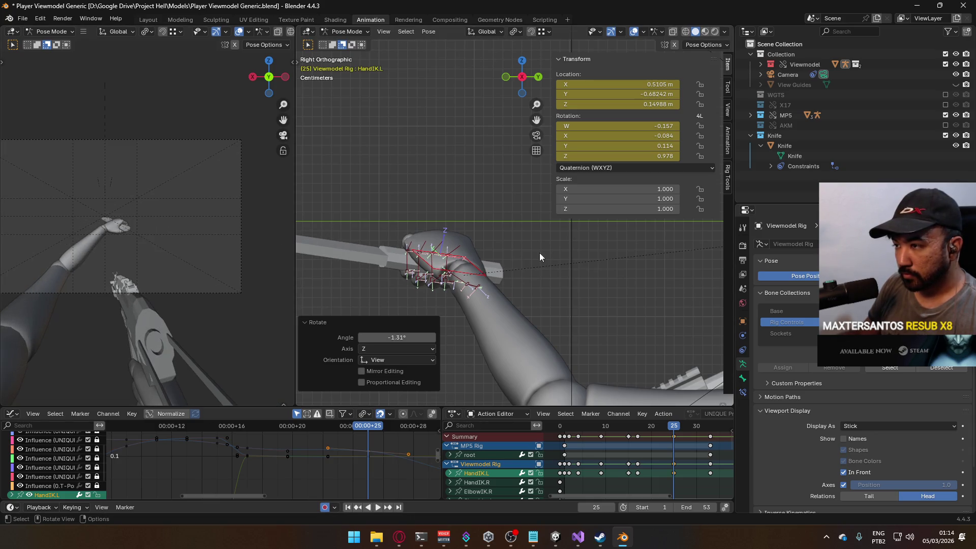
At frame 33, rotate HandIK.L 6.91° about global Z and replay the swing
mouse_move(683, 425)
left_mouse_down()
mouse_move(618, 417)
mouse_move(672, 411)
left_mouse_up()
scroll(683, 447, "right", 3)
left_click(644, 423)
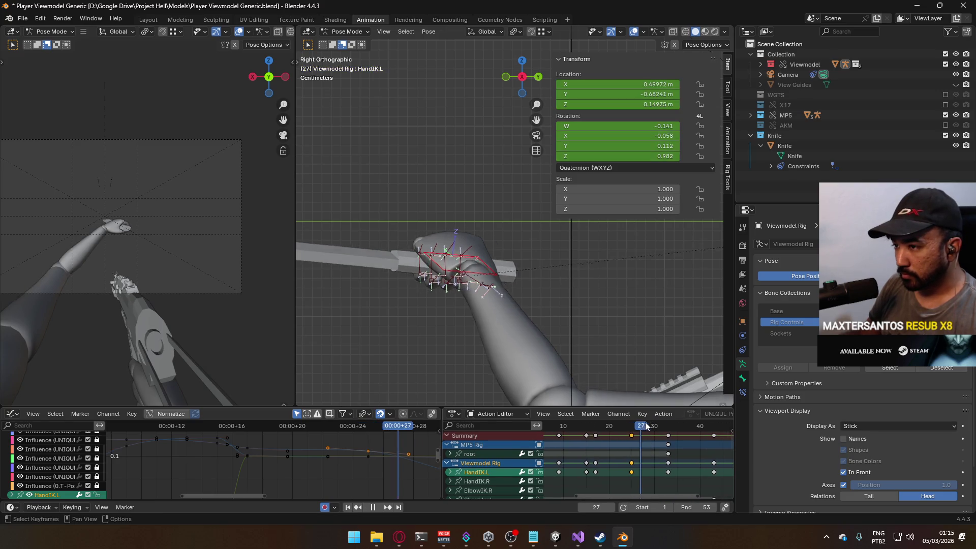
key("space")
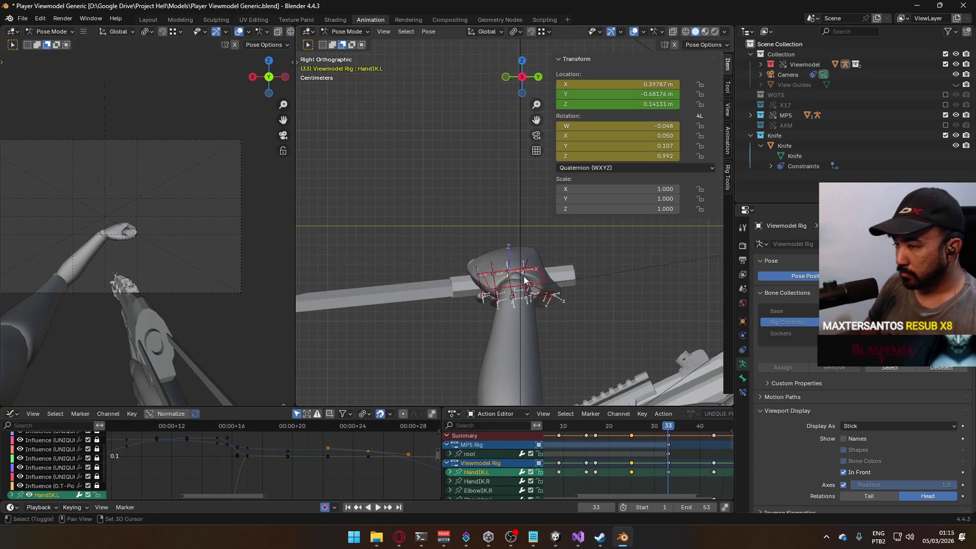
key("r")
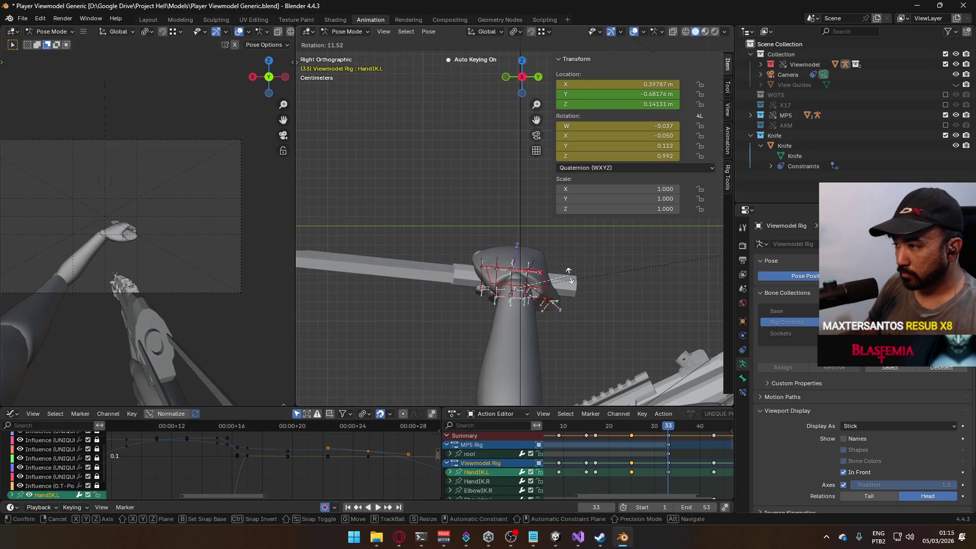
left_click(570, 274)
key("r")
left_click(597, 337)
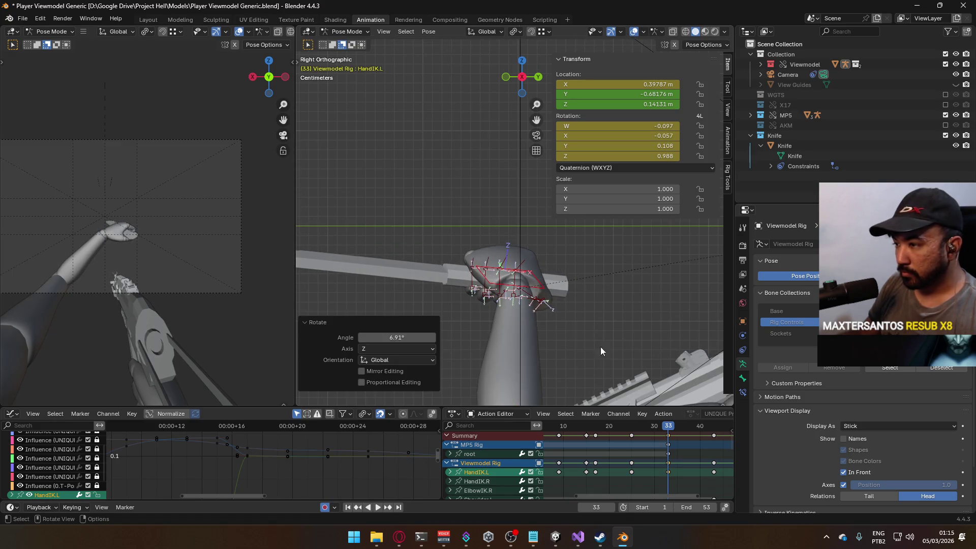
left_click(664, 426)
key("space")
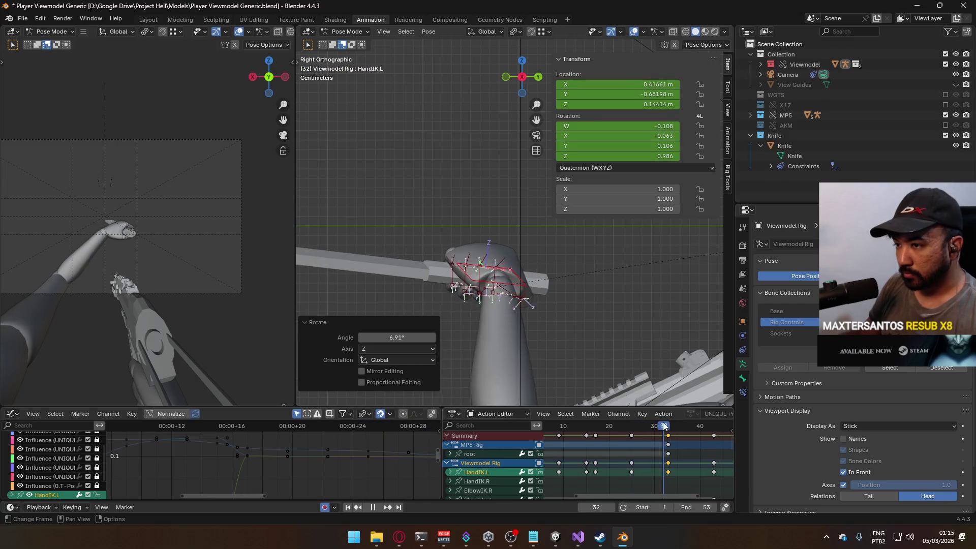
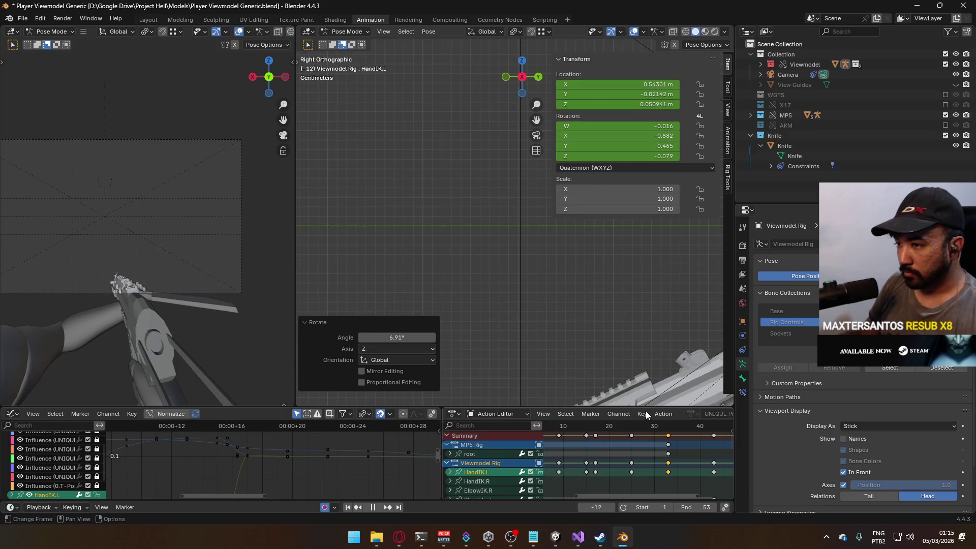
Return the timeline to frame 1 and save the viewmodel file
left_click(604, 430)
scroll(602, 430, "down", 3)
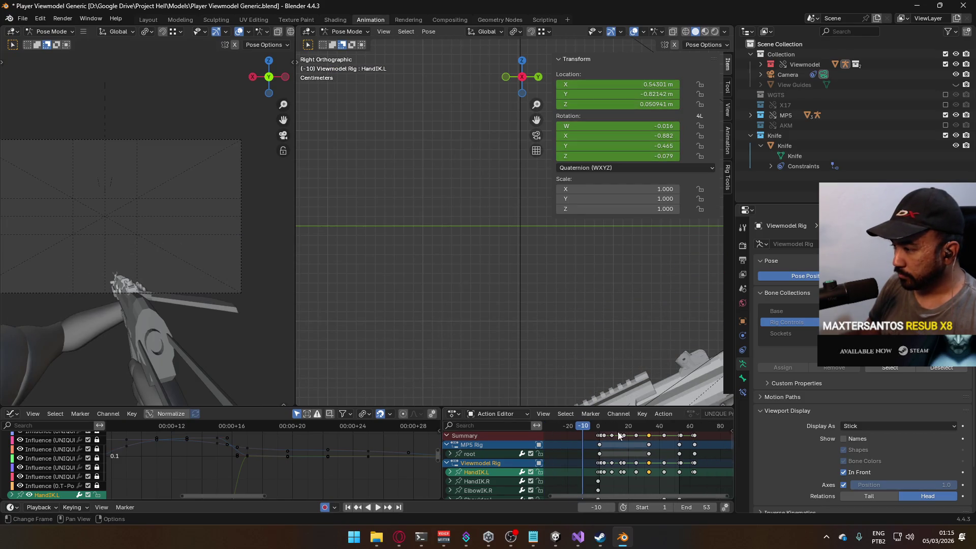
key("Escape")
key("ctrl+s")
Switch to Object Mode with the Viewmodel Rig active, and save again
left_click(356, 32)
left_click(352, 43)
key("KP_Decimal")
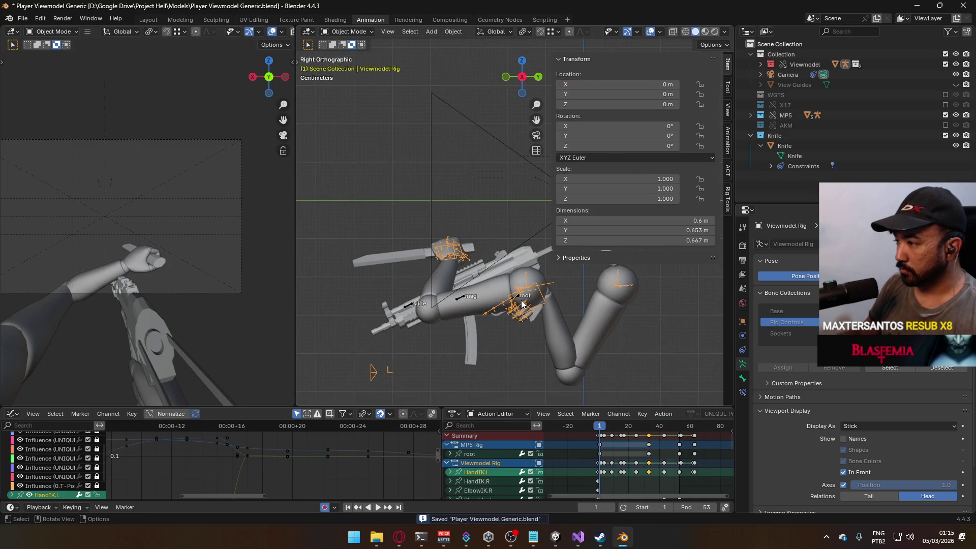
left_click(542, 307)
left_click(465, 300)
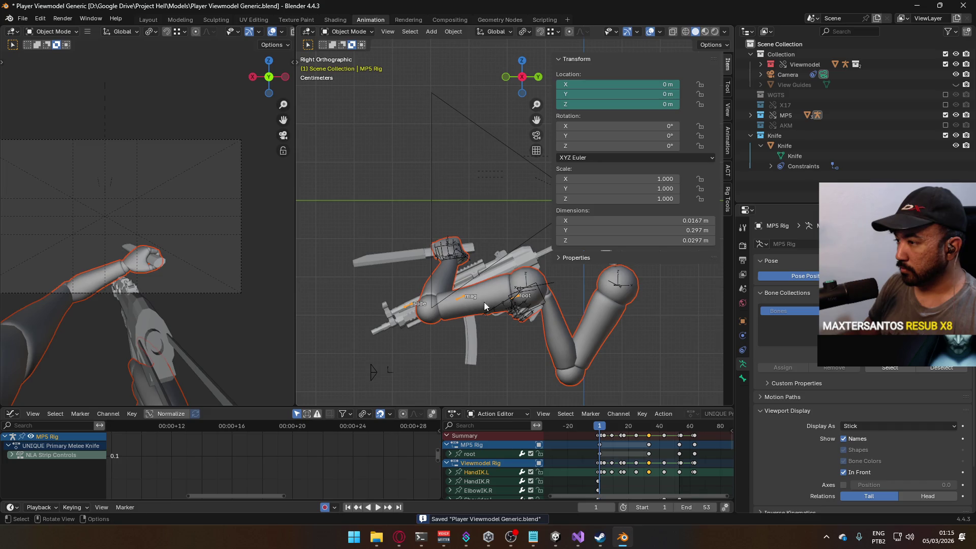
left_click(508, 305)
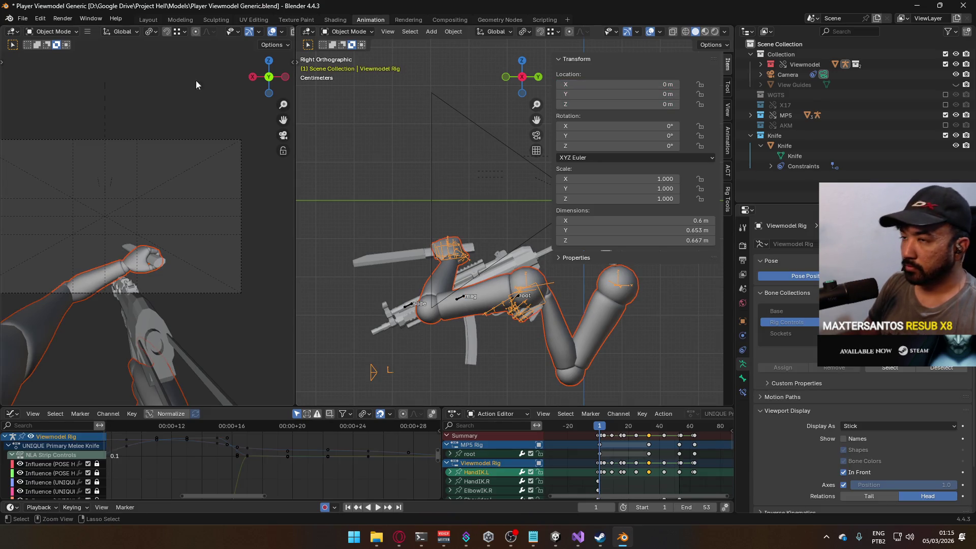
key("ctrl+s")
Export the rigs as FBX, overwriting Viewmodel@Melee Knife Primary Single.fbx
left_click(23, 19)
mouse_move(51, 176)
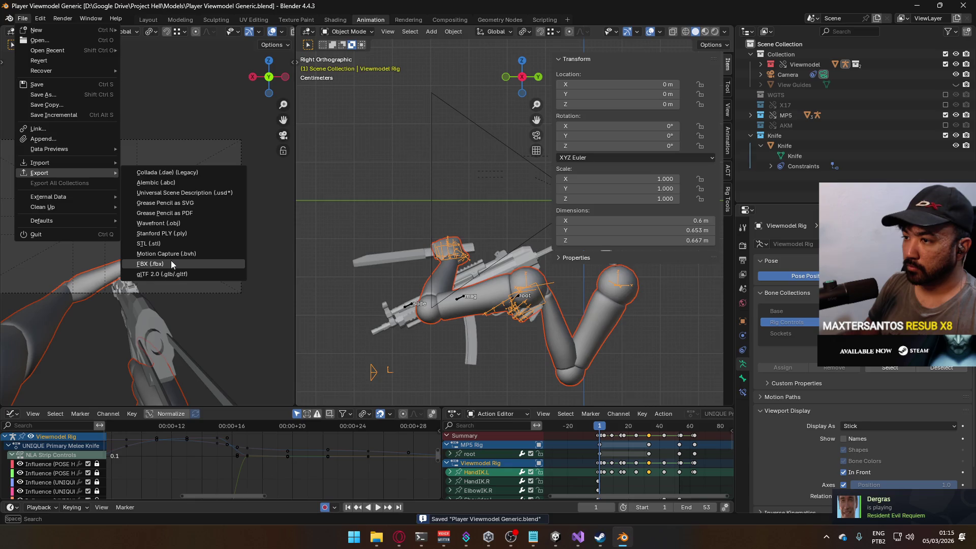
left_click(153, 264)
left_click(456, 171)
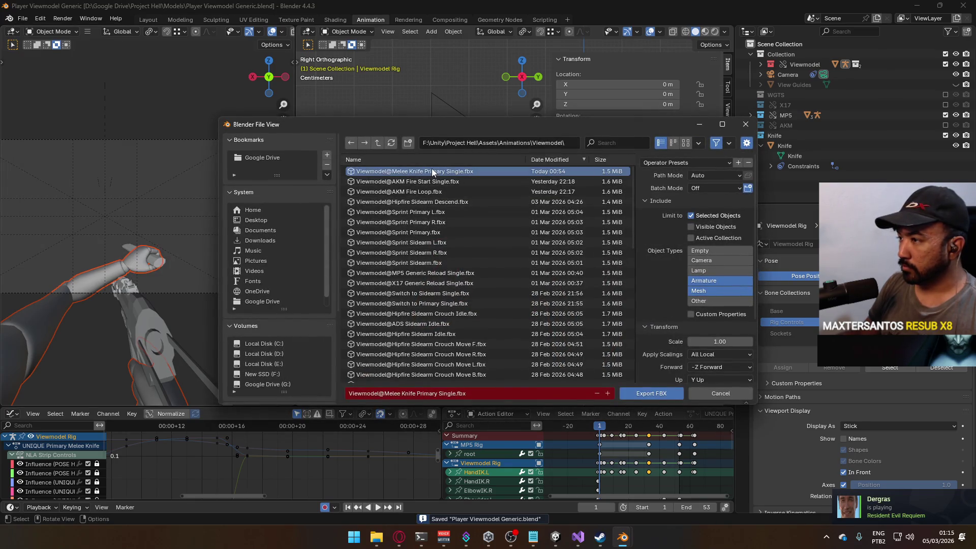
double_click(434, 171)
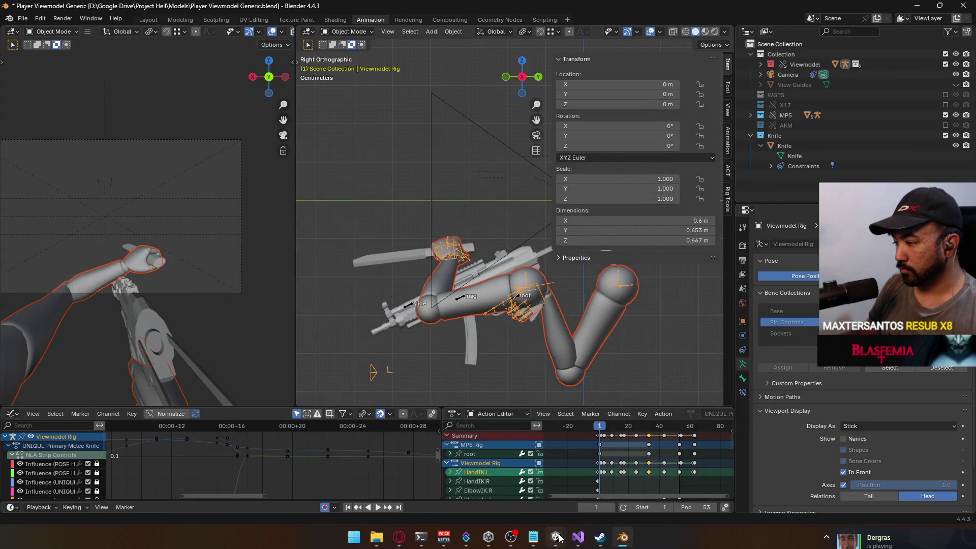
mouse_move(555, 537)
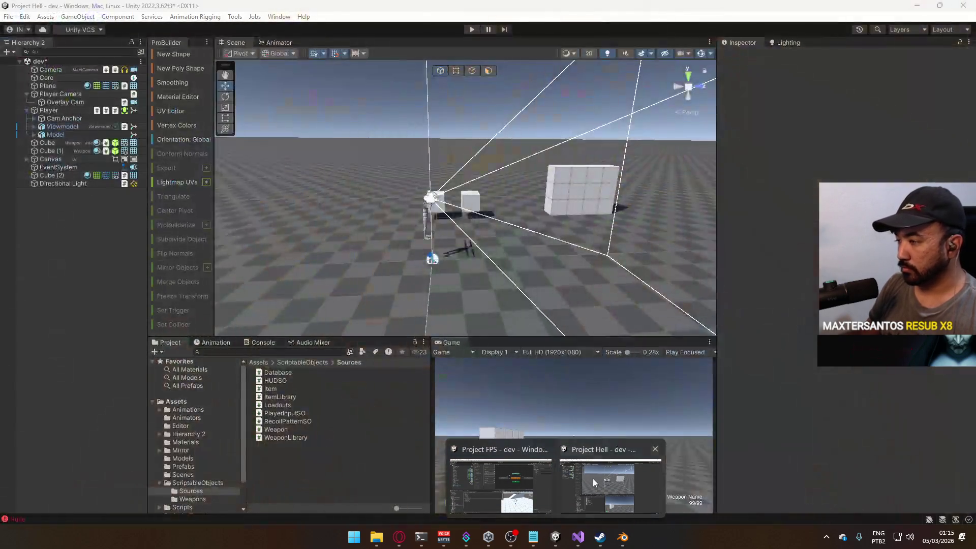
Start Play mode in the Project Hell Unity editor and maximize the Game view
left_click(593, 478)
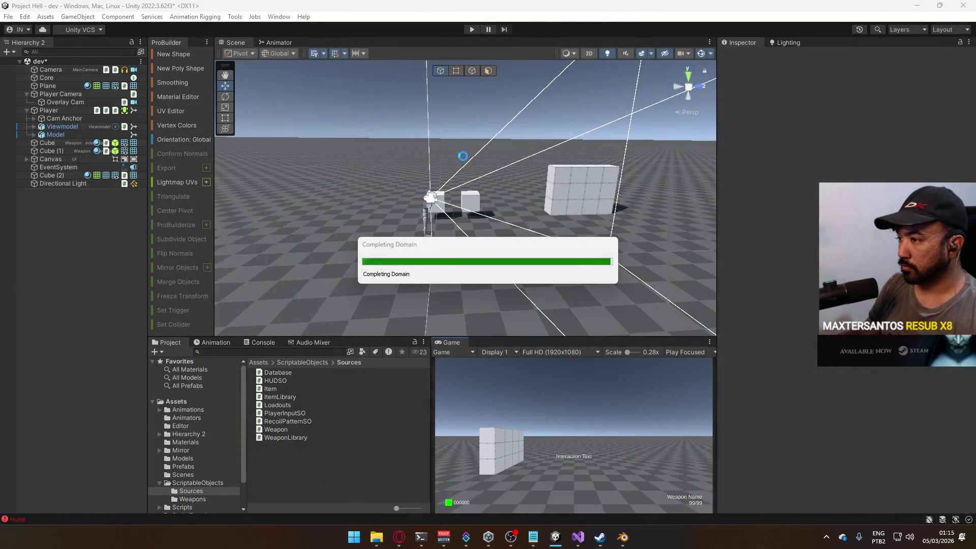
left_click(472, 30)
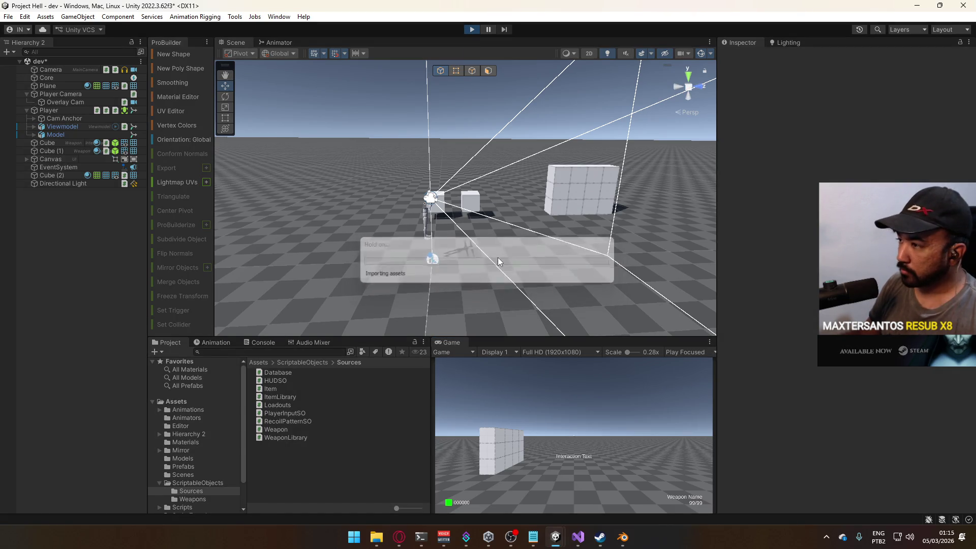
right_click(456, 343)
left_click(504, 374)
Trigger several knife melee swings to test the animation, then stop Play mode
key("super")
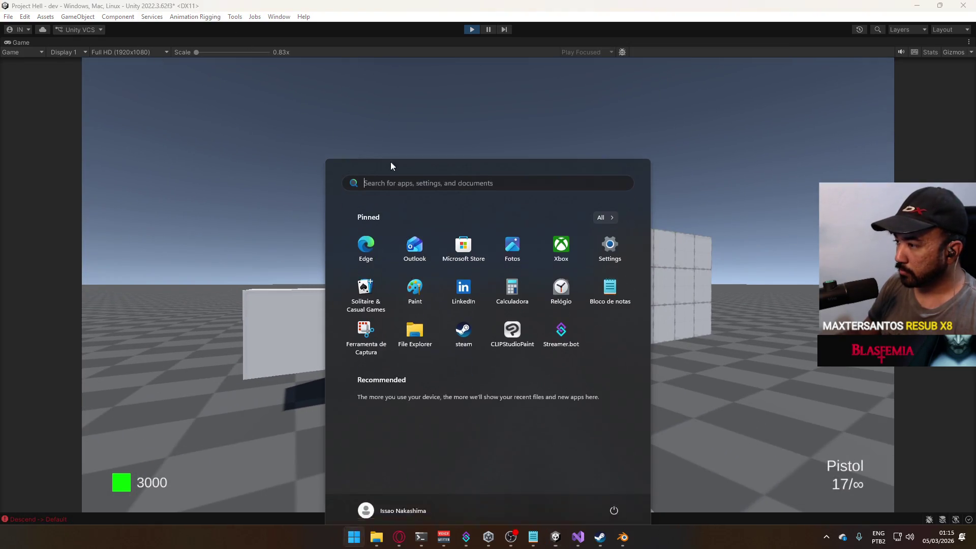
key("v")
key("s")
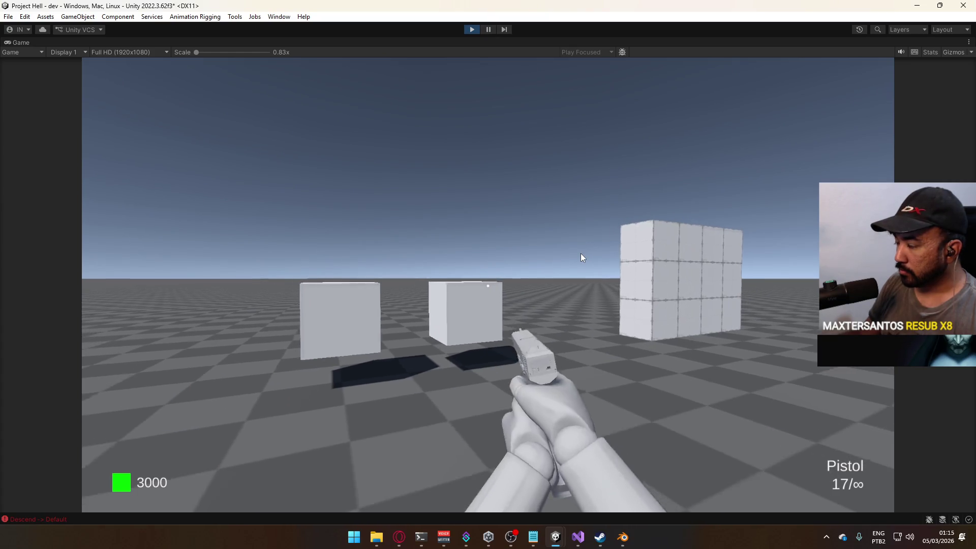
key("v")
key("v")
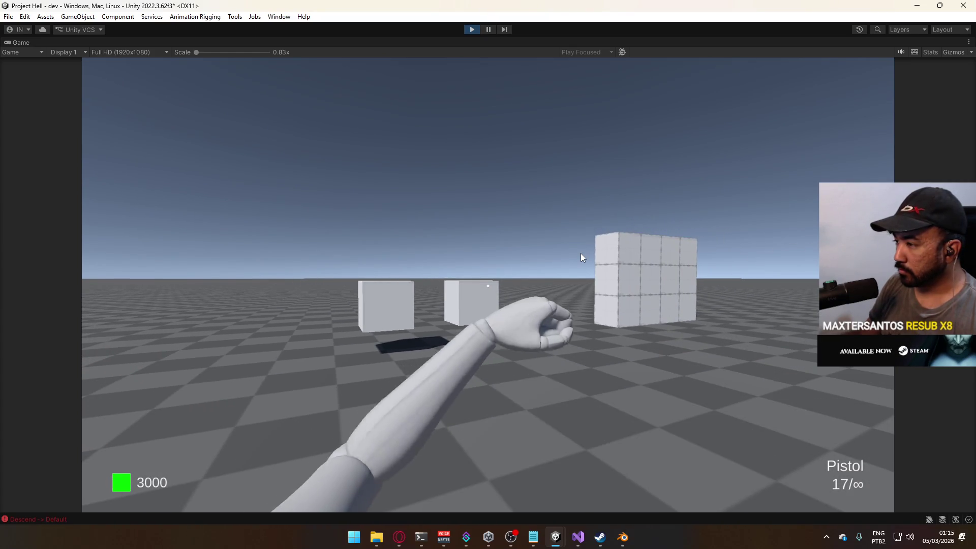
key("s")
key("v")
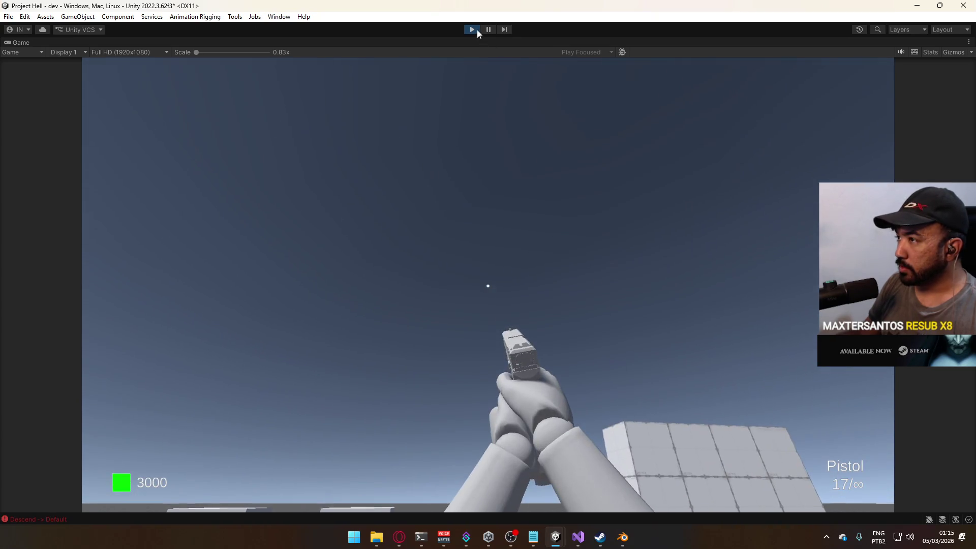
left_click(476, 29)
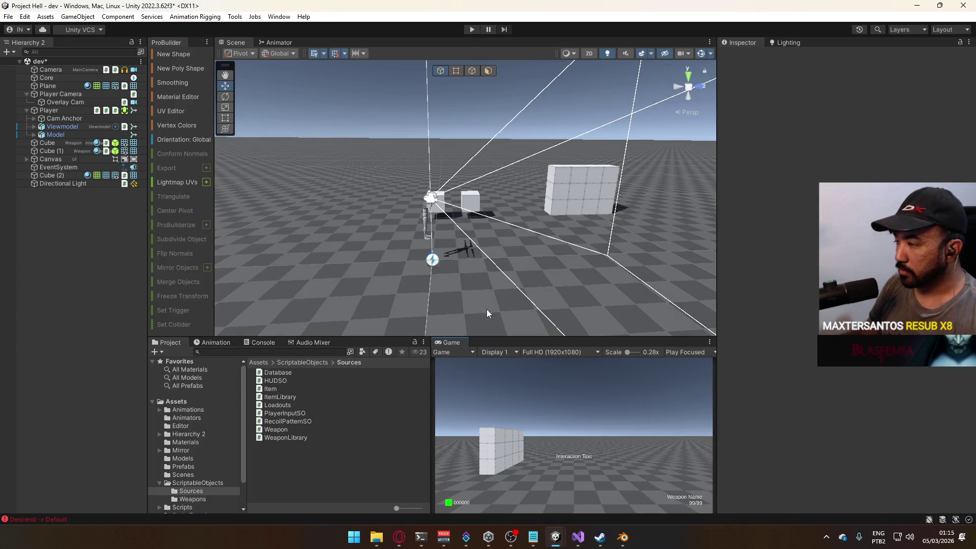
Return to Blender and save the viewmodel file
key("w")
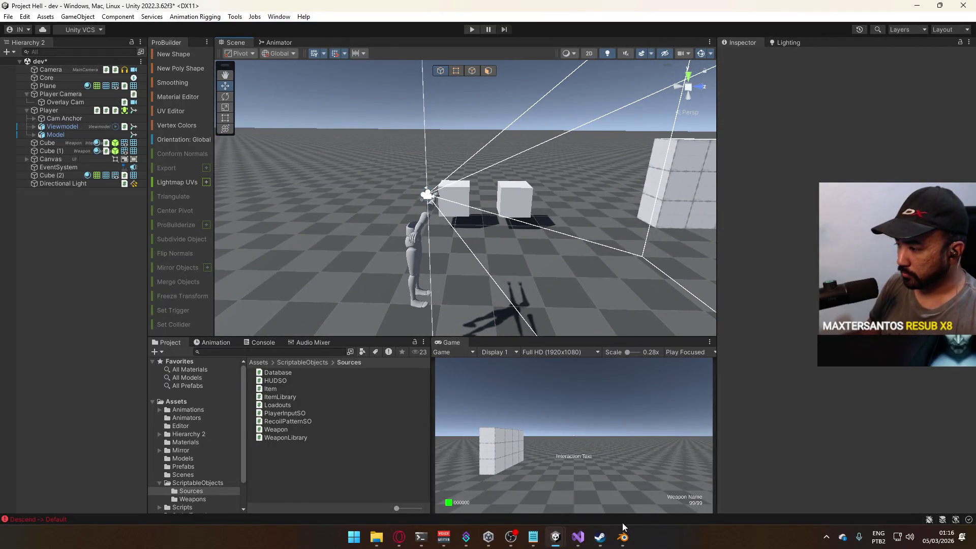
left_click(623, 537)
key("ctrl+s")
left_click(24, 19)
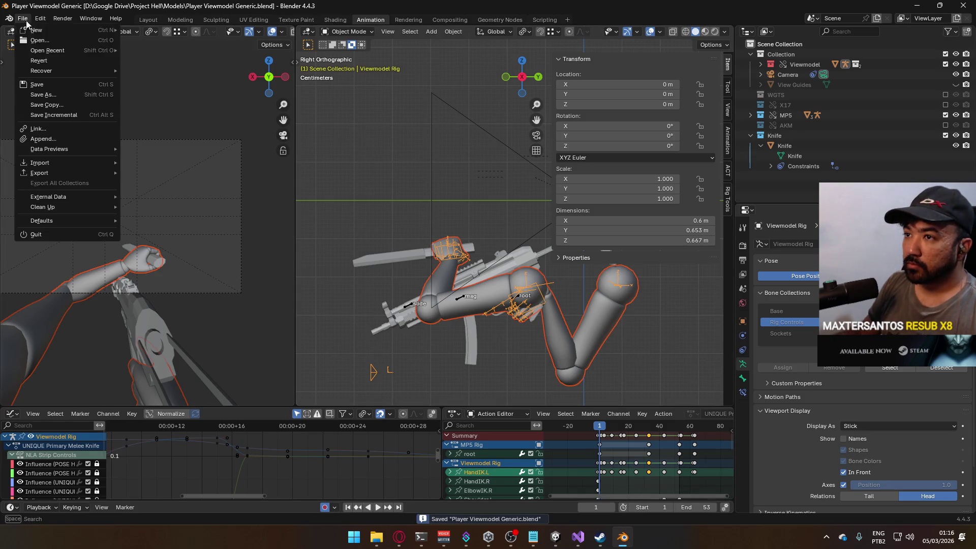
Open Weapon Library.blend from recent files and frame the knife and pistol
mouse_move(48, 51)
left_click(168, 61)
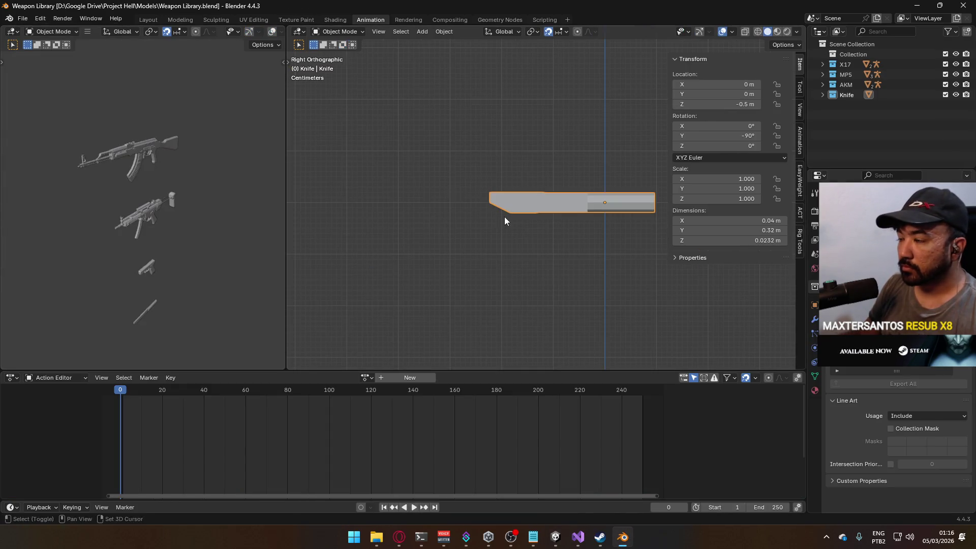
scroll(449, 210, "down", 8)
scroll(501, 215, "up", 4)
left_click_drag(495, 205, 494, 219)
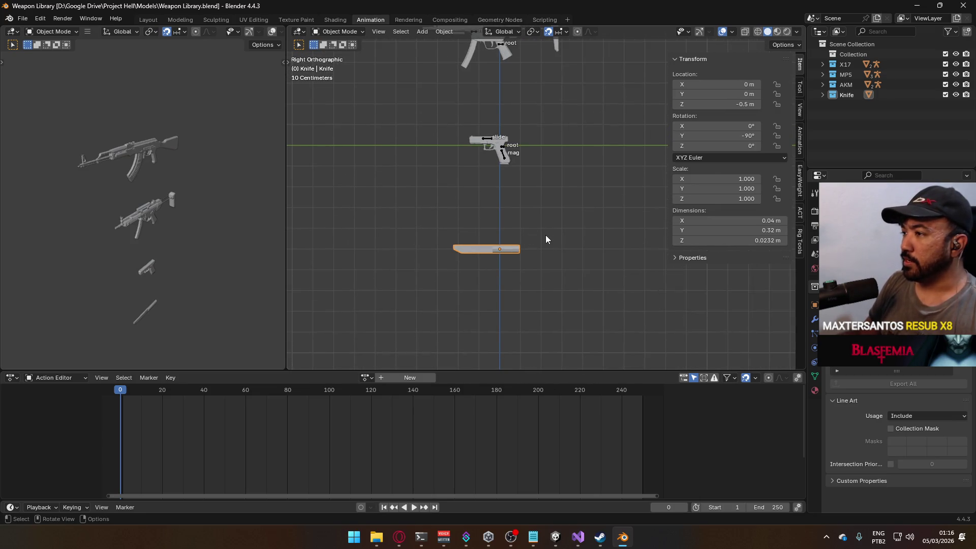
Apply the knife's rotation so its Y rotation becomes 0°, then save the file
key("ctrl+a")
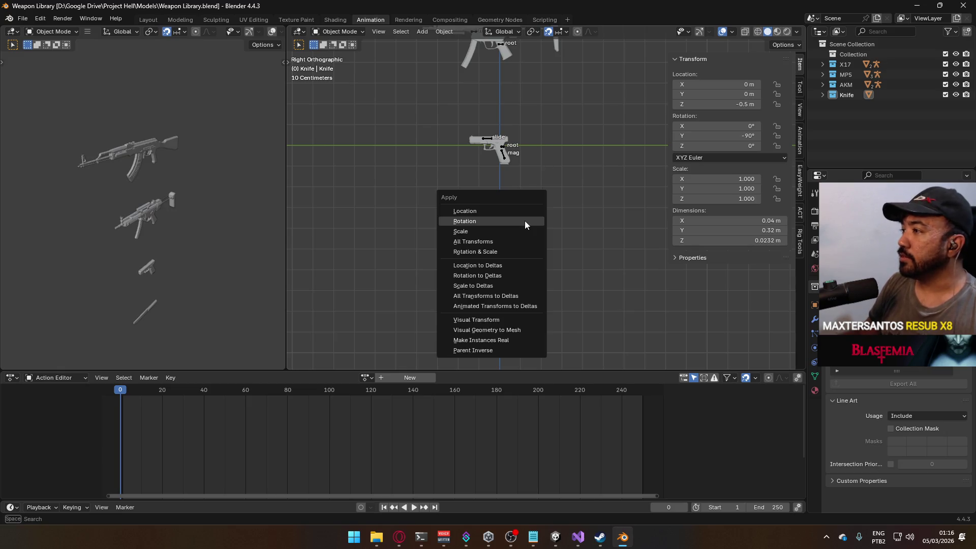
left_click(514, 223)
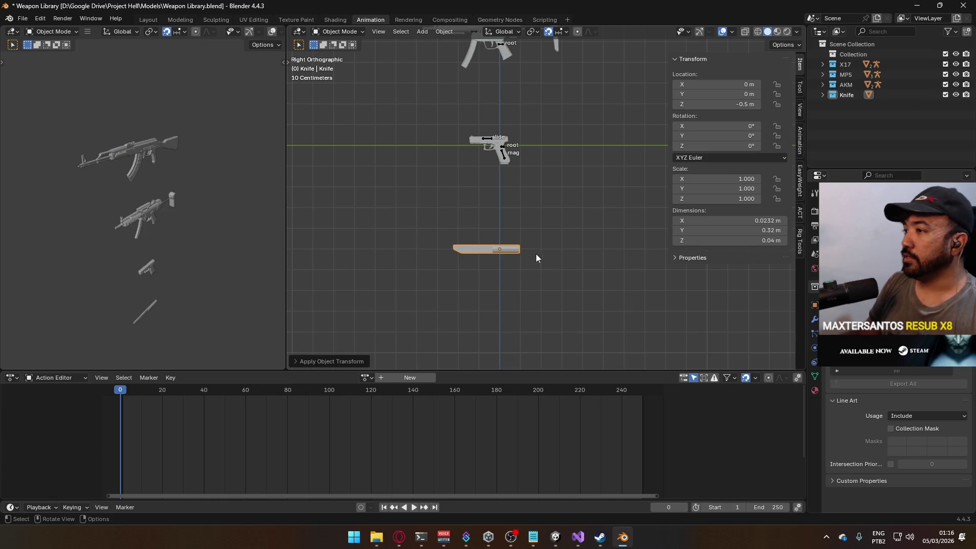
key("KP_1")
key("KP_3")
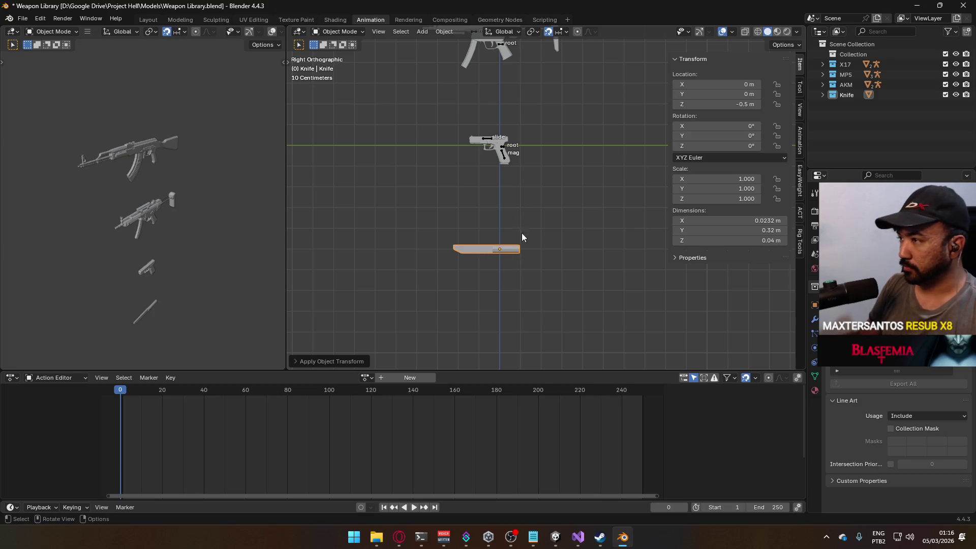
key("ctrl+s")
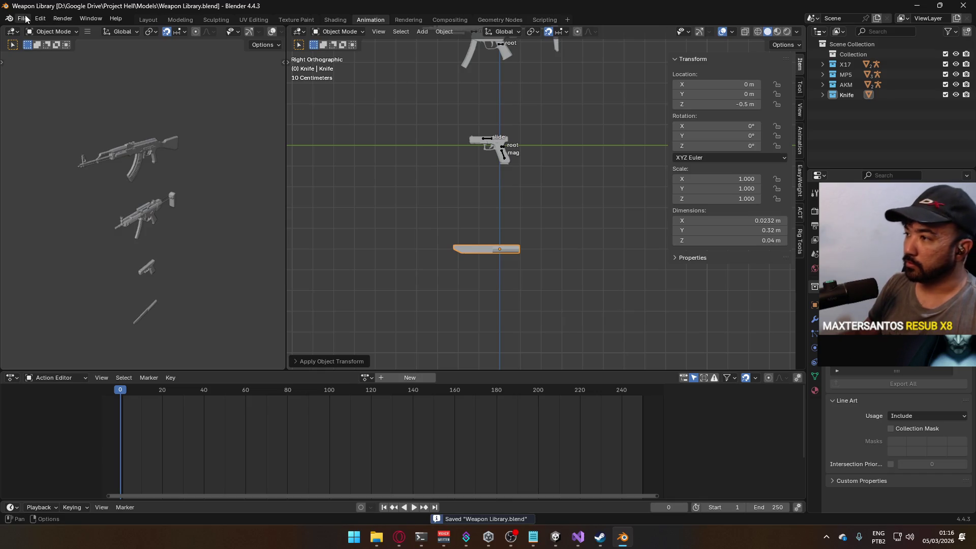
Start a new General file and delete its default camera, cube and light
left_click(23, 18)
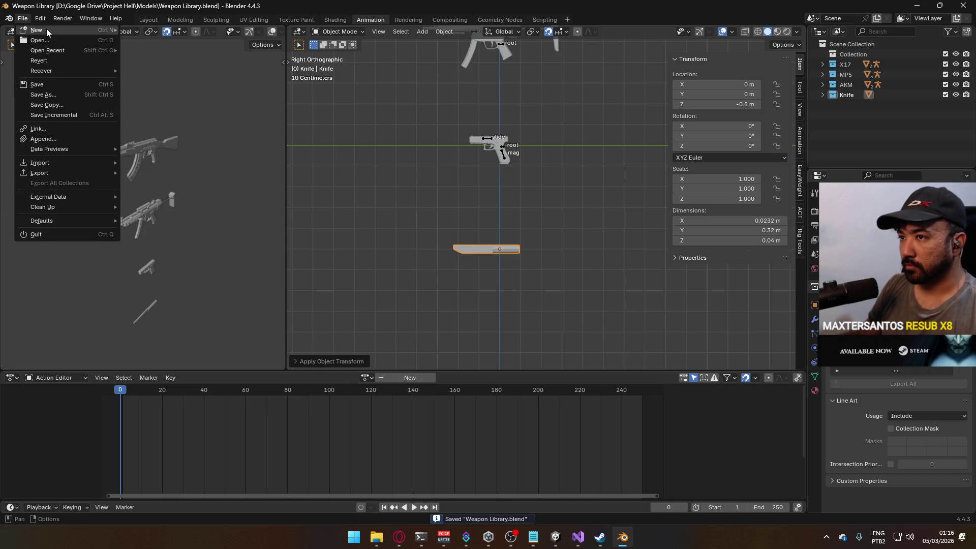
mouse_move(57, 48)
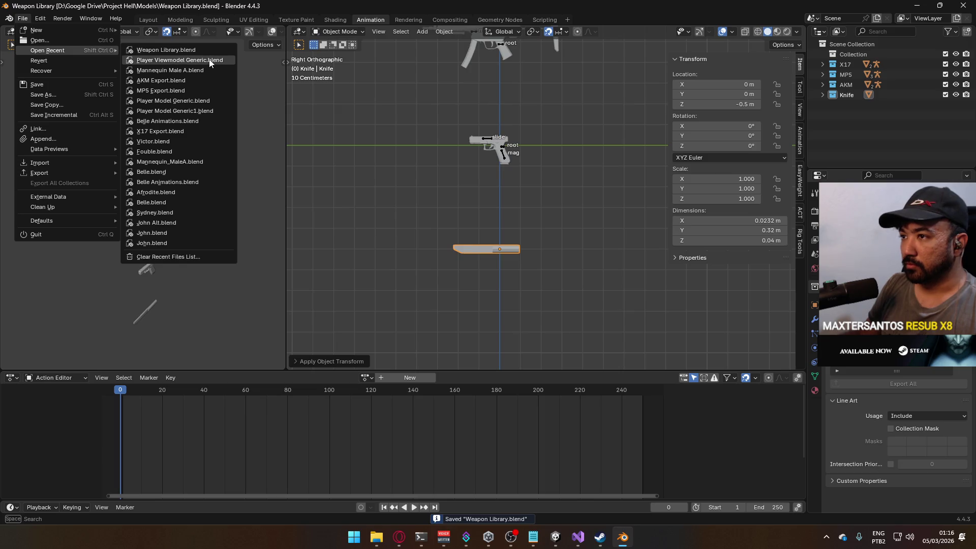
mouse_move(32, 28)
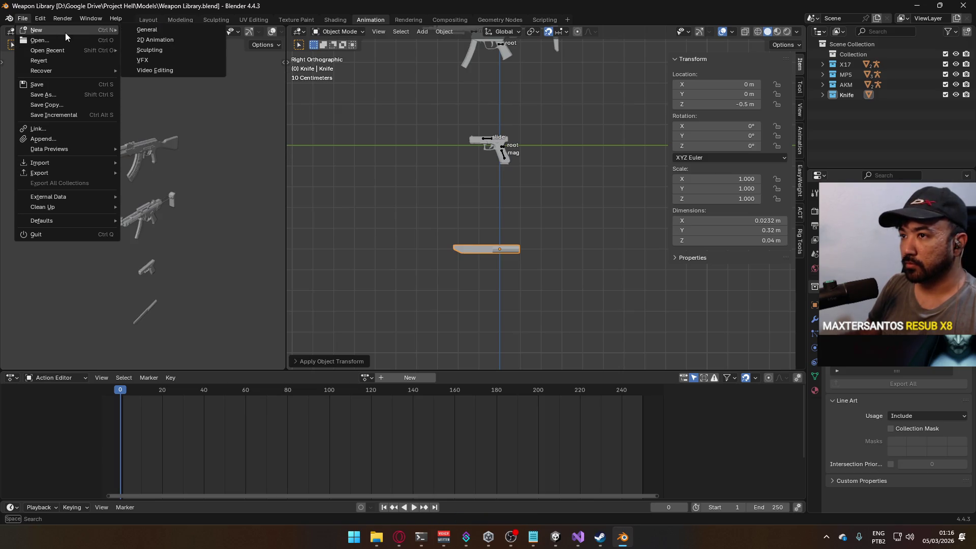
left_click(147, 30)
scroll(332, 172, "down", 3)
left_click_drag(198, 151, 563, 346)
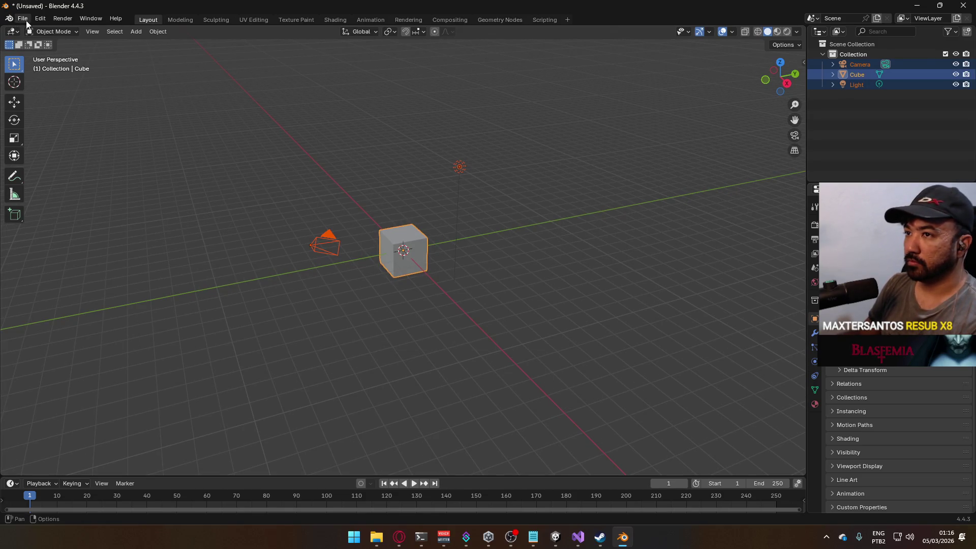
key("Delete")
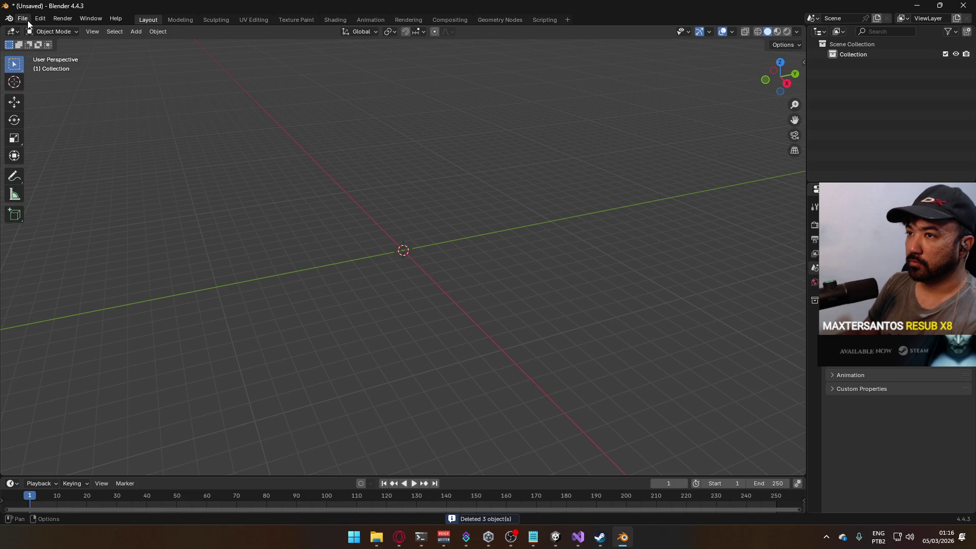
Reopen Weapon Library.blend from recent files without saving the empty scene
left_click(55, 32)
left_click(22, 18)
mouse_move(51, 50)
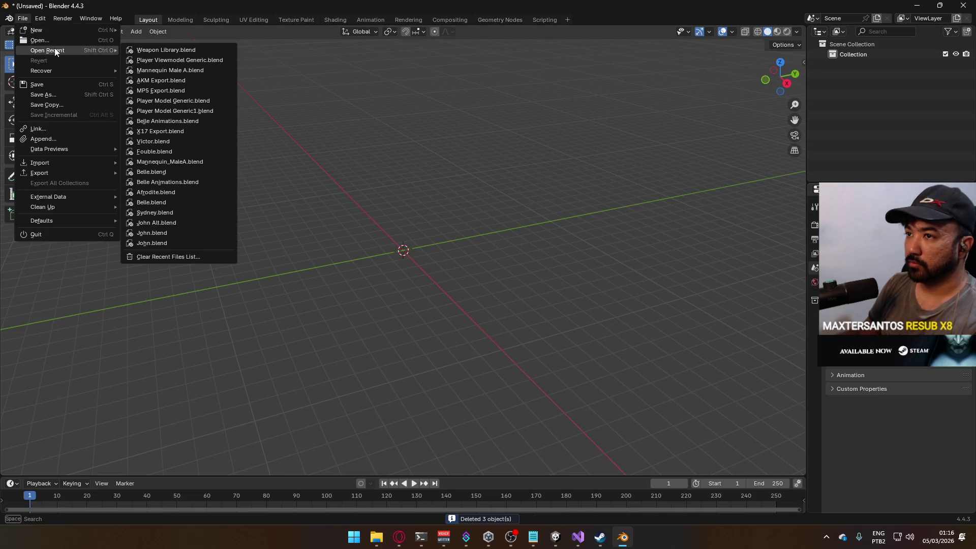
left_click(174, 52)
left_click(533, 283)
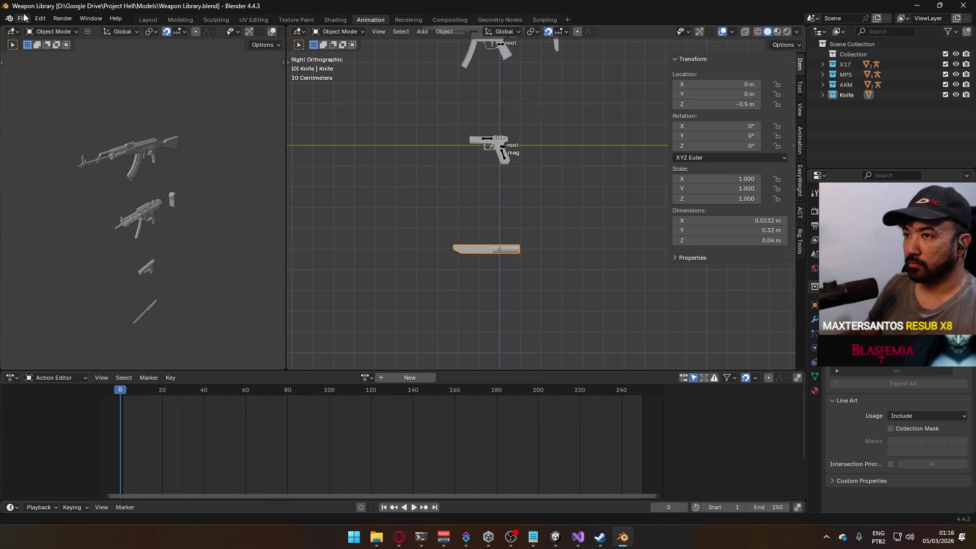
Set the knife's Location Z to 0
left_click(717, 104)
type("0")
key("Return")
Start an FBX export using the Unity export preset
left_click(30, 17)
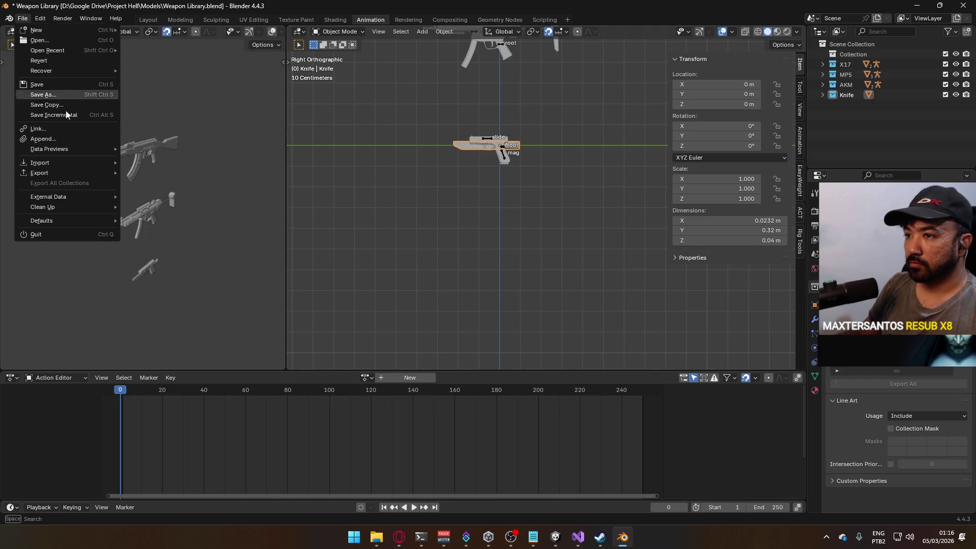
mouse_move(81, 168)
left_click(200, 261)
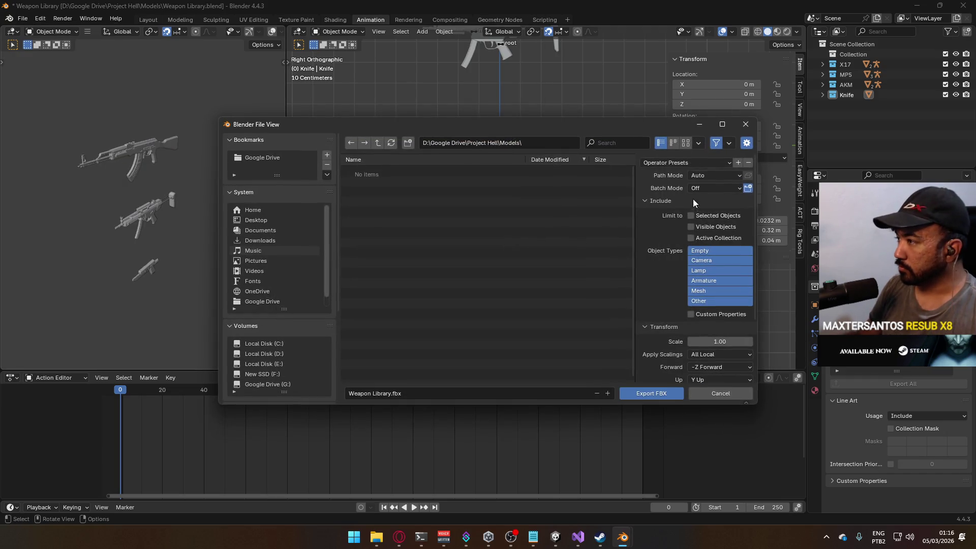
left_click(682, 163)
left_click(671, 187)
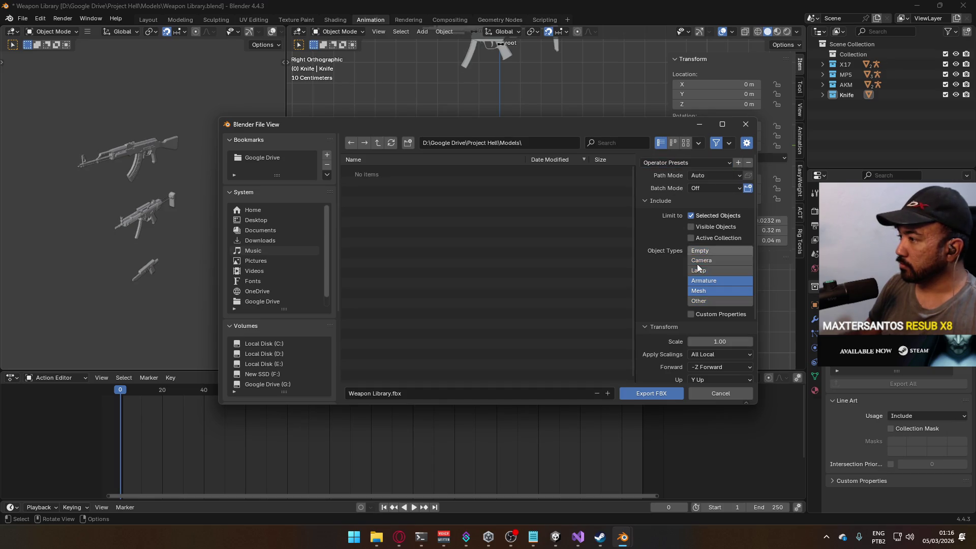
scroll(675, 322, "down", 4)
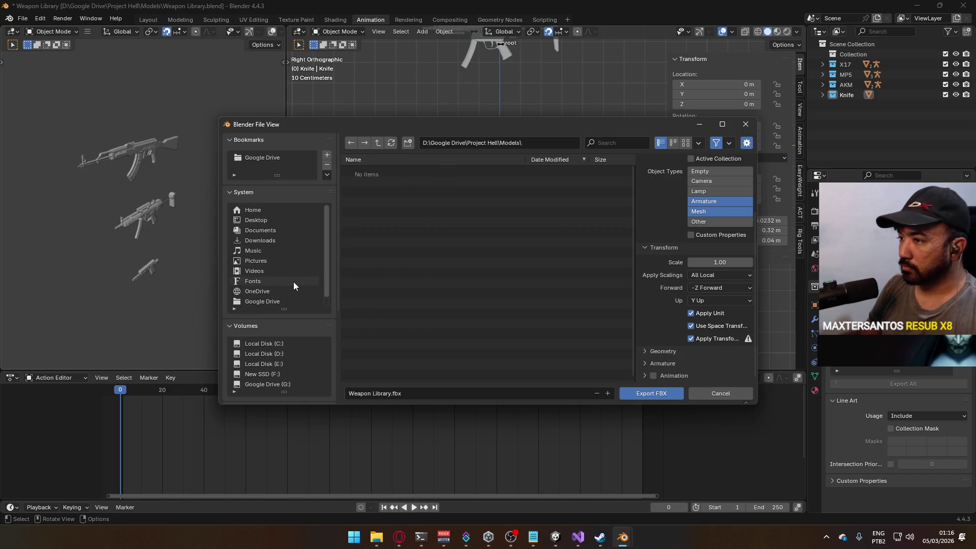
scroll(296, 324, "down", 4)
Export as Weapon Knife into the Unity Models folder, then undo the Z move
left_click(279, 386)
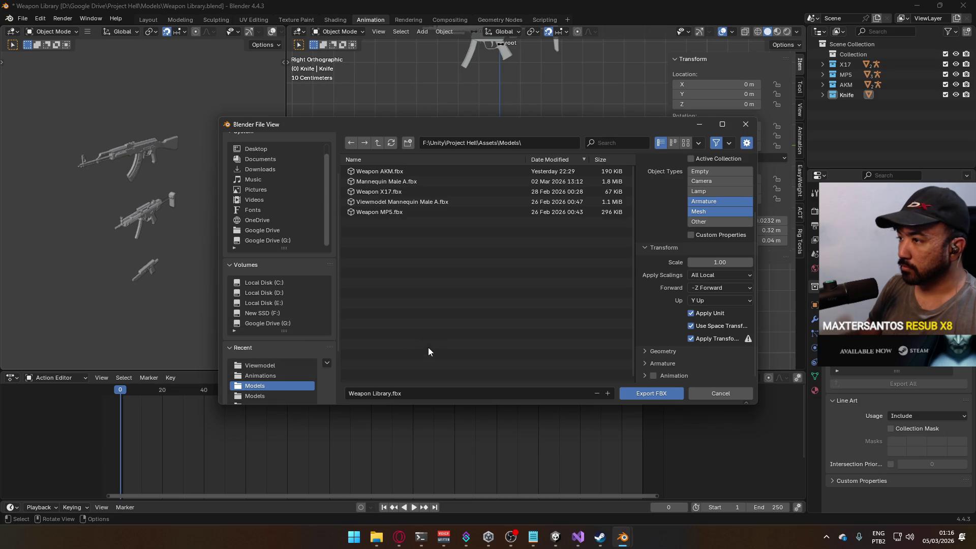
left_click(437, 394)
type("W")
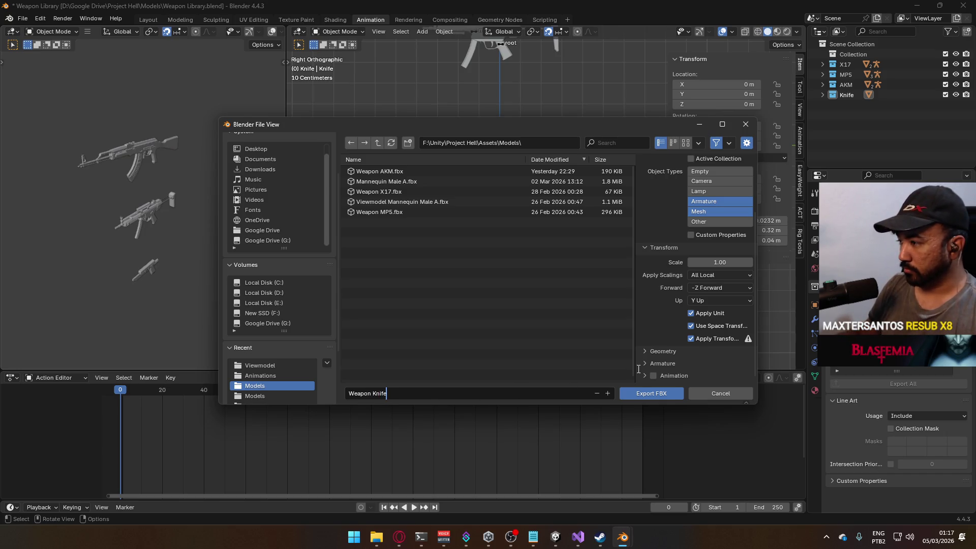
left_click(648, 391)
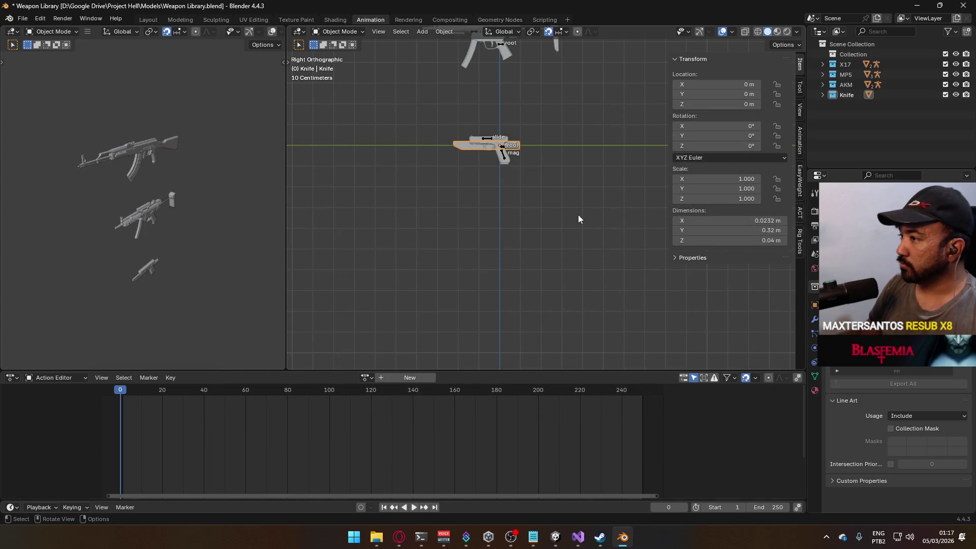
key("ctrl+z")
mouse_move(555, 536)
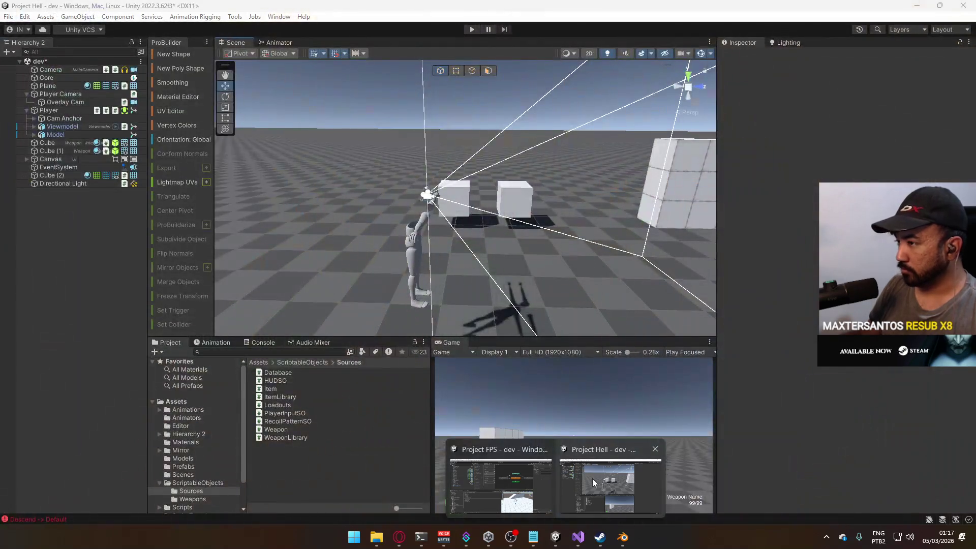
In Unity, expand Viewmodel and Viewmodel Rig in the Hierarchy and enter Play mode
left_click(592, 478)
left_click_drag(478, 326, 441, 194)
left_click(33, 126)
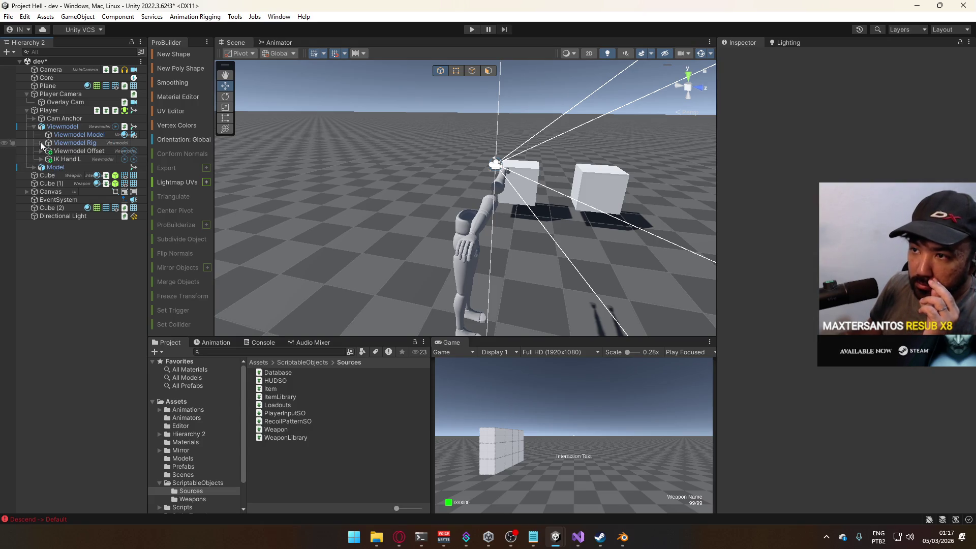
left_click(41, 143)
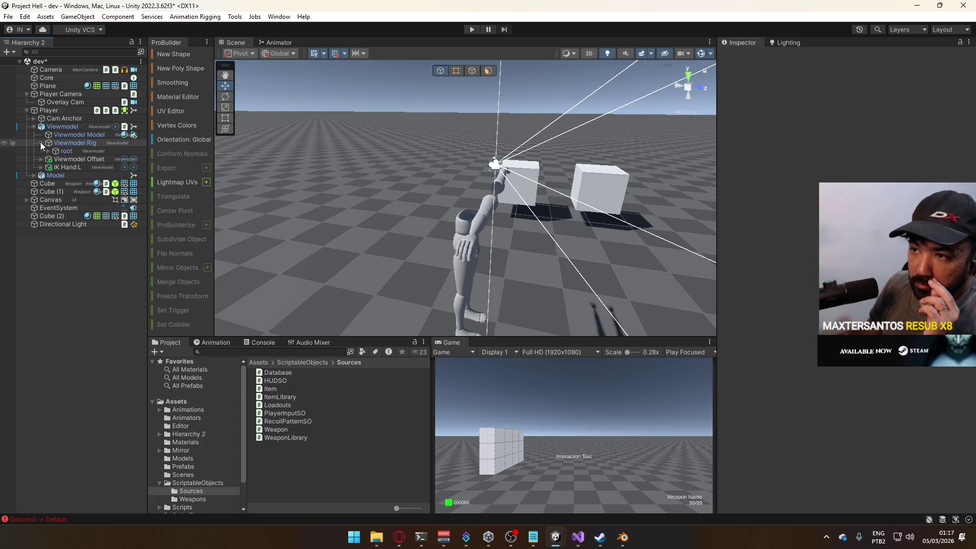
left_click(472, 30)
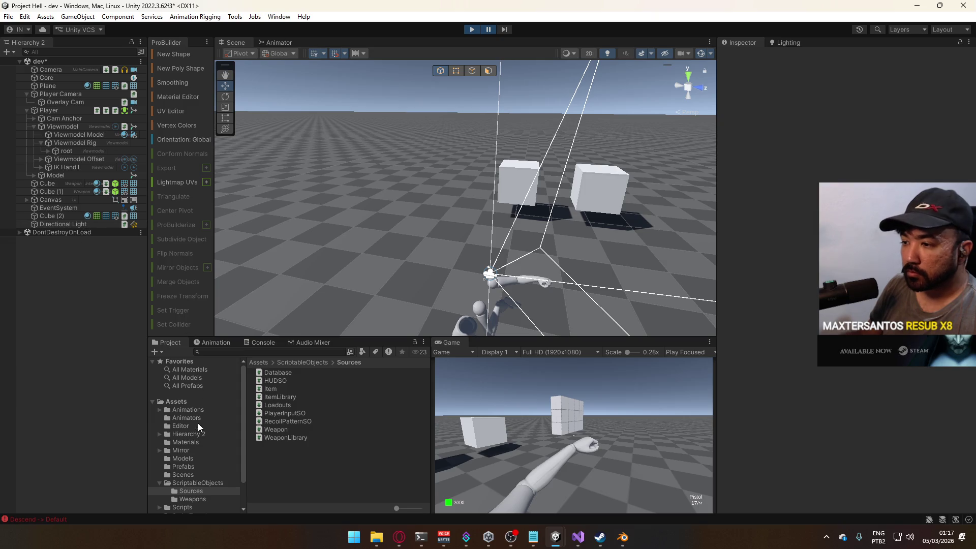
Show the Models folder and expand root > Shoulder.L > Bicep.L > Forearm.L
left_click(183, 459)
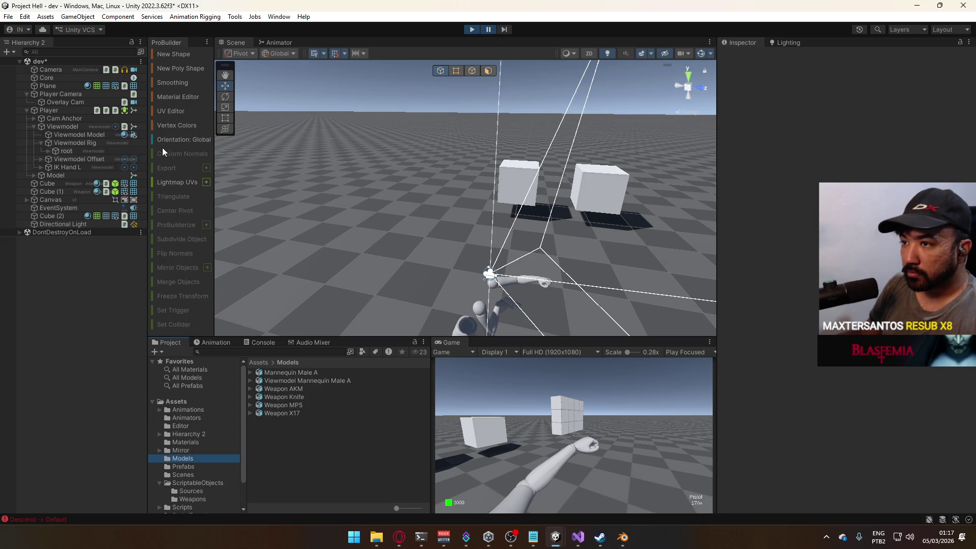
left_click(49, 151)
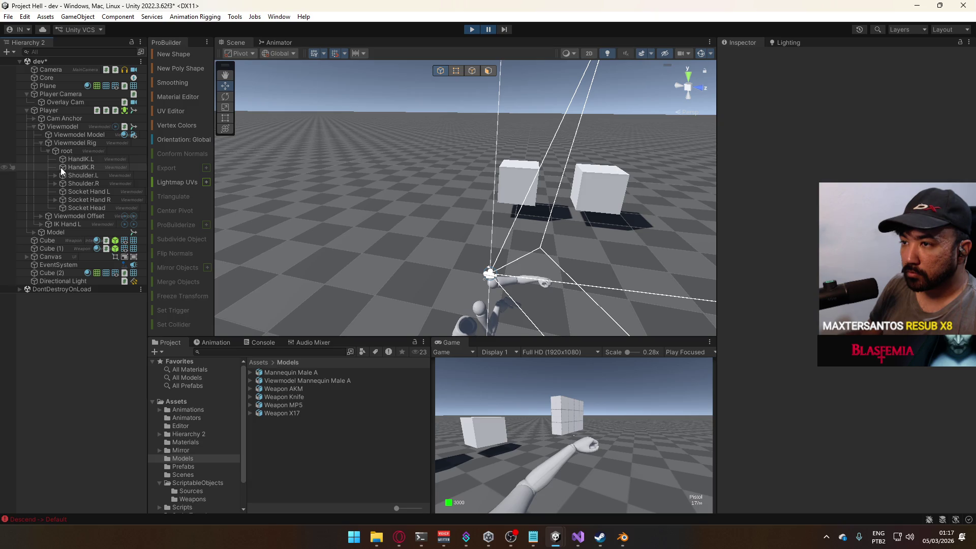
left_click(79, 160)
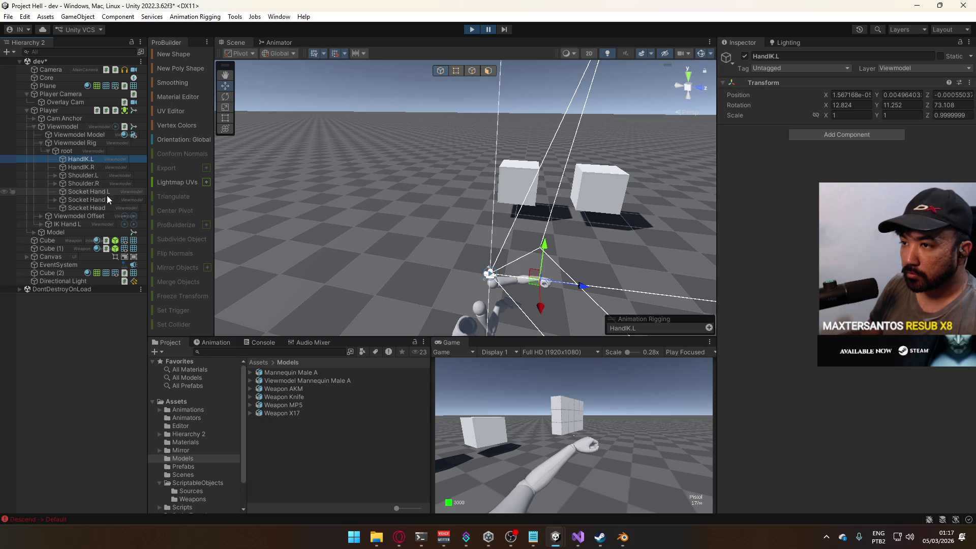
left_click(58, 178)
left_click(54, 176)
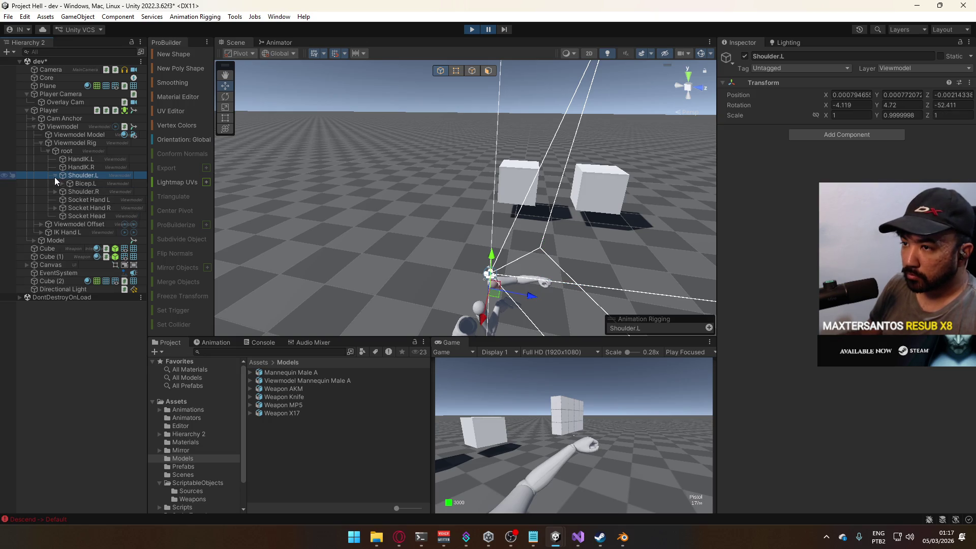
left_click(62, 183)
left_click(68, 191)
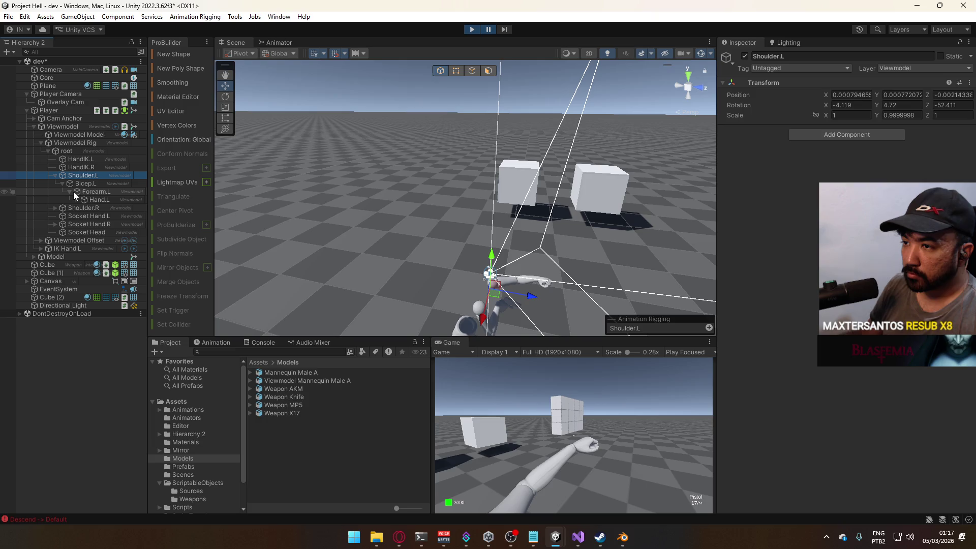
Add the Weapon Knife model to the scene, name it Weapon Knife, and parent it to Hand.L
left_click(76, 199)
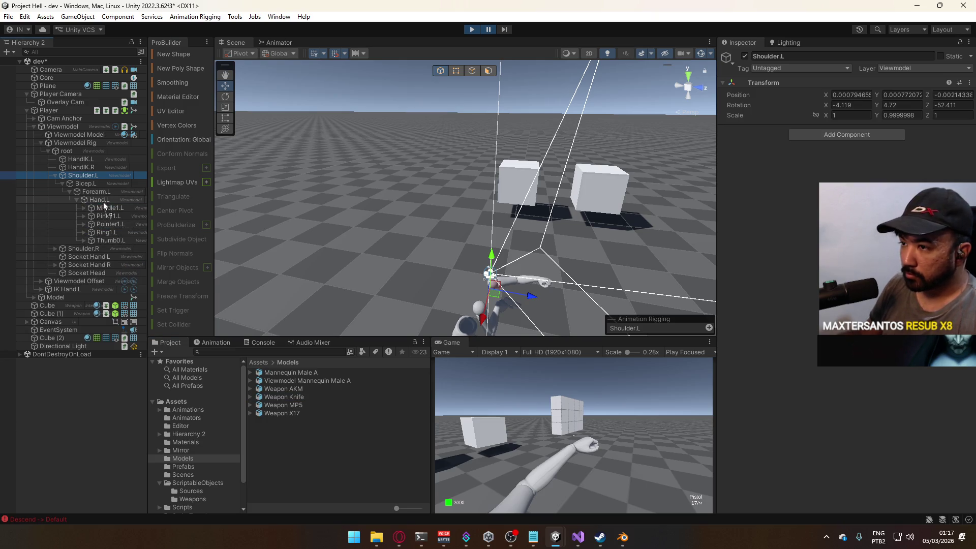
left_click_drag(100, 201, 100, 200)
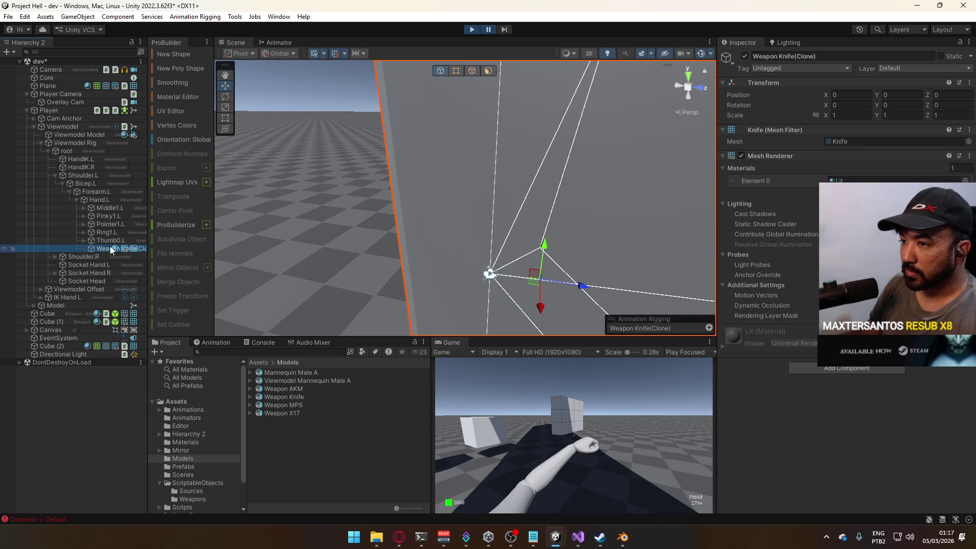
key("ctrl+z")
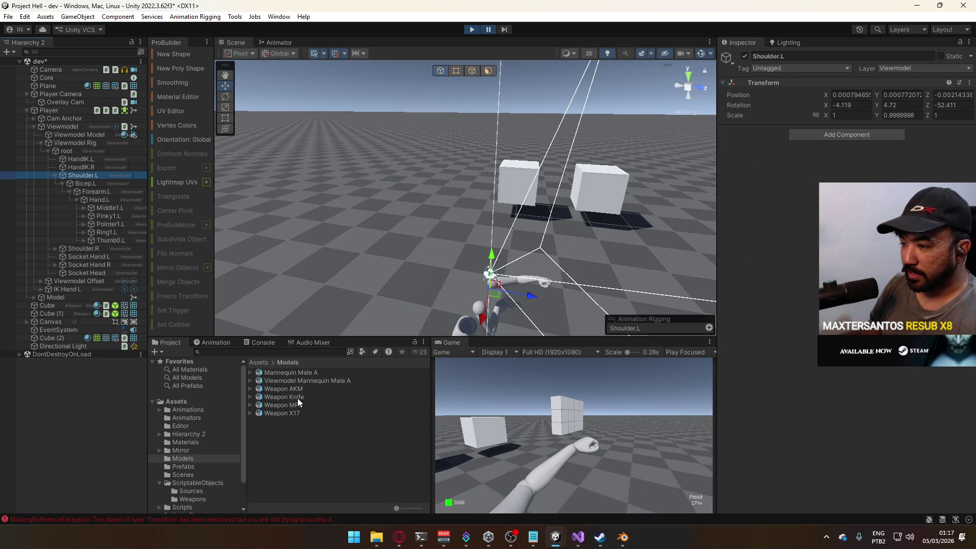
left_click_drag(39, 111, 34, 108)
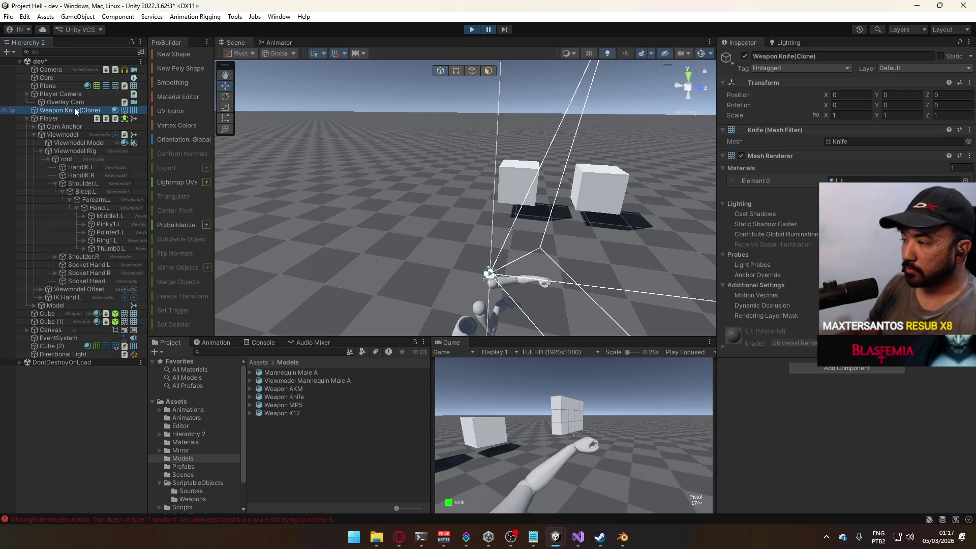
key("Return")
mouse_move(60, 111)
left_mouse_down()
mouse_move(133, 168)
mouse_move(109, 207)
left_mouse_up()
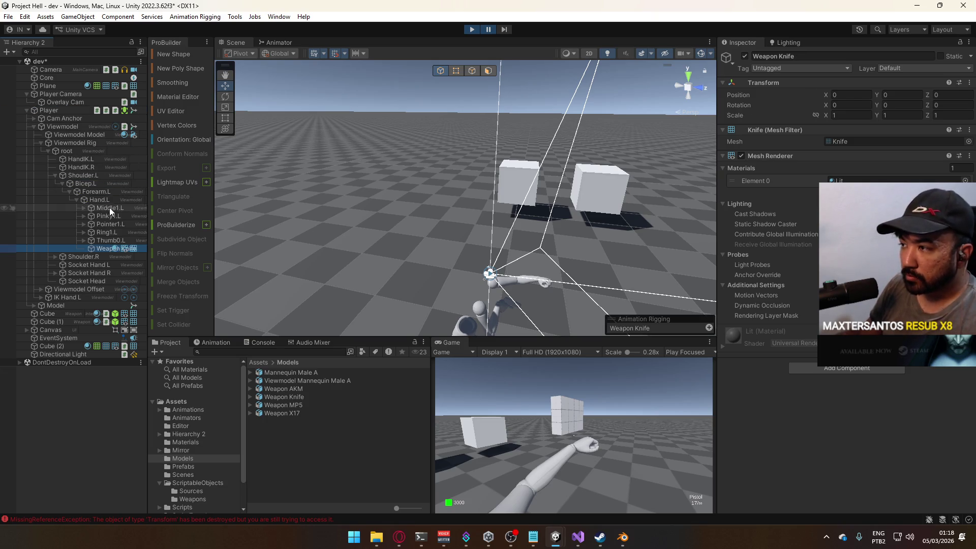
Zero the knife's X and Y rotation and begin editing its scale
mouse_move(488, 284)
left_mouse_down()
mouse_move(480, 299)
mouse_move(405, 306)
mouse_move(747, 226)
left_mouse_up()
left_click(853, 106)
type("0")
left_click(901, 105)
type("0")
key("BackSpace")
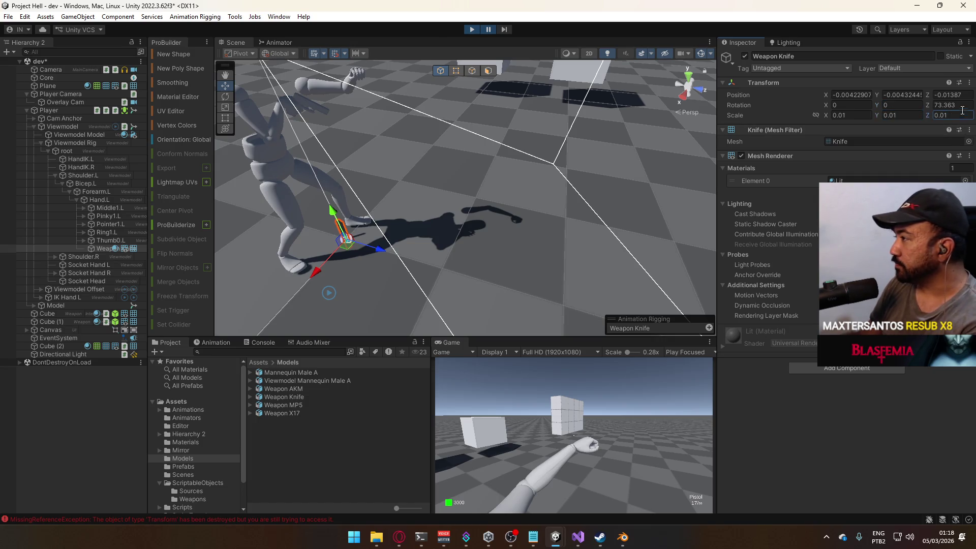
Zero the knife's Z rotation and its X, Y and Z position
double_click(951, 105)
type("0")
double_click(951, 94)
type("0")
double_click(907, 94)
type("0")
double_click(856, 95)
type("0f")
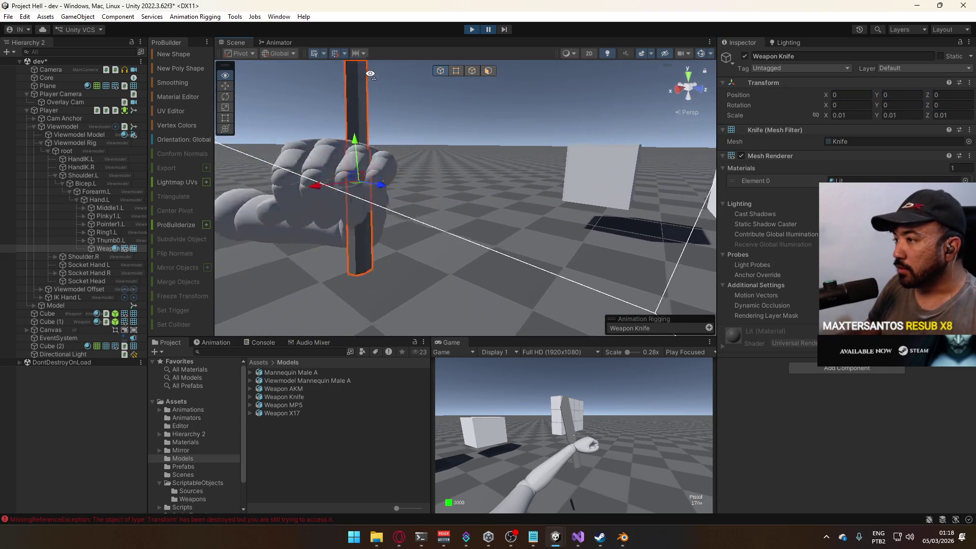
Assign the Grayscale material to the knife
left_click(965, 180)
type("gray")
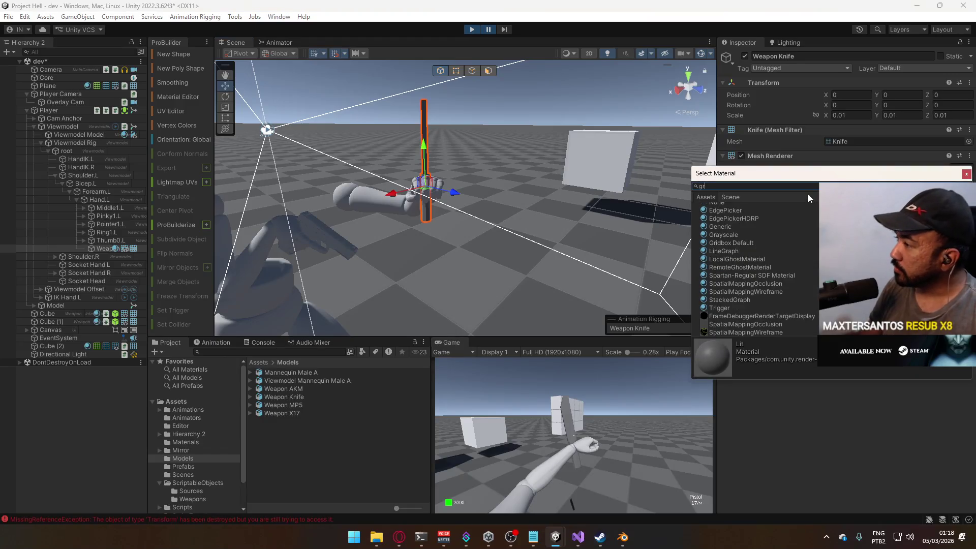
double_click(722, 215)
Switch handles to Local and rotate the knife to 90° on Y in the left hand
left_click_drag(539, 213, 327, 64)
left_click(279, 54)
left_click(277, 78)
left_click_drag(537, 175, 381, 193, "alt")
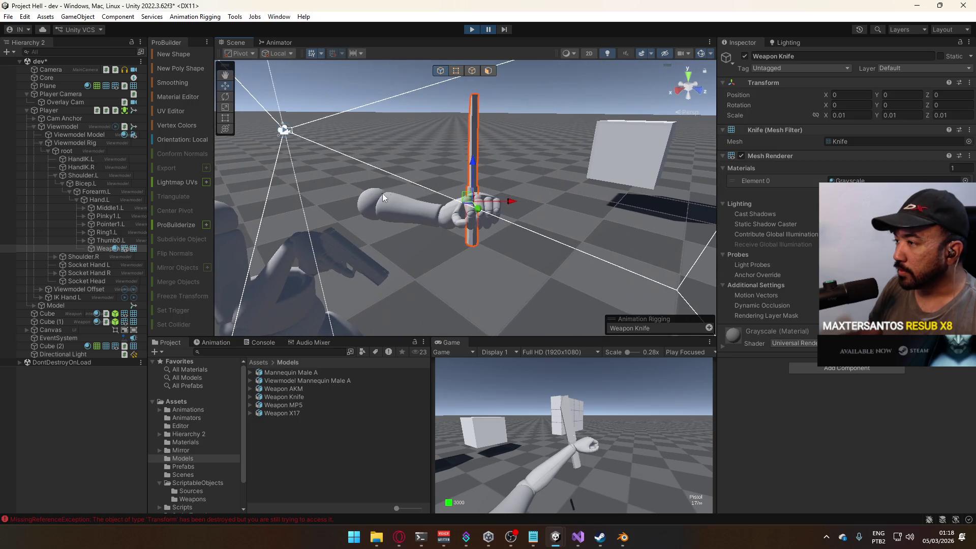
key("e")
mouse_move(489, 170)
left_mouse_down()
mouse_move(523, 249)
mouse_move(508, 295)
mouse_move(468, 308)
mouse_move(593, 278)
mouse_move(567, 230)
mouse_move(510, 205)
mouse_move(562, 187)
mouse_move(563, 196)
mouse_move(394, 207)
mouse_move(381, 233)
mouse_move(318, 139)
mouse_move(443, 218)
mouse_move(415, 169)
mouse_move(381, 175)
mouse_move(364, 192)
mouse_move(425, 214)
mouse_move(568, 191)
left_mouse_up()
key("w")
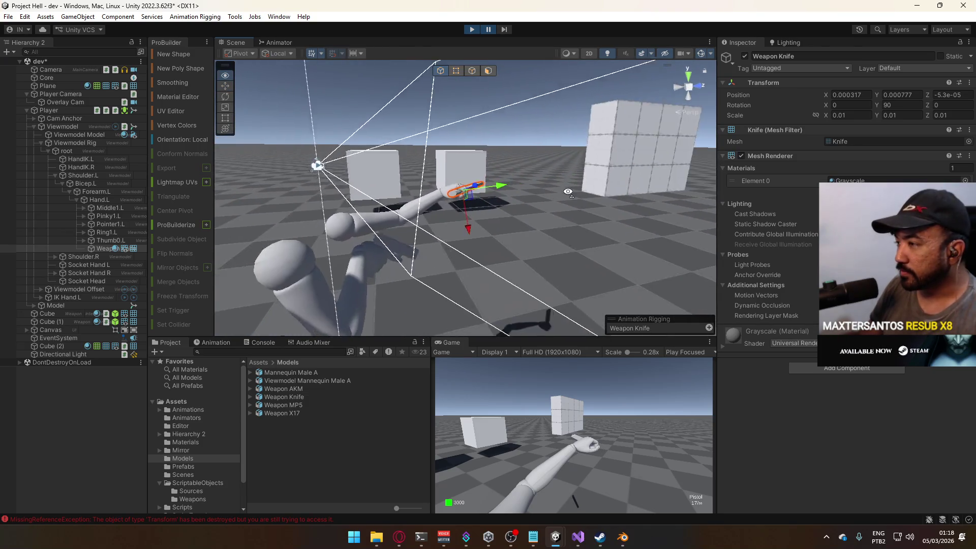
scroll(569, 191, "up", 5)
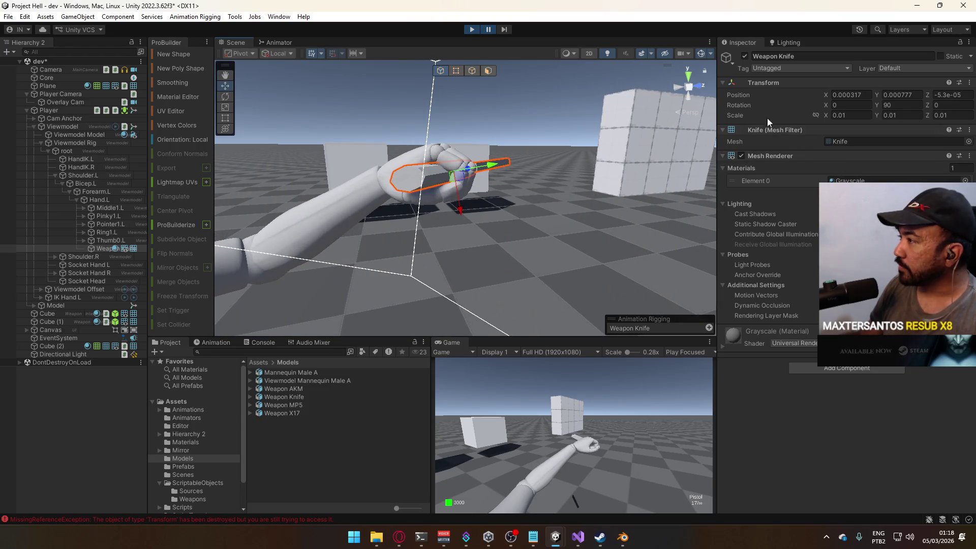
Copy the knife's Transform component values and stop Play mode
right_click(770, 83)
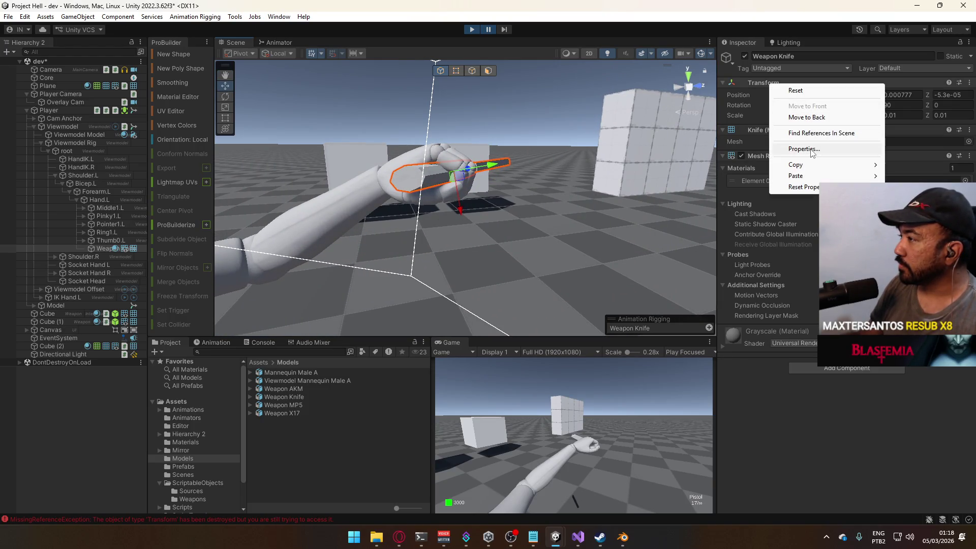
mouse_move(808, 167)
left_click(722, 218)
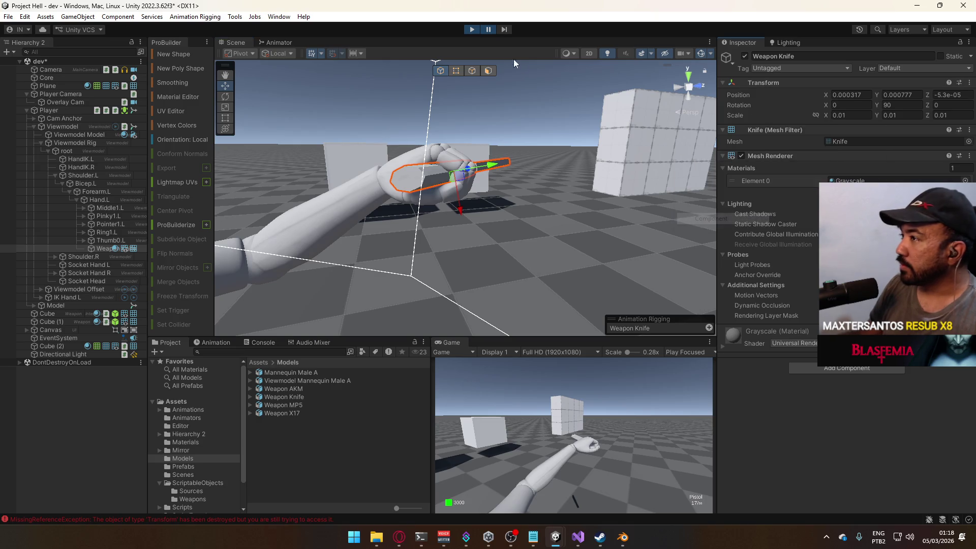
left_click(470, 29)
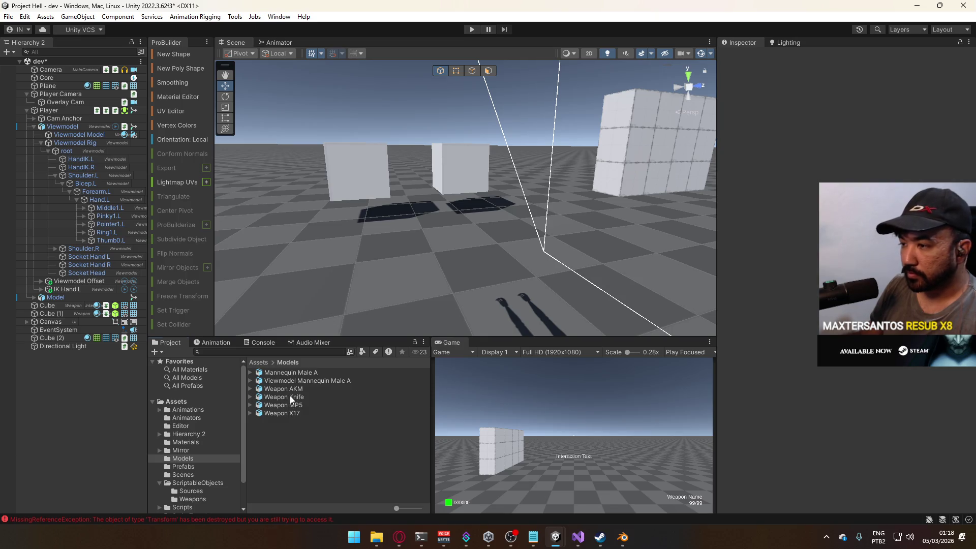
Place the Weapon Knife prefab under Hand.L and paste the copied transform values
left_click_drag(98, 221, 99, 201)
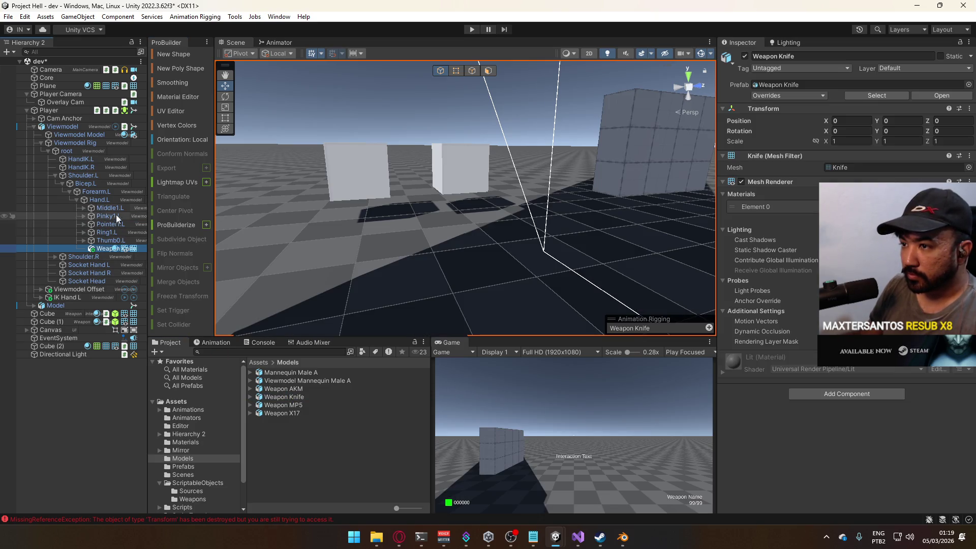
right_click(761, 111)
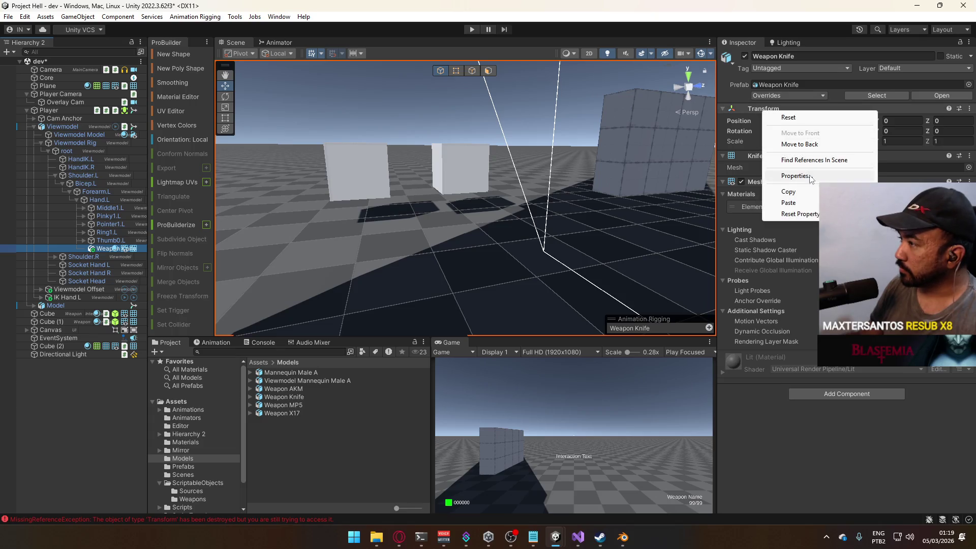
mouse_move(790, 203)
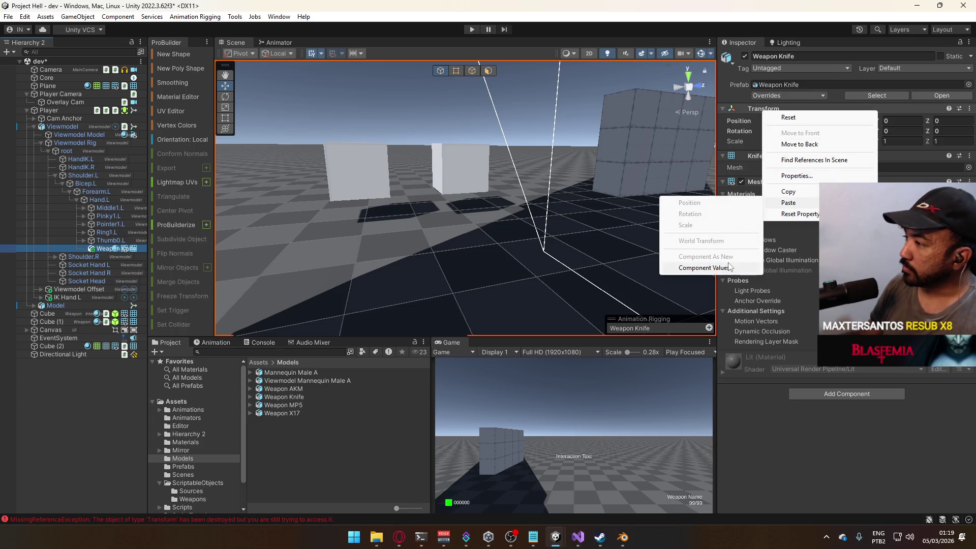
left_click(728, 267)
mouse_move(498, 230)
left_mouse_down()
mouse_move(496, 172)
mouse_move(509, 158)
left_mouse_up()
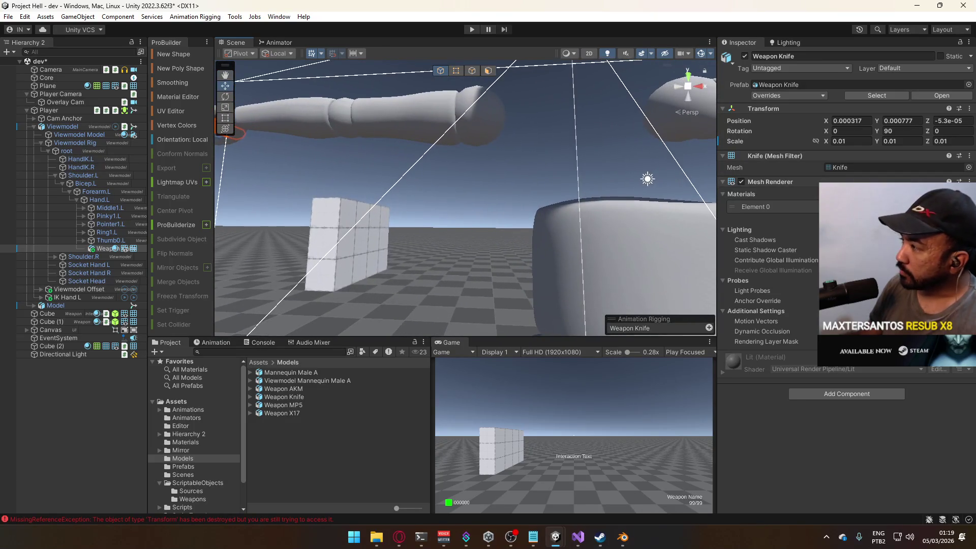
Give the knife the Grayscale material and put it on the Viewmodel layer
left_click(969, 207)
type("gray")
double_click(738, 233)
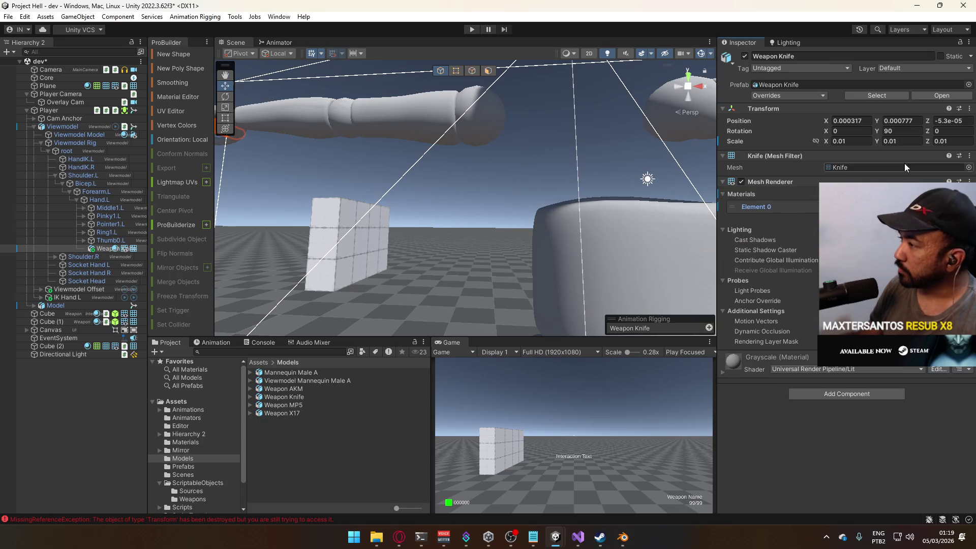
left_click(956, 68)
left_click(941, 138)
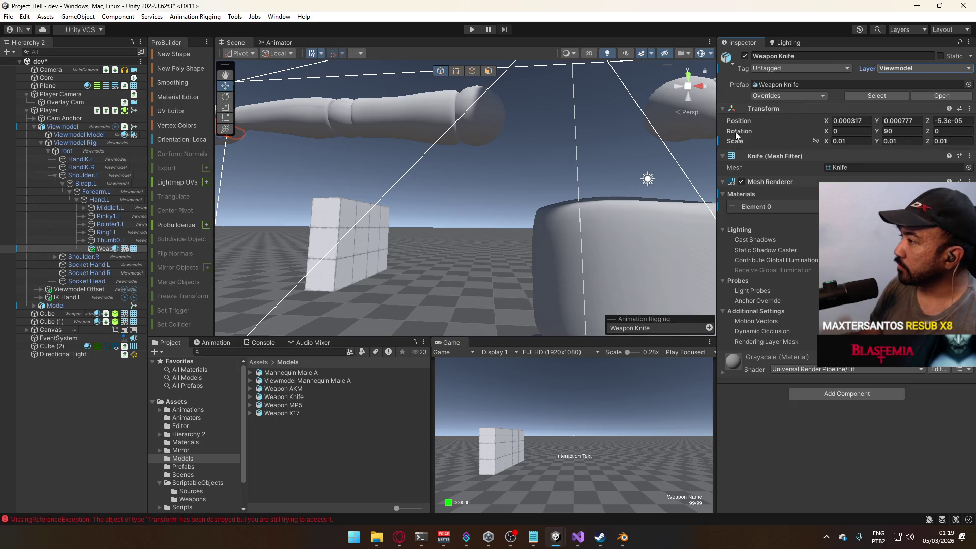
Disable the Weapon Knife object and save the scene
left_click(745, 56)
key("f")
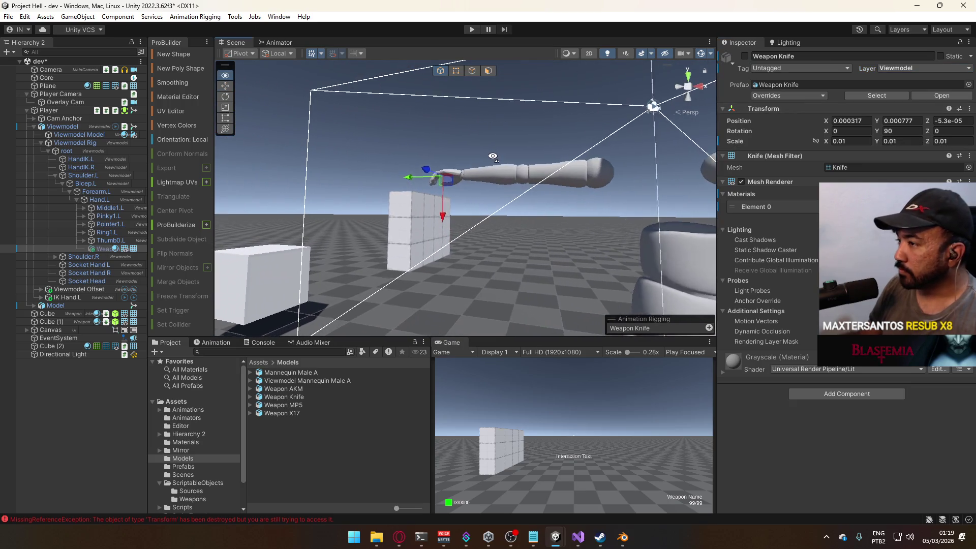
key("ctrl+s")
left_click(100, 358)
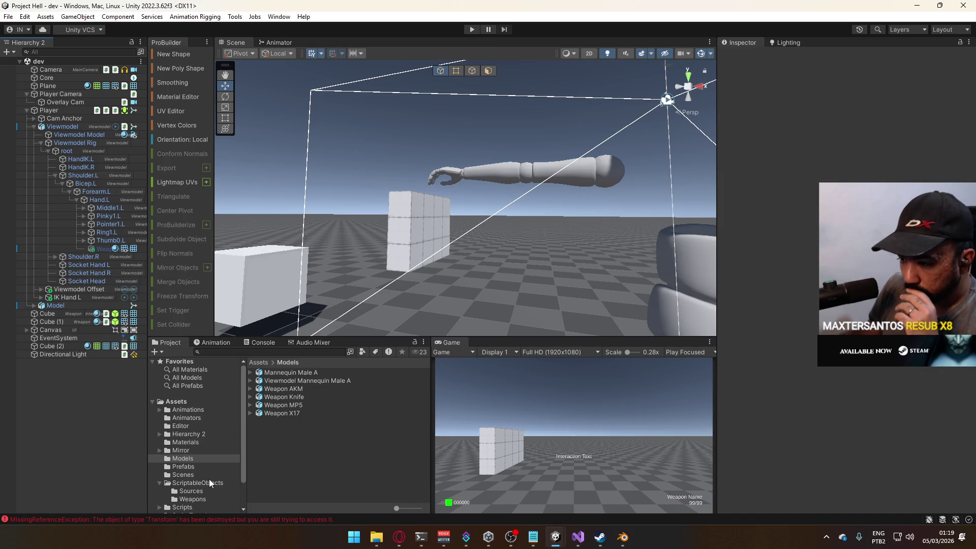
Duplicate the melee knife clip out of its FBX into the Animations/Viewmodel folder
left_click(195, 411)
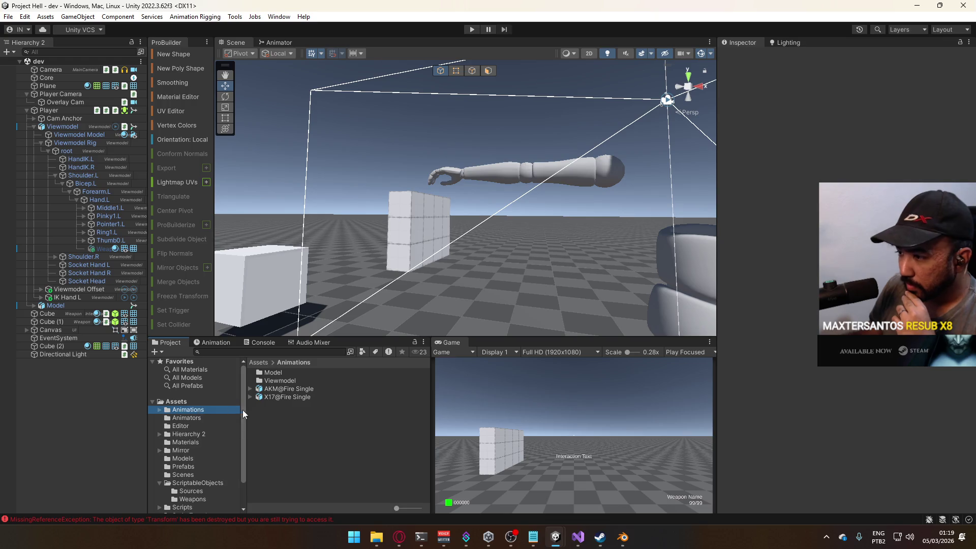
left_click(188, 416)
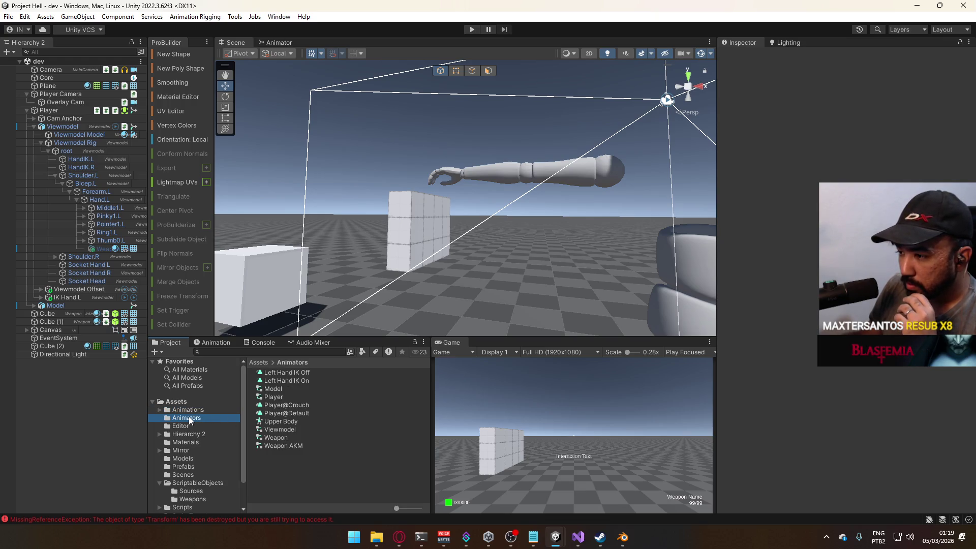
left_click(188, 413)
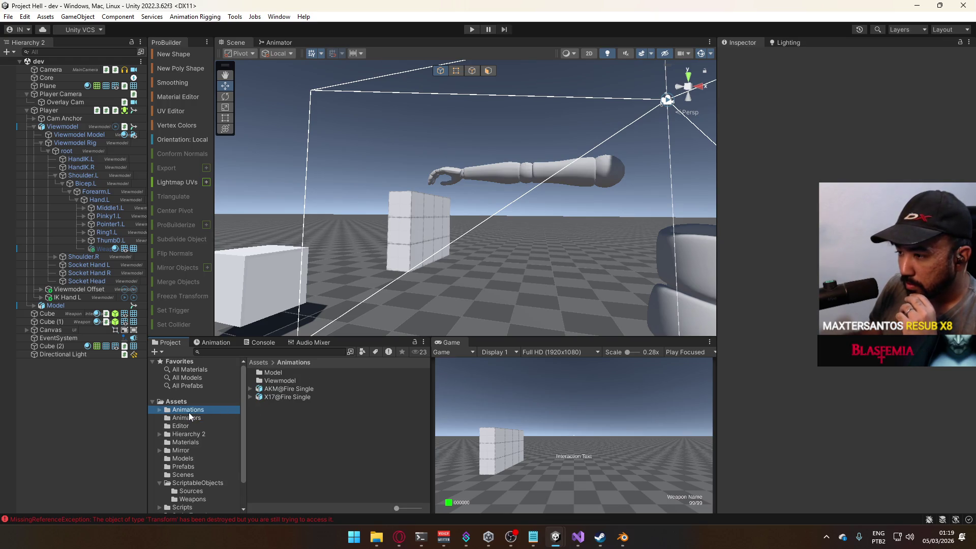
double_click(287, 382)
scroll(380, 431, "down", 10)
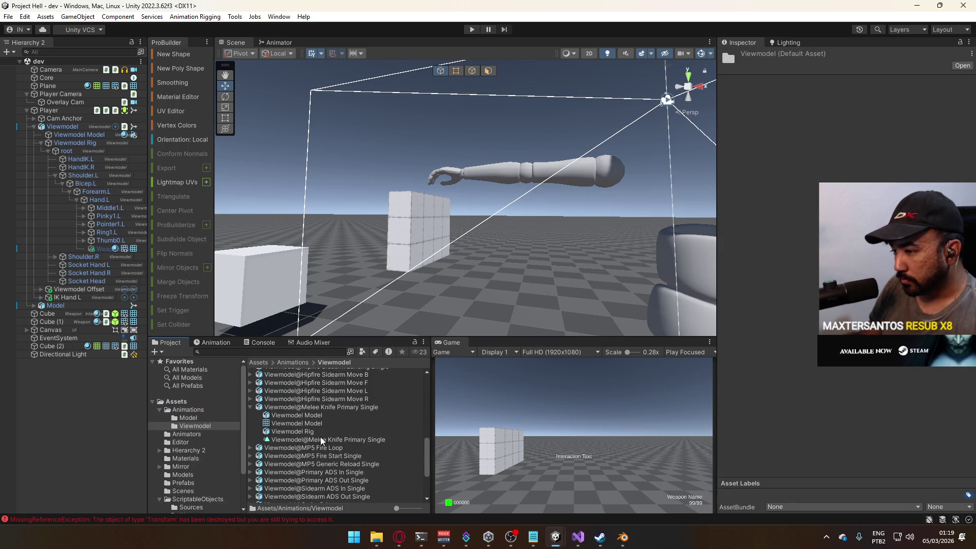
left_click(326, 469)
key("ctrl+d")
left_click(249, 444)
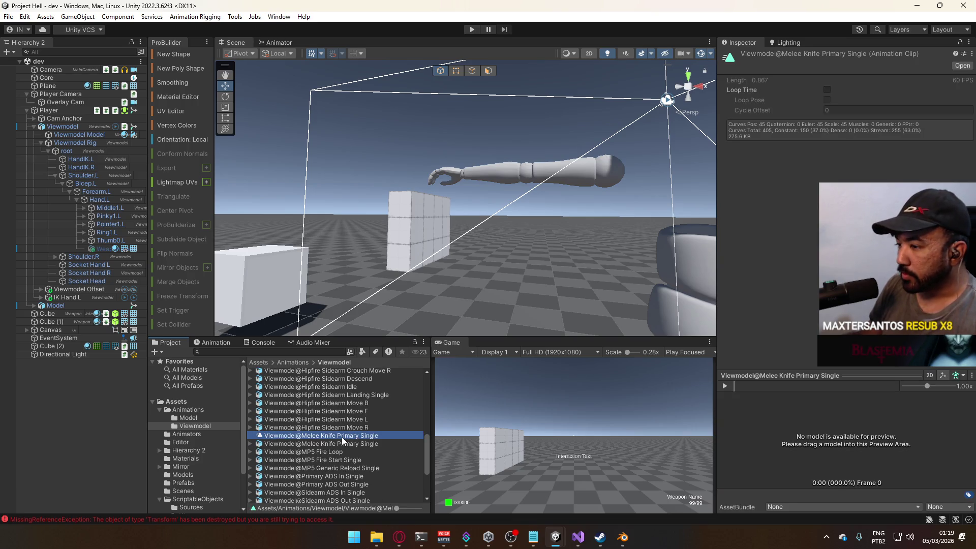
Show the Viewmodel's Animator graph with its Melee state selected
left_click(77, 125)
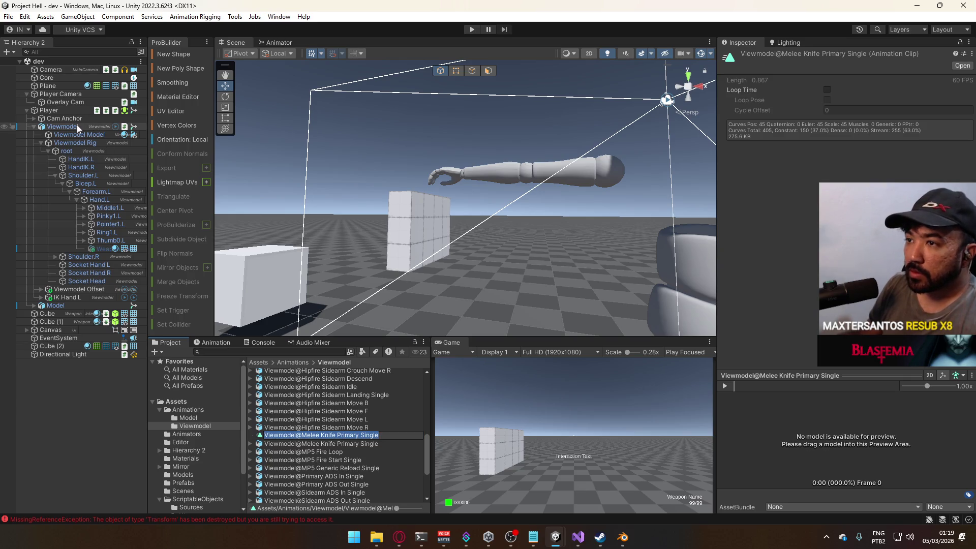
left_click(282, 43)
left_click(527, 209)
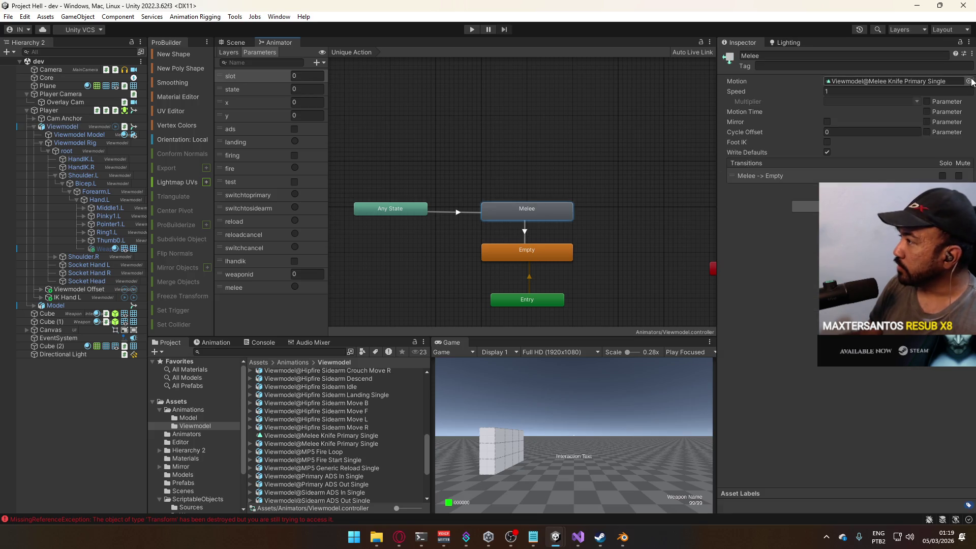
Set the Melee state's motion to the standalone Viewmodel@Melee Knife Primary Single clip
left_click(969, 81)
double_click(816, 175)
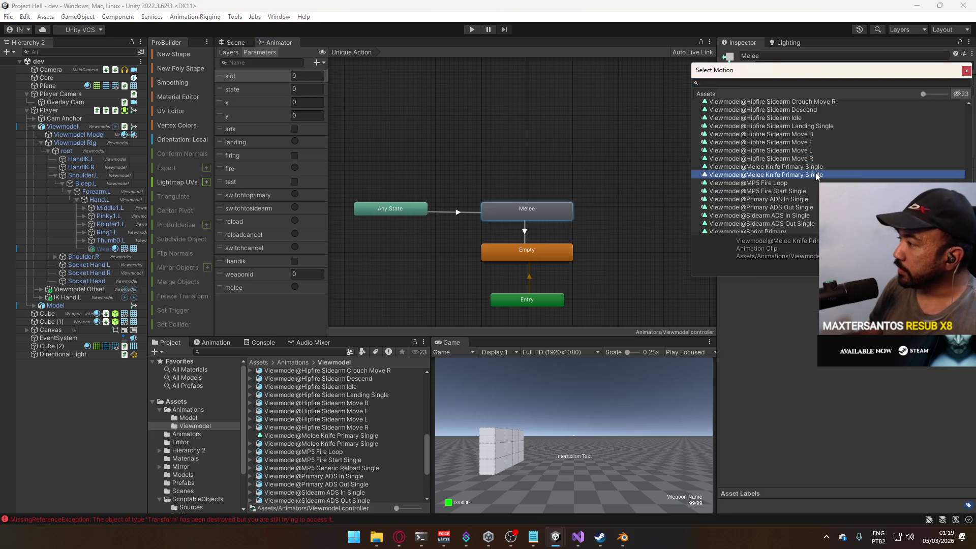
left_click(49, 111)
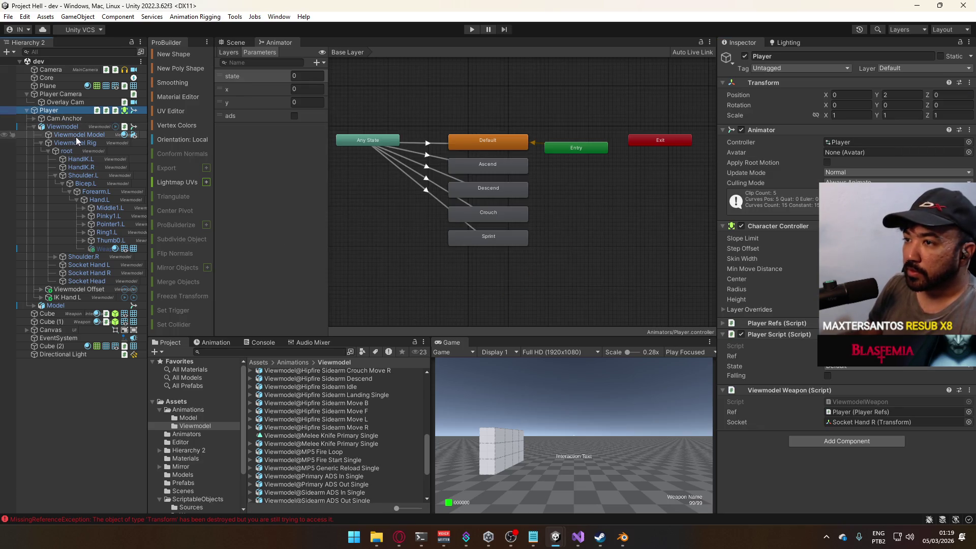
Open the Viewmodel@Melee Knife Primary clip for editing in the Animation window
left_click(71, 127)
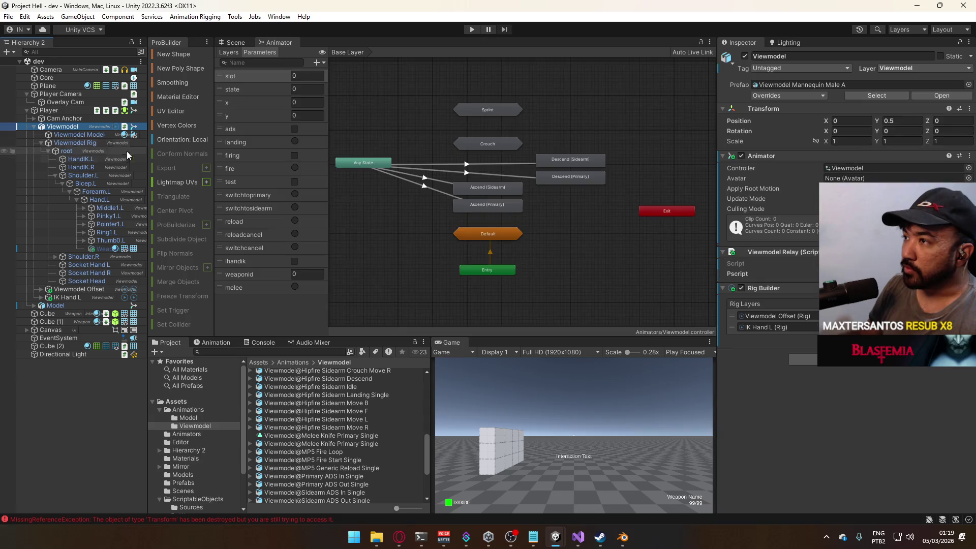
left_click(209, 347)
left_click(182, 364)
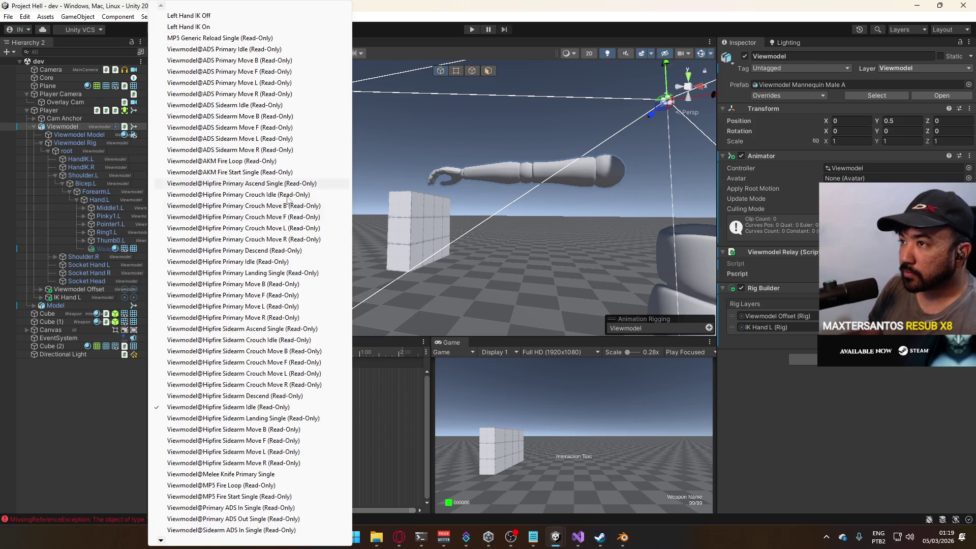
left_click(264, 478)
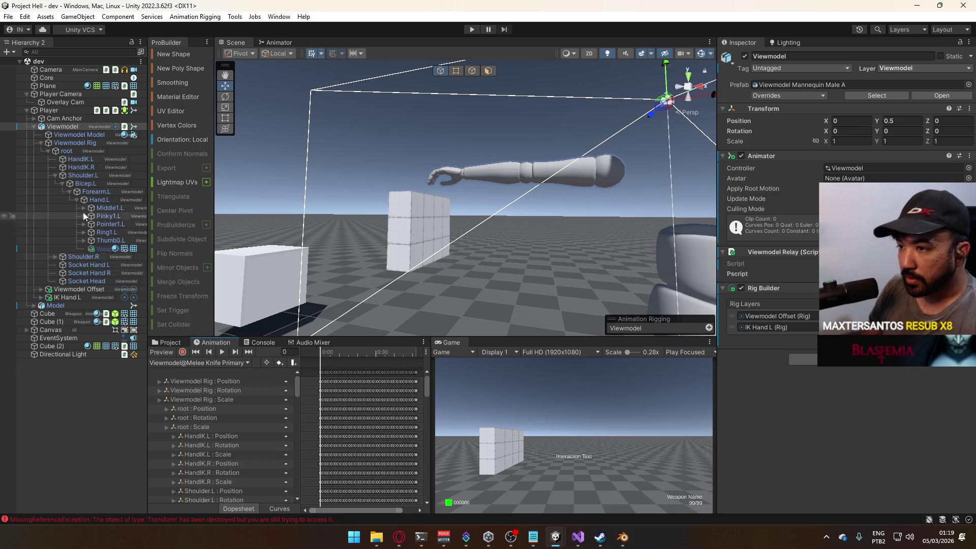
Move the melee clip to frame 2, set IK Hand L rig weight to 0, and save the scene
left_click(183, 352)
left_click_drag(459, 214, 332, 274)
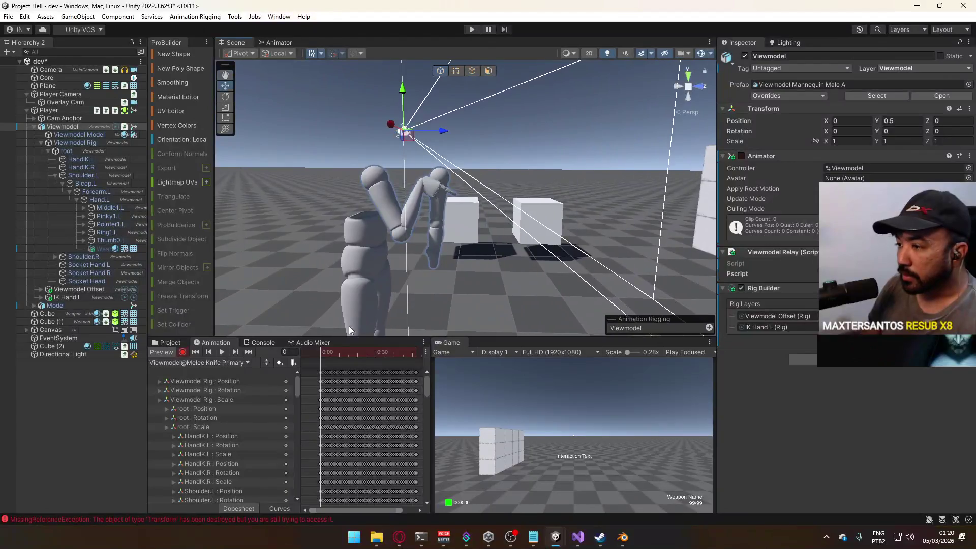
mouse_move(322, 355)
left_mouse_down()
mouse_move(345, 353)
mouse_move(326, 360)
left_mouse_up()
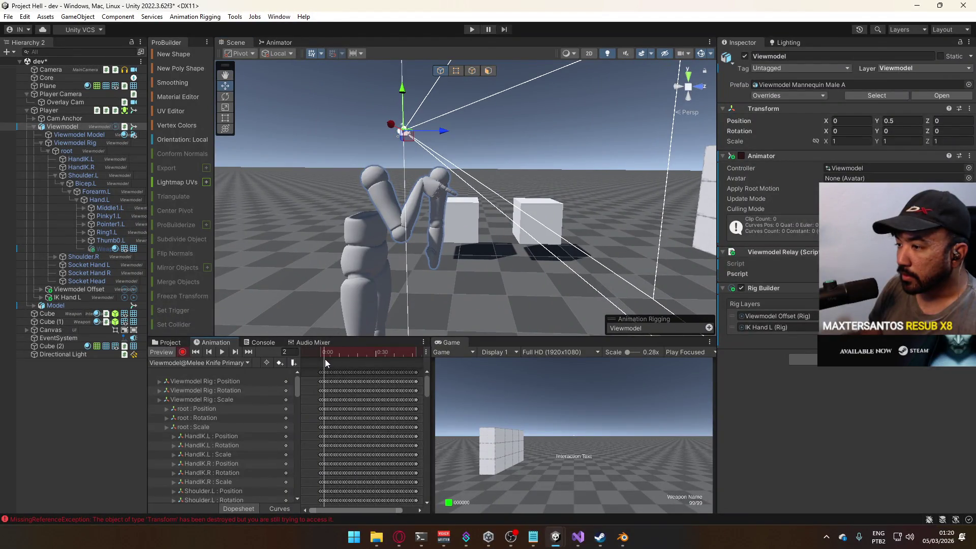
left_click(182, 352)
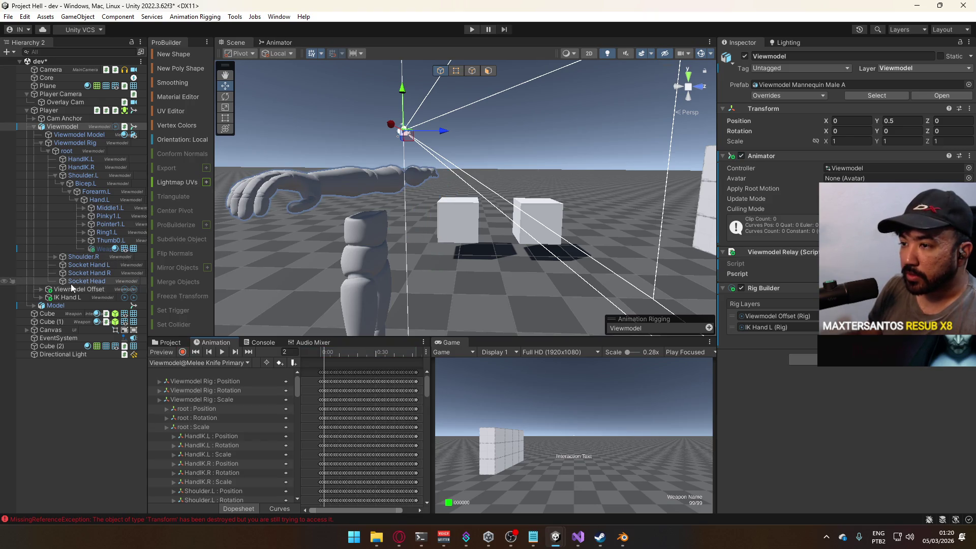
left_click(76, 298)
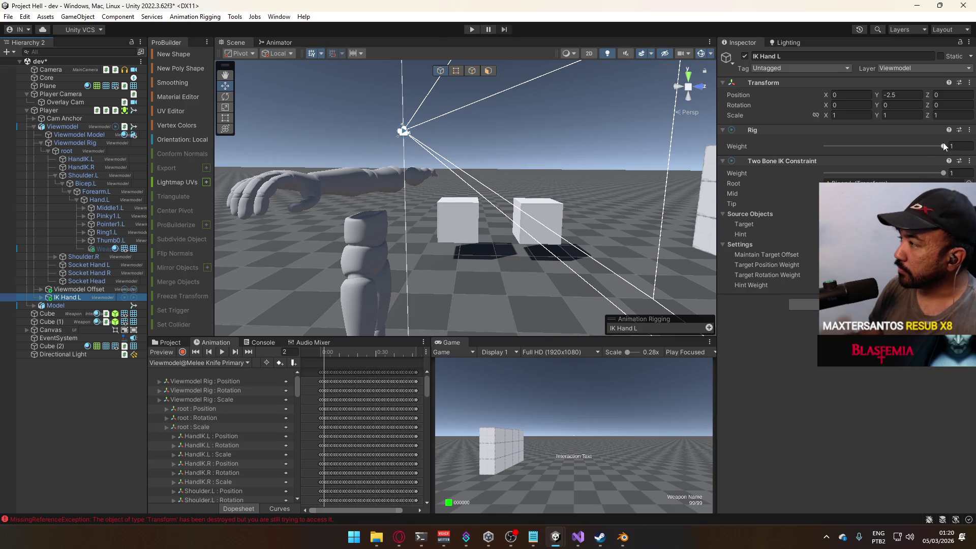
left_click_drag(944, 147, 792, 141)
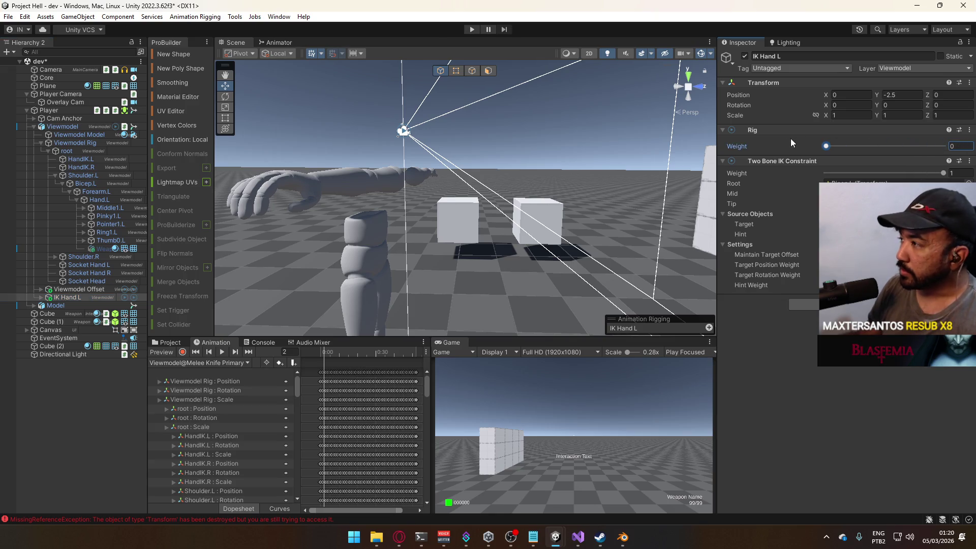
key("ctrl+s")
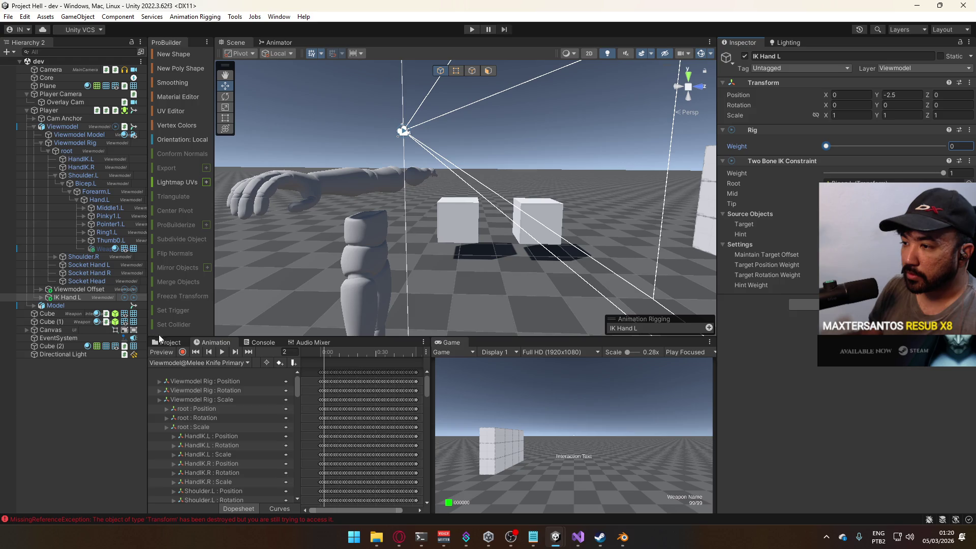
With recording on, go to frame 7 and select the Weapon Knife on the left hand
left_click(183, 352)
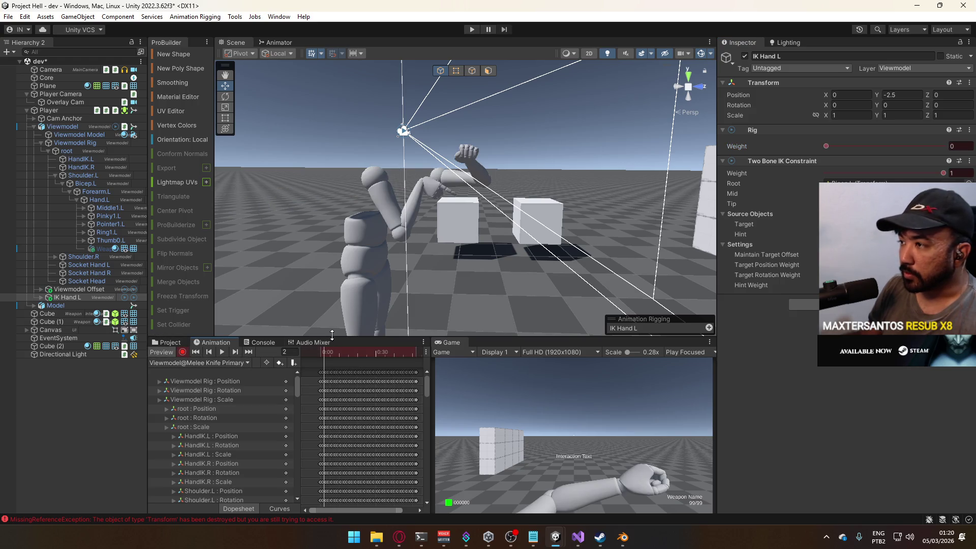
left_click_drag(353, 352, 321, 354)
scroll(338, 380, "up", 3)
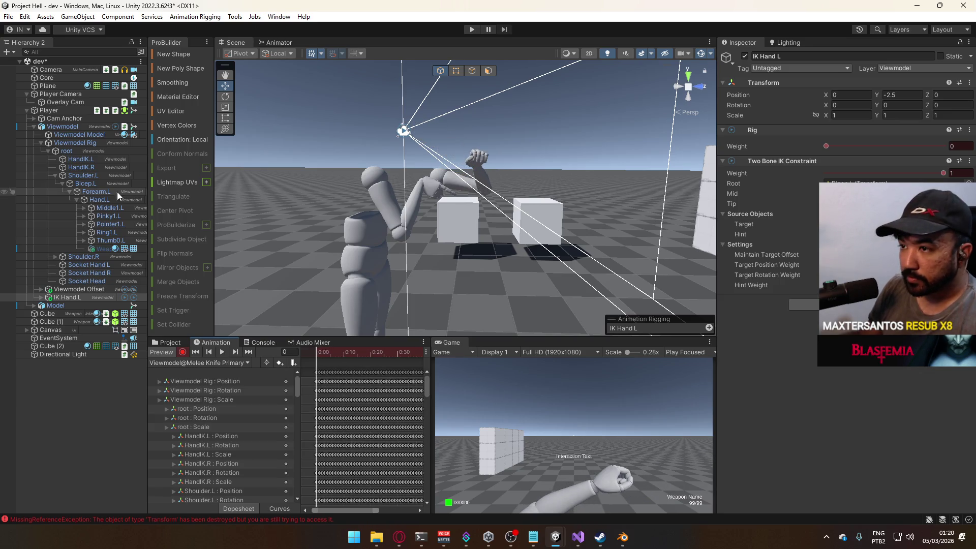
left_click(105, 249)
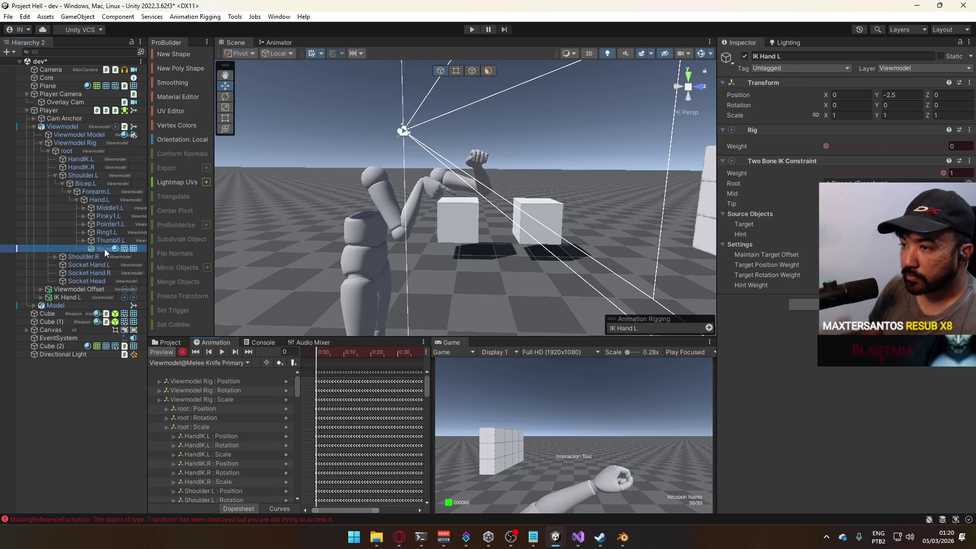
left_click(749, 55)
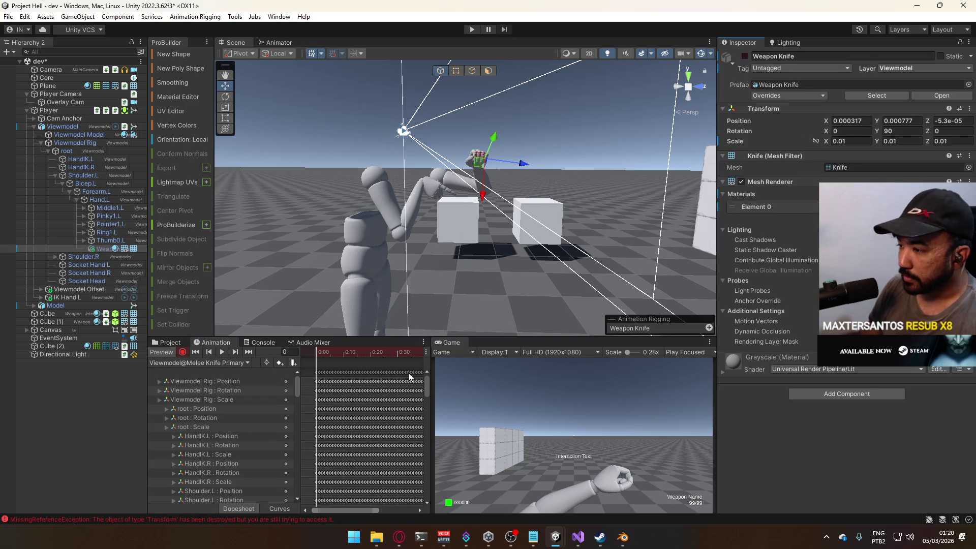
mouse_move(426, 376)
left_mouse_down()
mouse_move(432, 495)
mouse_move(429, 379)
left_mouse_up()
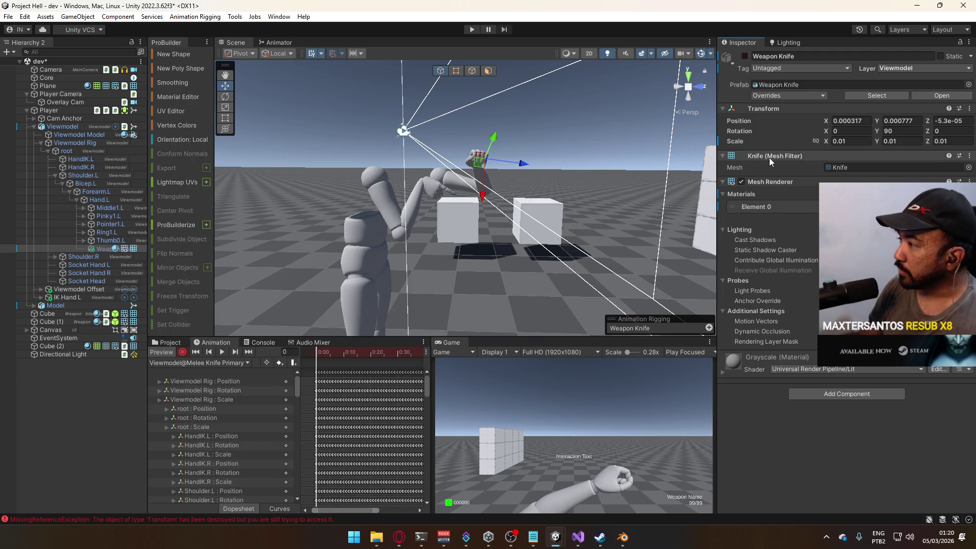
left_click(165, 353)
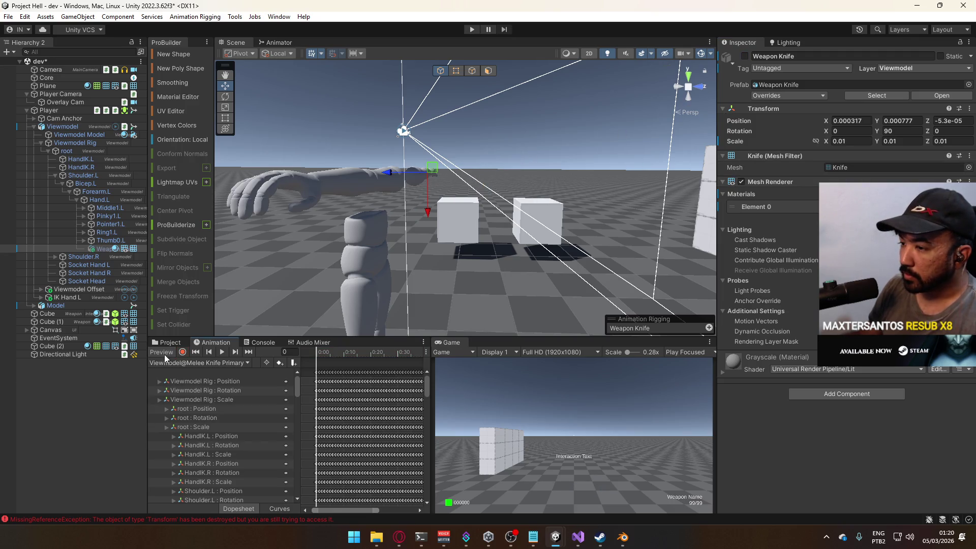
Key the Weapon Knife as inactive in the clip, then enter Play mode with Ctrl+P
left_click(745, 57)
left_click(745, 56)
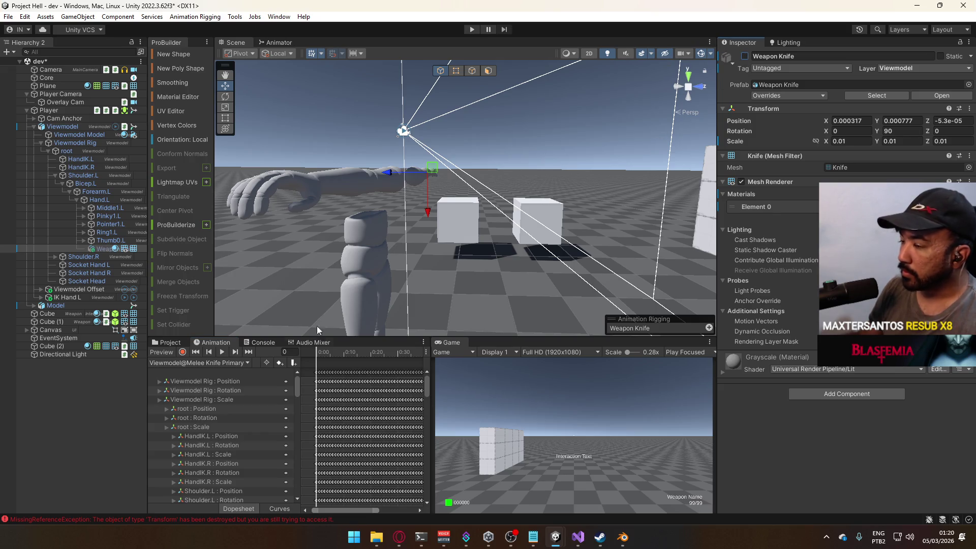
left_click(182, 352)
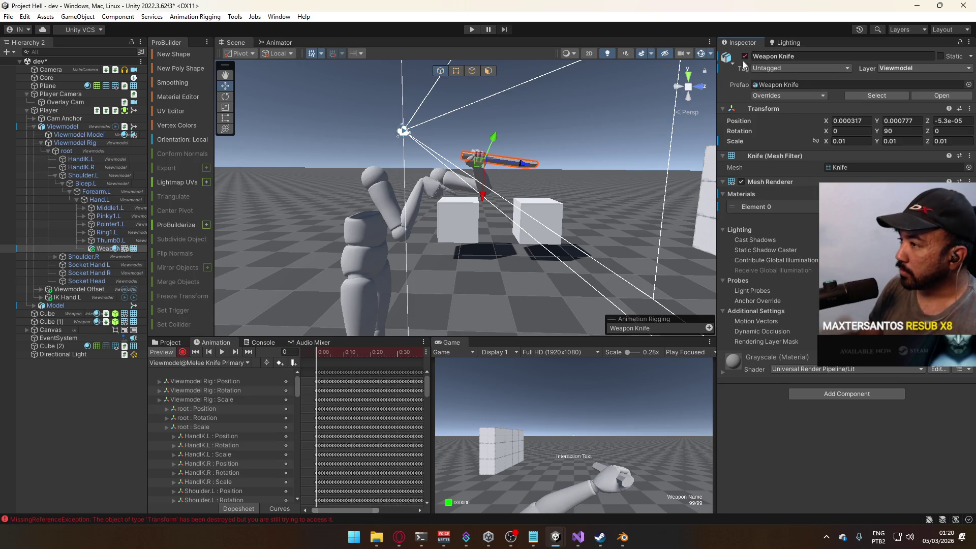
mouse_move(426, 382)
left_mouse_down()
mouse_move(422, 463)
mouse_move(426, 429)
left_mouse_up()
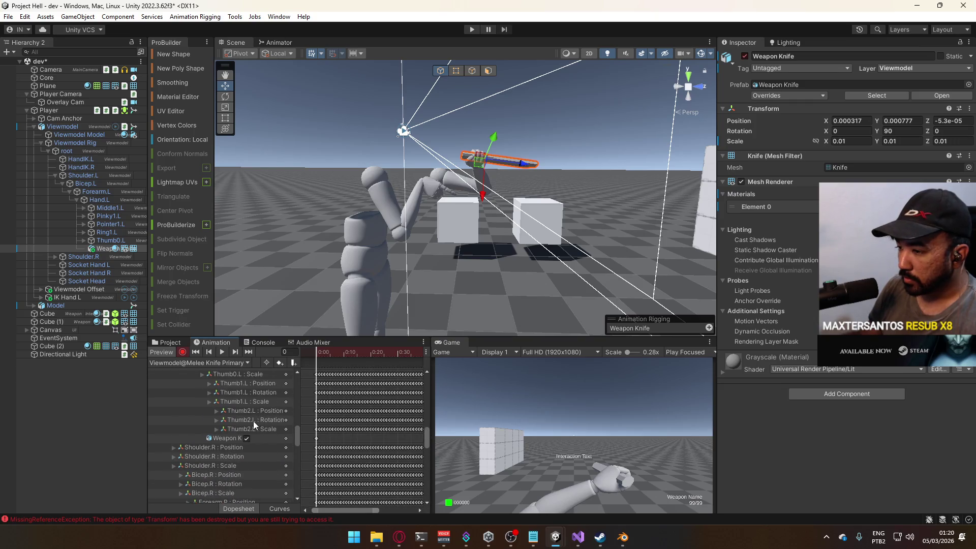
key("ctrl+p")
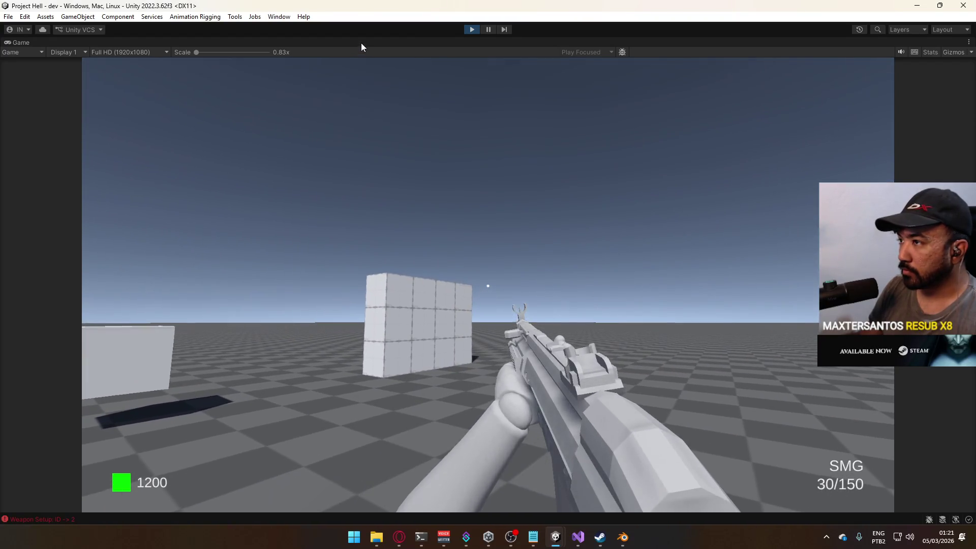
Restore the full editor layout from the maximized Game view
right_click(362, 44)
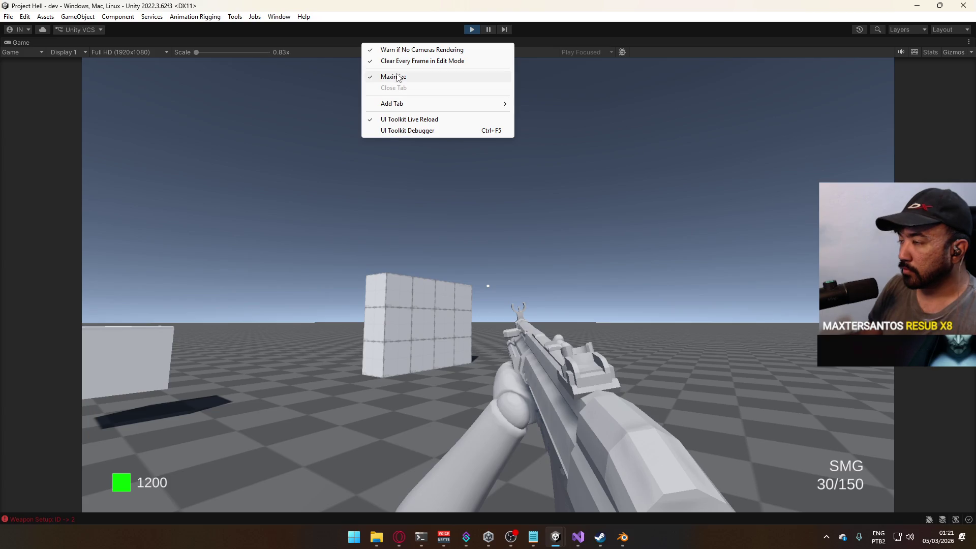
right_click(166, 39)
left_click(193, 73)
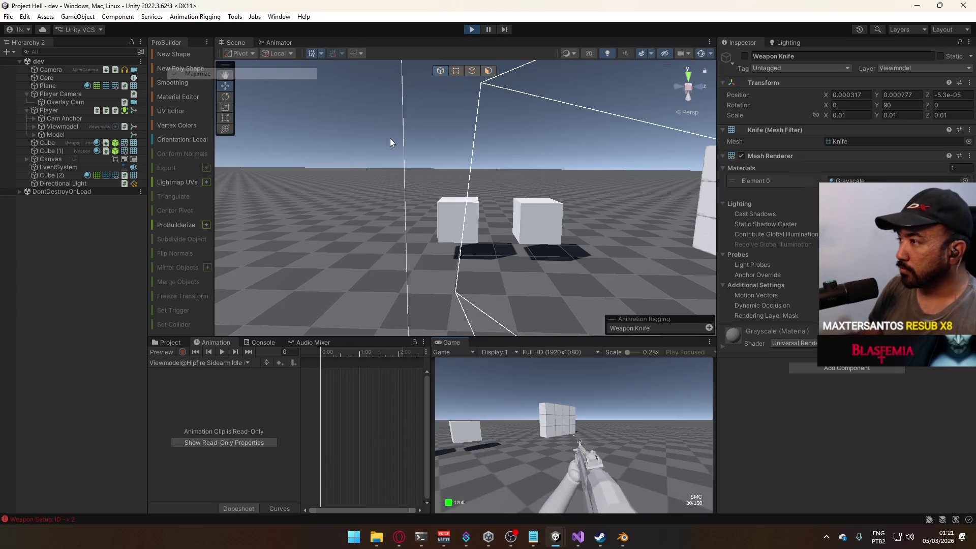
Shorten the Any State to Melee transition duration in the Unique Action layer, then stop the game
left_click(279, 42)
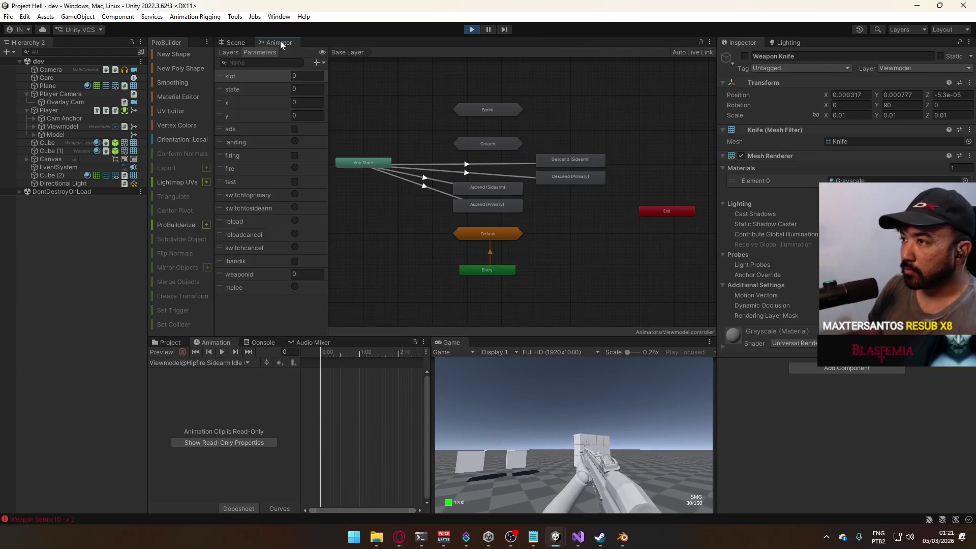
left_click(228, 52)
left_click(268, 246)
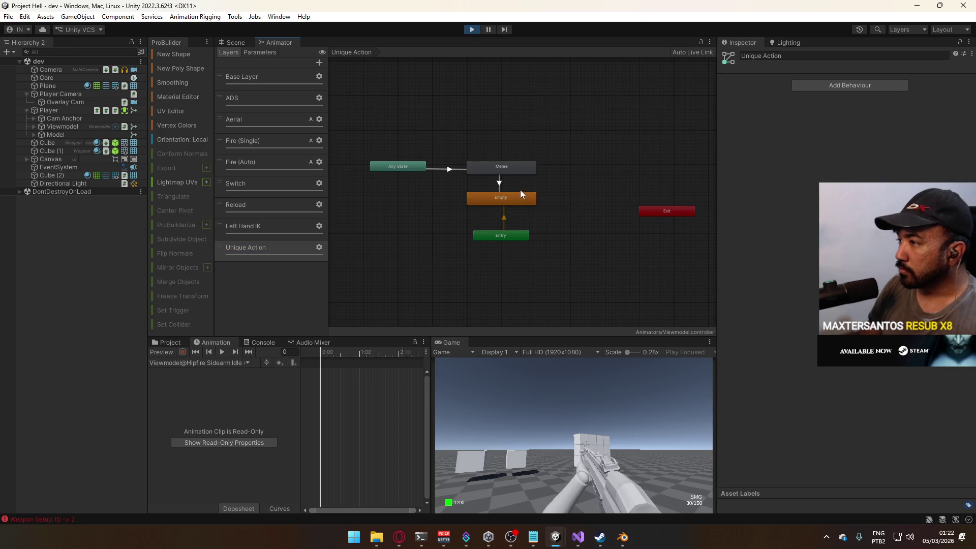
left_click(500, 184)
left_click(747, 164)
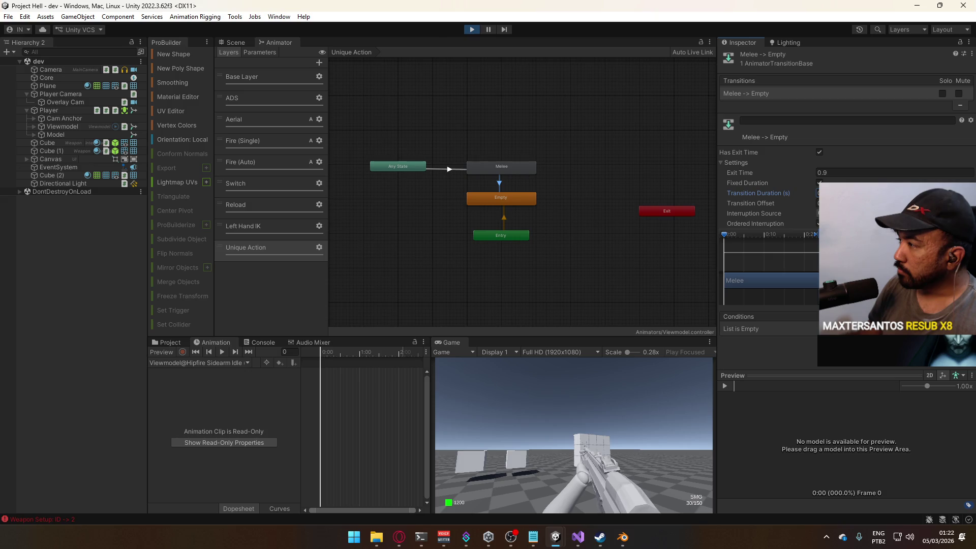
left_click(462, 169)
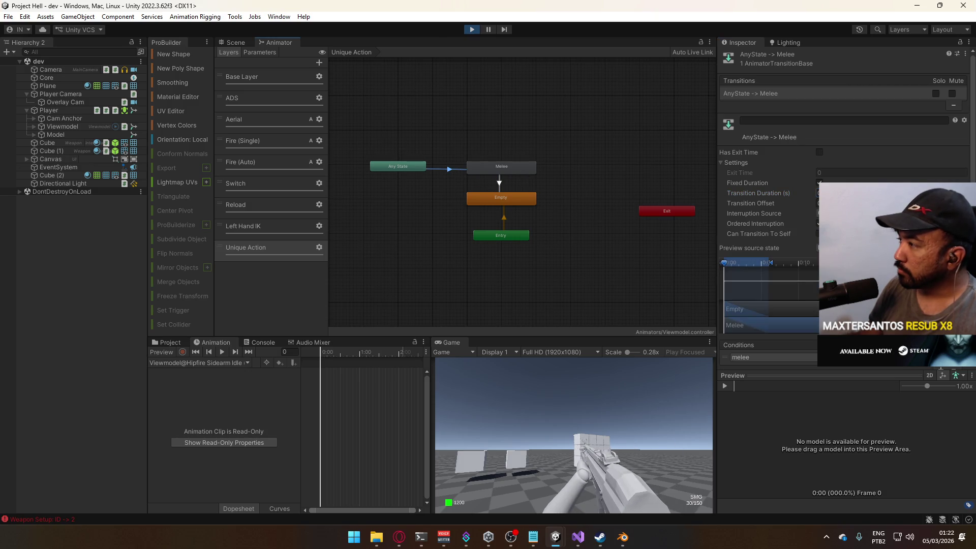
key("Return")
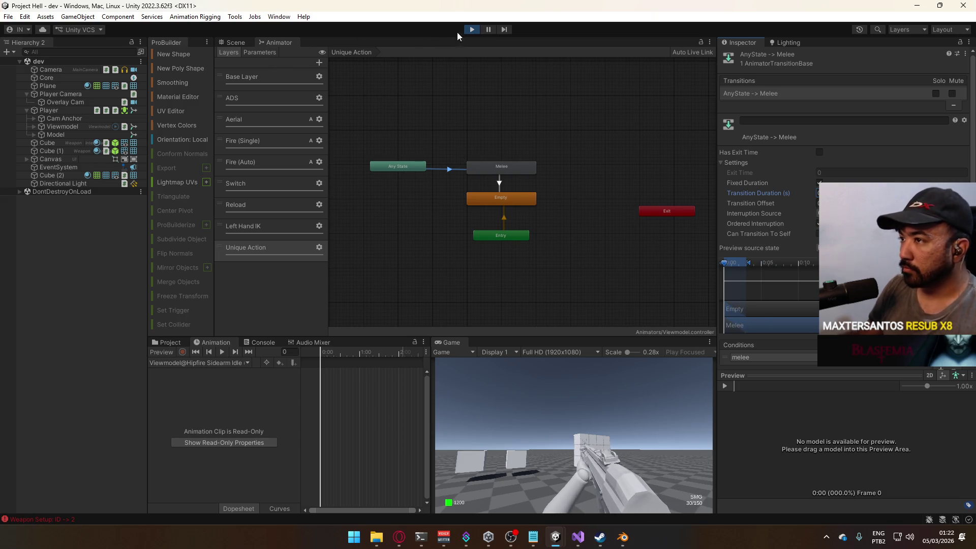
left_click(472, 29)
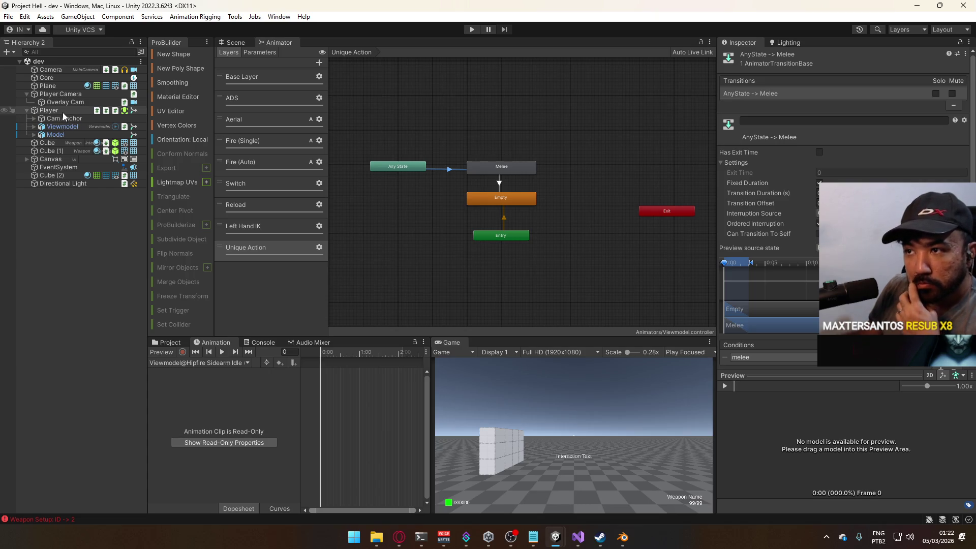
Open Viewmodel@Melee Knife Primary Single in the Animation window and start recording
left_click(62, 111)
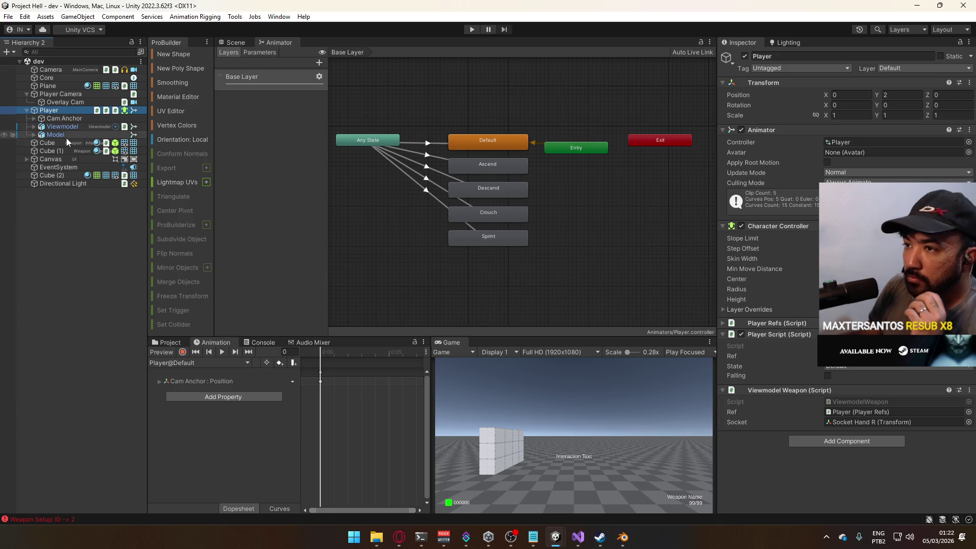
left_click(183, 363)
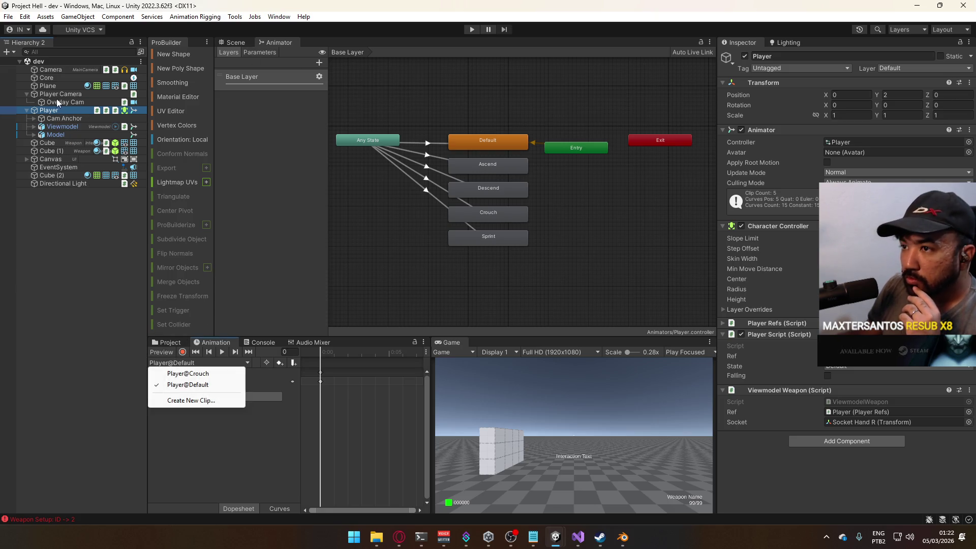
left_click(60, 126)
left_click(211, 362)
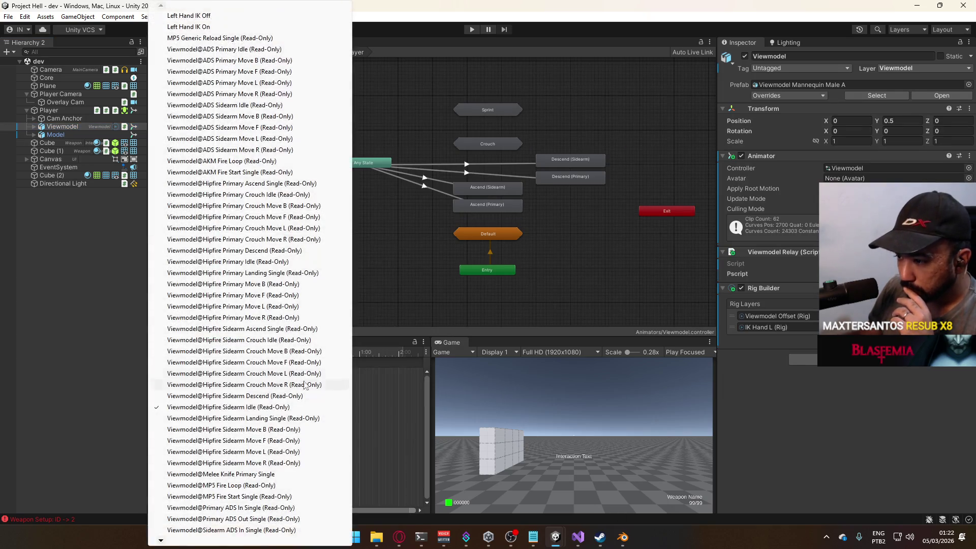
left_click(312, 472)
left_click(183, 351)
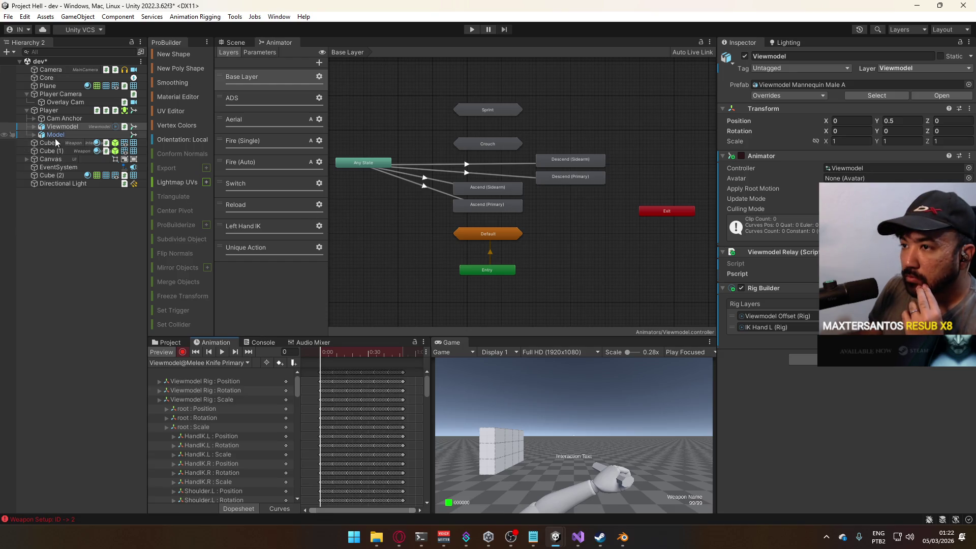
Key IK Hand L's rig weight at 0, then start the game
left_click(39, 127, "alt")
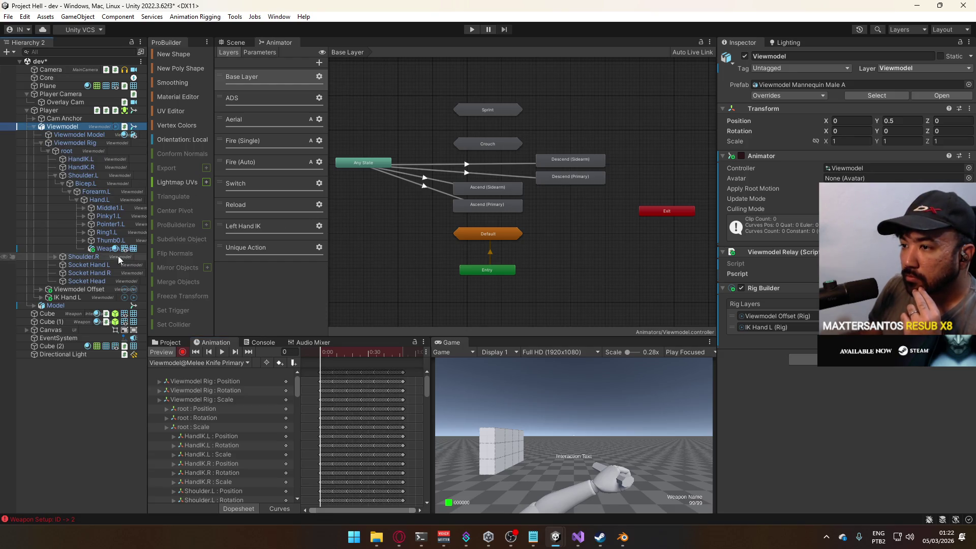
left_click(41, 143)
left_click(67, 159)
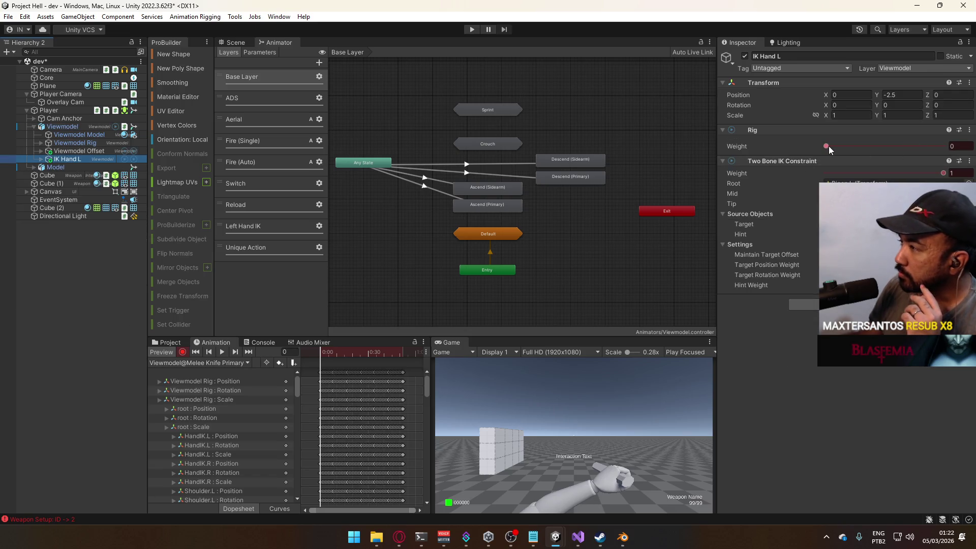
left_click(829, 146)
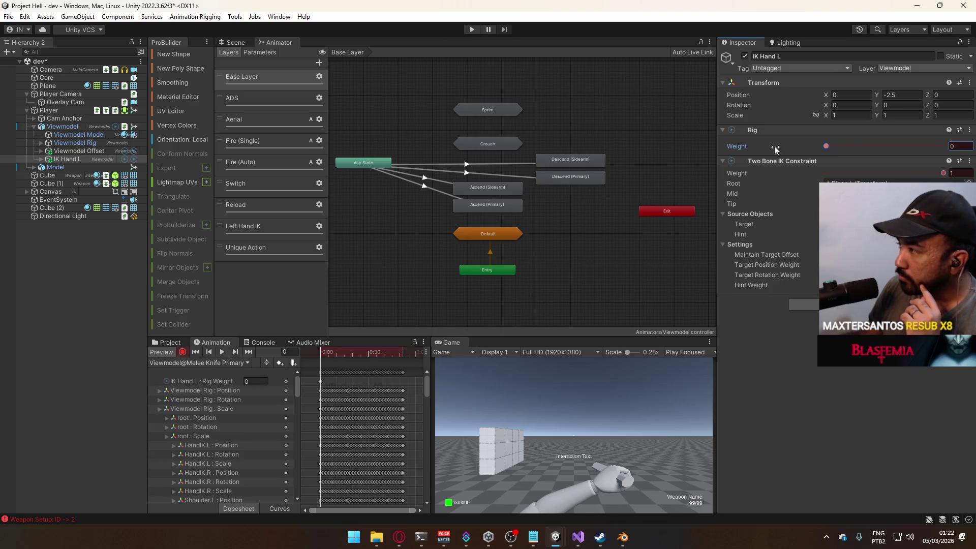
mouse_move(428, 382)
left_mouse_down()
mouse_move(440, 502)
mouse_move(424, 380)
left_mouse_up()
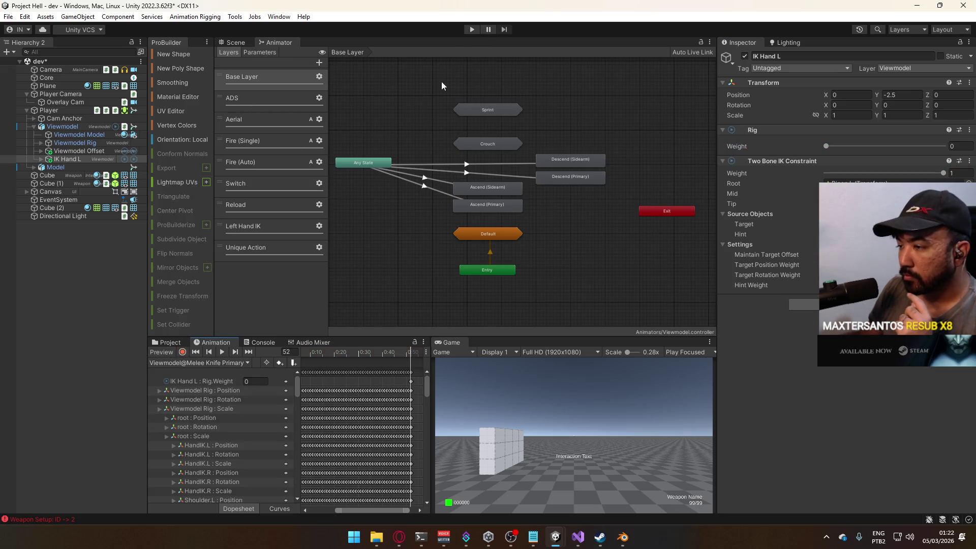
left_click(472, 29)
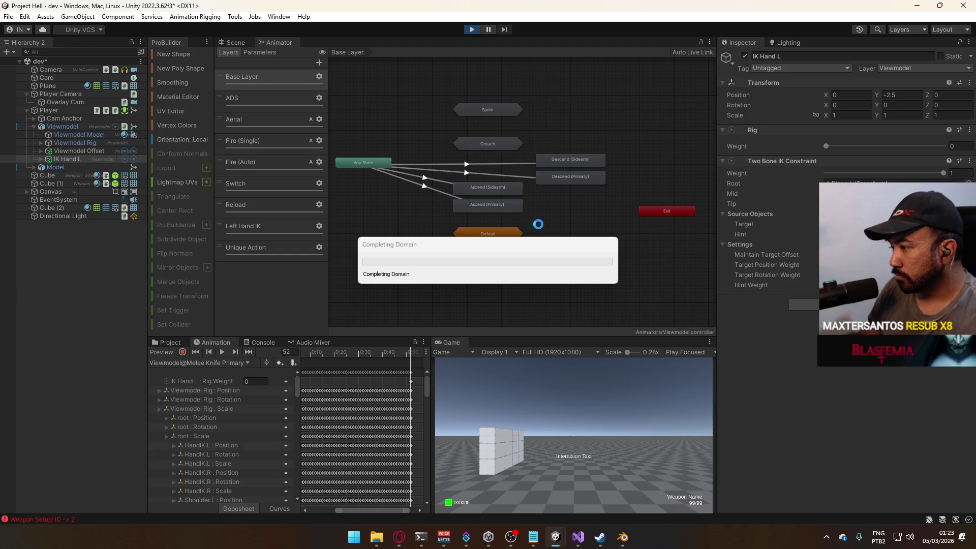
Maximize the Game view and buy the AK and the SMG at their buy points
right_click(456, 344)
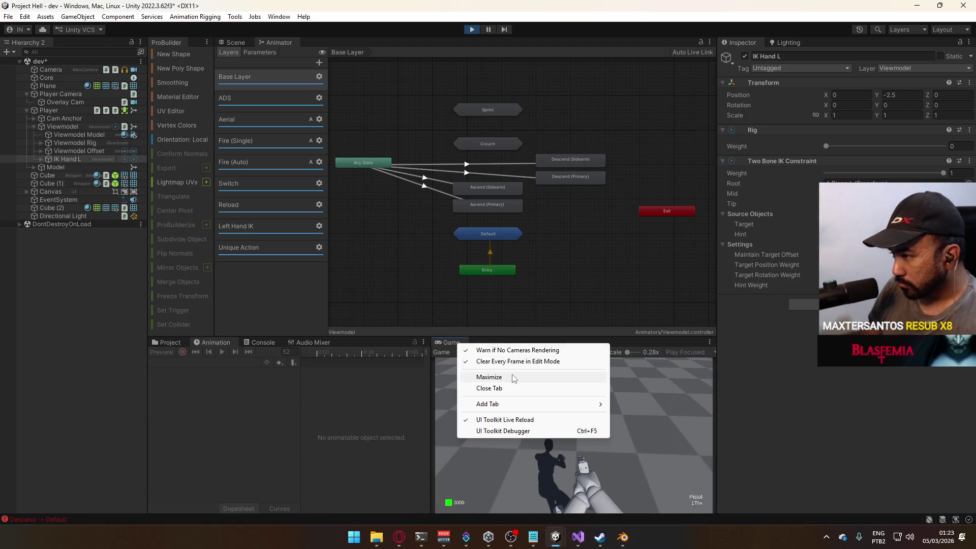
left_click(489, 377)
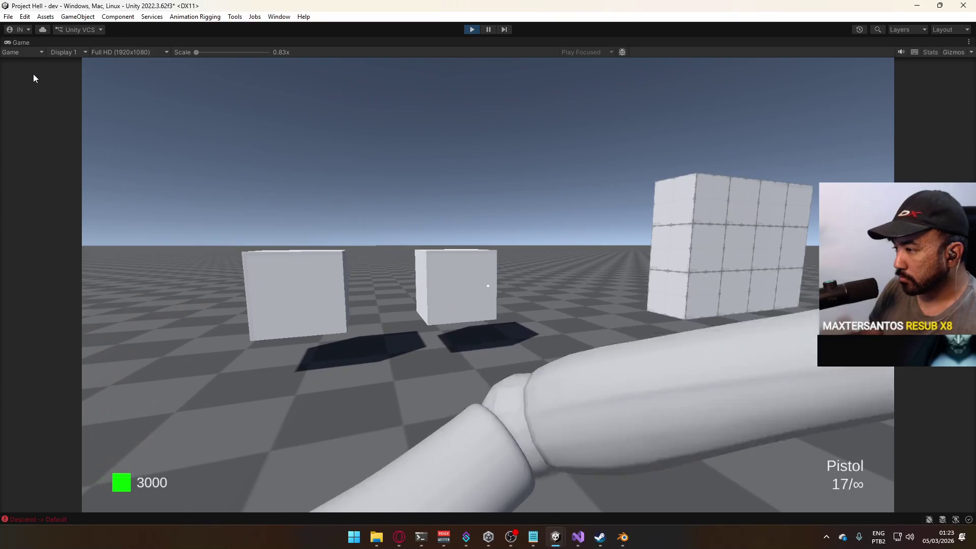
key("w")
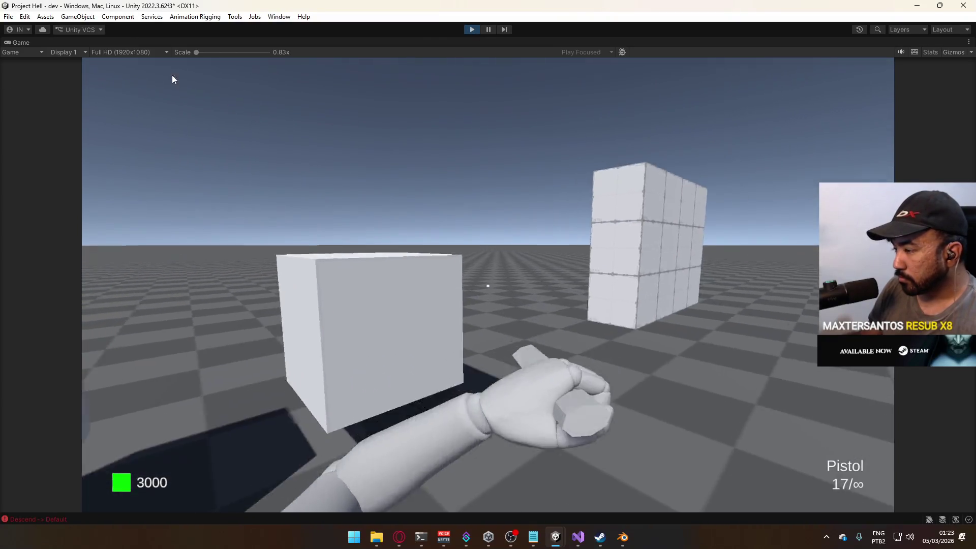
key("w")
key("e")
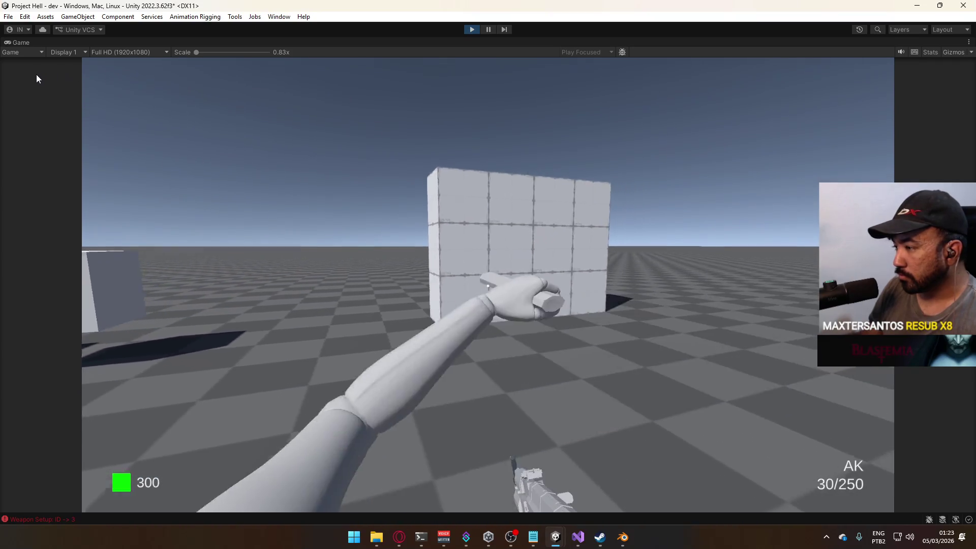
key("w")
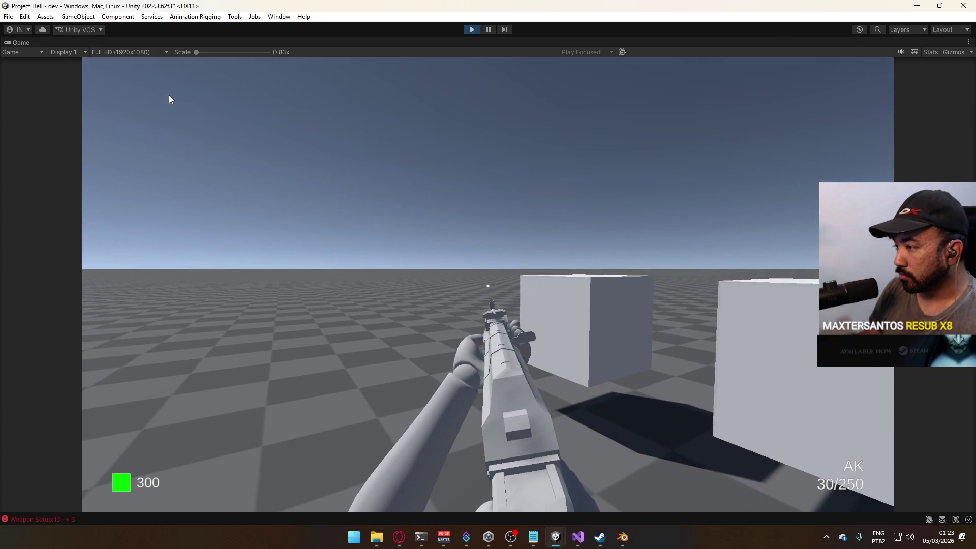
key("w")
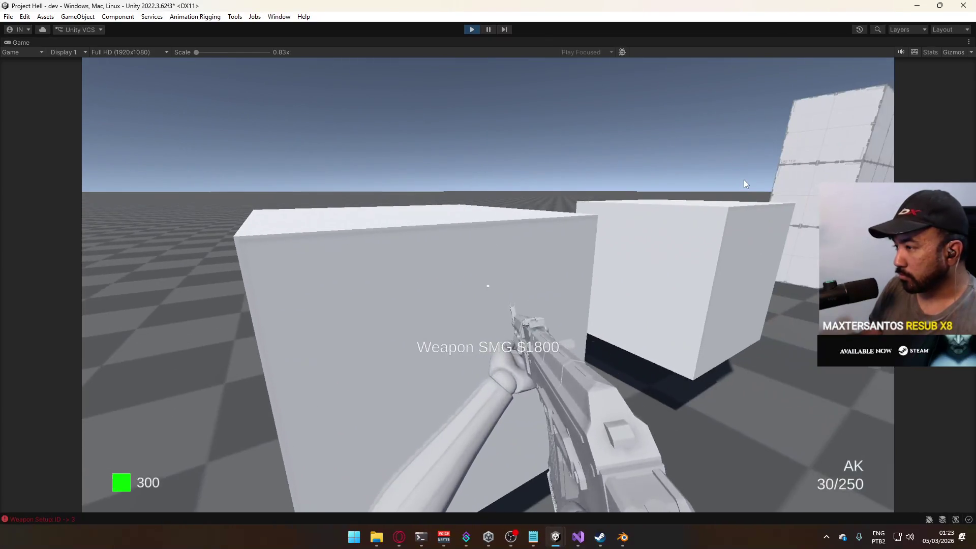
key("e")
Test melee strikes against the tiled wall, then stop the game
key("w")
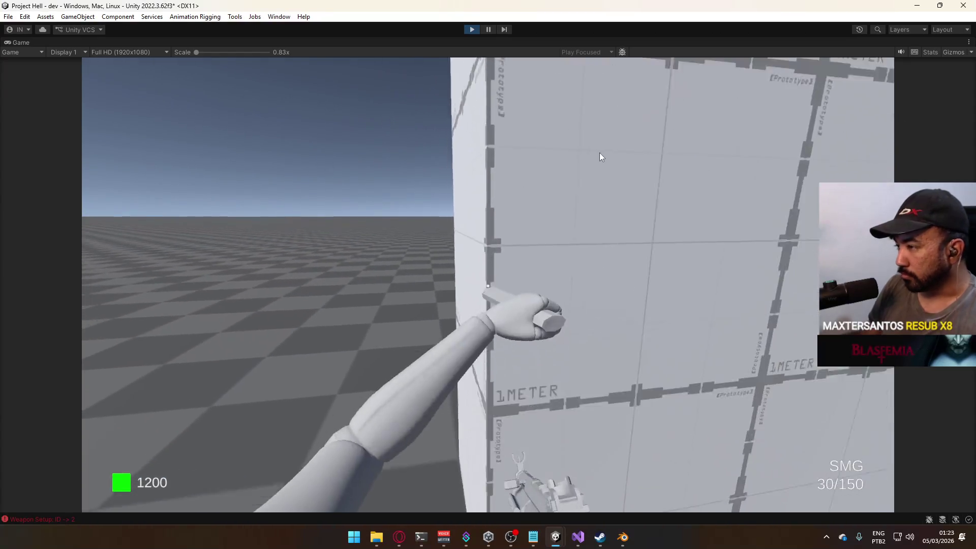
key("s")
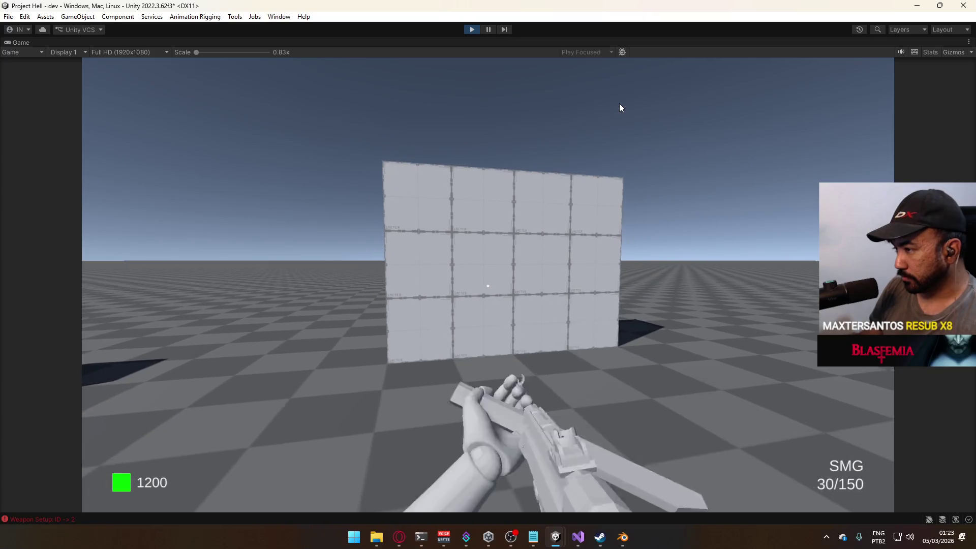
key("w")
key("s")
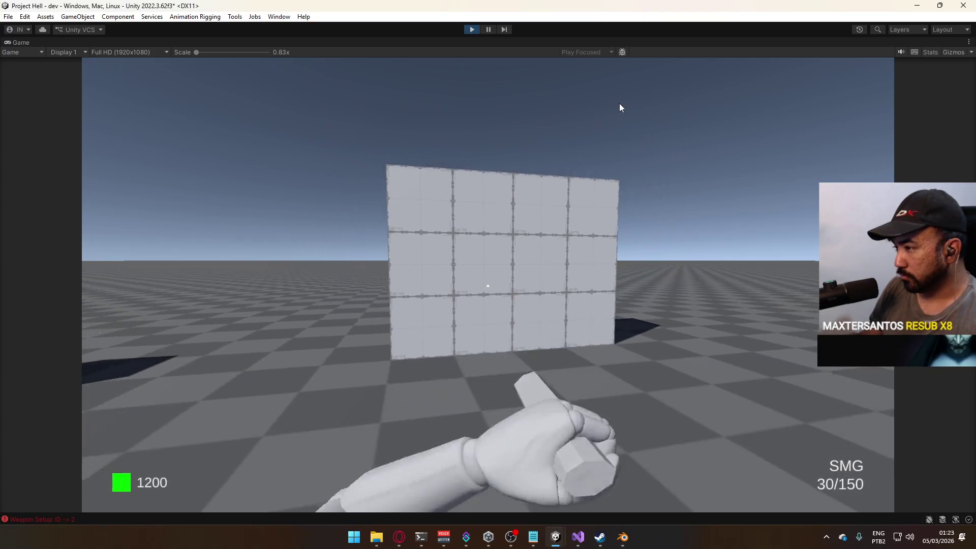
key("w")
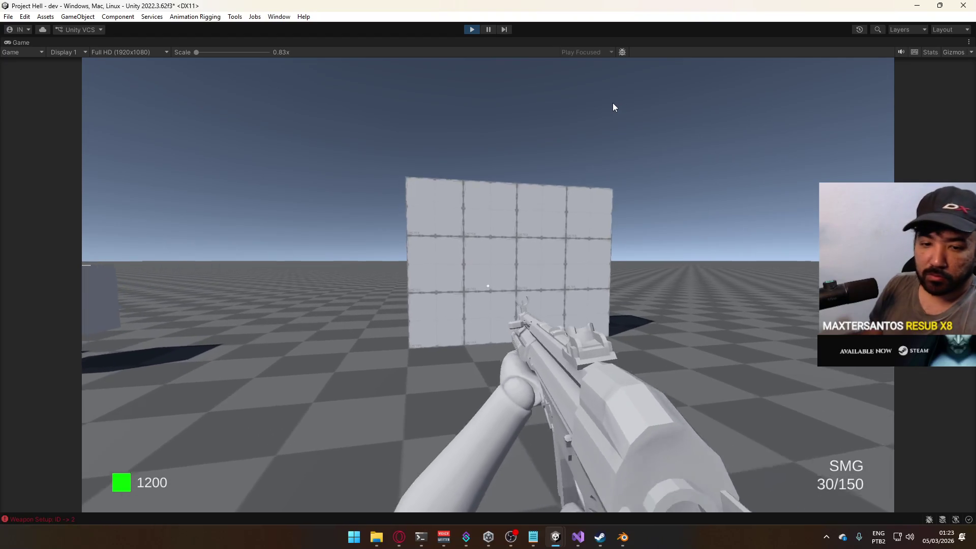
key("ctrl+p")
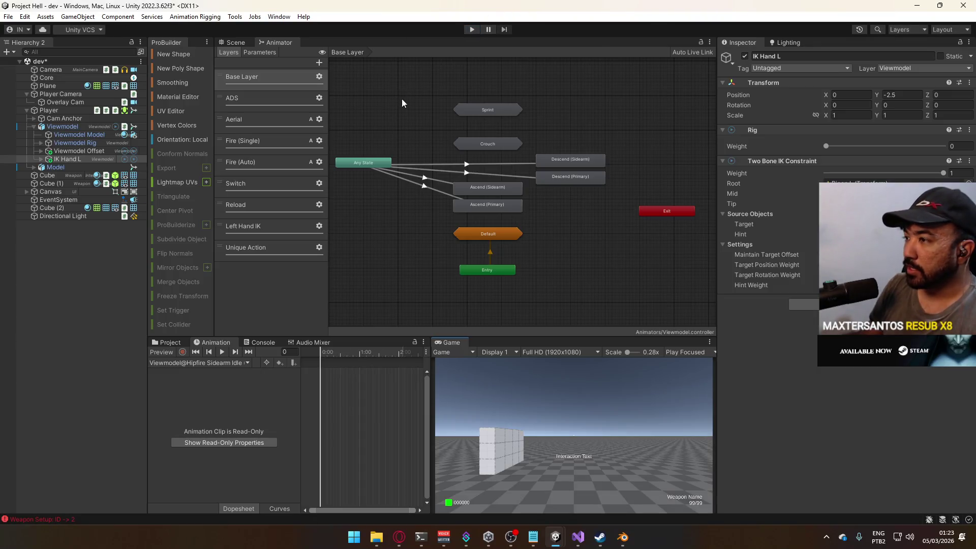
Frame the Weapon Knife under Viewmodel Rig and enable it
left_click_drag(404, 173, 216, 196)
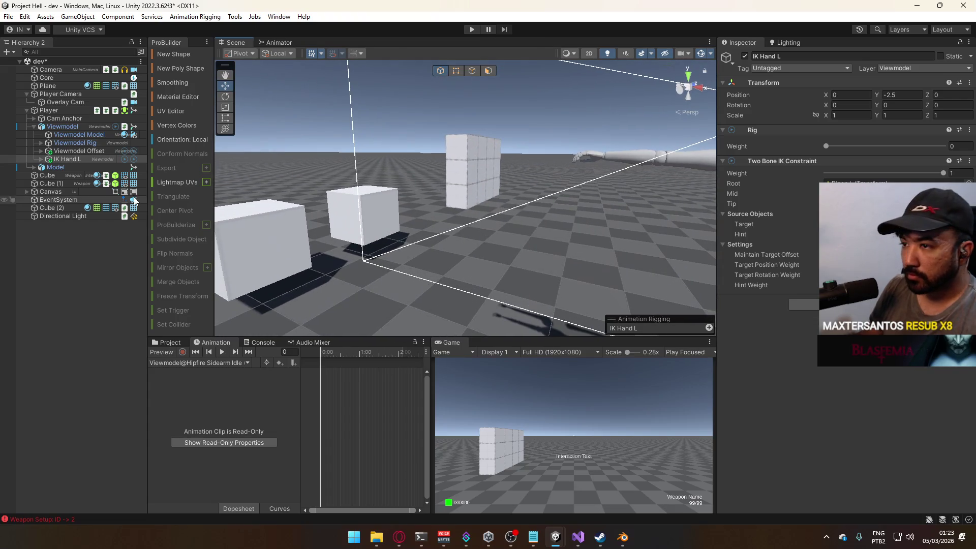
left_click(42, 144)
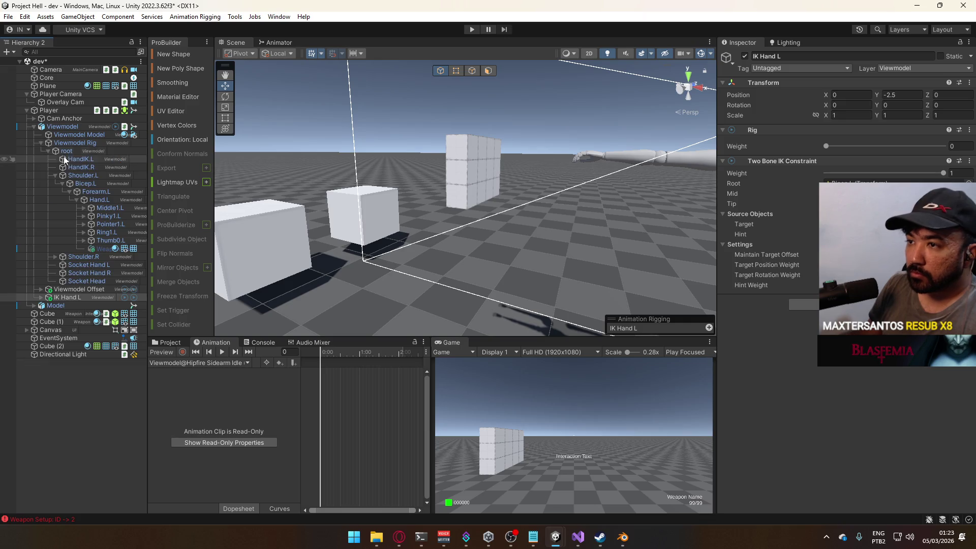
double_click(123, 248)
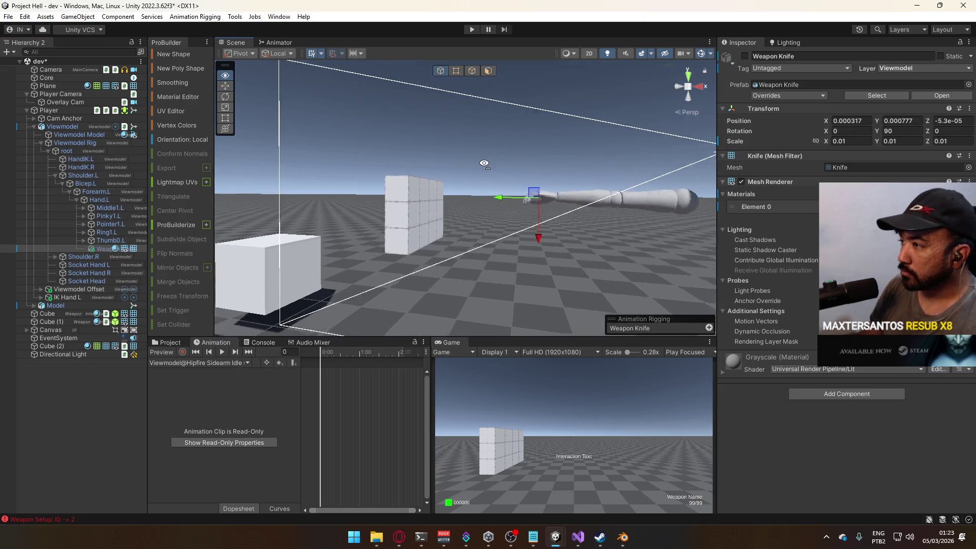
left_click_drag(529, 186, 637, 229)
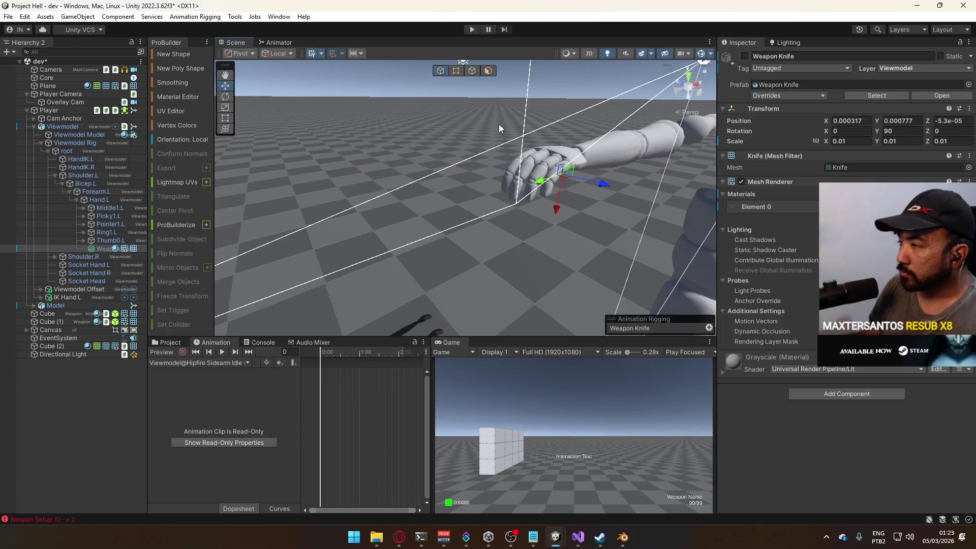
left_click(744, 56)
Rotate the Weapon Knife to 0, 90, 180, frame it, and start Play mode
left_click_drag(508, 162, 425, 156)
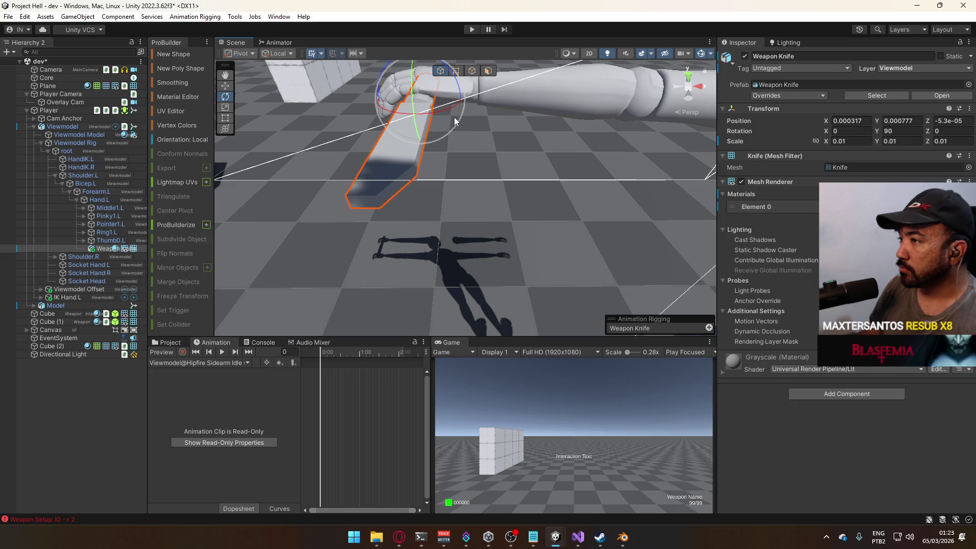
left_click_drag(459, 82, 465, 93)
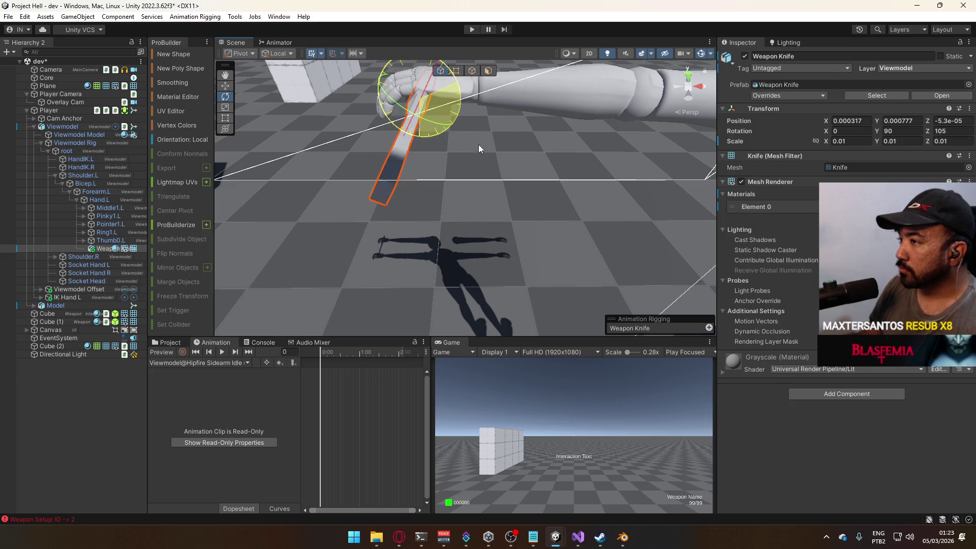
left_click_drag(432, 192, 432, 192)
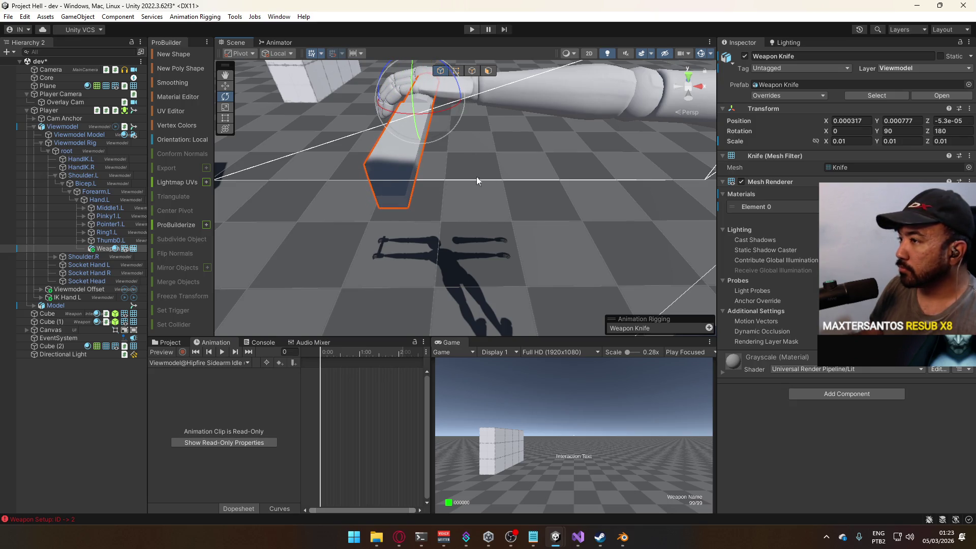
key("f")
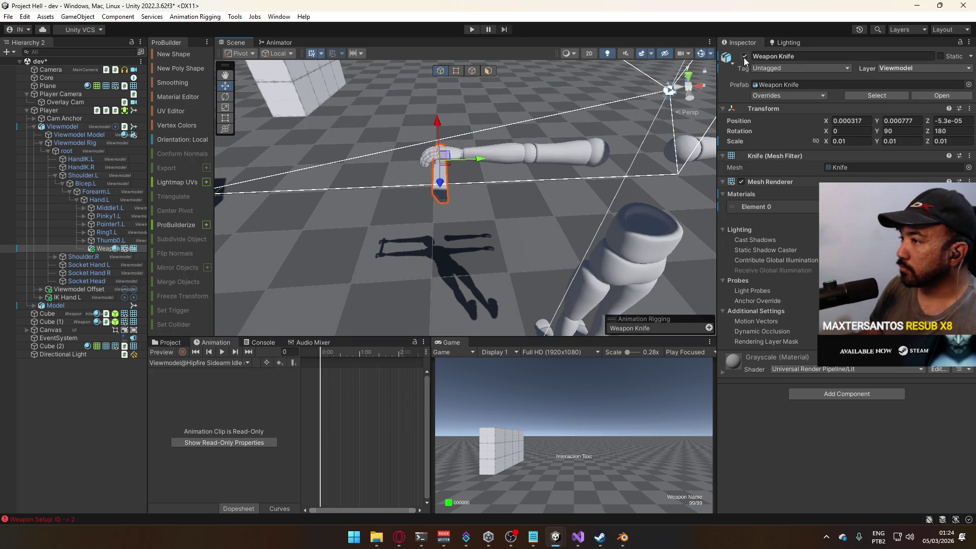
left_click(472, 29)
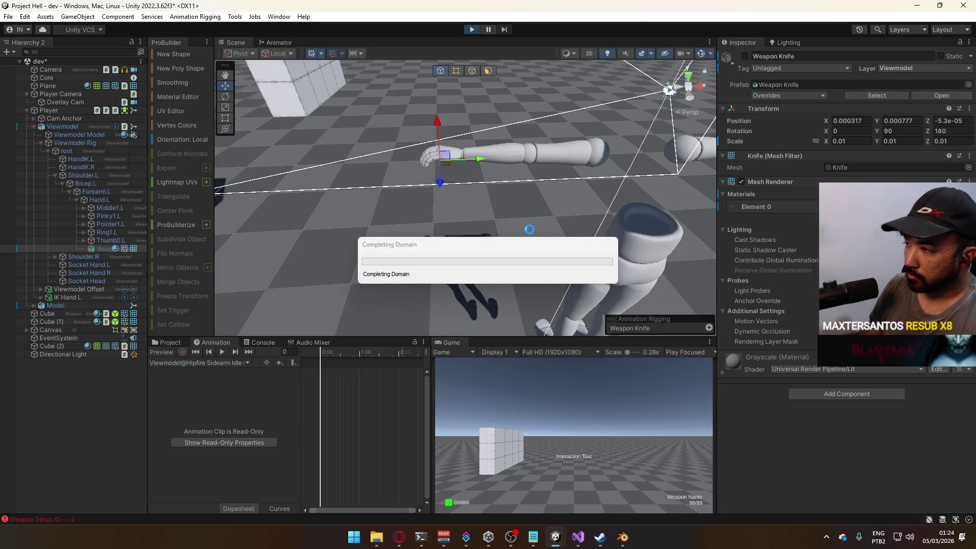
Maximize the Game view and walk toward the tiled wall, trying a melee strike
right_click(449, 343)
left_click(506, 376)
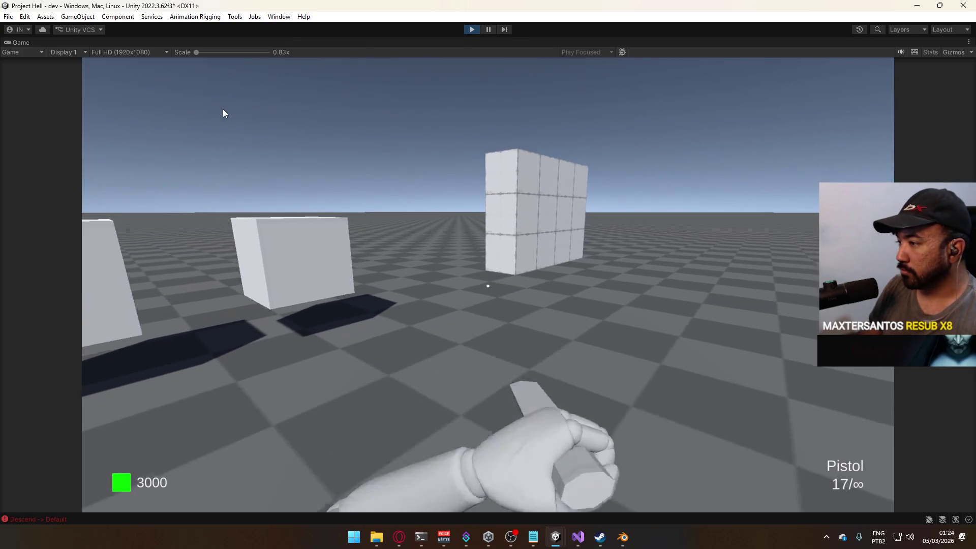
key("w")
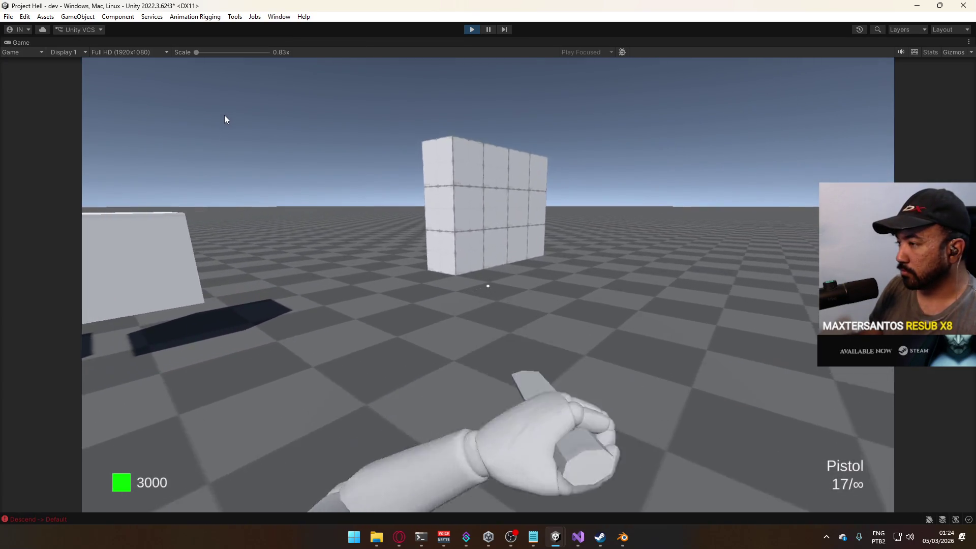
key("w")
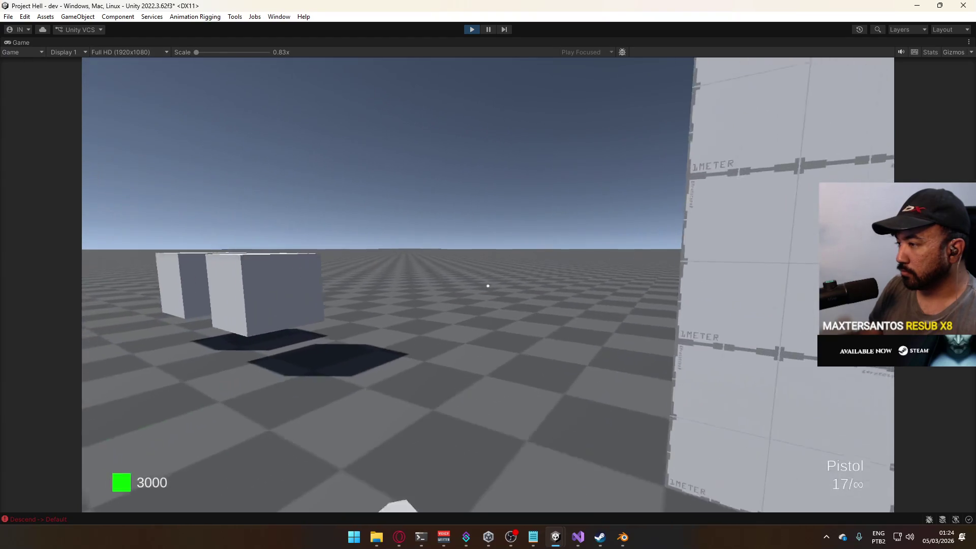
key("w")
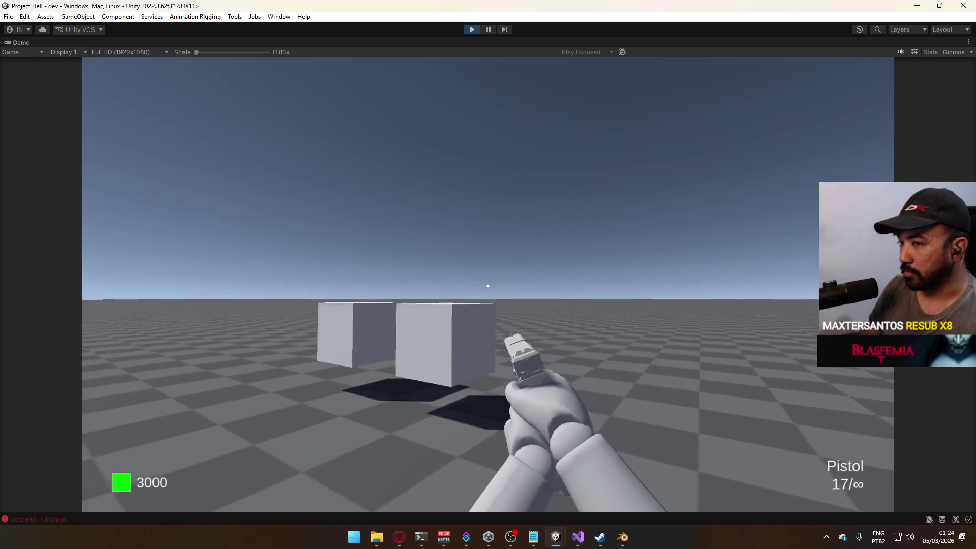
key("space")
Fire the pistol several times at the cubes
mouse_move(243, 96)
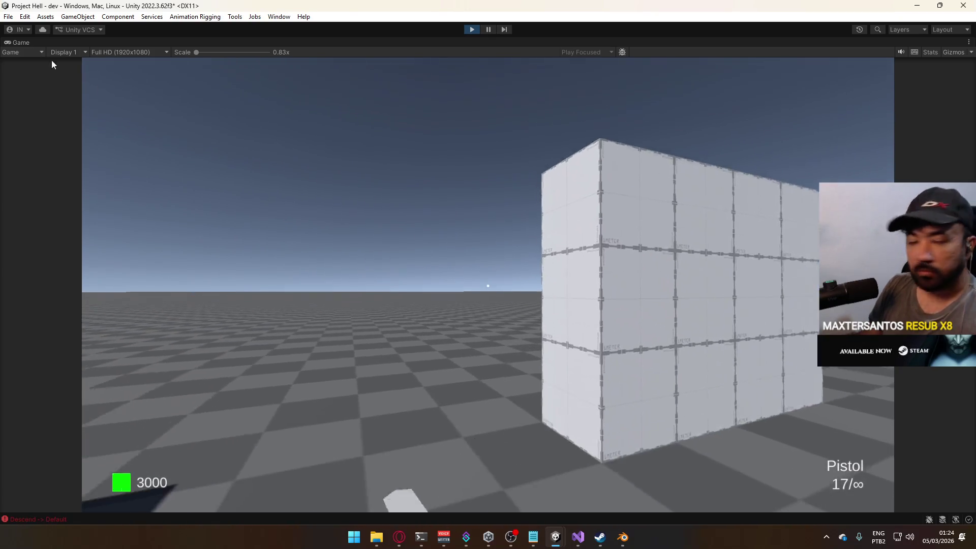
mouse_move(31, 56)
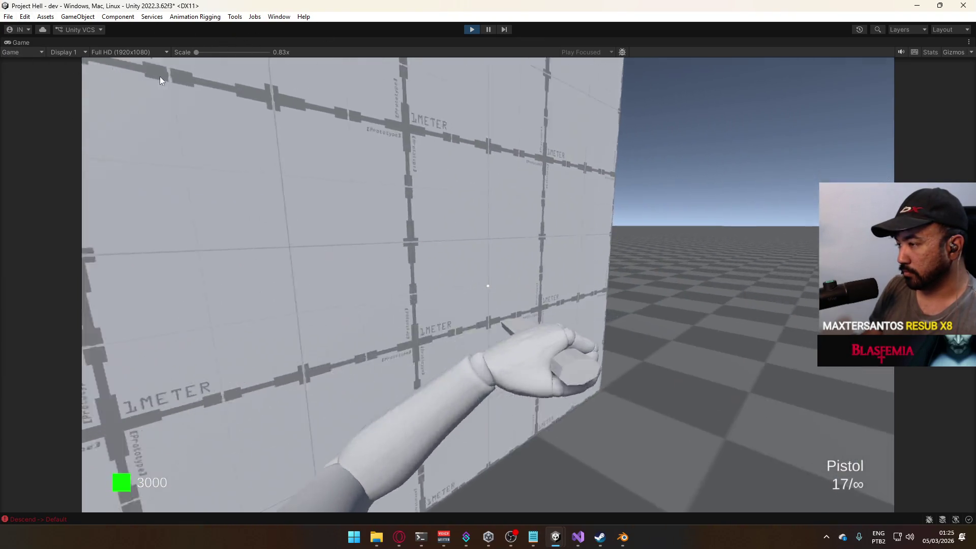
key("super")
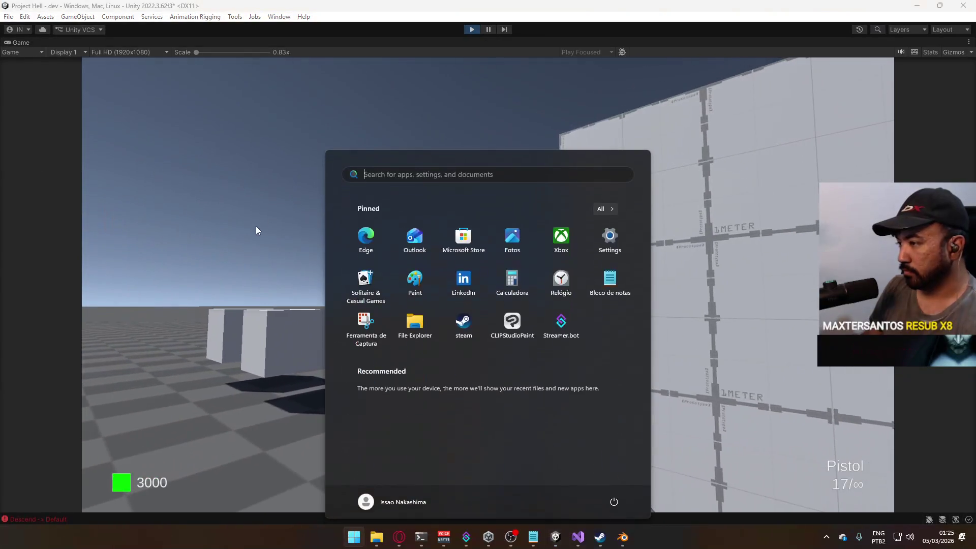
key("super")
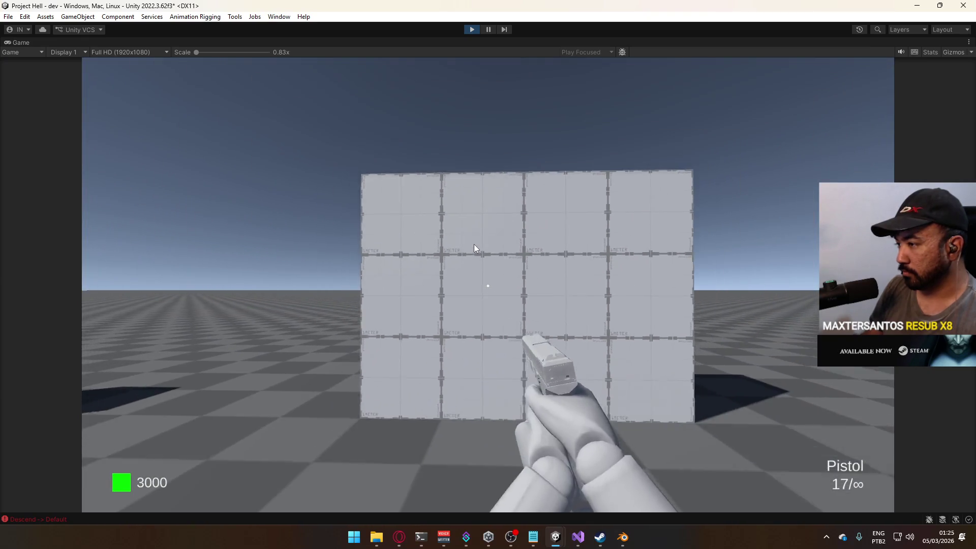
left_click(474, 248)
left_click(375, 250)
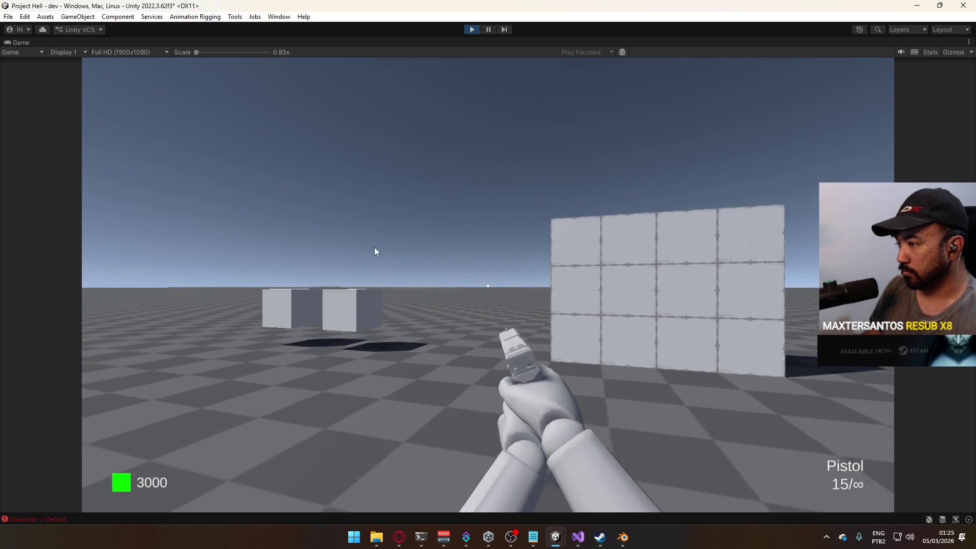
left_click(360, 251)
left_click(360, 250)
left_click(359, 247)
Switch to the AK, fire, reload and fire again, then stop play mode and switch to Blender
key("r")
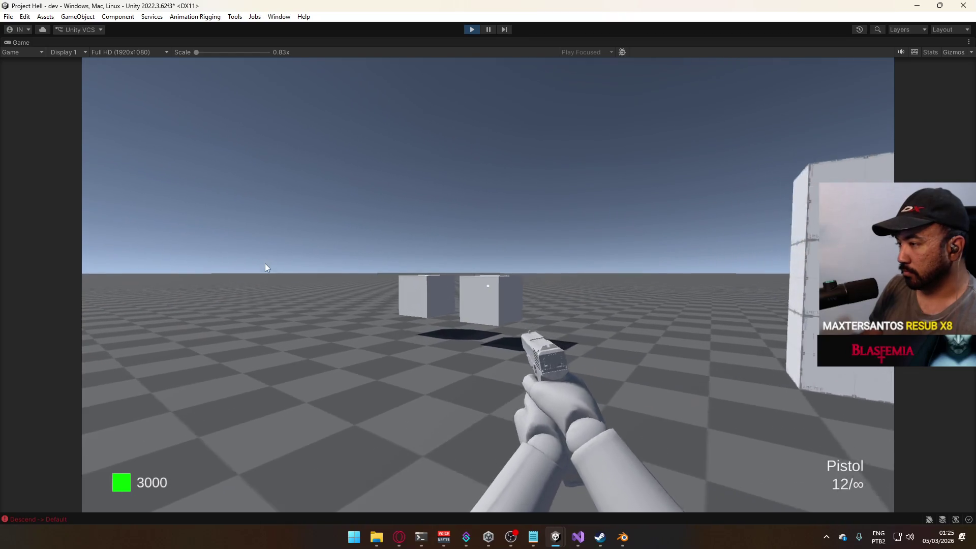
key("2")
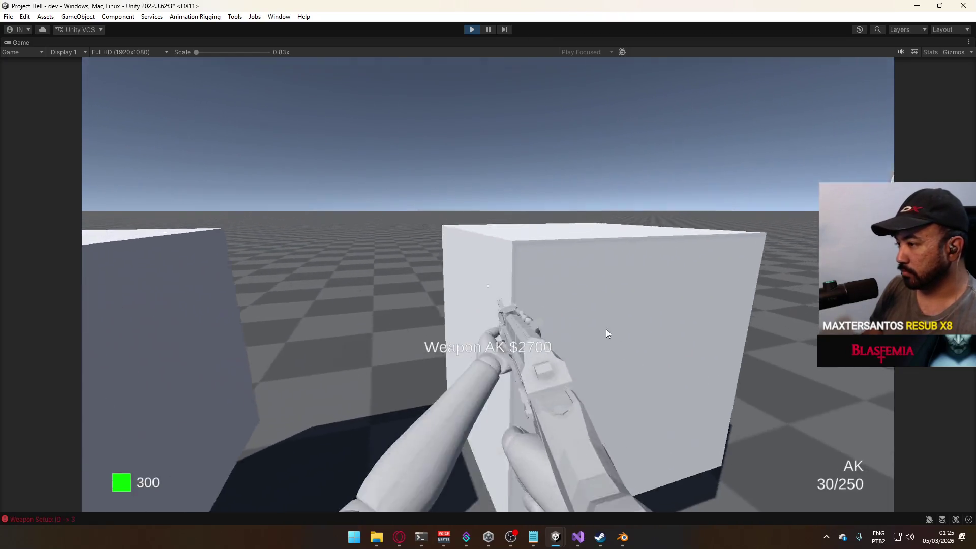
left_click(466, 243)
left_click_drag(467, 248, 447, 288)
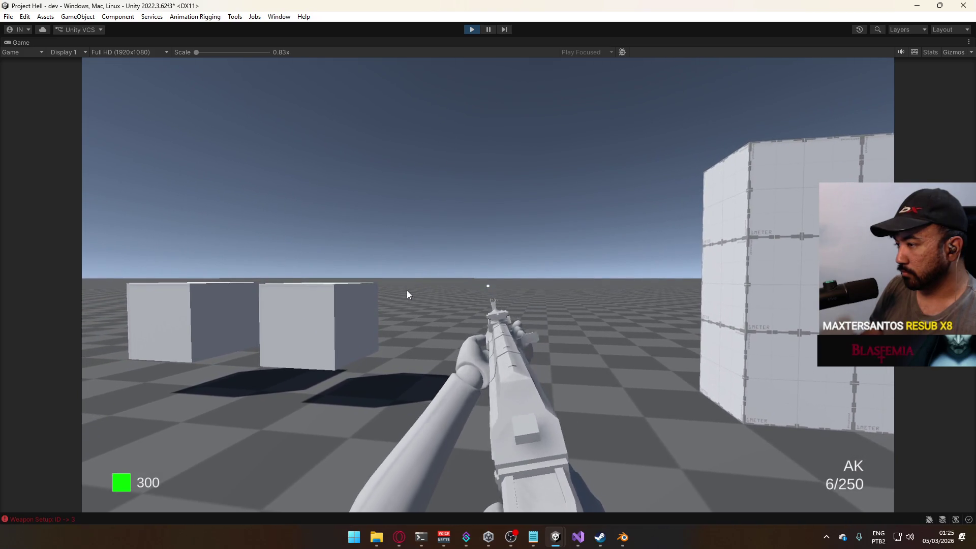
key("r")
left_click(407, 291)
left_click(407, 291)
left_click(407, 291)
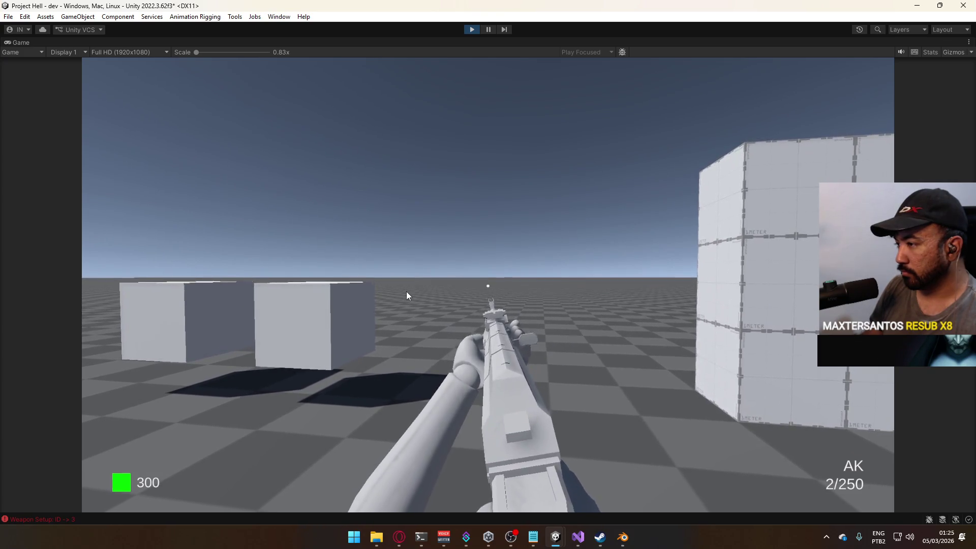
left_click(405, 290)
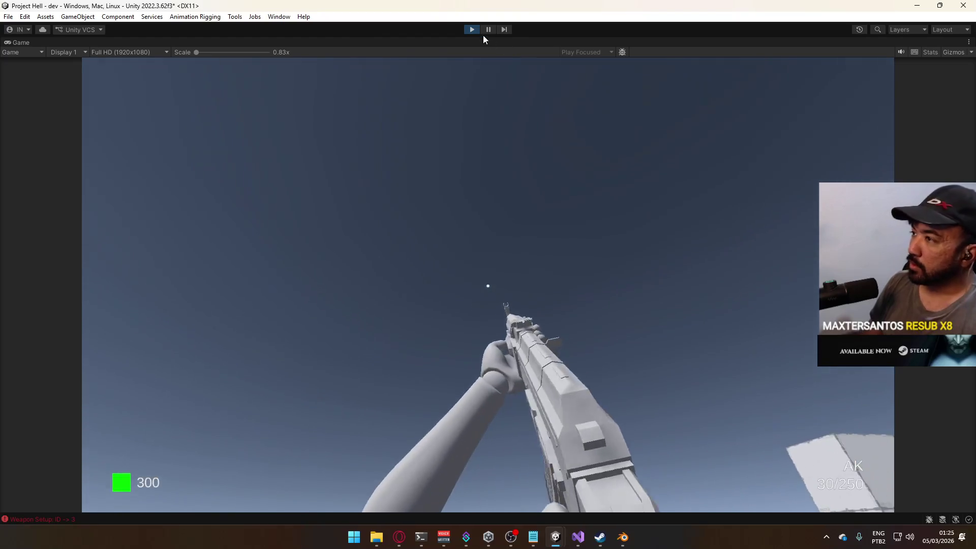
left_click(471, 29)
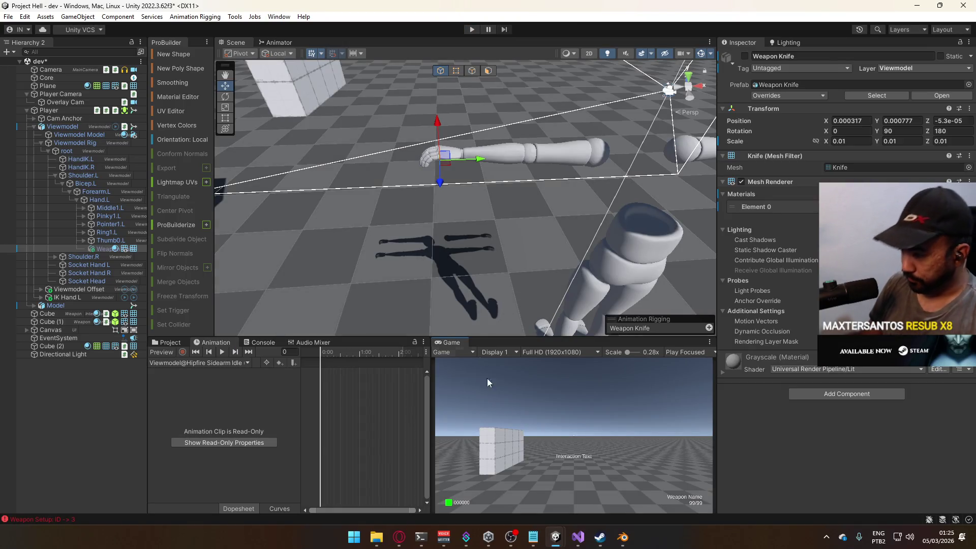
left_click(619, 536)
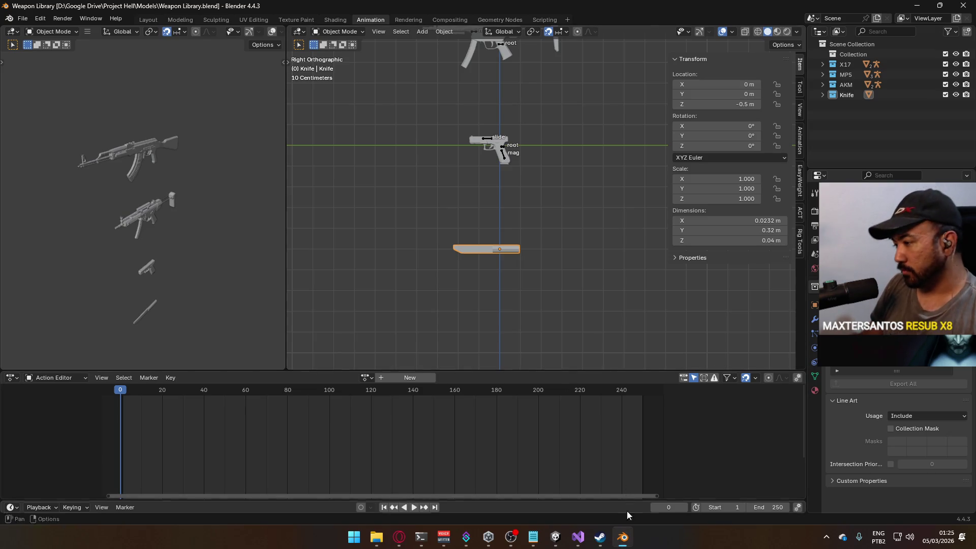
Load Player Viewmodel Generic.blend, then Player Model Generic.blend, from Blender's recent files
mouse_move(623, 536)
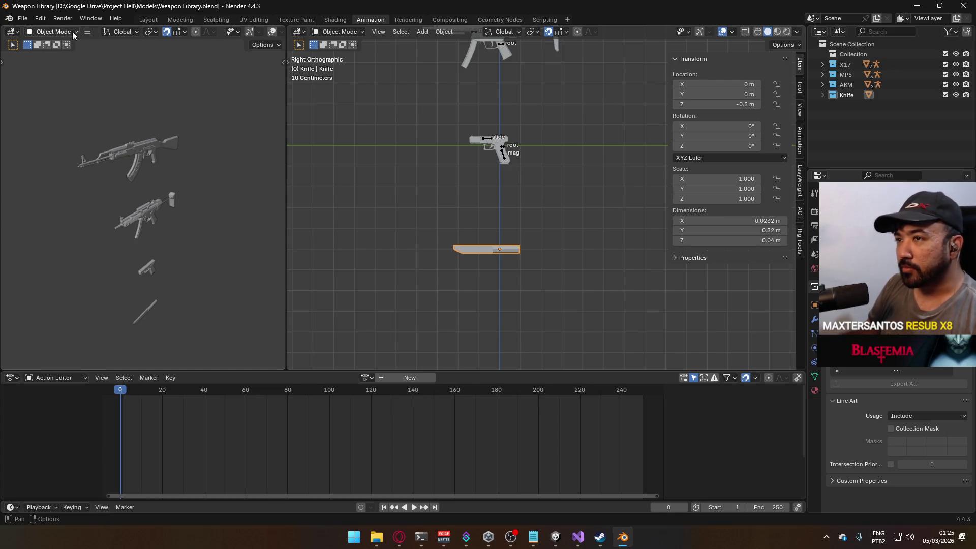
left_click(23, 18)
mouse_move(41, 52)
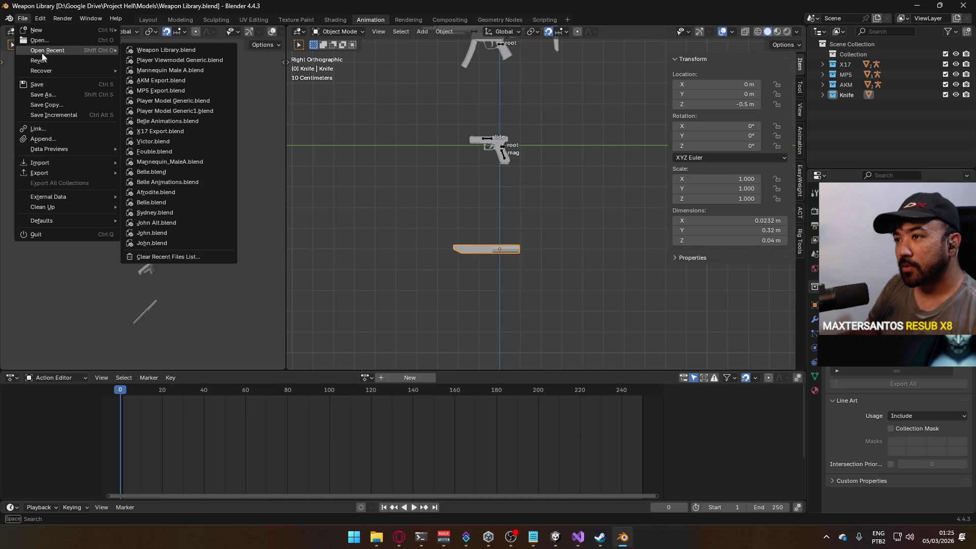
left_click(207, 62)
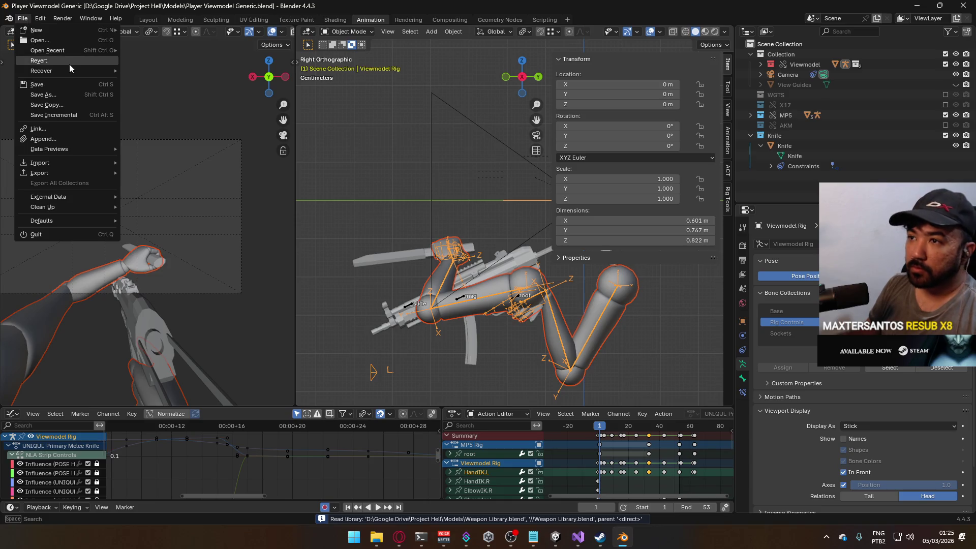
mouse_move(70, 51)
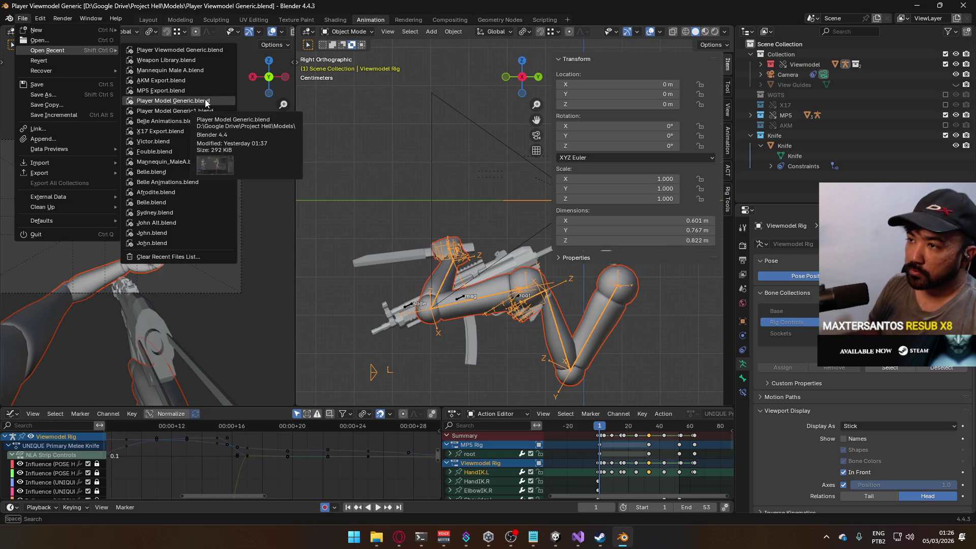
left_click(209, 101)
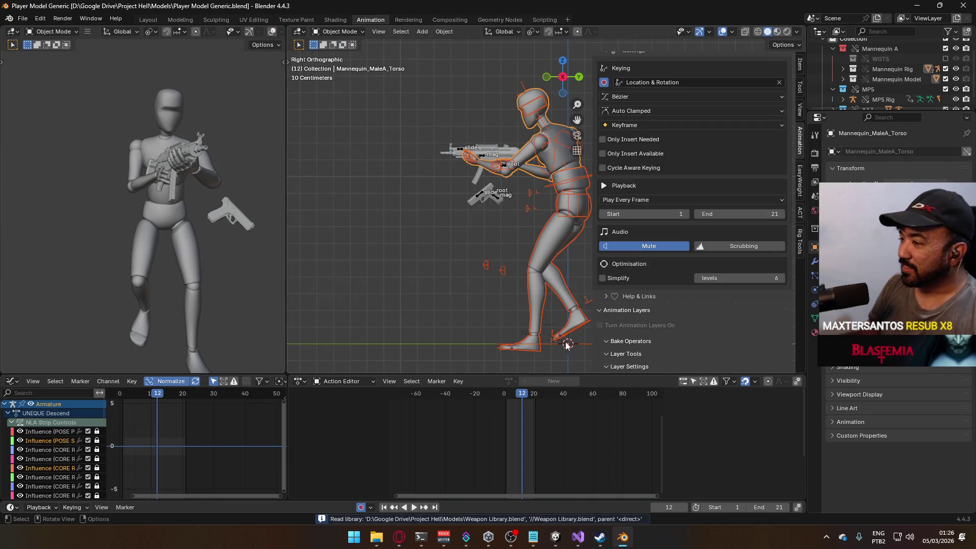
left_click(800, 67)
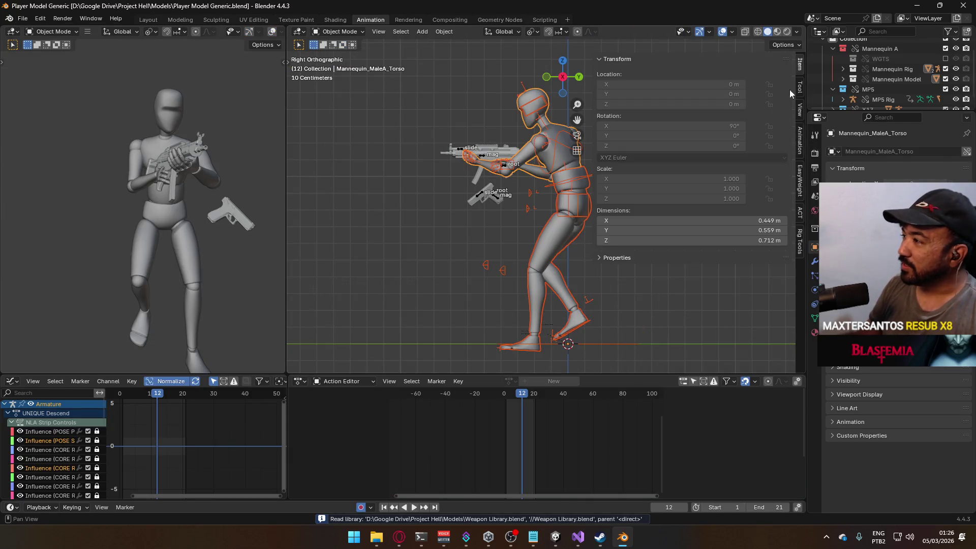
Select the mannequin's Armature and mute its UNIQUE Descend animation layer
left_click(799, 142)
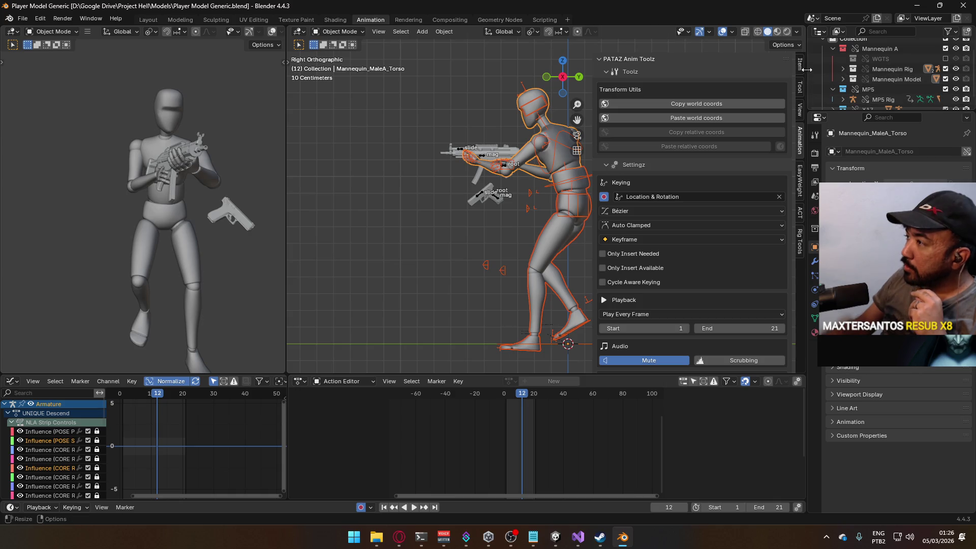
scroll(725, 211, "down", 5)
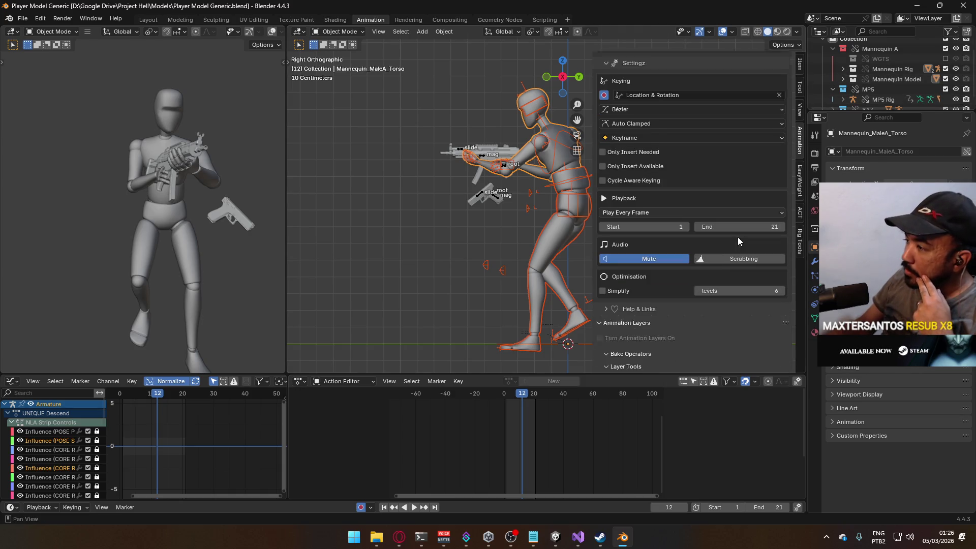
scroll(731, 255, "up", 5)
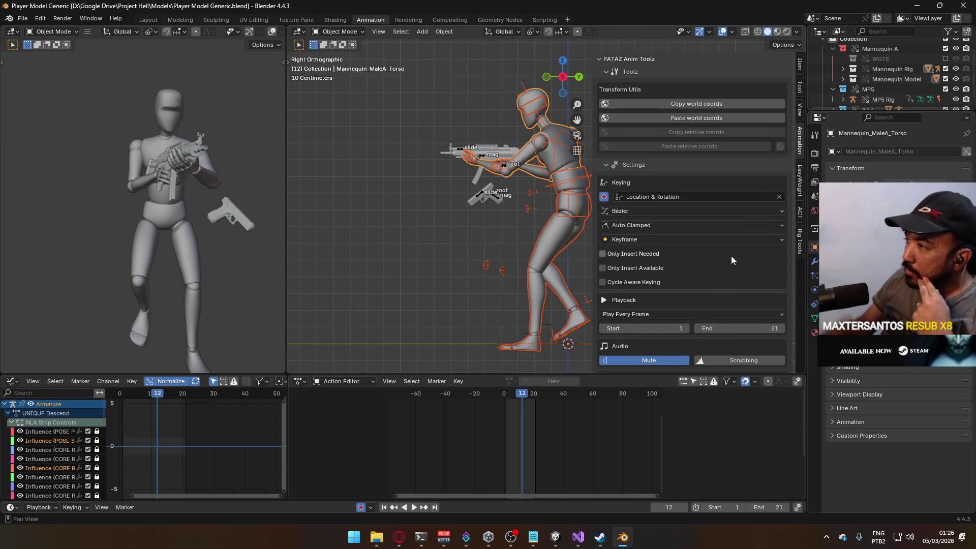
left_click(517, 167)
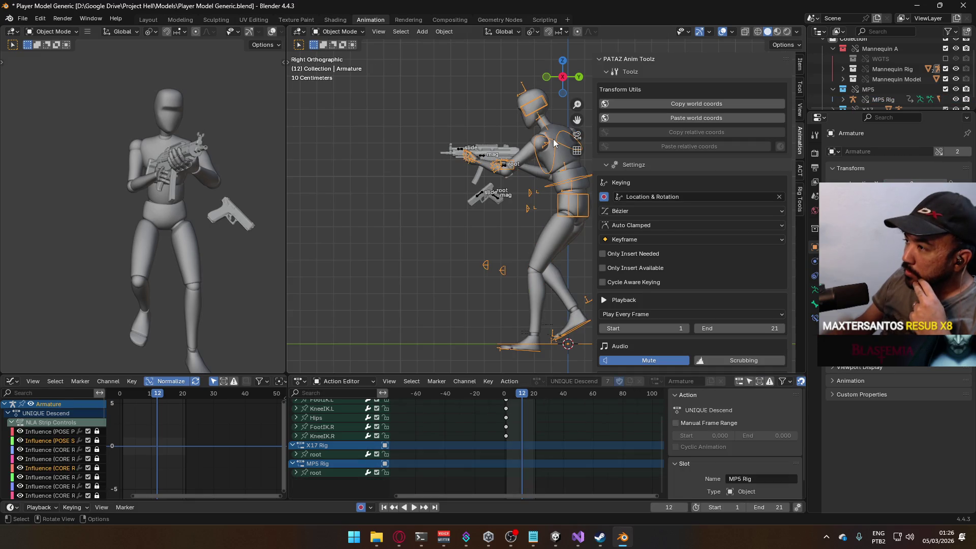
scroll(744, 239, "down", 2)
scroll(743, 235, "down", 8)
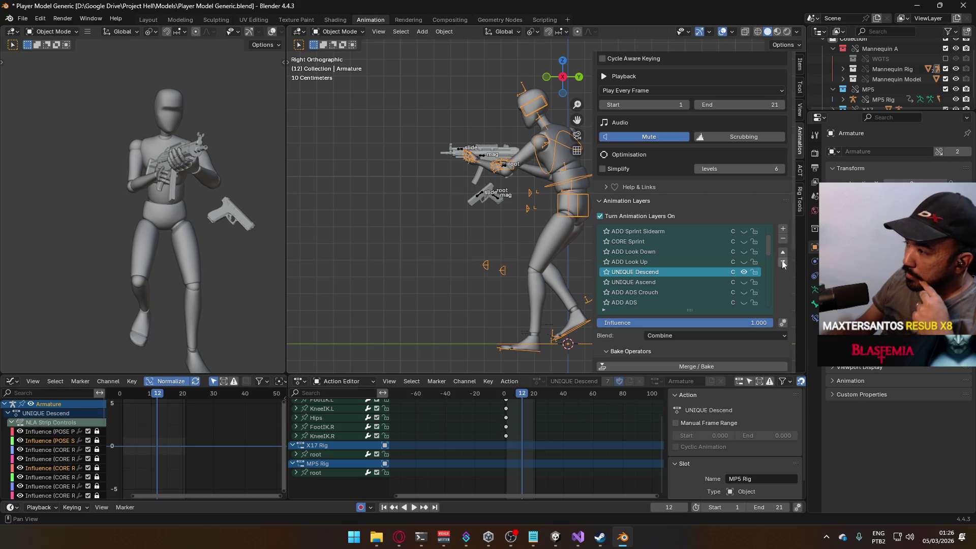
left_click(744, 272)
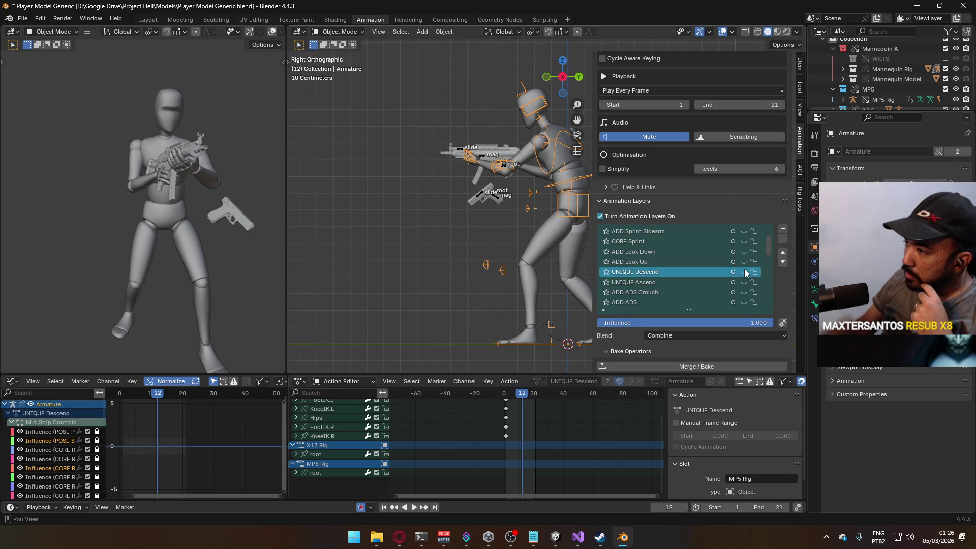
Make ADD Sprint L the active animation layer, opening its action in the Action Editor
scroll(767, 245, "up", 3)
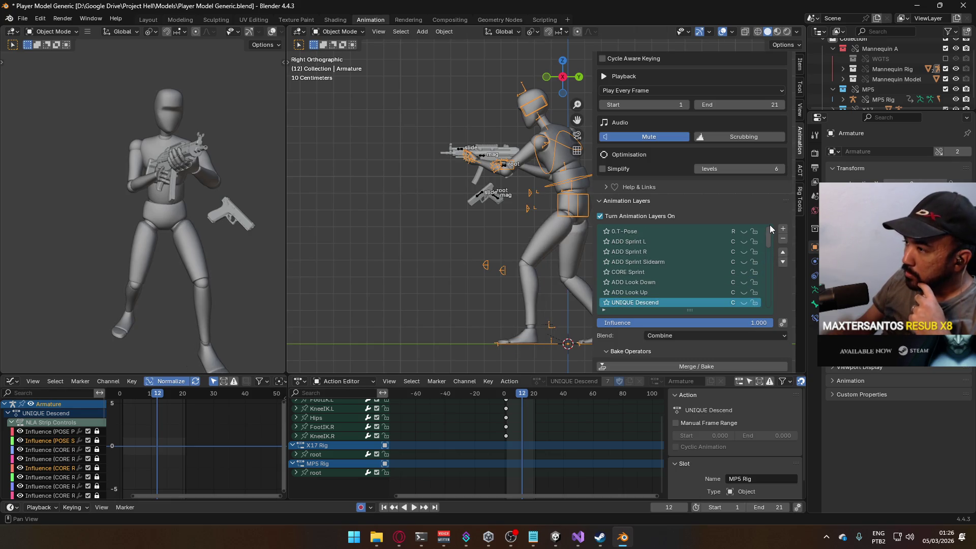
scroll(765, 254, "down", 10)
left_click_drag(761, 268, 761, 301)
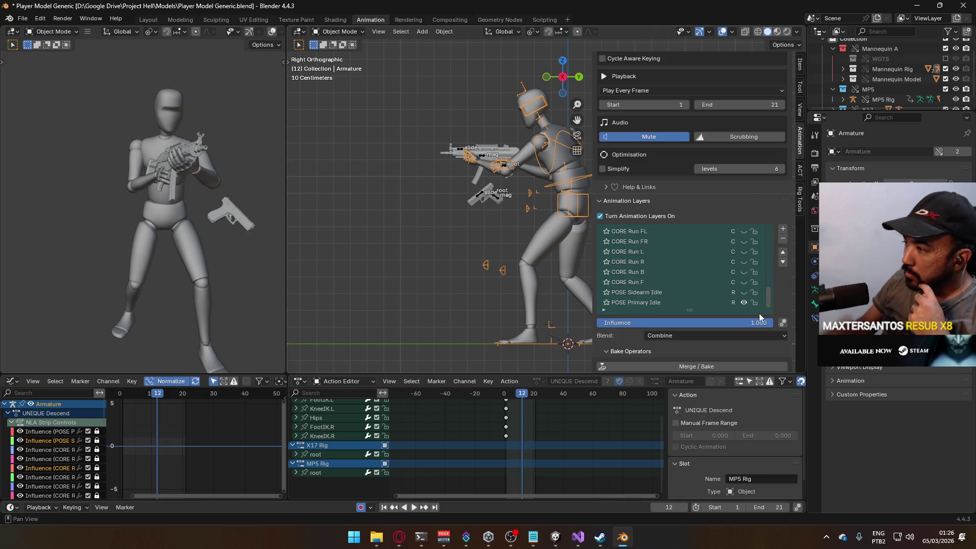
scroll(760, 261, "up", 10)
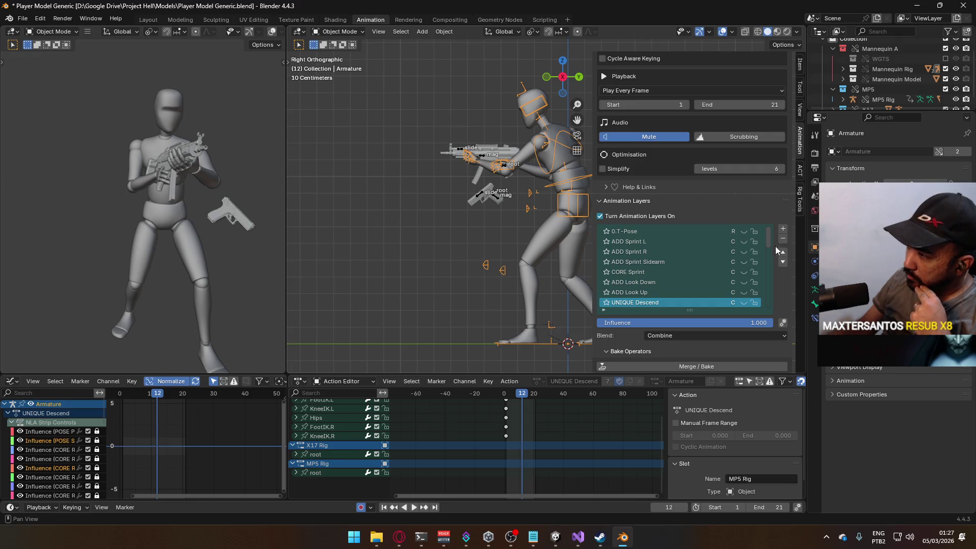
scroll(769, 242, "down", 2)
scroll(763, 304, "up", 2)
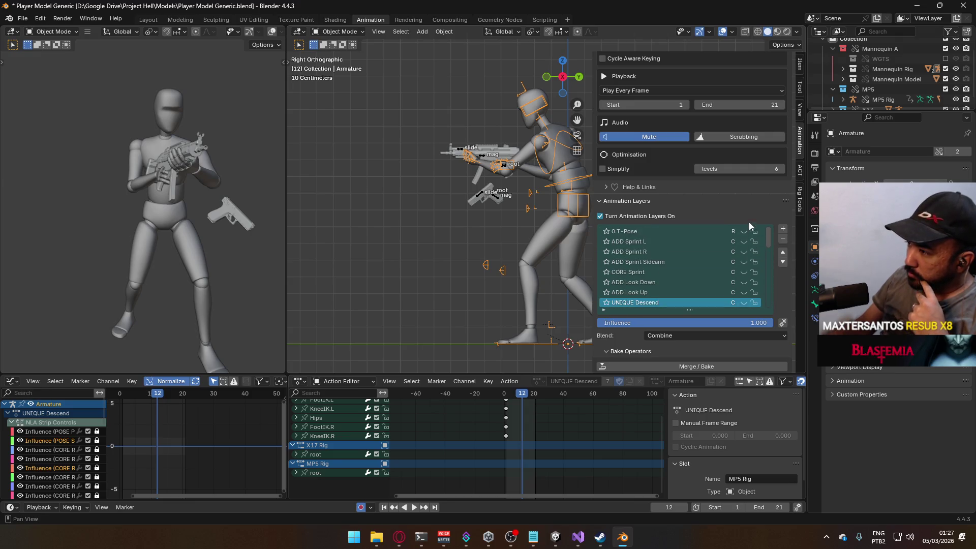
left_click(671, 241)
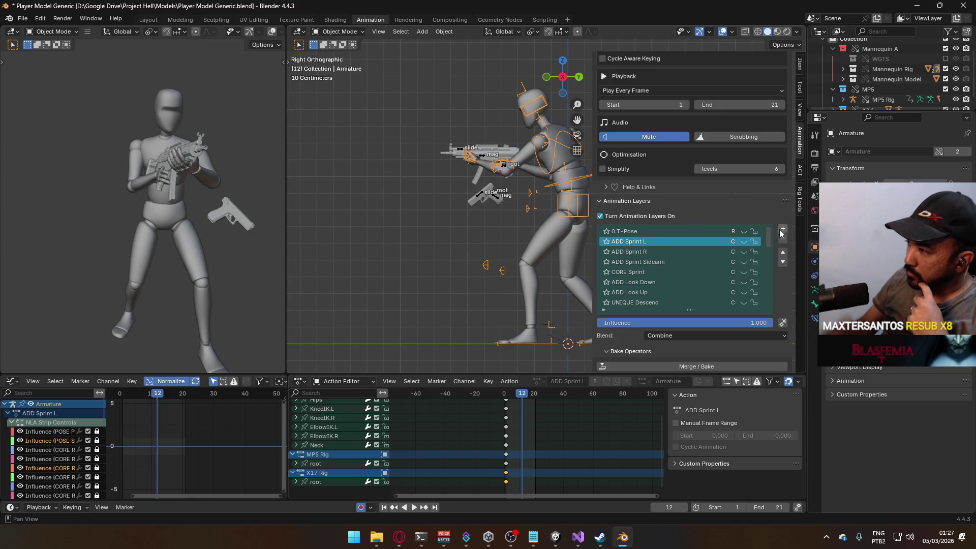
Add a new animation layer named 'UNIQUE Melee Knife' and bring up the Models folder
left_click(783, 230)
double_click(649, 241)
type("UNIQUE ")
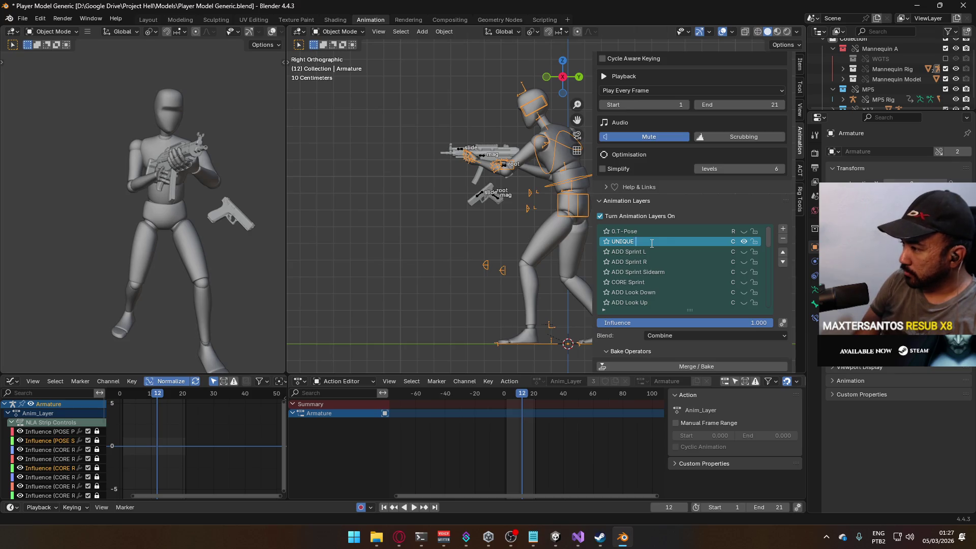
type("Mele")
key("Return")
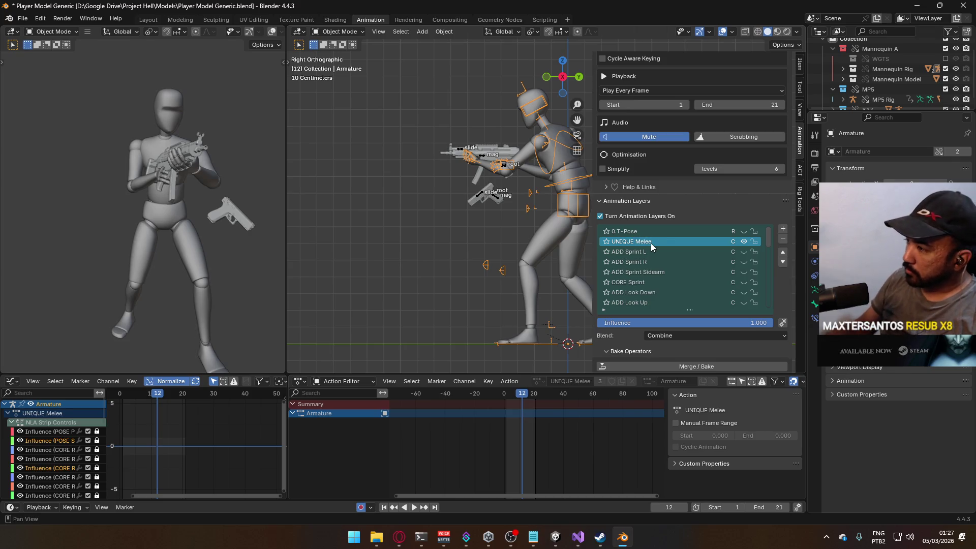
double_click(655, 243)
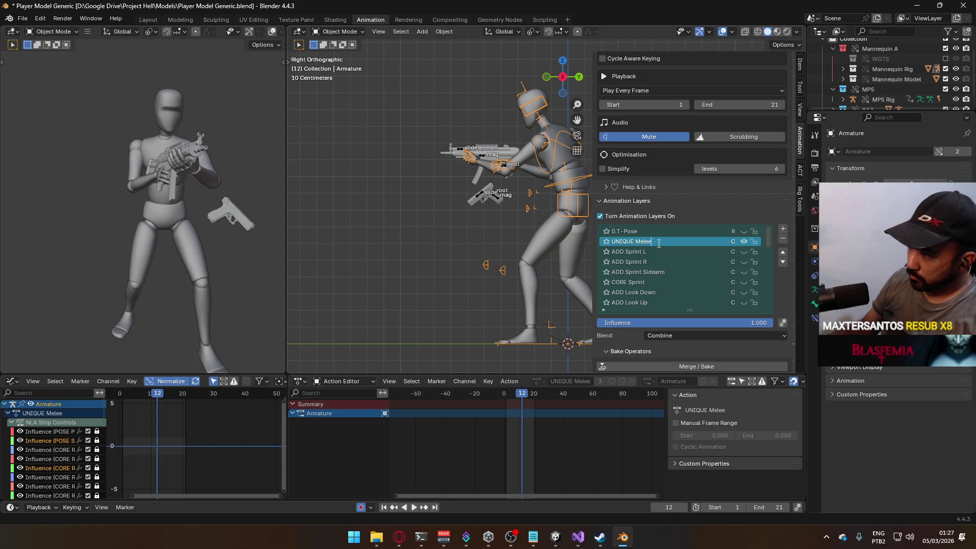
type(" Knife")
key("Return")
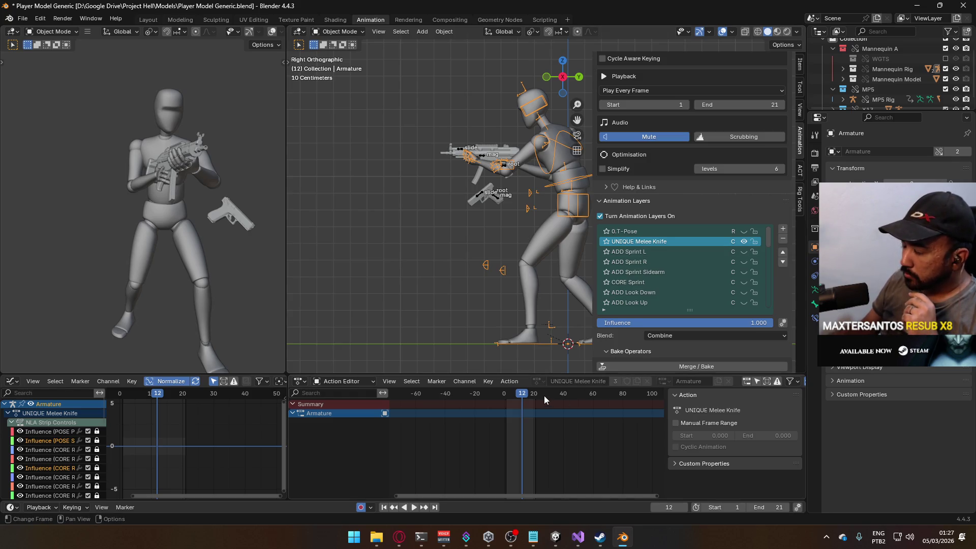
scroll(549, 401, "up", 5)
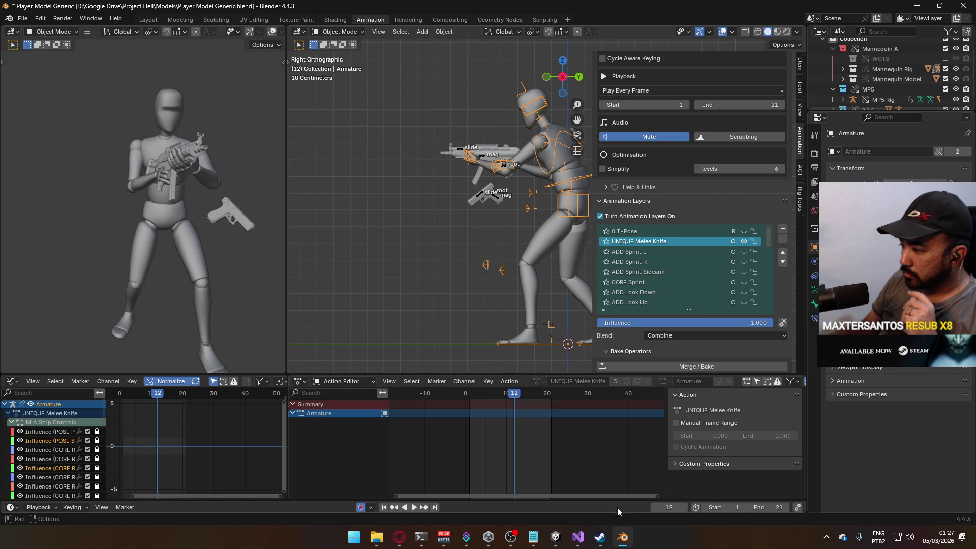
left_click(376, 538)
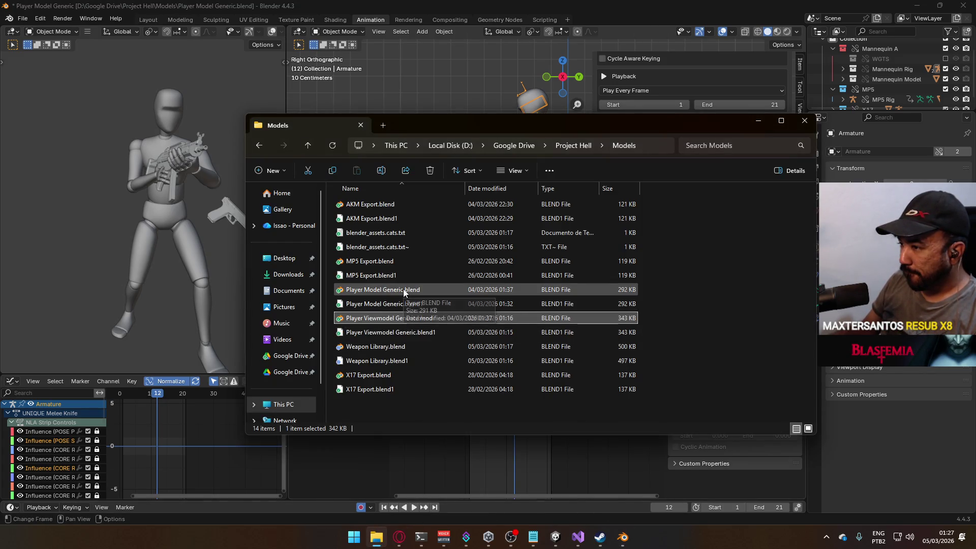
Open Player Viewmodel Generic.blend, minimize it, and close the Models folder window to return to the player model
double_click(398, 319)
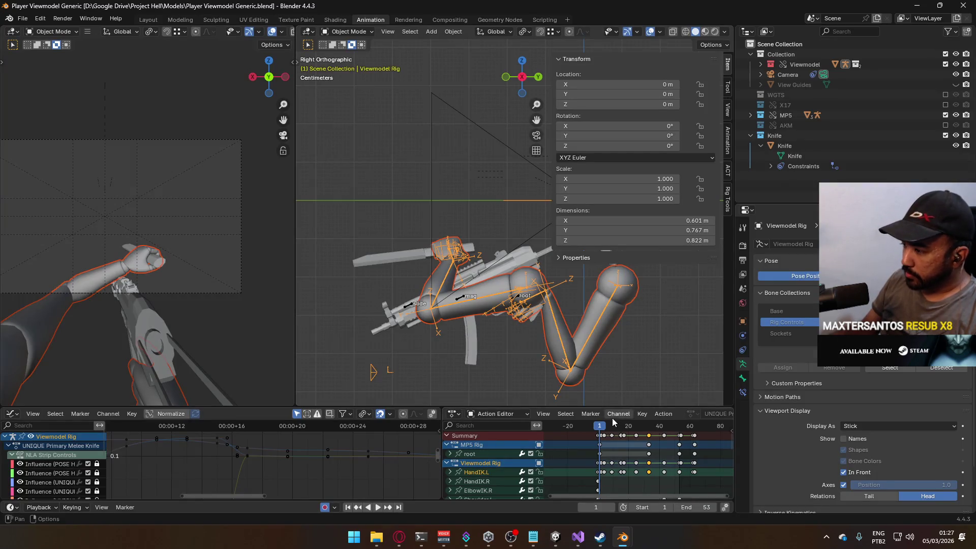
left_click(922, 6)
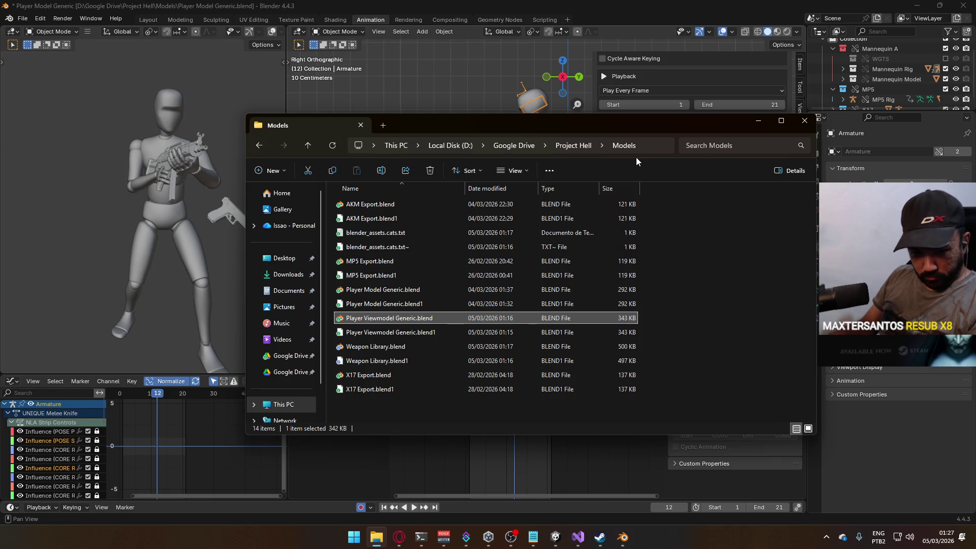
mouse_move(619, 118)
left_mouse_down()
mouse_move(480, 197)
mouse_move(395, 197)
mouse_move(542, 149)
mouse_move(484, 149)
left_mouse_up()
left_click(624, 150)
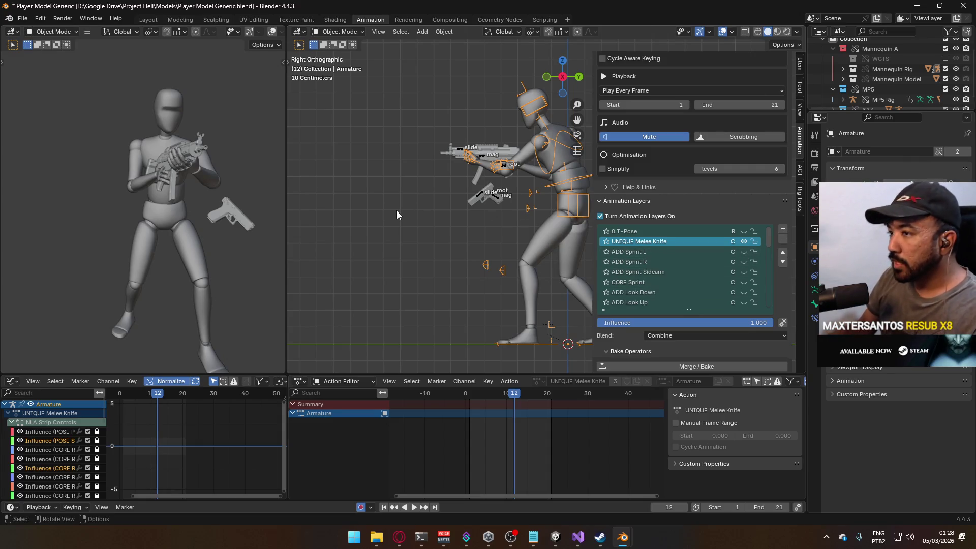
Select the Armature's UNIQUE Melee Knife layer and orbit in toward the character
mouse_move(438, 256)
left_mouse_down()
mouse_move(354, 262)
mouse_move(452, 250)
mouse_move(475, 277)
mouse_move(487, 256)
left_mouse_up()
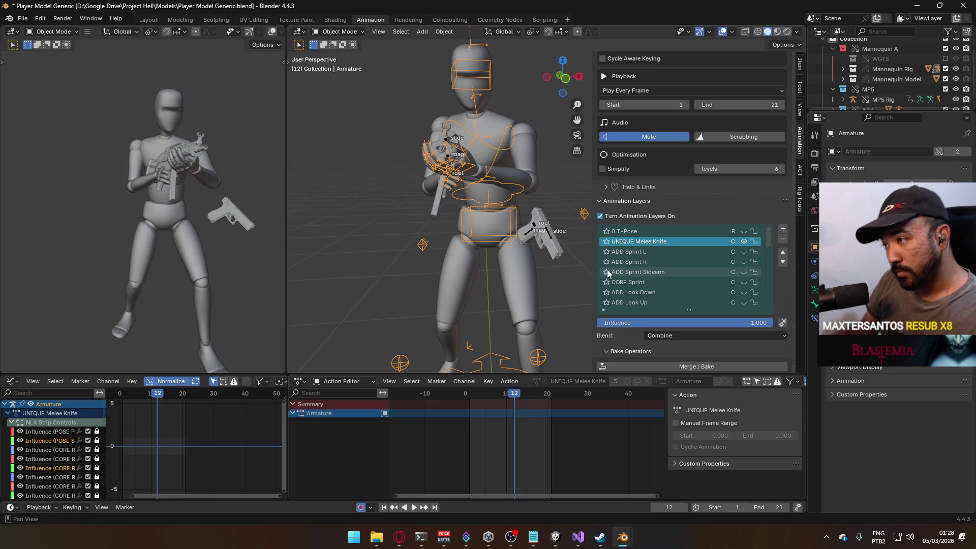
left_click_drag(769, 242, 771, 314)
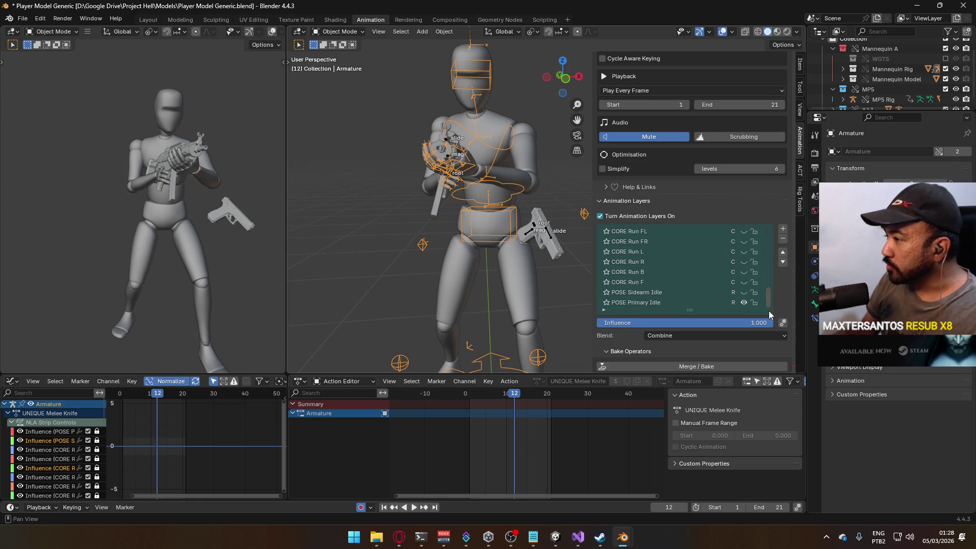
scroll(712, 274, "up", 10)
left_click(639, 241)
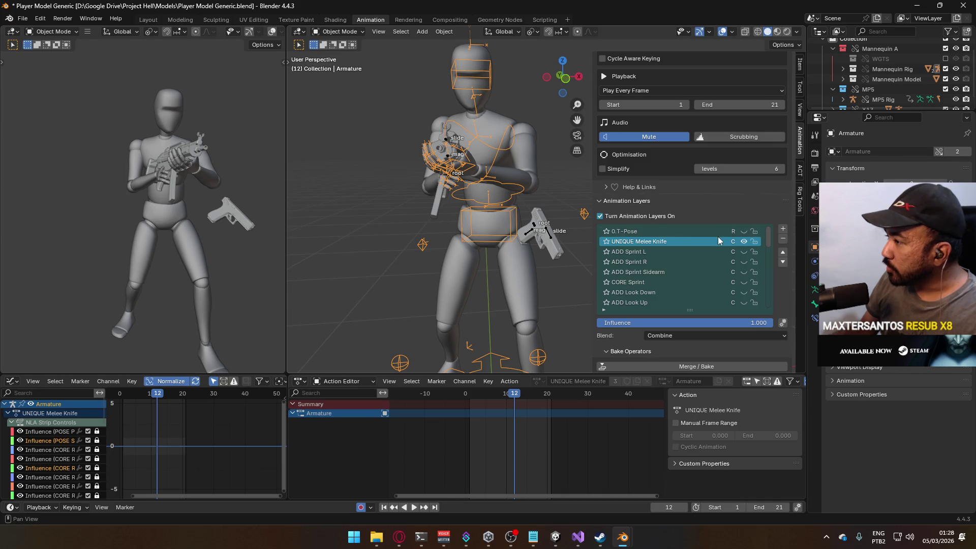
mouse_move(460, 210)
left_mouse_down()
mouse_move(423, 153)
mouse_move(451, 128)
left_mouse_up()
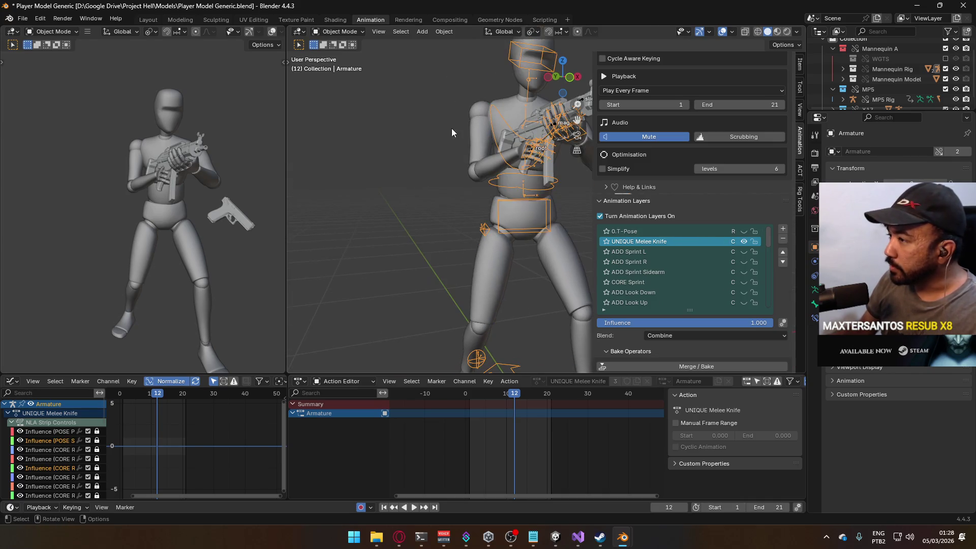
Select the MP5 rig and make its CORE Idle animation layer active
left_click(531, 152)
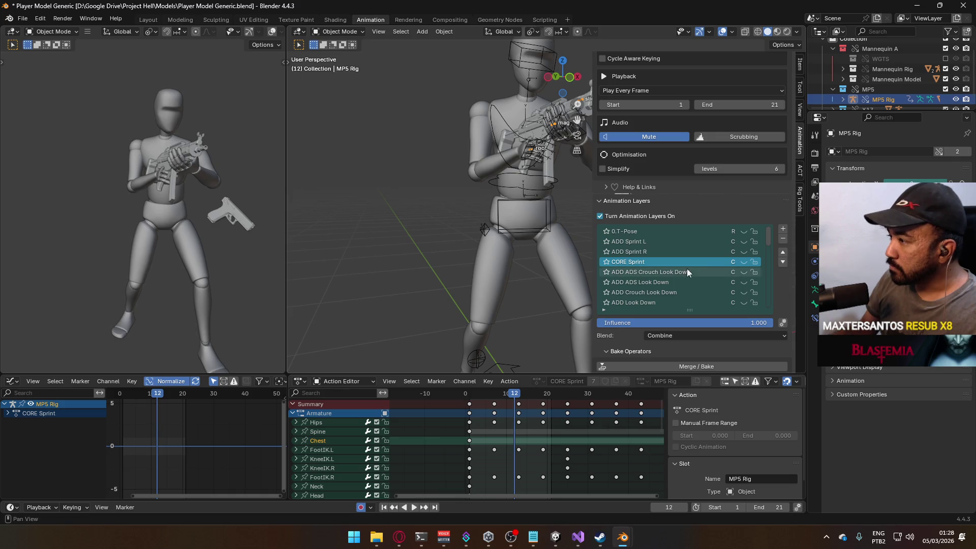
scroll(716, 265, "down", 6)
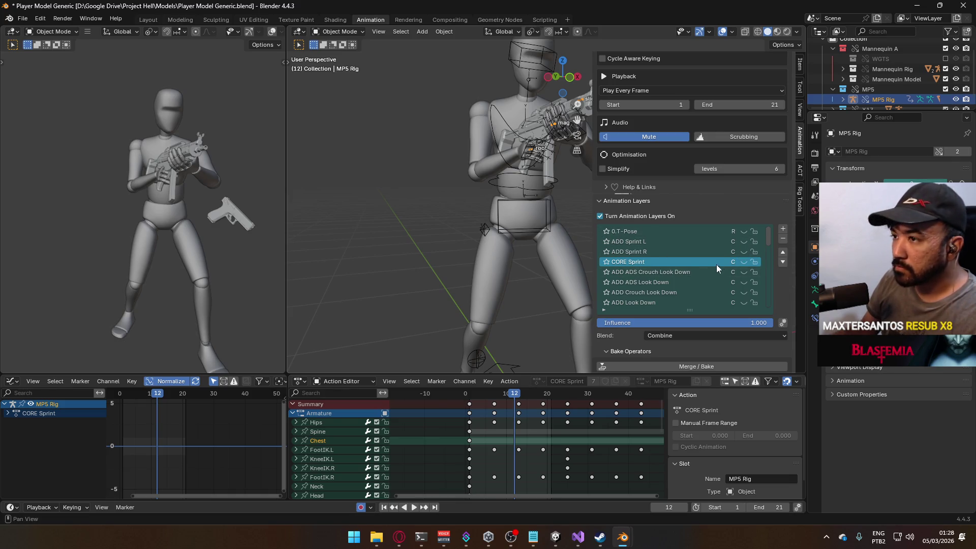
scroll(722, 264, "down", 8)
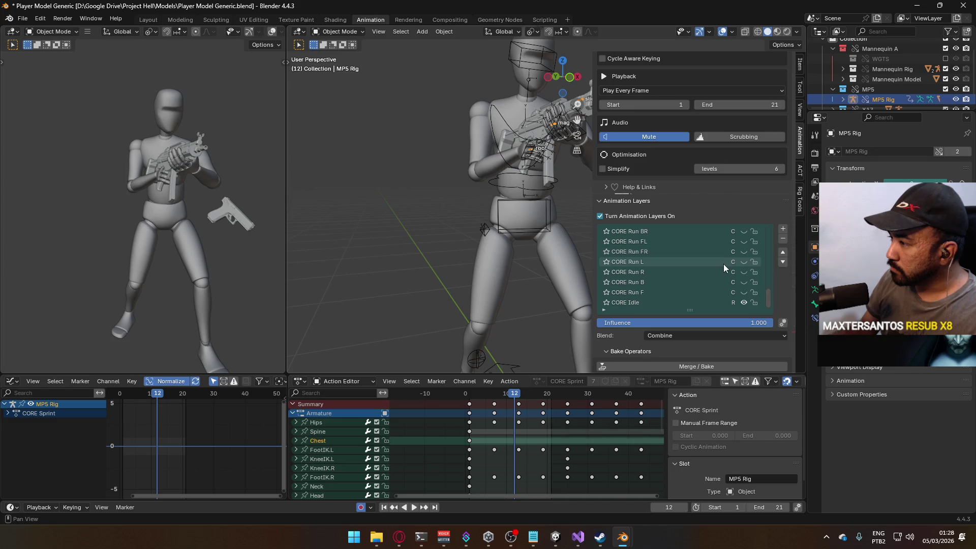
scroll(770, 254, "up", 15)
mouse_move(524, 233)
left_mouse_down()
mouse_move(511, 227)
mouse_move(471, 242)
mouse_move(559, 249)
left_mouse_up()
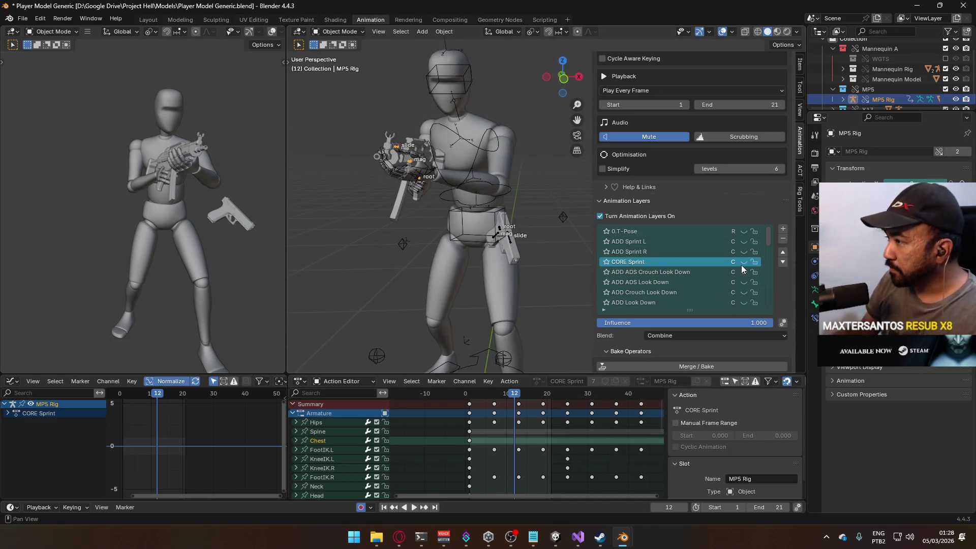
mouse_move(769, 246)
left_mouse_down()
mouse_move(770, 314)
mouse_move(761, 232)
left_mouse_up()
left_click(682, 305)
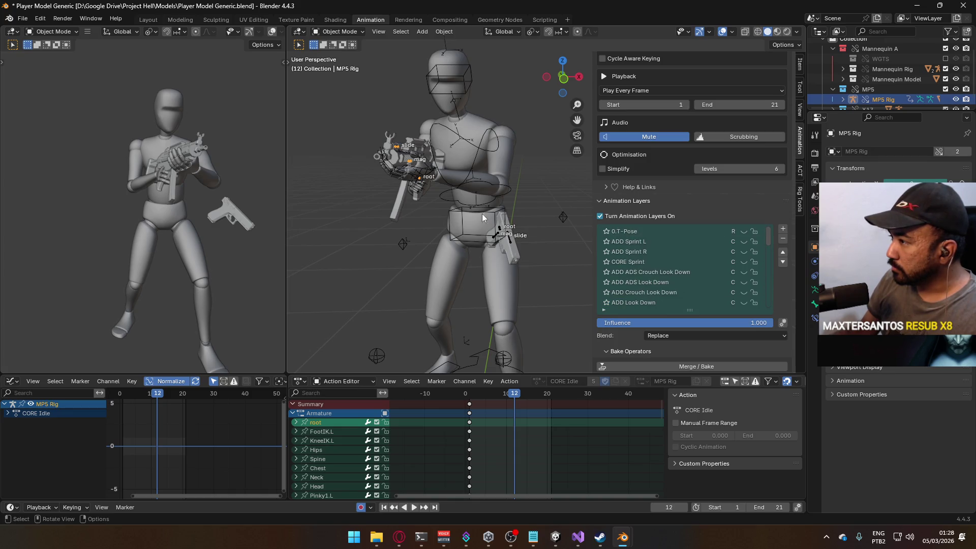
Orbit around the character from the left side and review the MP5 rig's layer list
key("KP_4")
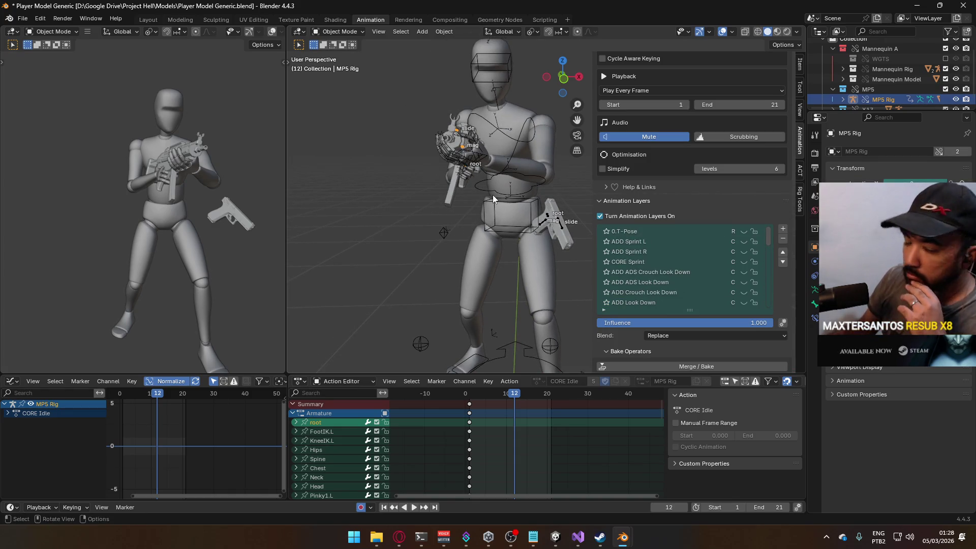
mouse_move(395, 167)
left_mouse_down()
mouse_move(415, 176)
mouse_move(311, 186)
mouse_move(420, 168)
left_mouse_up()
left_click_drag(550, 169, 514, 171)
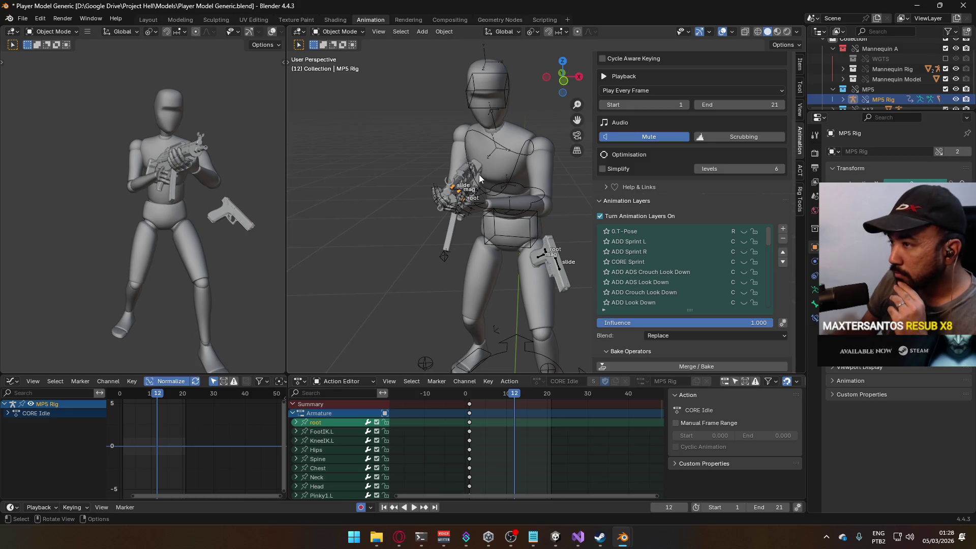
scroll(720, 254, "down", 5)
scroll(724, 245, "down", 5)
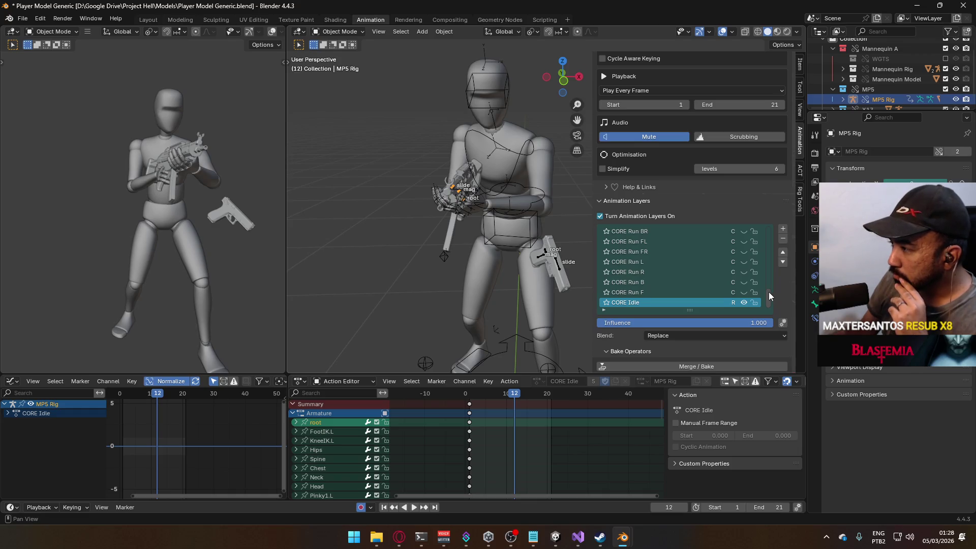
left_click_drag(769, 292, 761, 222)
Add an MP5 rig animation layer using the UNIQUE Melee Knife action and preview its playback
left_click(704, 241)
left_click(783, 229)
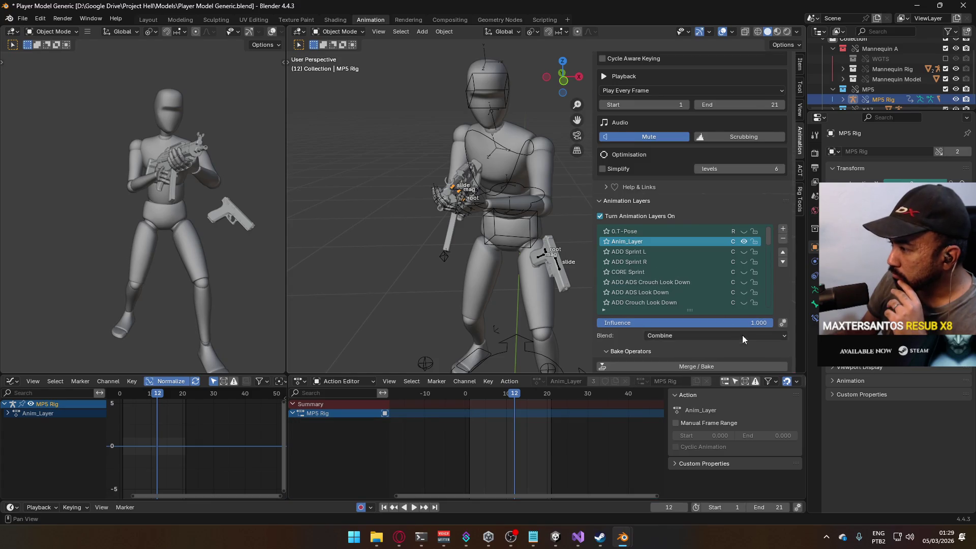
scroll(739, 336, "down", 10)
scroll(711, 323, "down", 4)
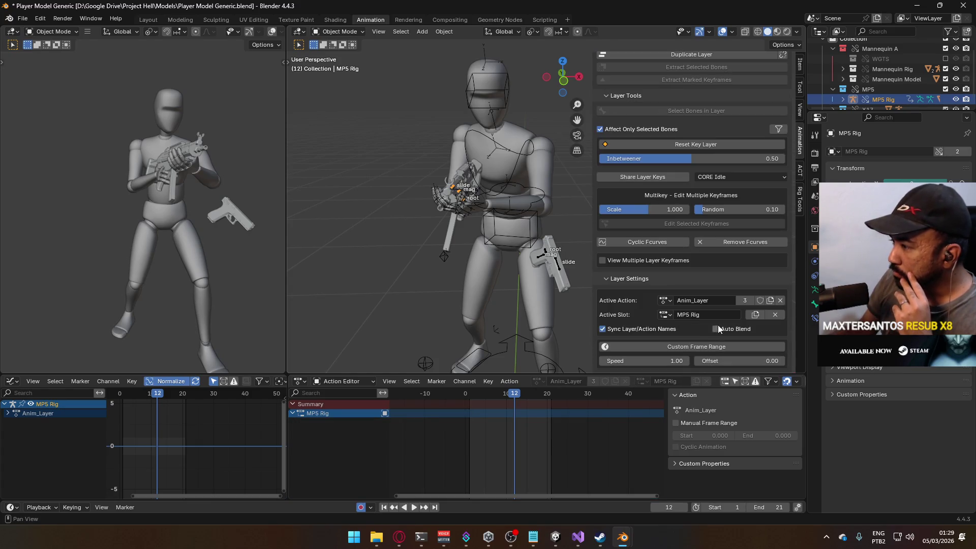
left_click(666, 300)
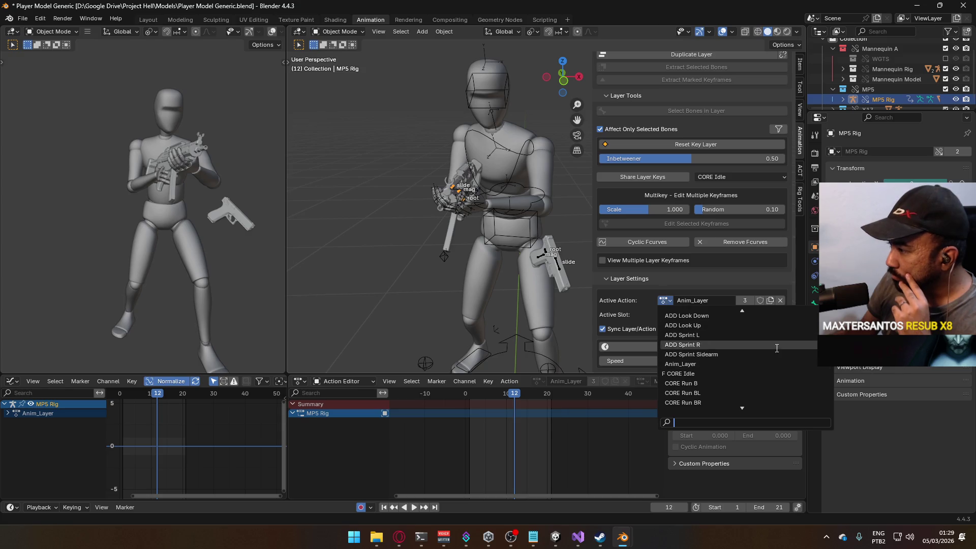
scroll(775, 345, "up", 9)
scroll(762, 355, "down", 8)
scroll(727, 359, "down", 12)
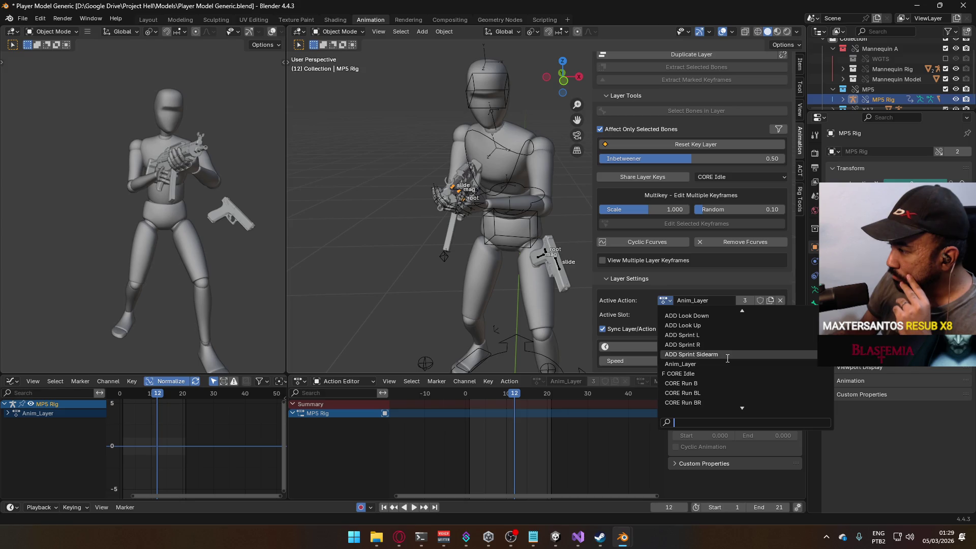
scroll(723, 361, "down", 6)
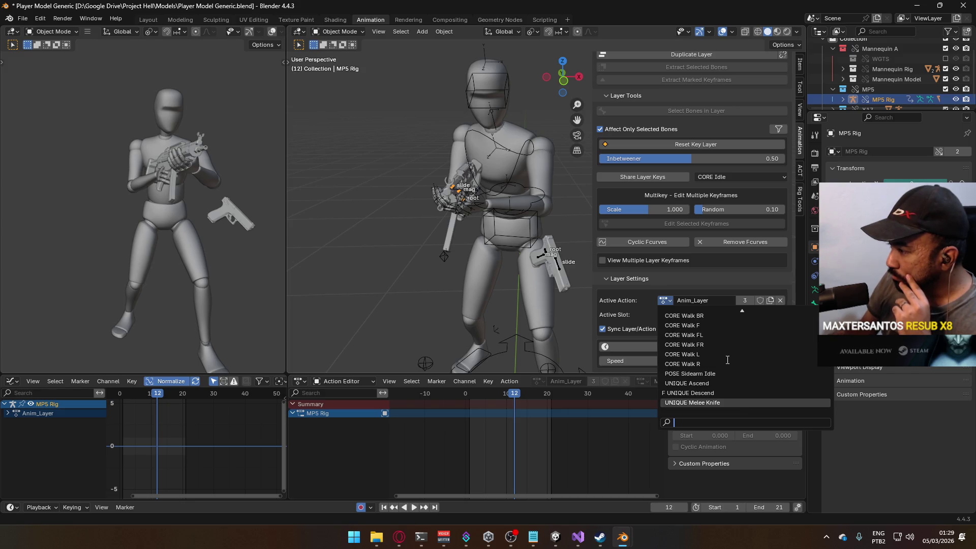
left_click(718, 402)
key("space")
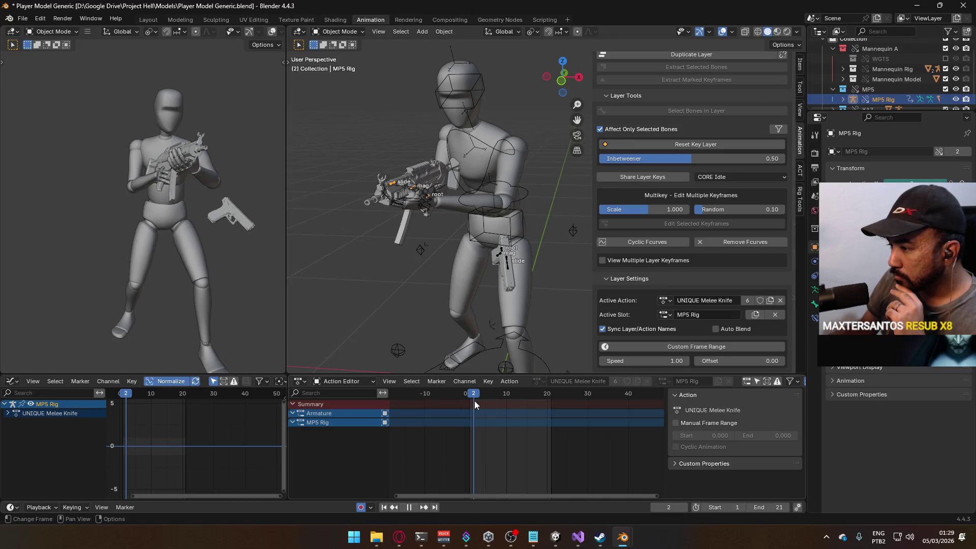
key("Escape")
Select the X17 pistol rig and give its layer the 0.T-Pose action
left_click(501, 253)
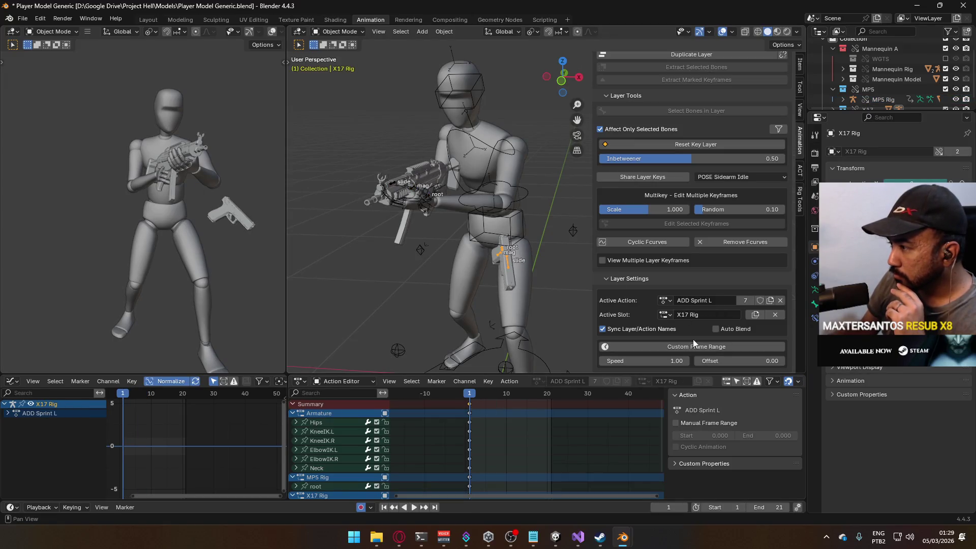
left_click(665, 301)
scroll(695, 326, "up", 5)
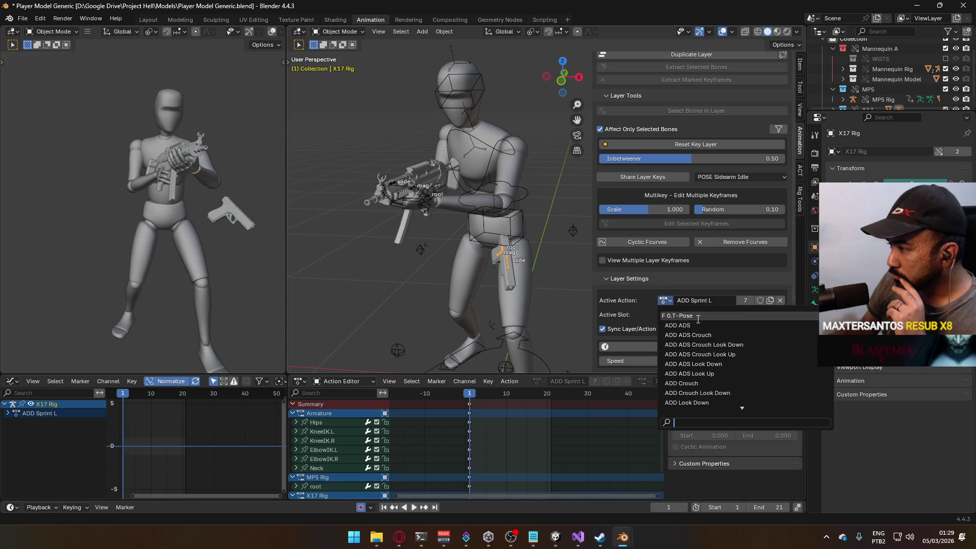
left_click(695, 317)
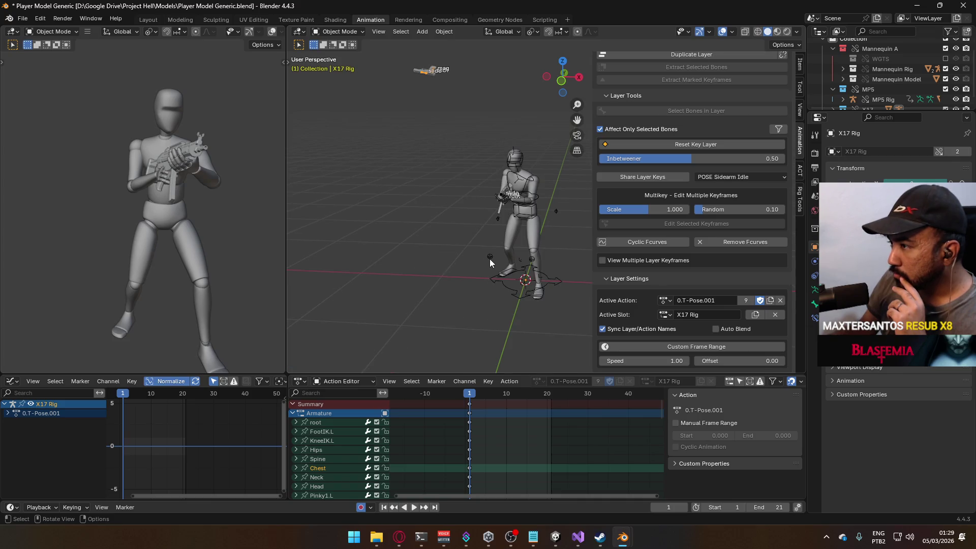
left_click(666, 301)
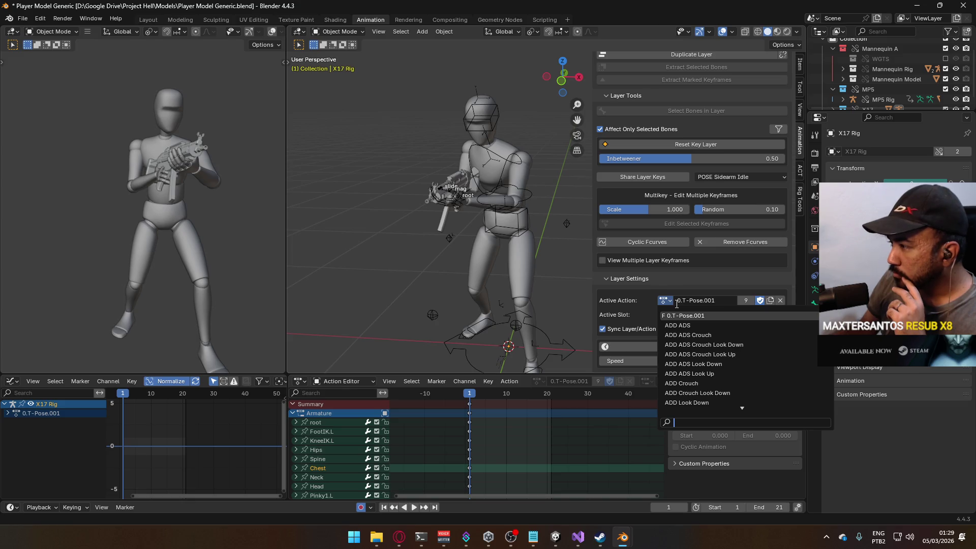
key("Escape")
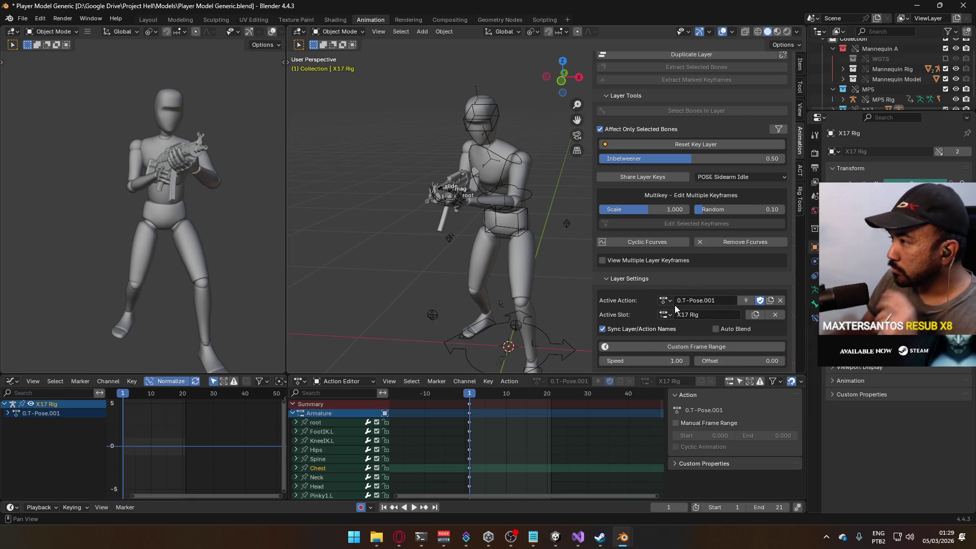
Hide the X17's CORE Sprint layer and turn on its 0.T-Pose layer
scroll(697, 300, "down", 1)
scroll(696, 280, "up", 10)
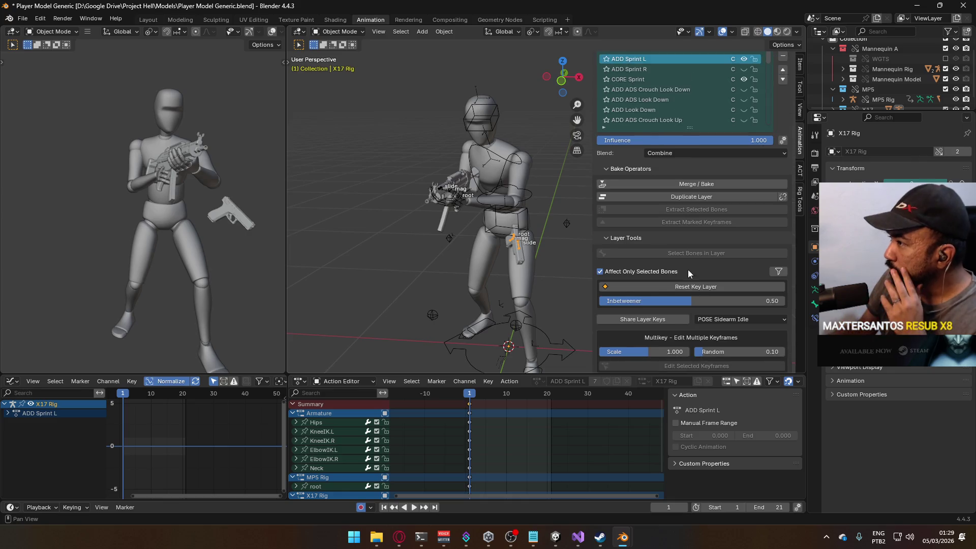
left_click(743, 161)
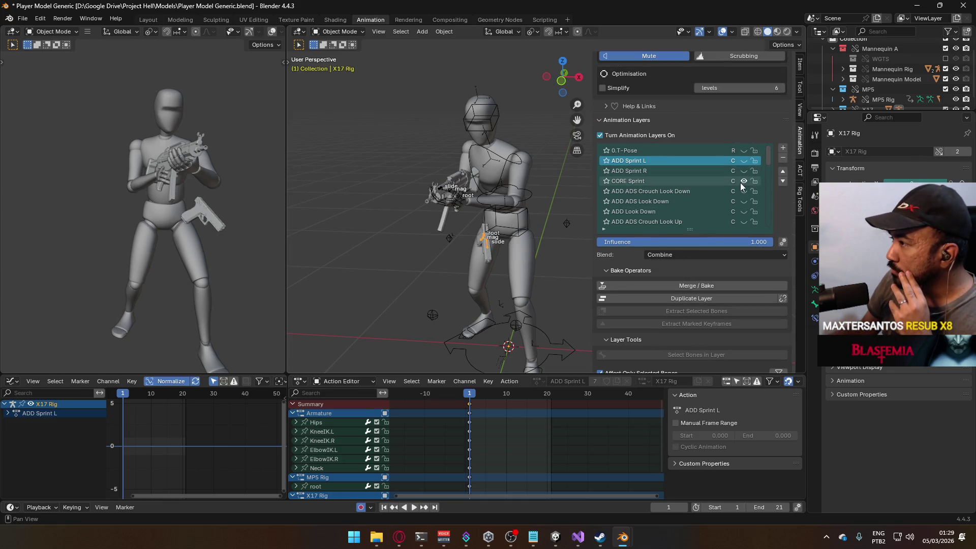
left_click(742, 182)
left_click(743, 151)
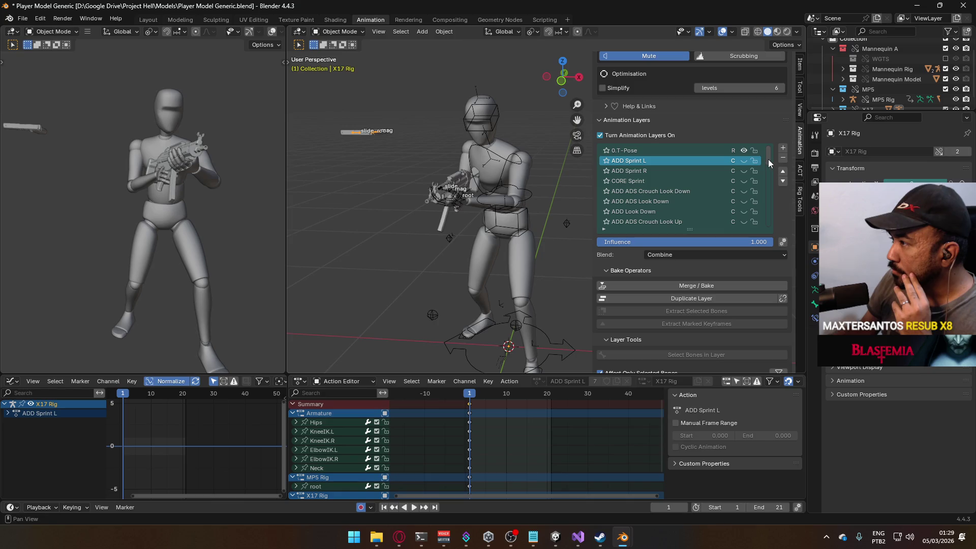
mouse_move(768, 160)
left_mouse_down()
mouse_move(777, 237)
mouse_move(762, 160)
left_mouse_up()
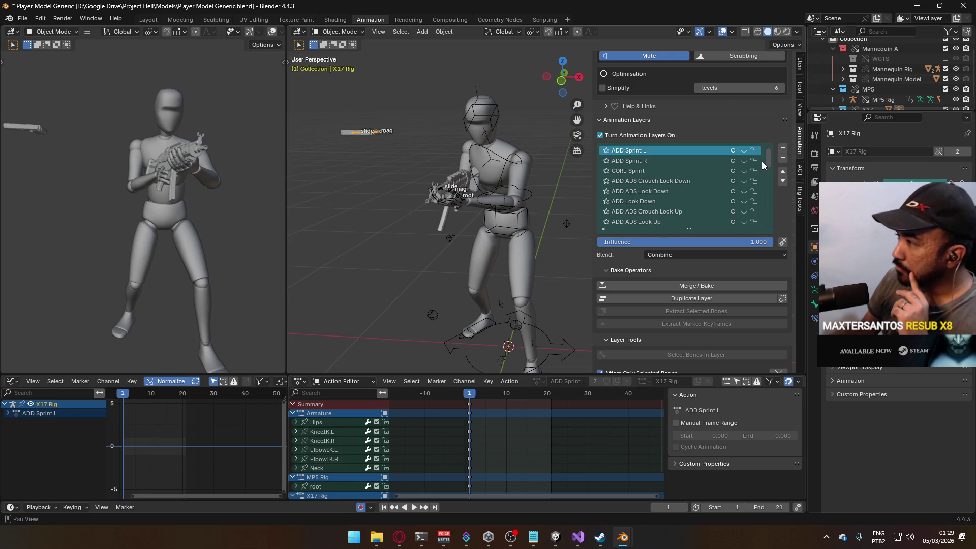
Exclude the X17 collection in the Outliner so the pistol disappears
scroll(762, 160, "up", 1)
scroll(933, 61, "down", 1)
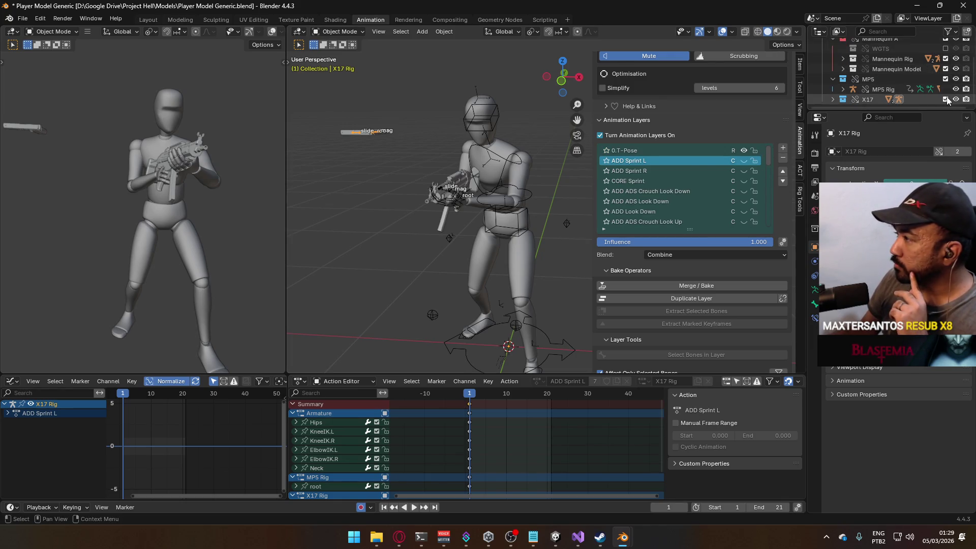
left_click(946, 99)
scroll(516, 164, "up", 4)
scroll(546, 137, "up", 2)
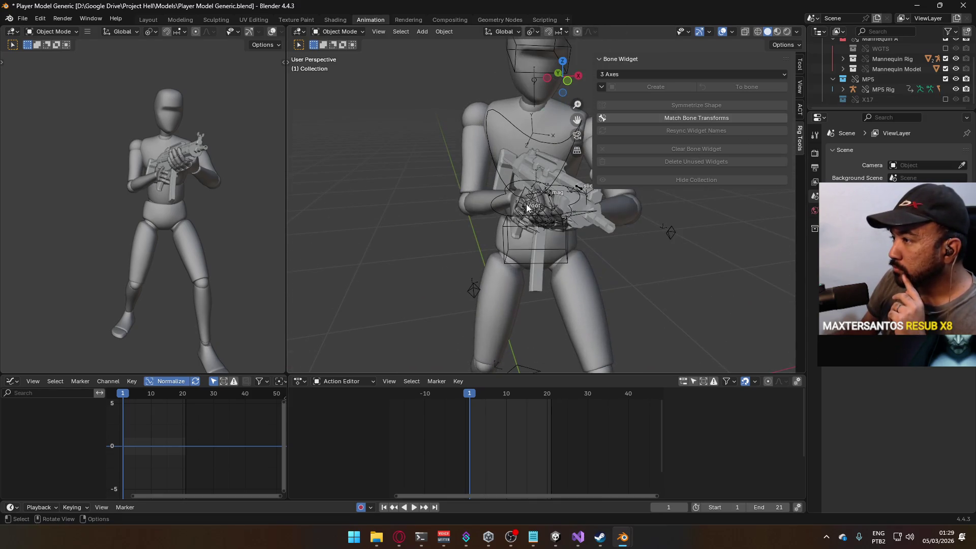
Select the MP5 rig, frame it in the view, and save the player model file
left_click(527, 209)
left_click(525, 210)
key("KP_Decimal")
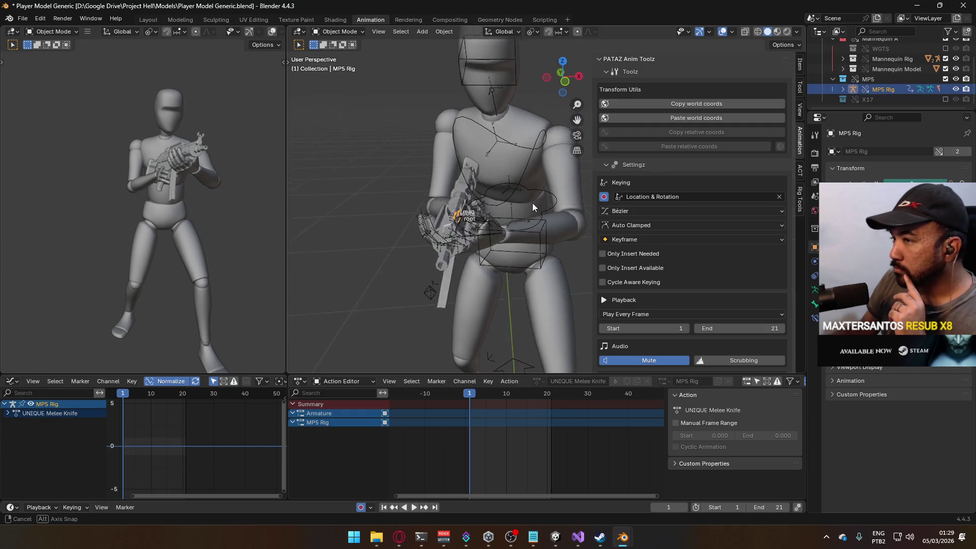
key("ctrl+s")
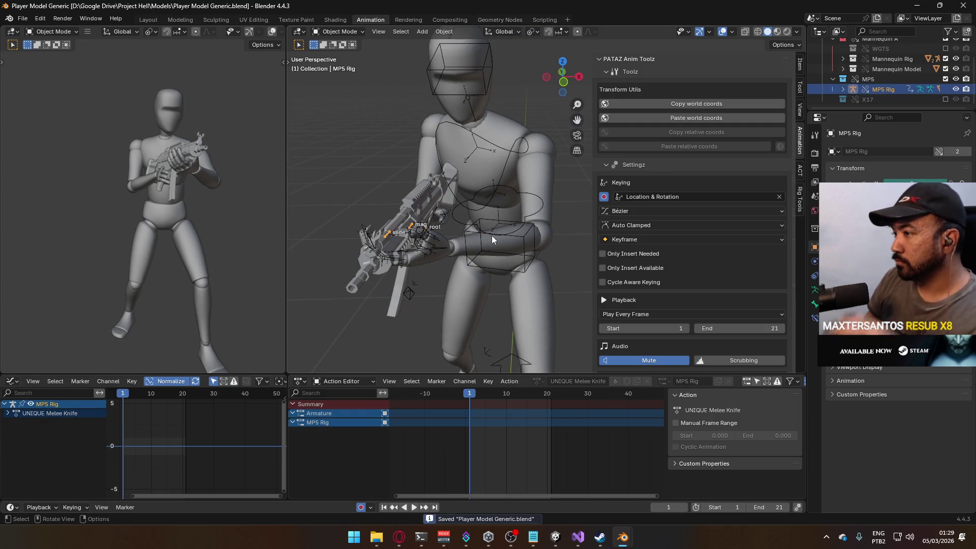
Reselect the armature and MP5 rig and review their Animation Layers list
left_click(494, 239)
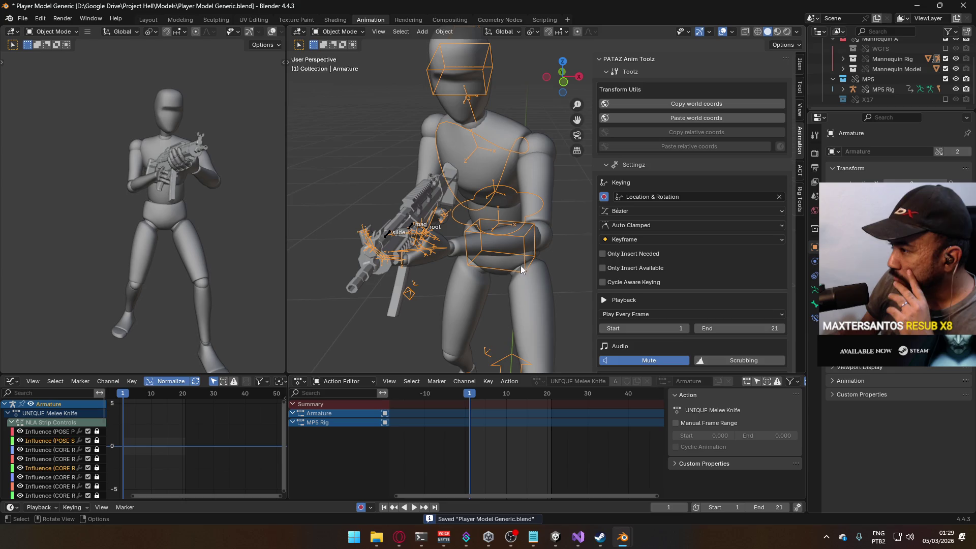
left_click(412, 229)
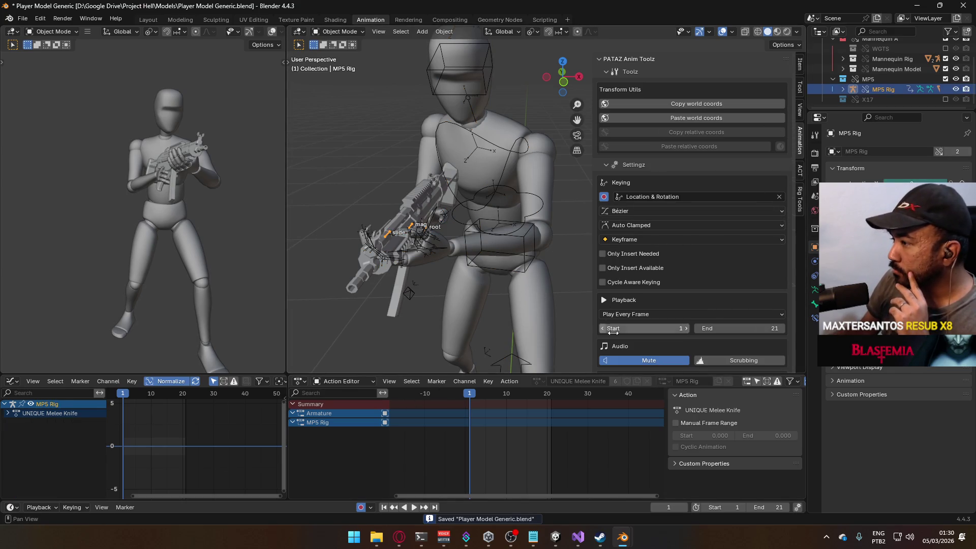
scroll(711, 273, "down", 10)
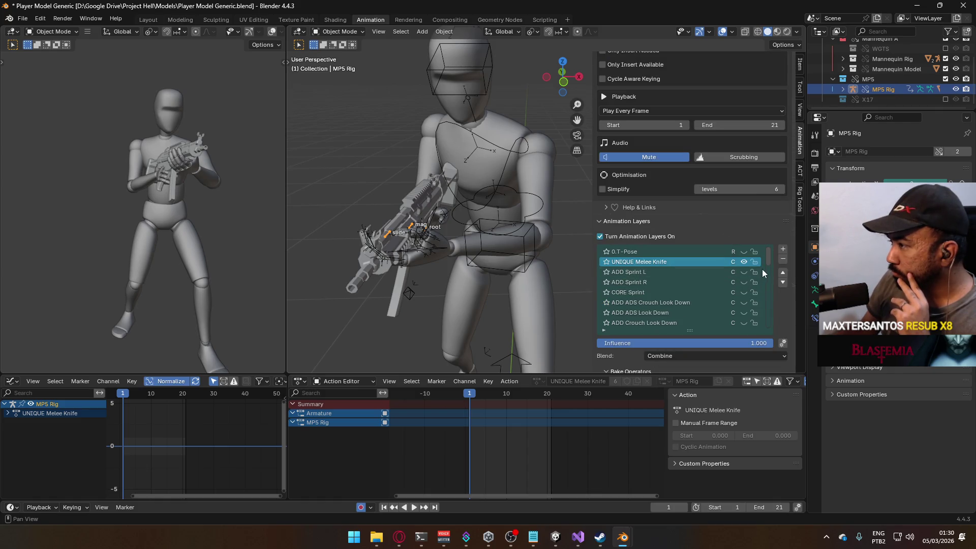
left_click_drag(768, 259, 773, 337)
scroll(697, 306, "up", 10)
scroll(671, 284, "up", 5)
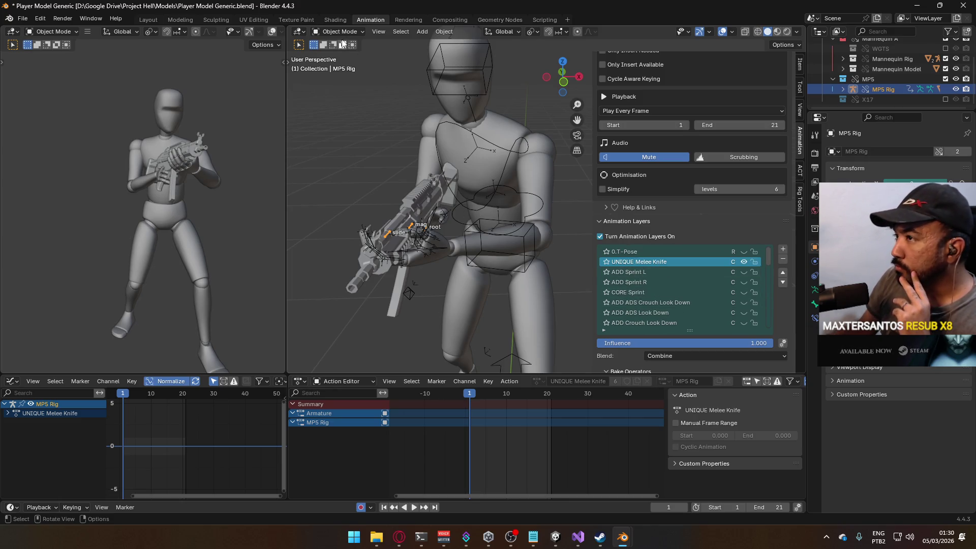
Select the character Armature and switch it into Pose Mode
left_click(513, 150)
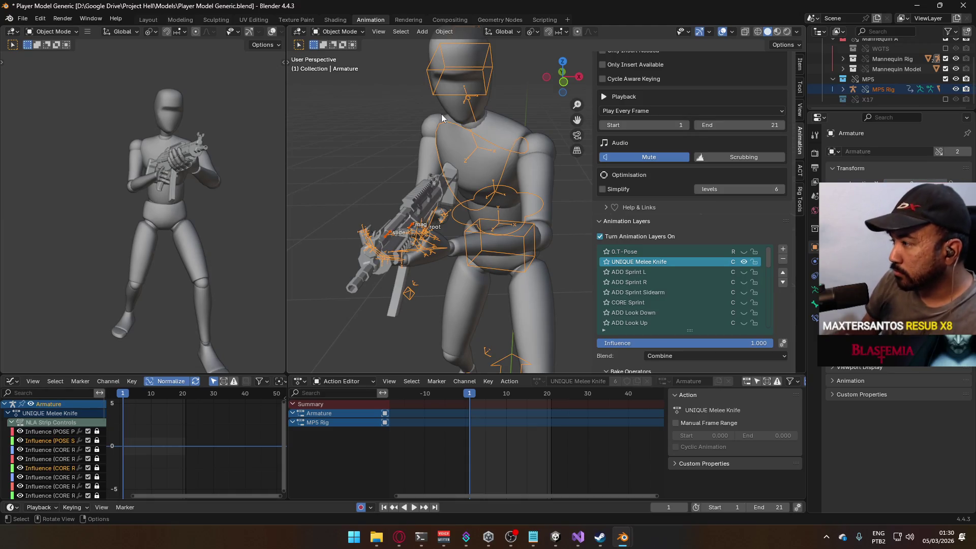
left_click(338, 31)
left_click(338, 69)
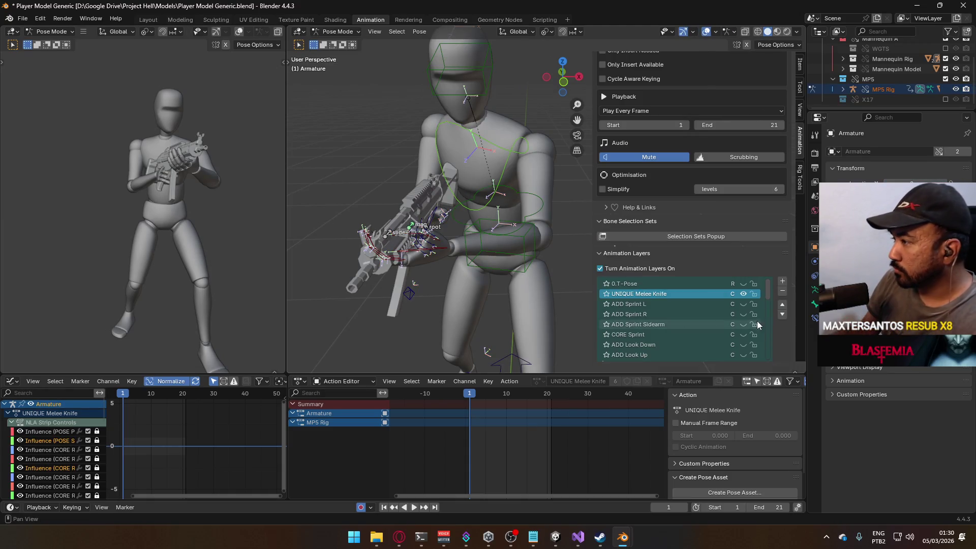
In Right view, select the MP5 root bone, then rotate and move the gun, recording a keyframe
left_click_drag(503, 204, 515, 234)
left_click(503, 230)
left_click(502, 229)
key("KP_3")
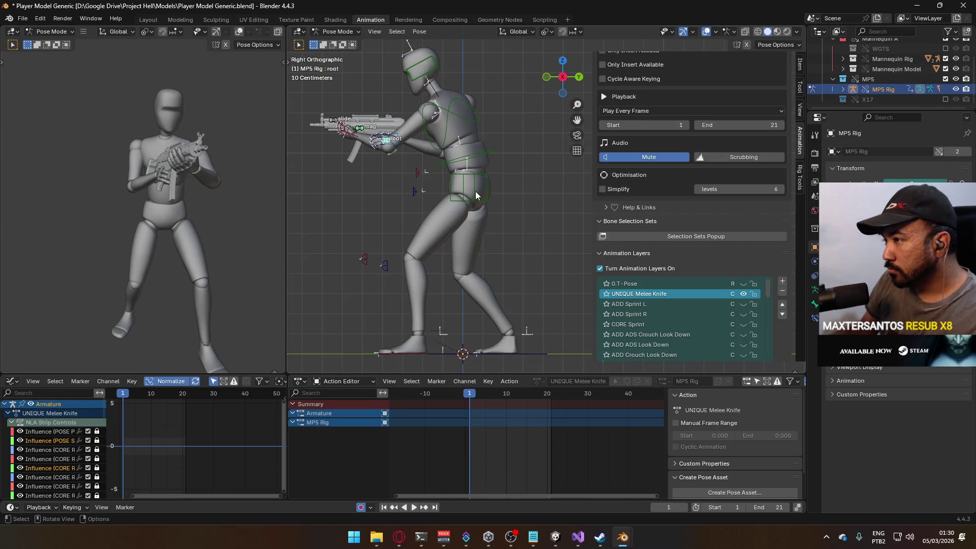
key("g")
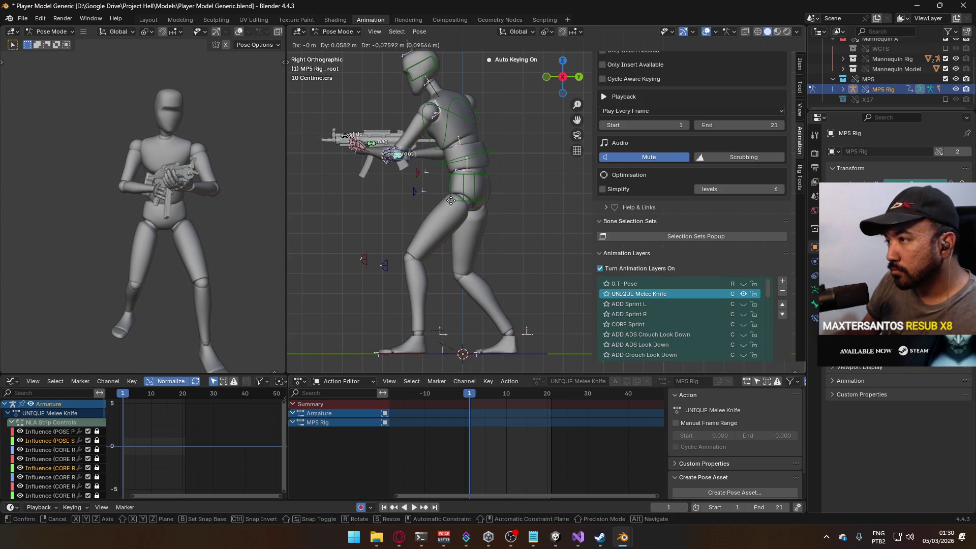
right_click(445, 186)
scroll(508, 227, "up", 4)
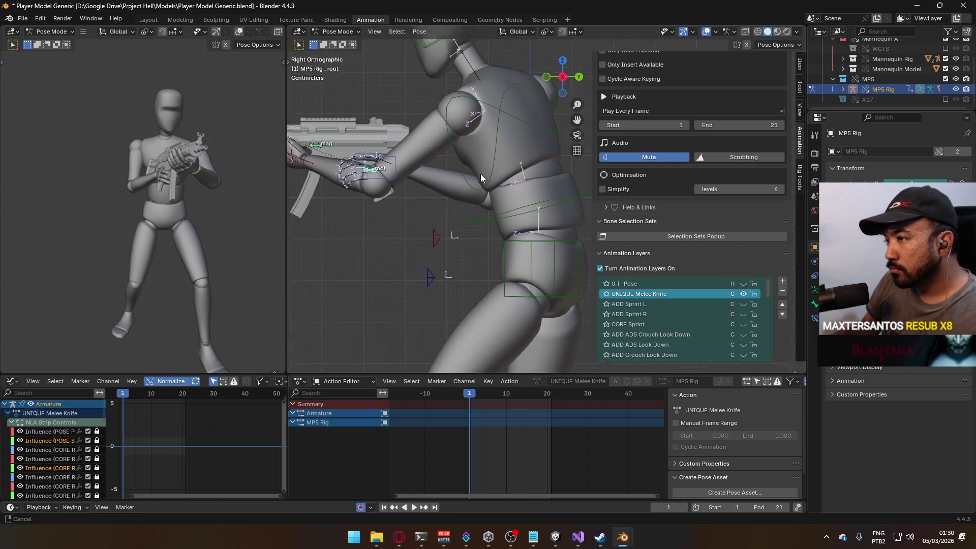
key("r")
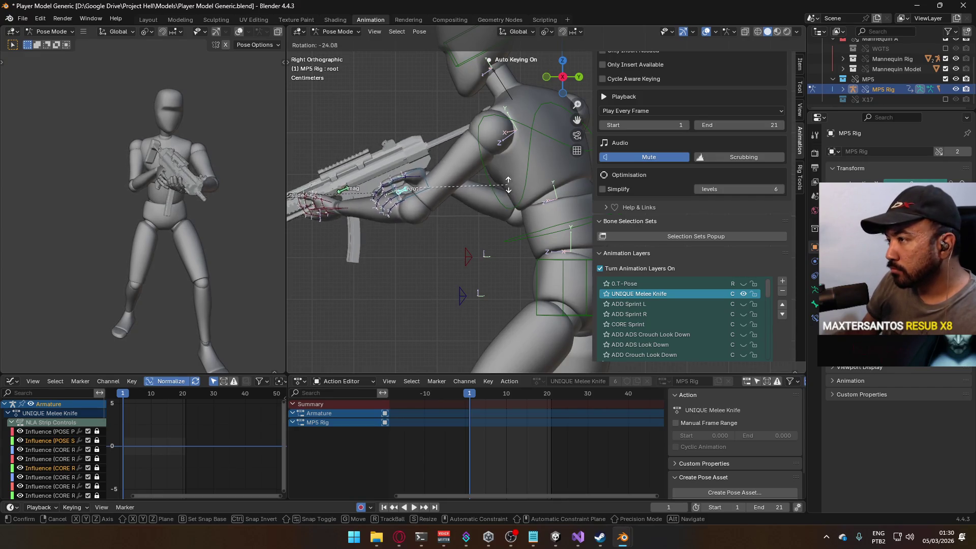
left_click(506, 169)
key("g")
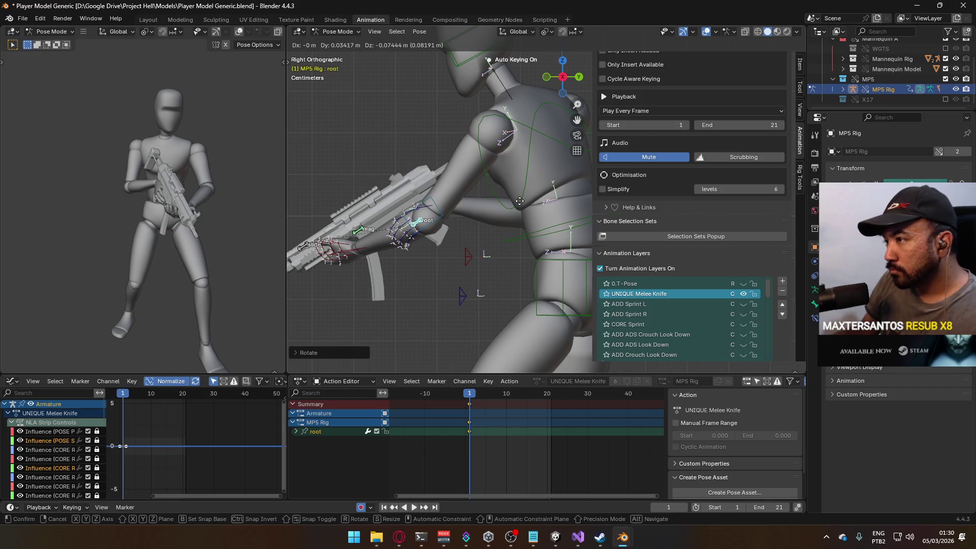
left_click(518, 206)
From the Front view, rotate the MP5 and move it into its final melee position
key("KP_1")
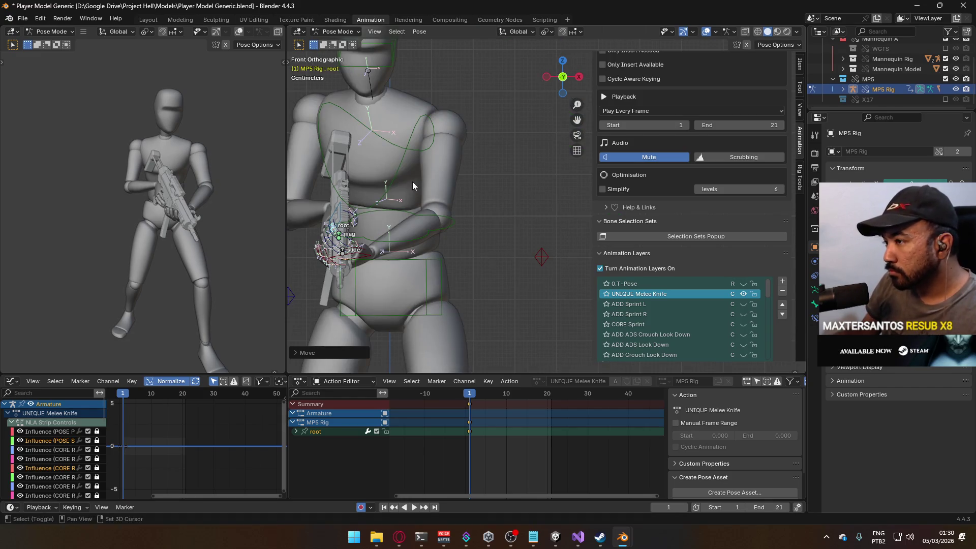
key("r")
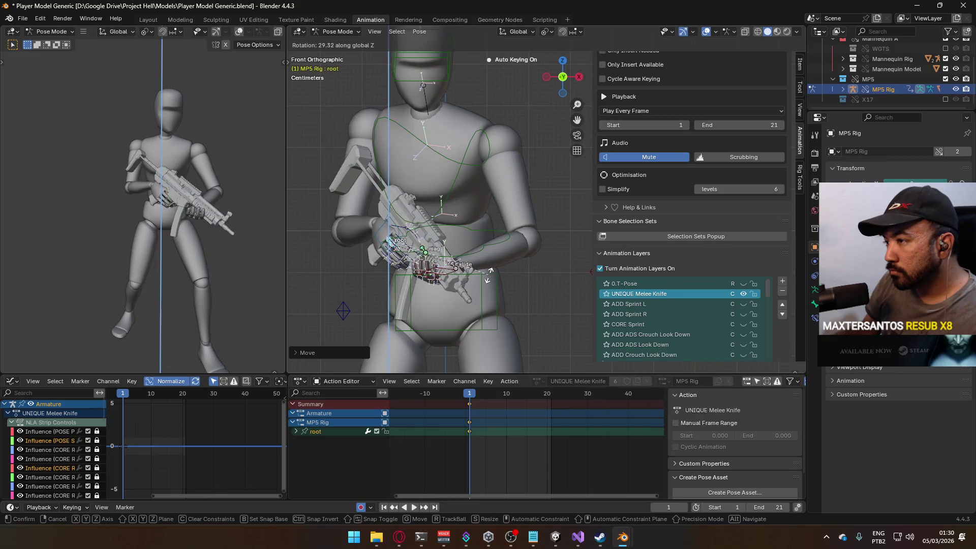
left_click(490, 273)
scroll(528, 209, "up", 5)
mouse_move(528, 210)
left_mouse_down()
mouse_move(544, 215)
mouse_move(531, 201)
mouse_move(473, 227)
mouse_move(504, 152)
mouse_move(492, 204)
left_mouse_up()
key("g")
left_click(531, 201)
key("g")
left_click(467, 231)
left_click(492, 204)
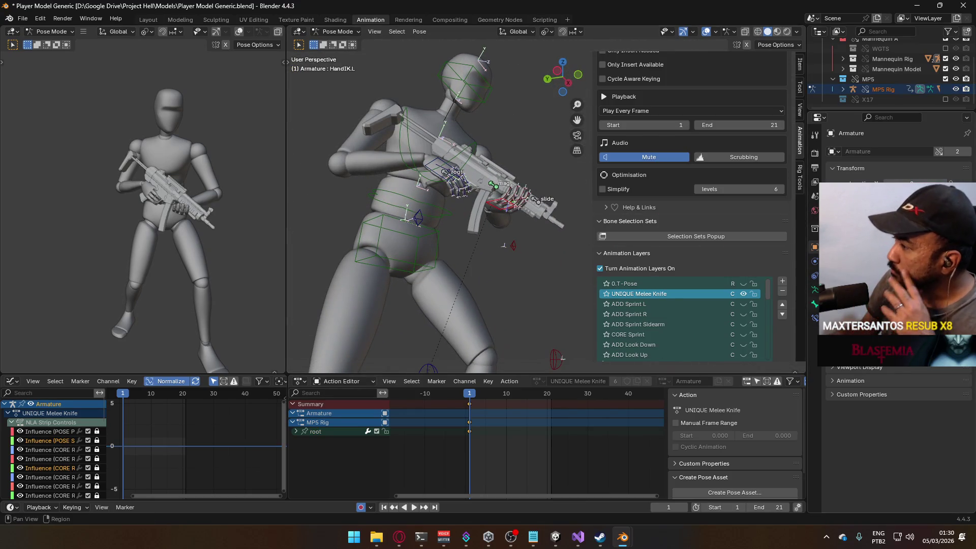
Keyframe the left hand's Child Of MP5 enabled state, then disable it so the hand releases the gun
left_click(816, 305)
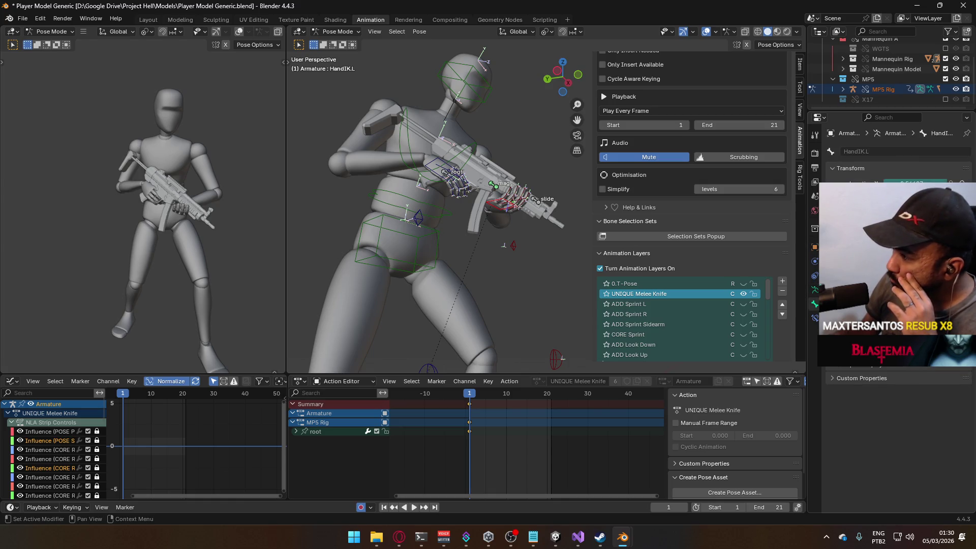
left_click(815, 318)
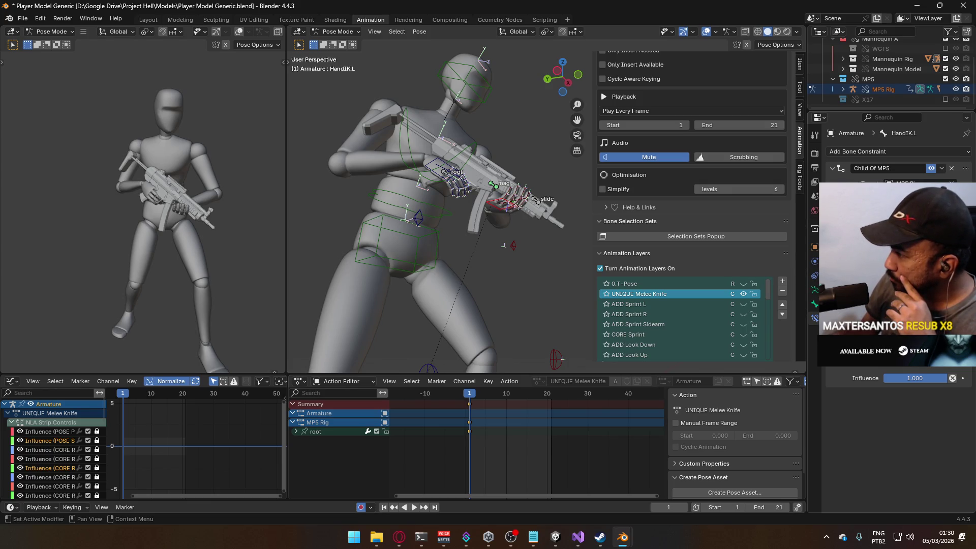
right_click(932, 168)
left_click(936, 175)
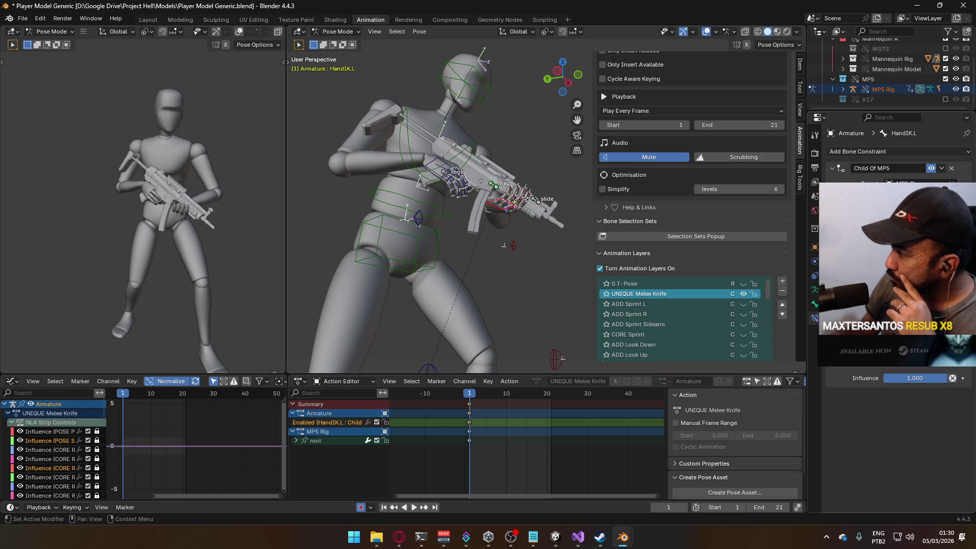
right_click(932, 169)
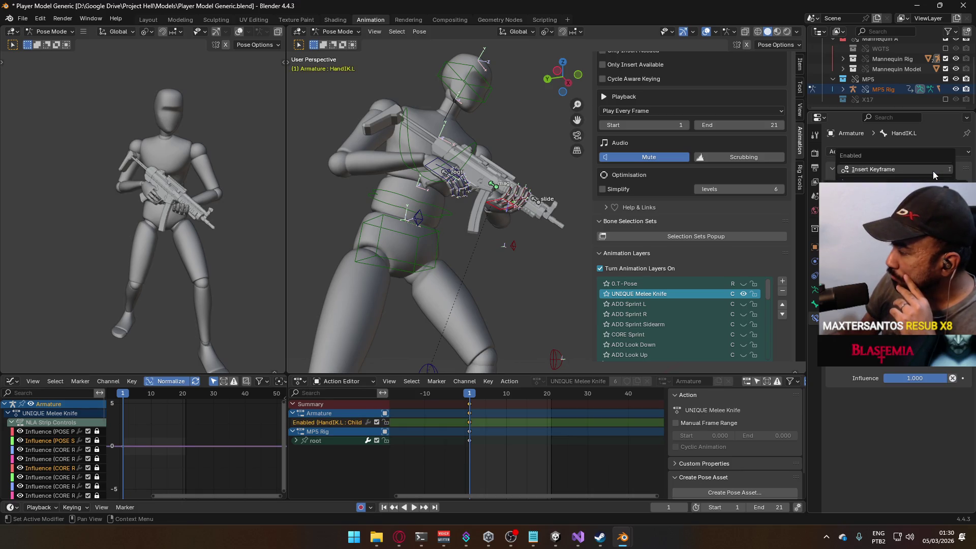
left_click(934, 173)
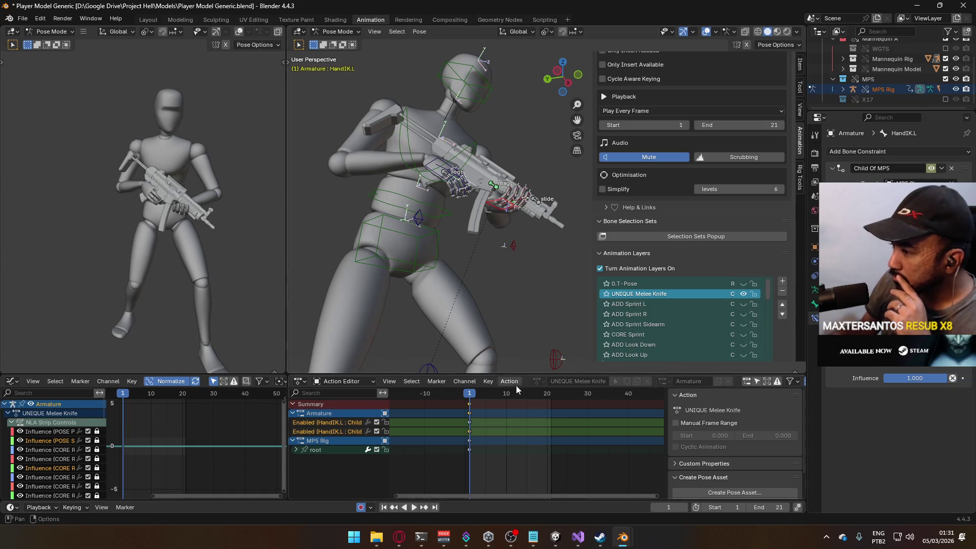
left_click(931, 168)
left_click_drag(588, 193, 458, 213)
key("KP_1")
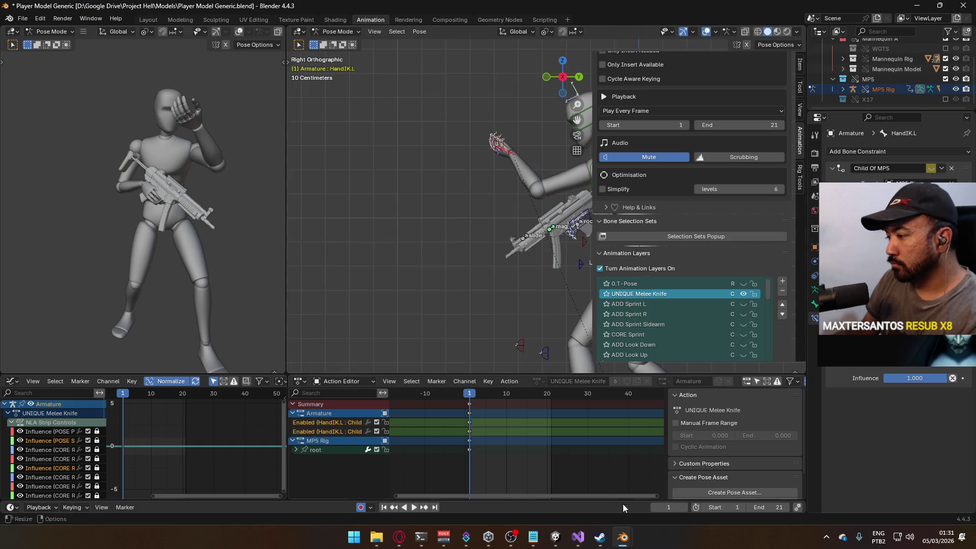
mouse_move(622, 537)
mouse_move(672, 485)
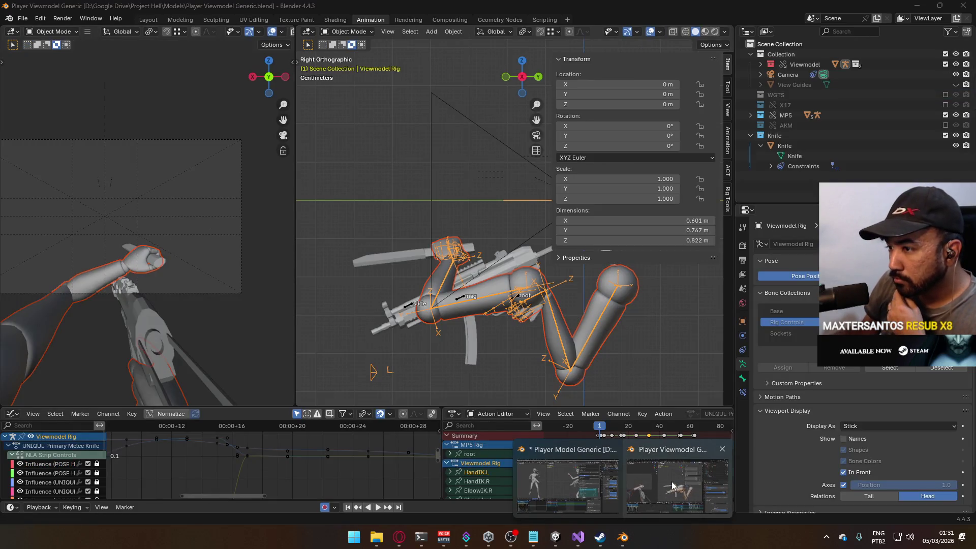
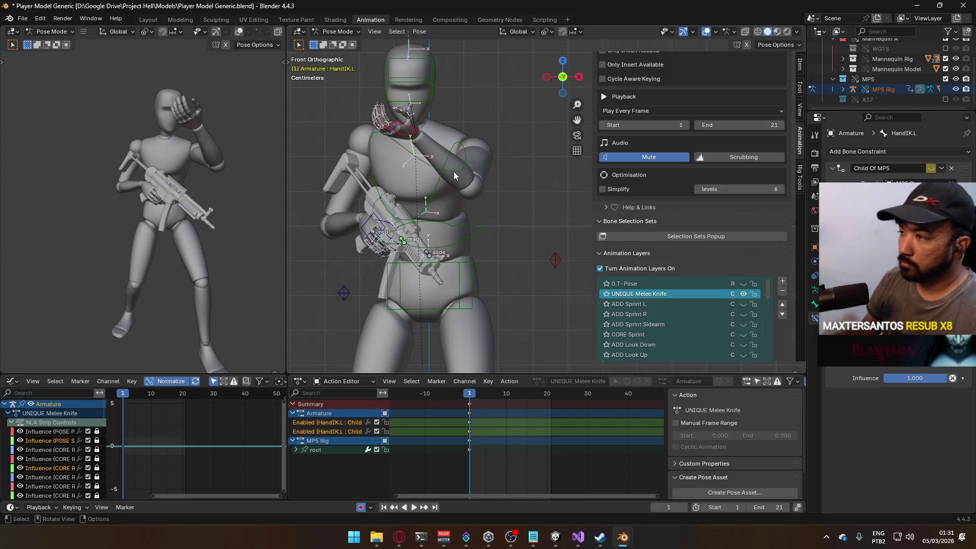
Rotate the HandIK.L hand control around its local Y axis on frame 1
key("r")
key("y")
key("y")
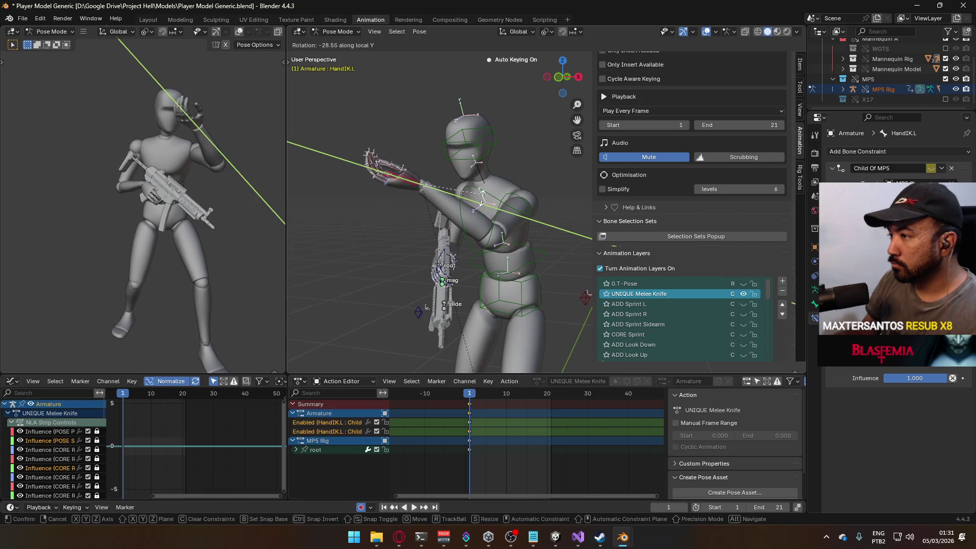
left_click(382, 153)
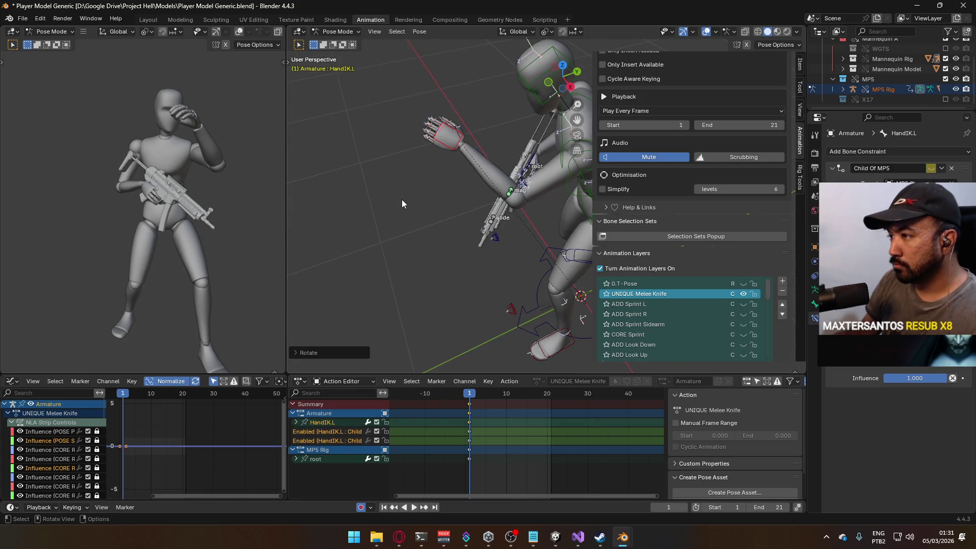
key("KP_7")
key("r")
left_click(507, 220)
Move HandIK.L near the chest, then bring the browser forward and pause the Interstellar video
key("KP_1")
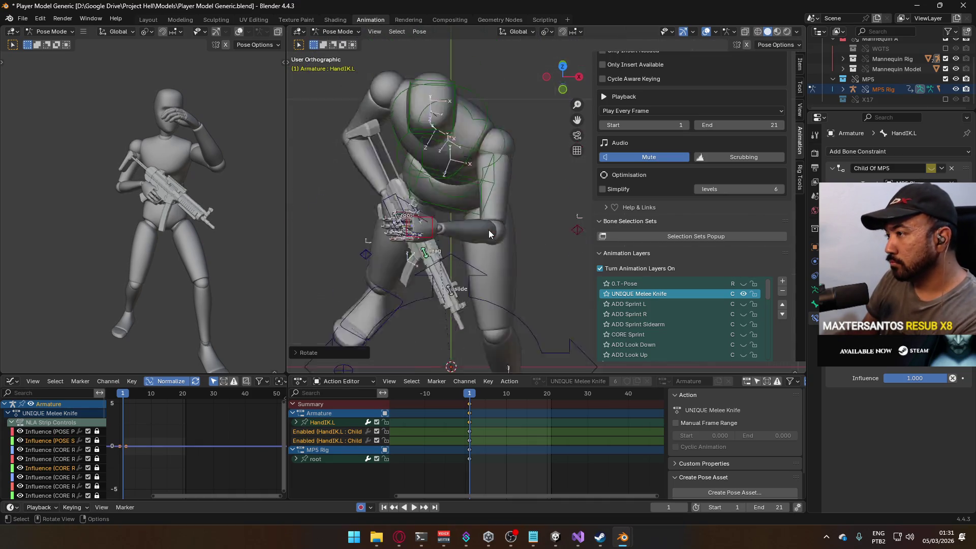
key("KP_3")
key("g")
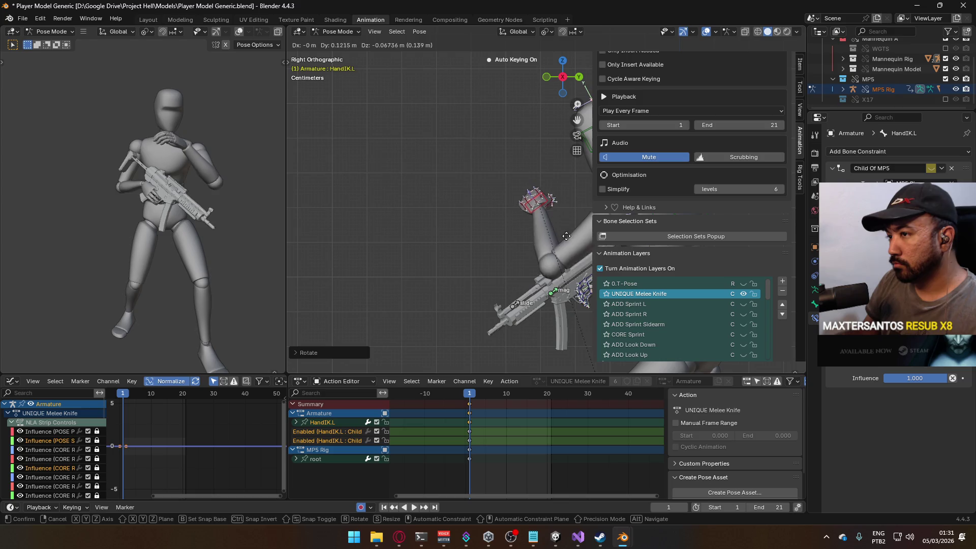
left_click(582, 253)
left_click(399, 536)
left_click(510, 306)
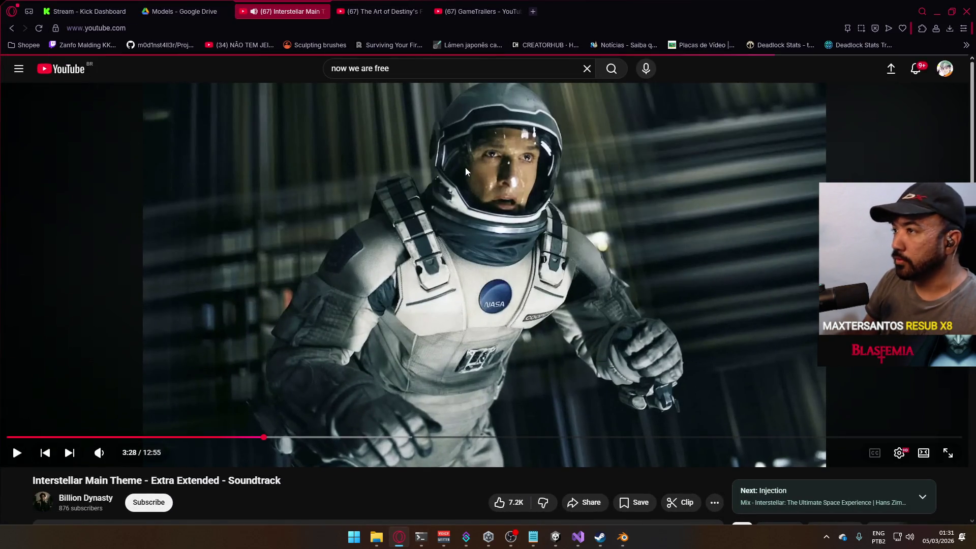
Switch YouTube to the Octopath Traveler 2 battle BGM combo video and return to Blender
key("i")
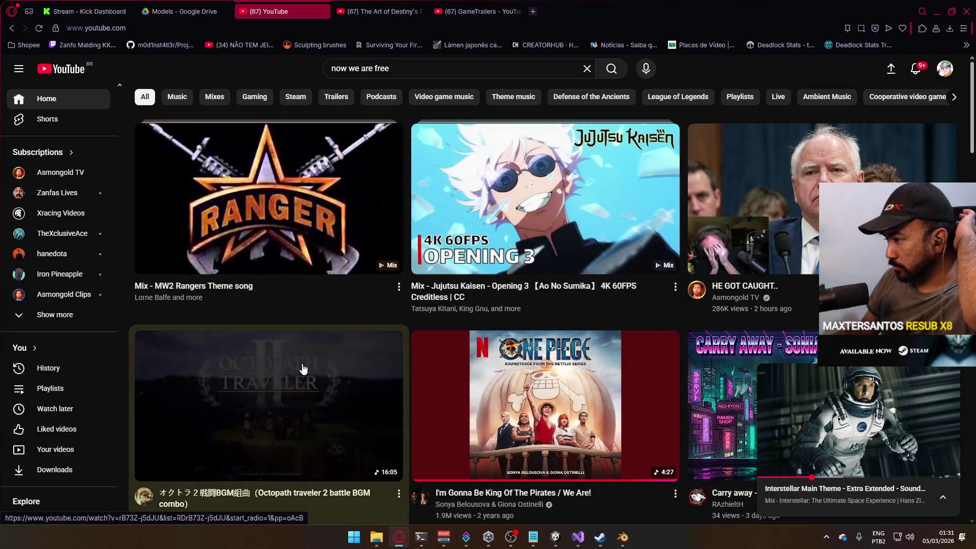
key("i")
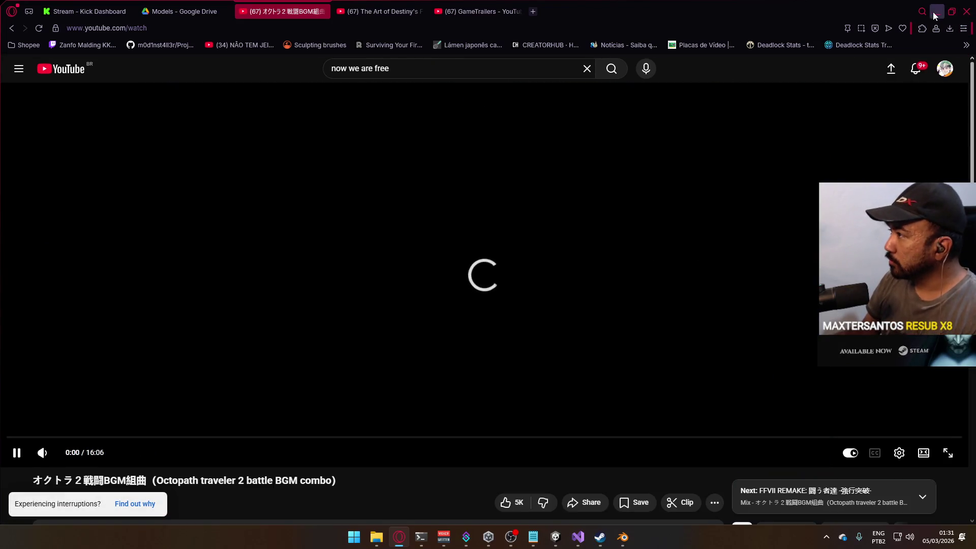
key("alt+Tab")
left_click_drag(529, 204, 539, 232)
Move the ElbowIK.L elbow target to a new keyed position on frame 1
left_click(539, 234)
key("KP_1")
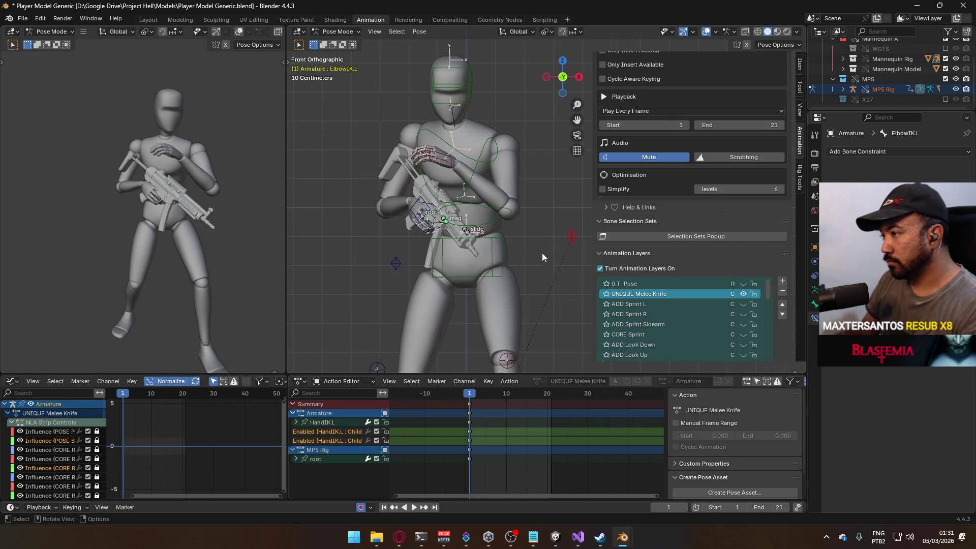
key("g")
left_click(557, 246)
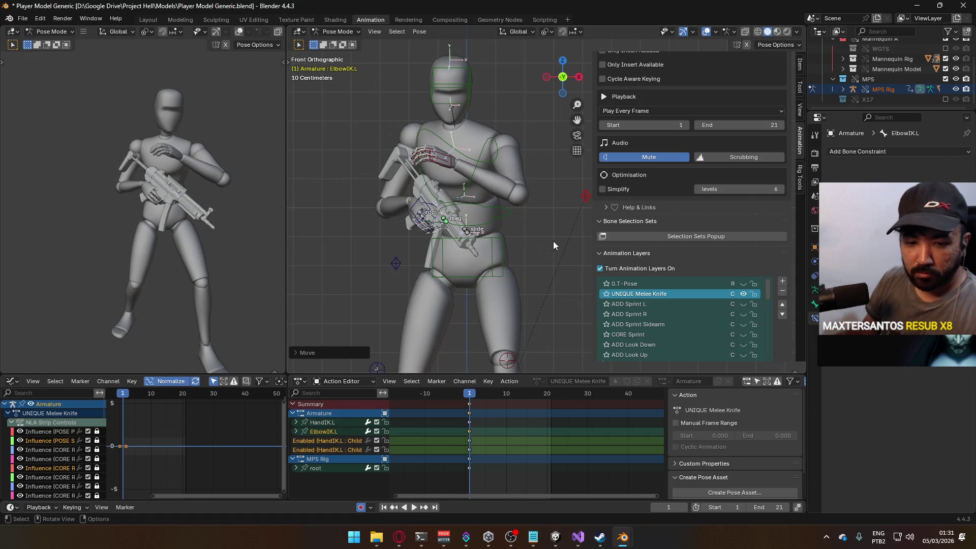
left_click(449, 158)
key("KP_7")
left_click_drag(550, 266, 512, 192)
key("KP_3")
scroll(503, 199, "up", 2)
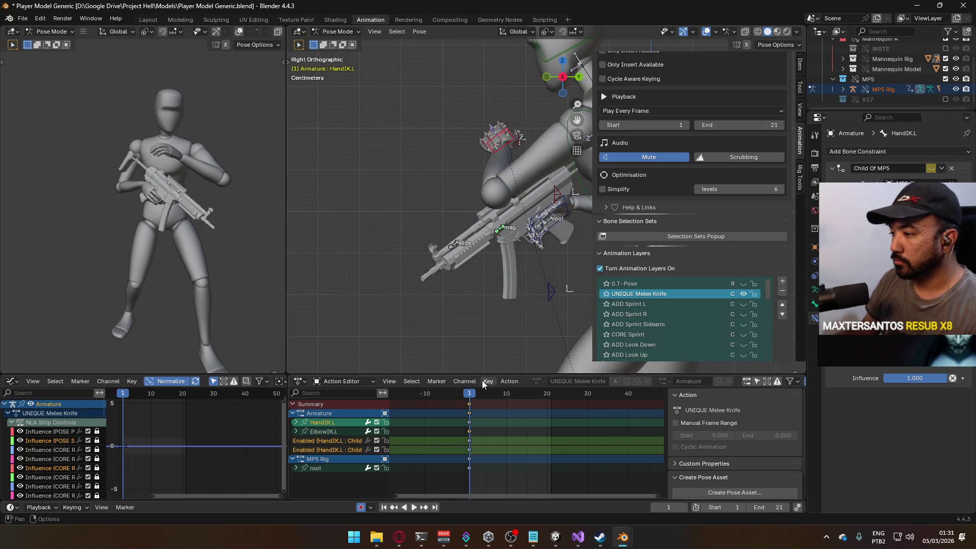
mouse_move(509, 283)
left_mouse_down()
mouse_move(478, 305)
mouse_move(443, 307)
left_mouse_up()
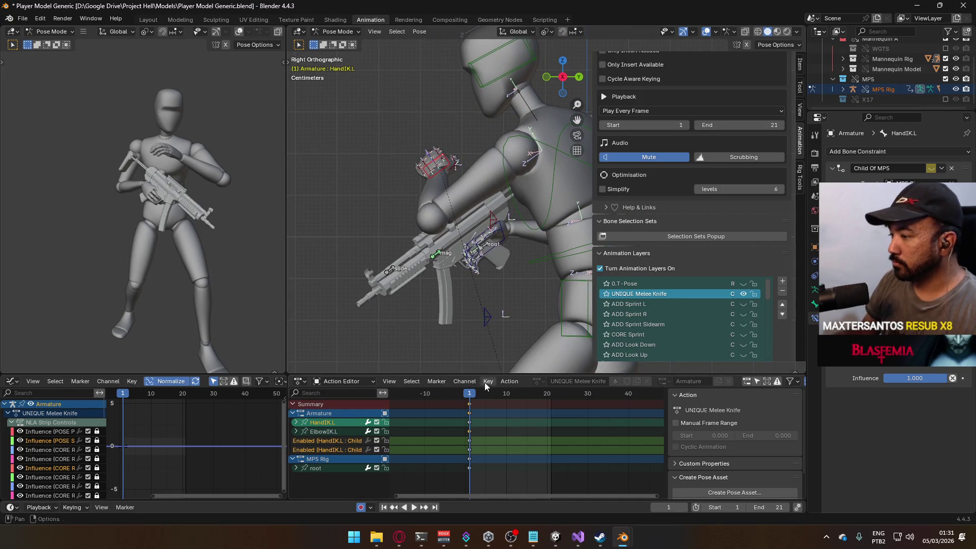
Check the Player Viewmodel Generic reference knife strike, then return to the Player Model file
key("alt+Tab")
key("alt+Tab")
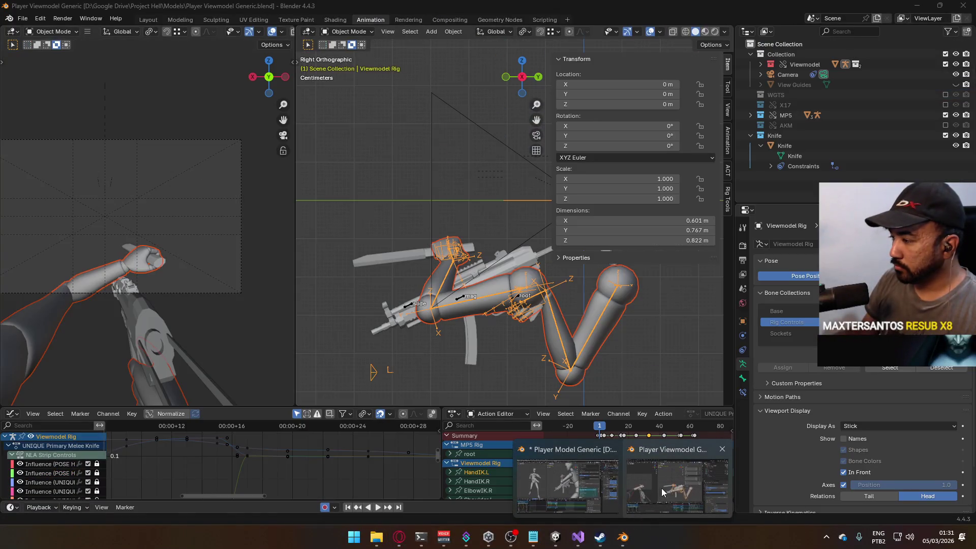
left_click(678, 501)
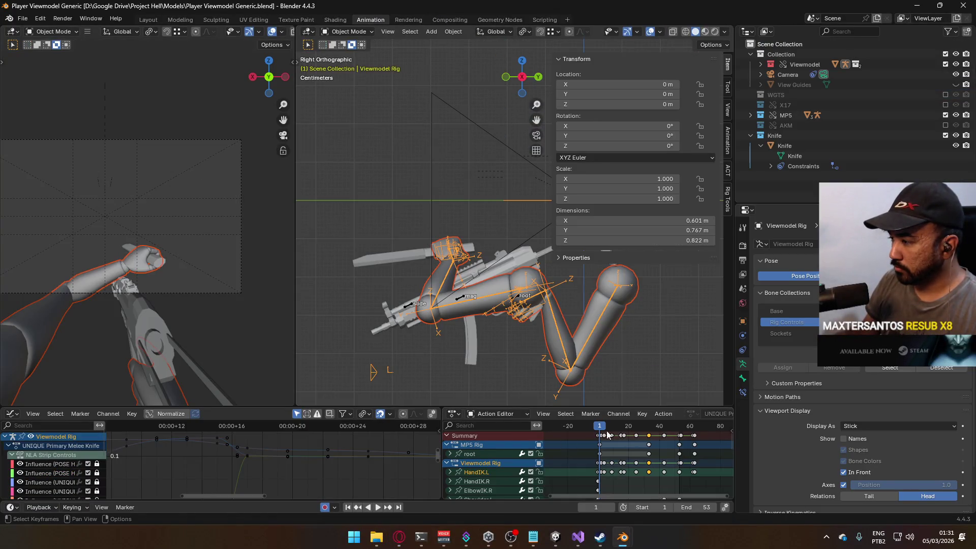
left_click_drag(603, 430, 620, 431)
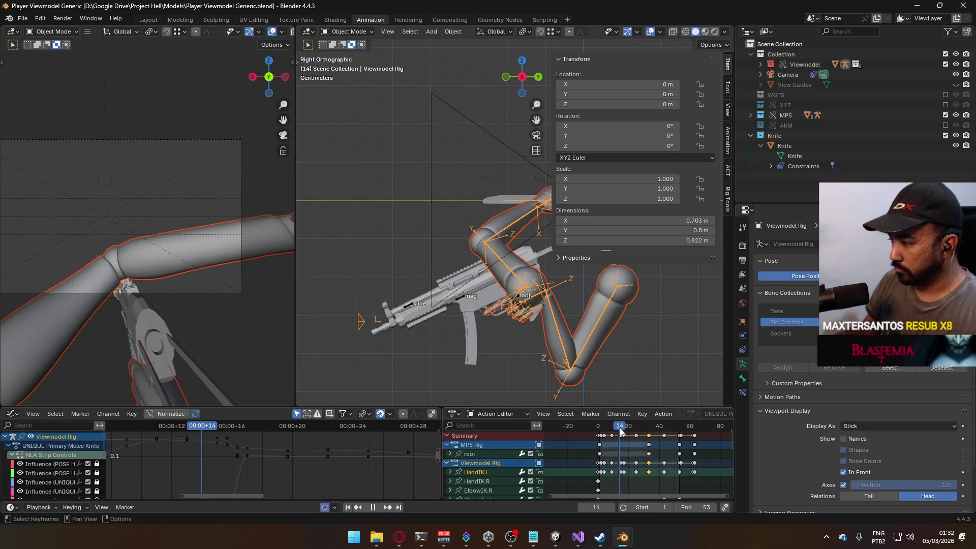
key("alt+Tab")
At frames 14–15, move HandIK.L into the knife strike position
left_click_drag(481, 396, 528, 399)
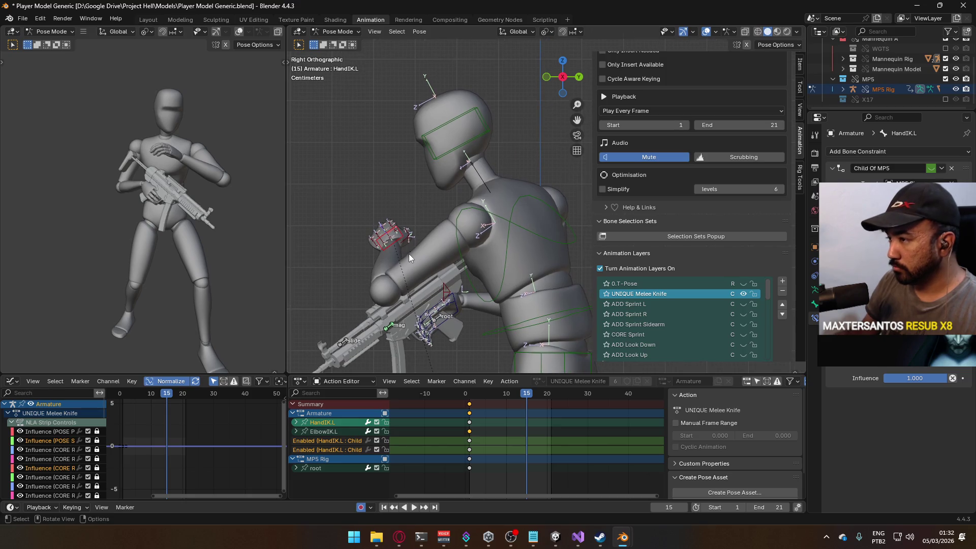
key("g")
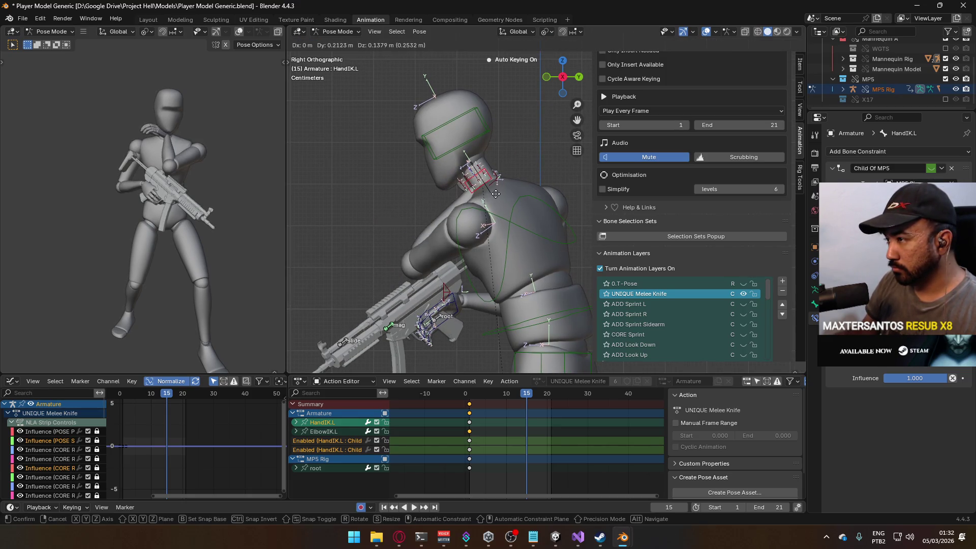
left_click(348, 249)
scroll(523, 232, "up", 3)
scroll(523, 231, "down", 5)
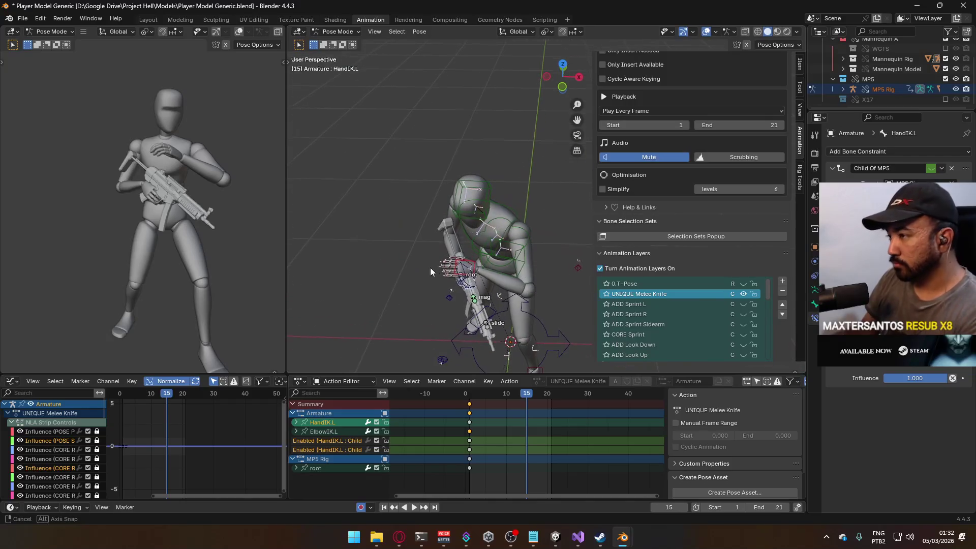
key("KP_7")
key("g")
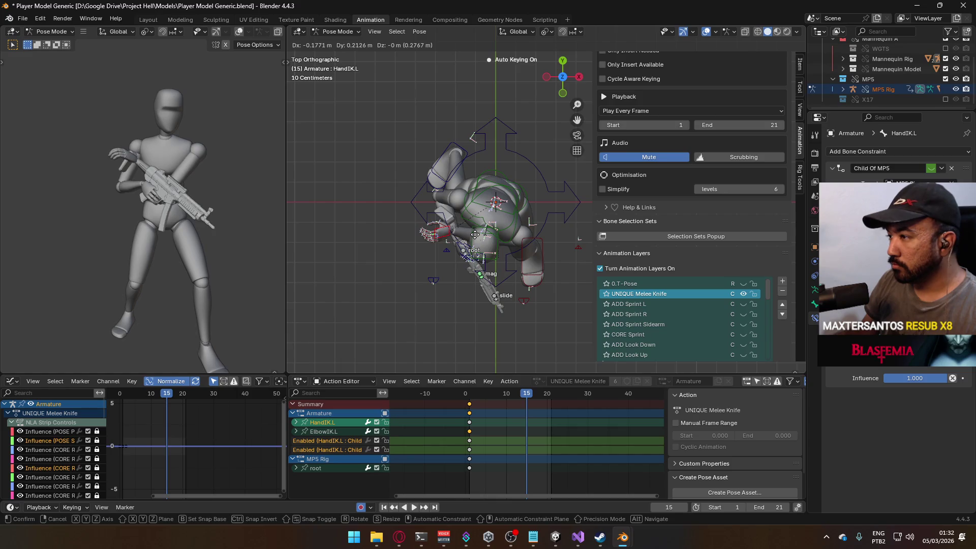
left_click(467, 232)
key("KP_1")
key("KP_3")
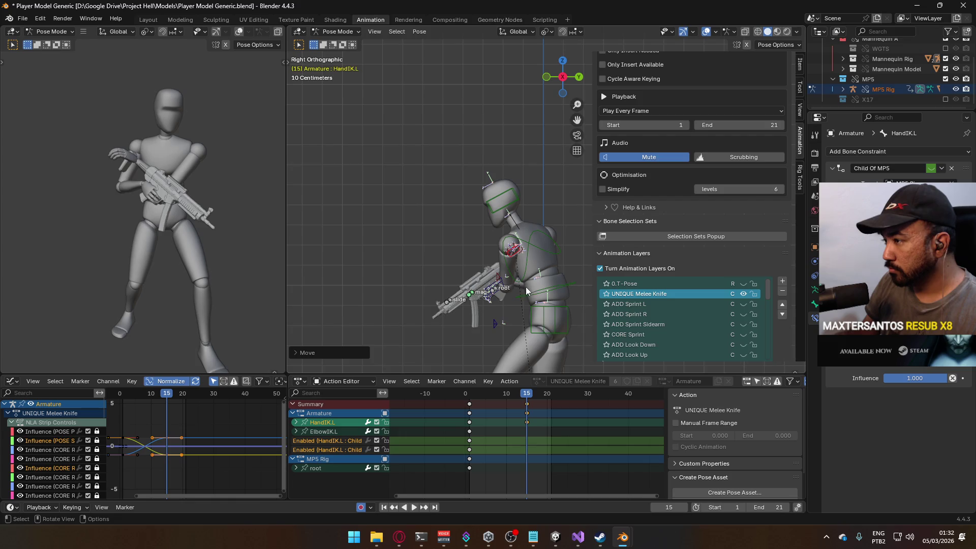
scroll(510, 303, "down", 2)
Move ElbowIK.L to key the elbow position at frame 15
left_click(520, 242)
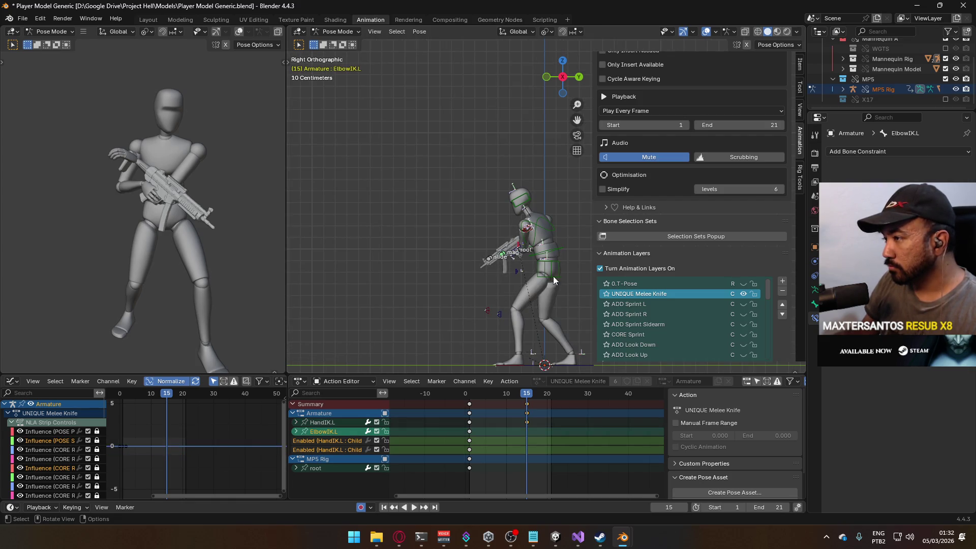
key("KP_3")
scroll(508, 290, "up", 3)
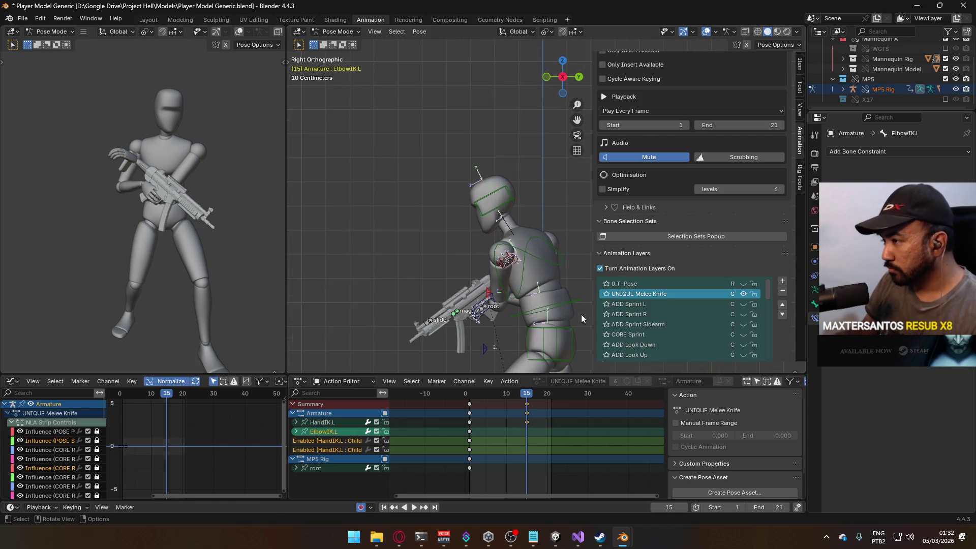
key("g")
left_click(498, 297)
key("KP_1")
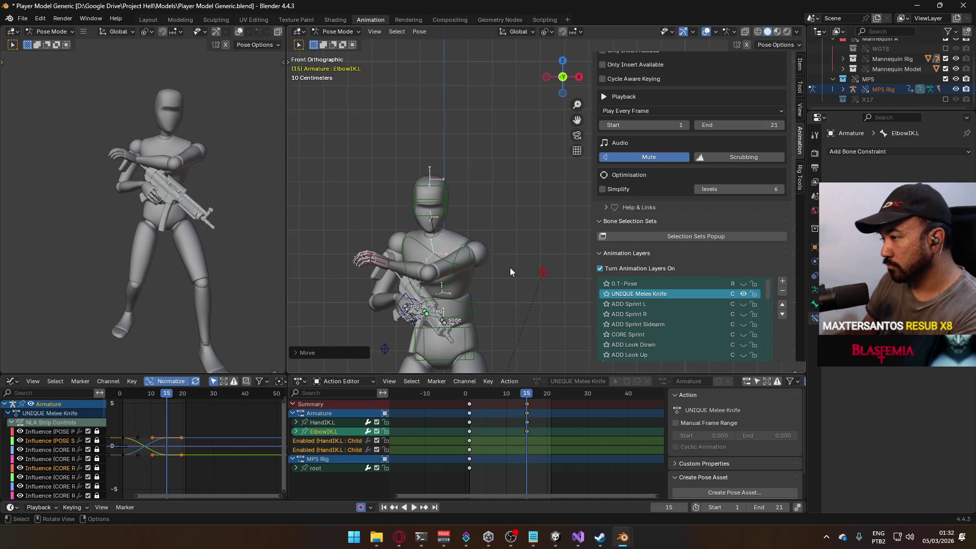
Reposition HandIK.L higher and to the right, then rotate it from the top view
left_click(389, 273)
key("g")
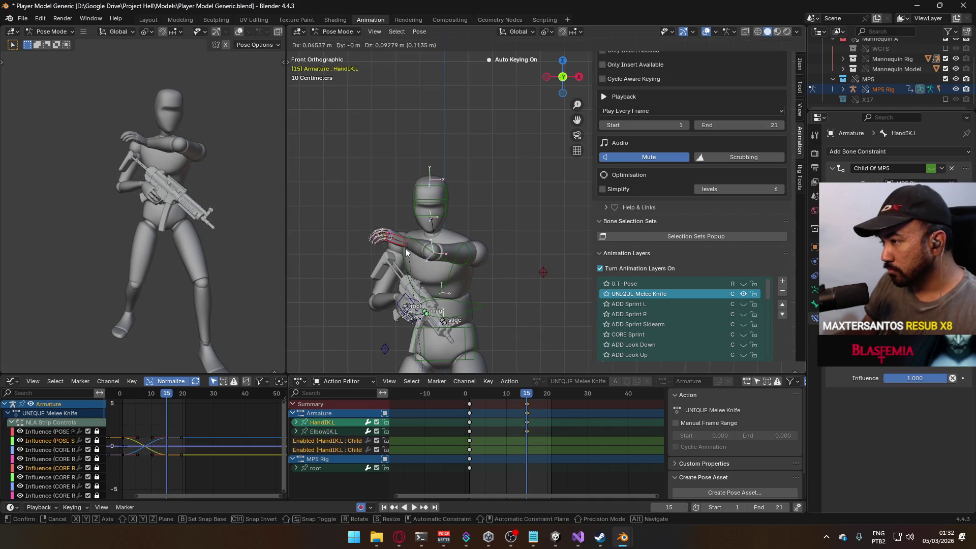
left_click(546, 277)
key("ctrl+z")
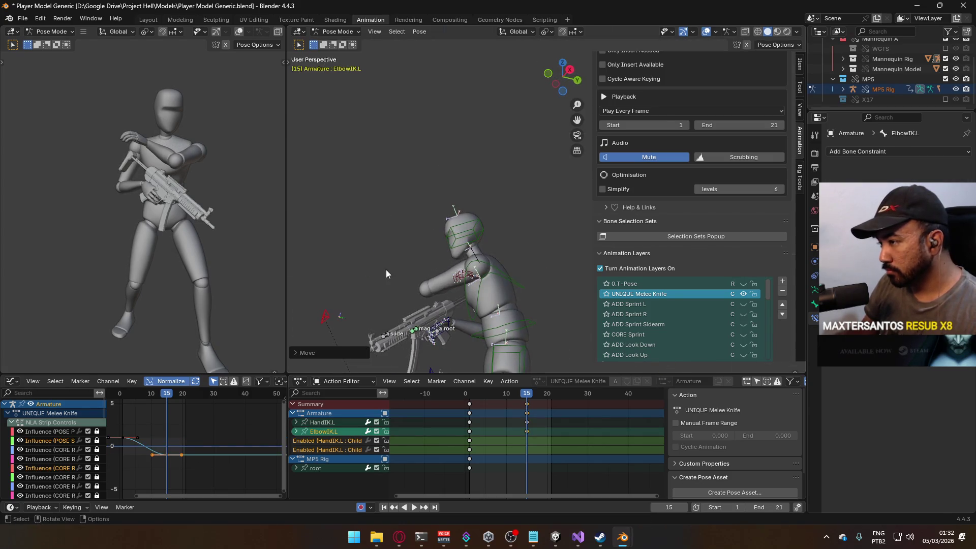
scroll(507, 289, "up", 2)
left_click(399, 214)
key("KP_7")
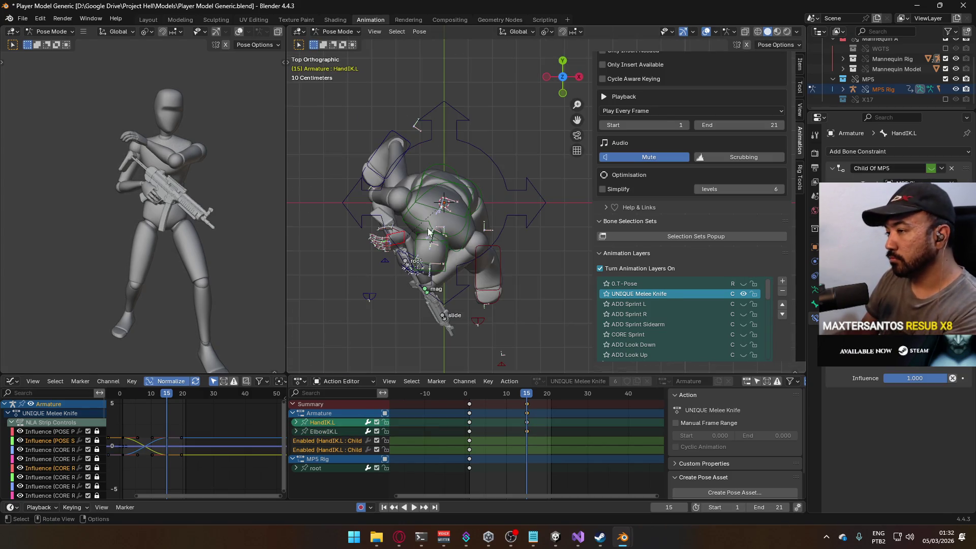
key("r")
left_click(463, 274)
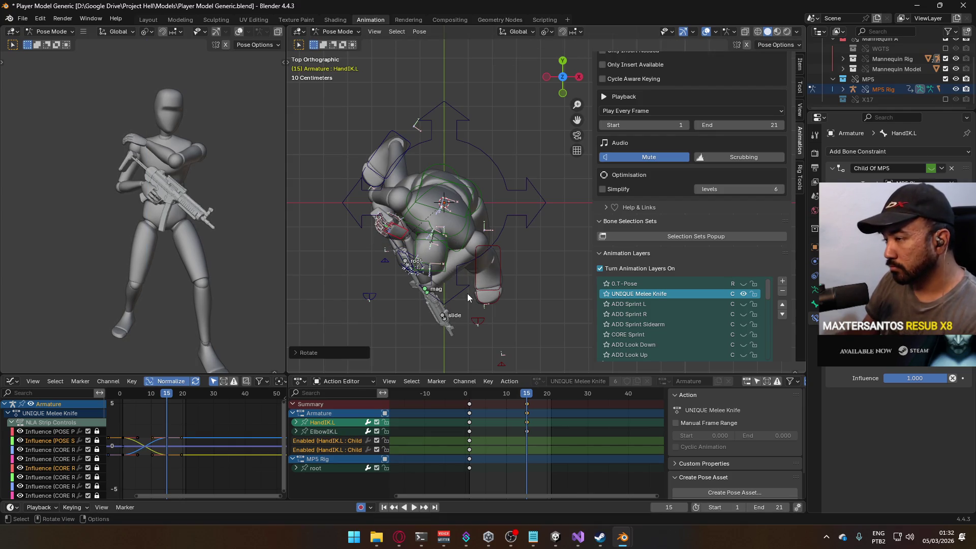
Fine-tune HandIK.L's position and rotate it about its local Y axis
key("KP_1")
scroll(405, 262, "up", 3)
key("g")
left_click(426, 244)
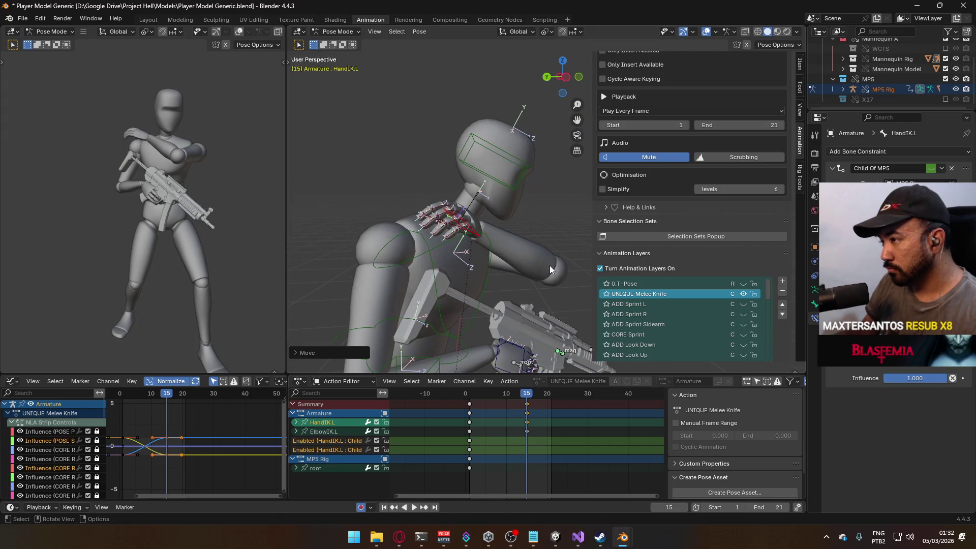
key("r")
key("y")
key("y")
left_click(555, 237)
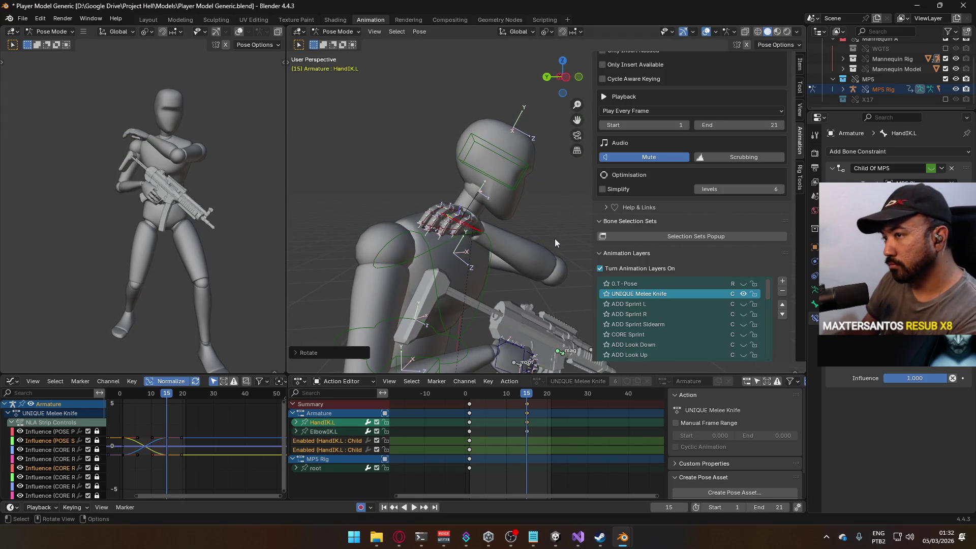
key("KP_1")
left_click_drag(466, 262, 516, 163)
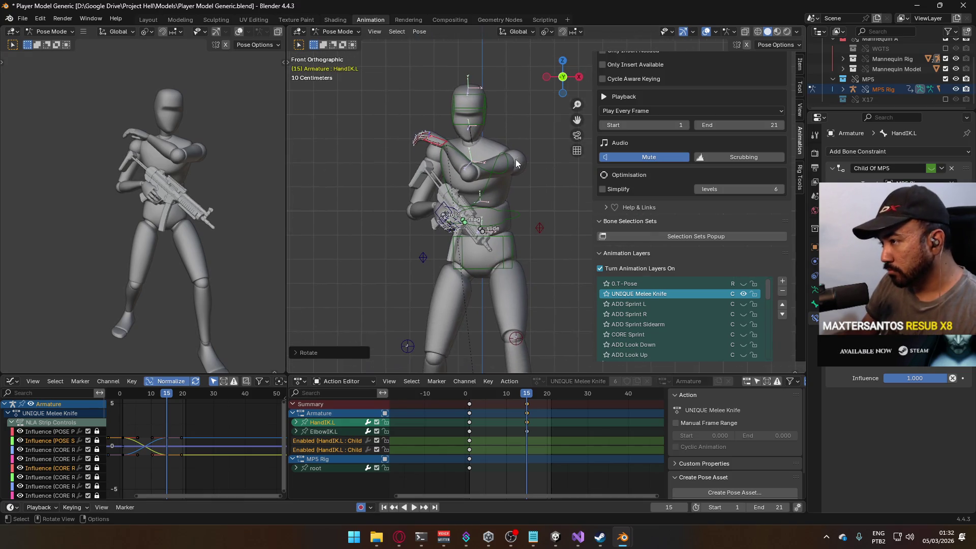
Select the Spine bone and return to frame 1
left_click(502, 170)
scroll(517, 200, "up", 3)
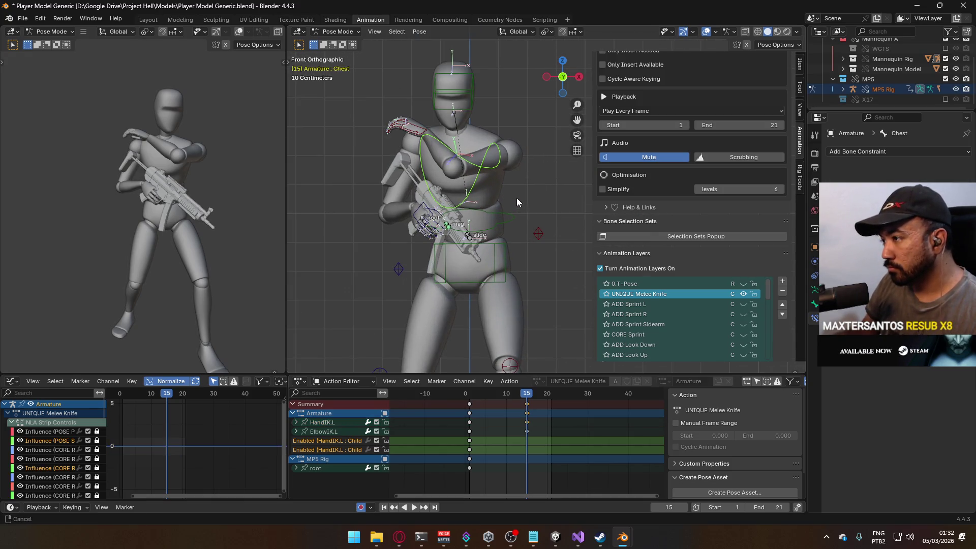
left_click(506, 243)
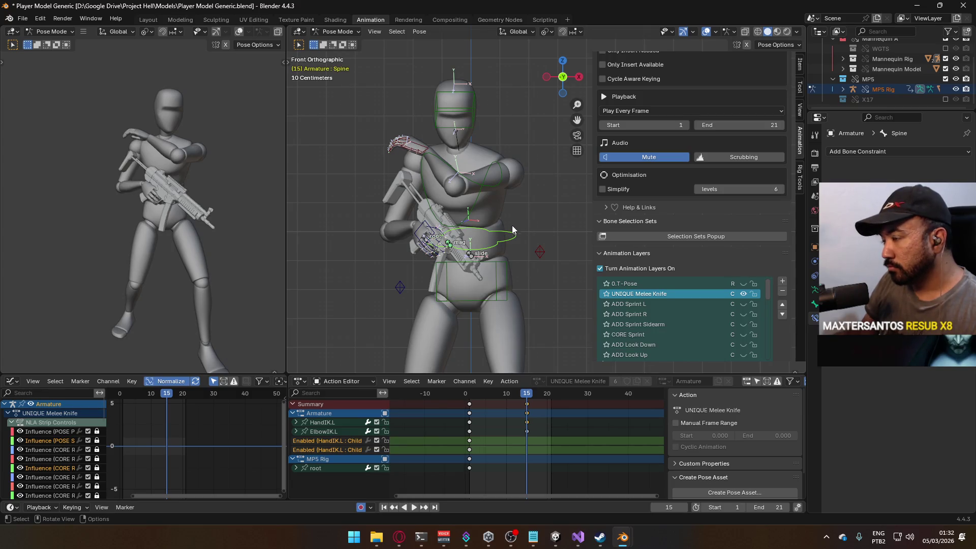
left_click_drag(523, 391, 470, 400)
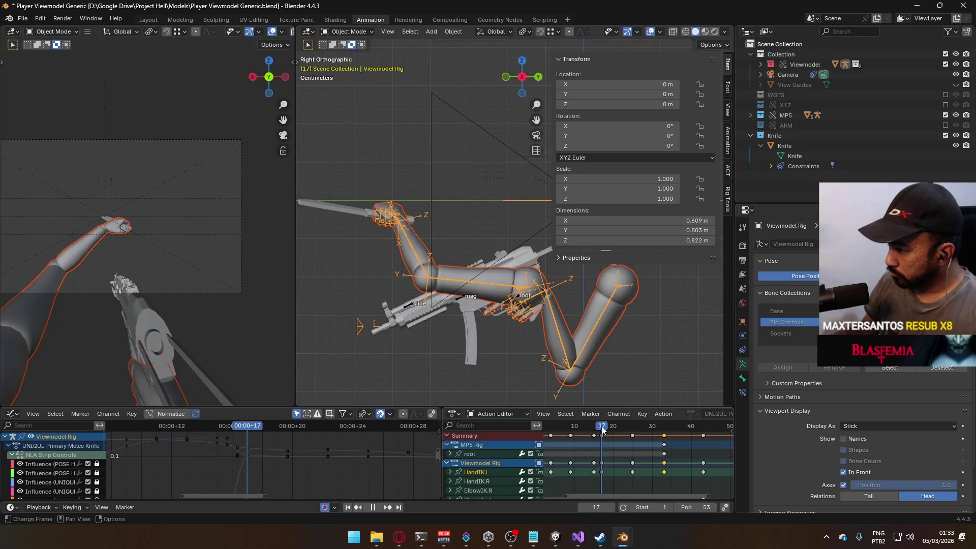
Review the later frames of the reference strike and the current knife animation
left_click_drag(602, 431, 630, 432)
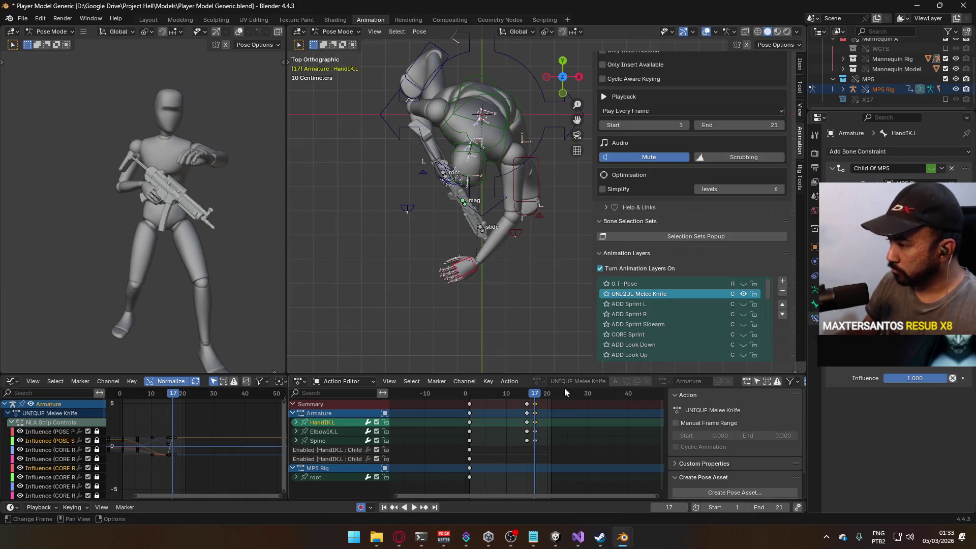
left_click_drag(531, 397, 568, 398)
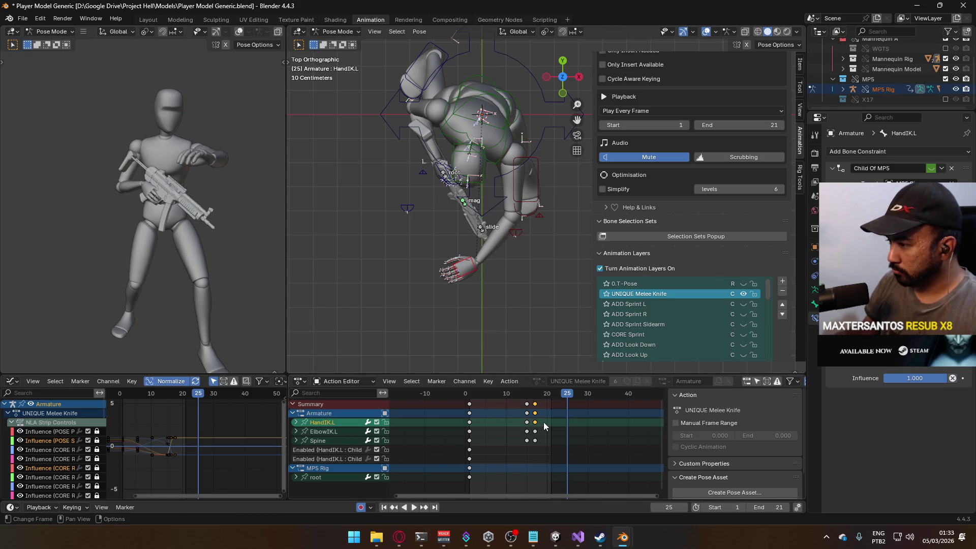
left_click(297, 441)
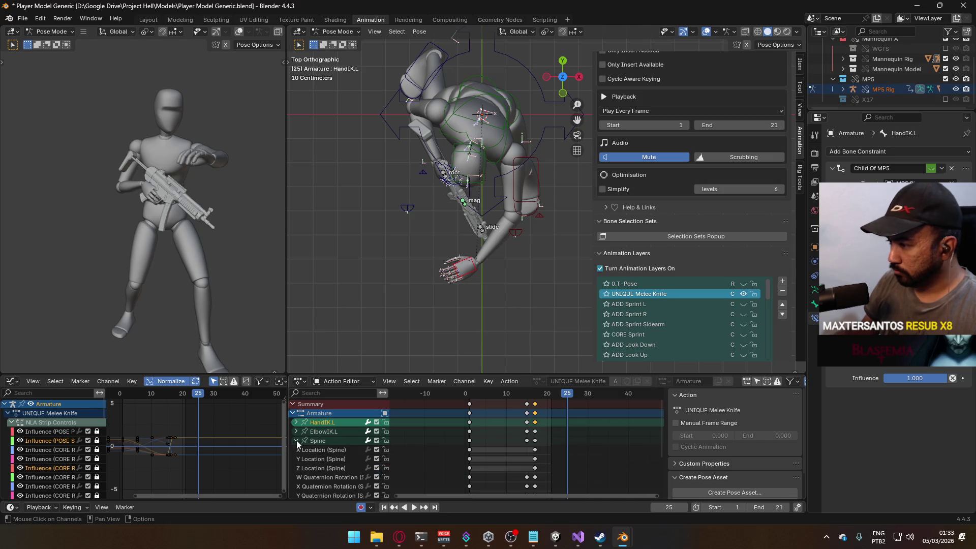
left_click(297, 442)
Copy the Spine, ElbowIK.L and HandIK.L strike keys and paste them at frame 25
left_click_drag(543, 422, 533, 448)
left_click(321, 440)
left_click(328, 431, "shift")
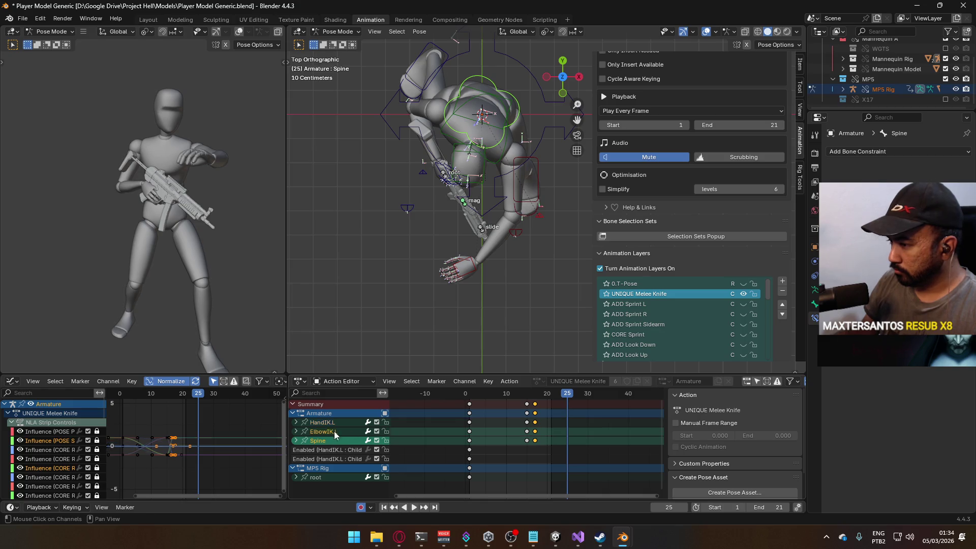
key("space")
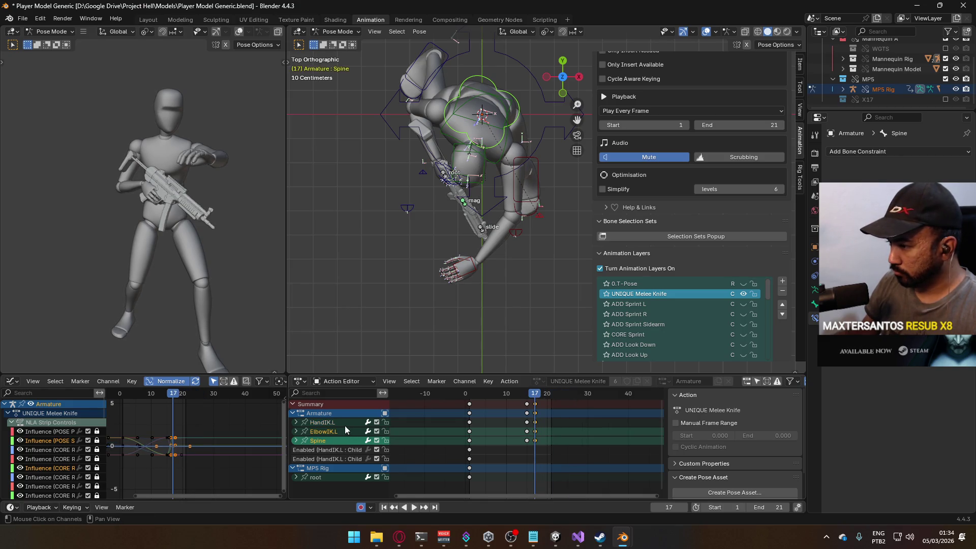
left_click(336, 423, "shift")
left_click_drag(540, 399, 568, 398)
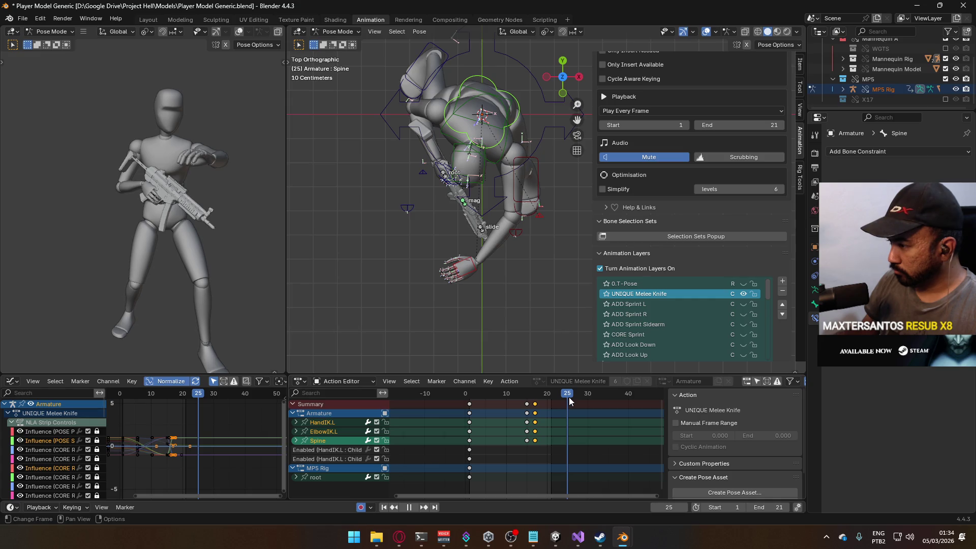
key("ctrl+v")
Set the scene's end frame to 43 to match the reference animation length
left_click(785, 507)
left_click(786, 508)
left_click(785, 507)
left_click(786, 507)
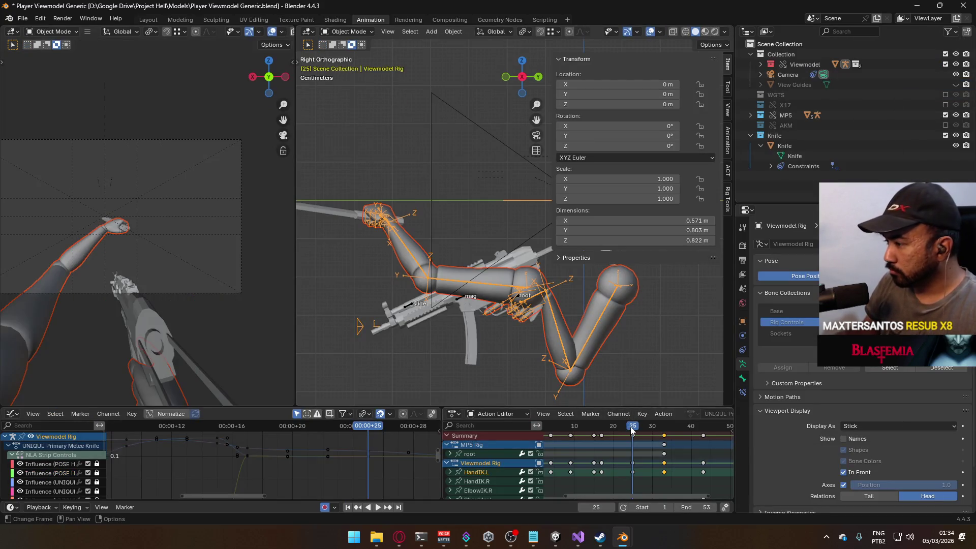
left_click_drag(630, 429, 664, 429)
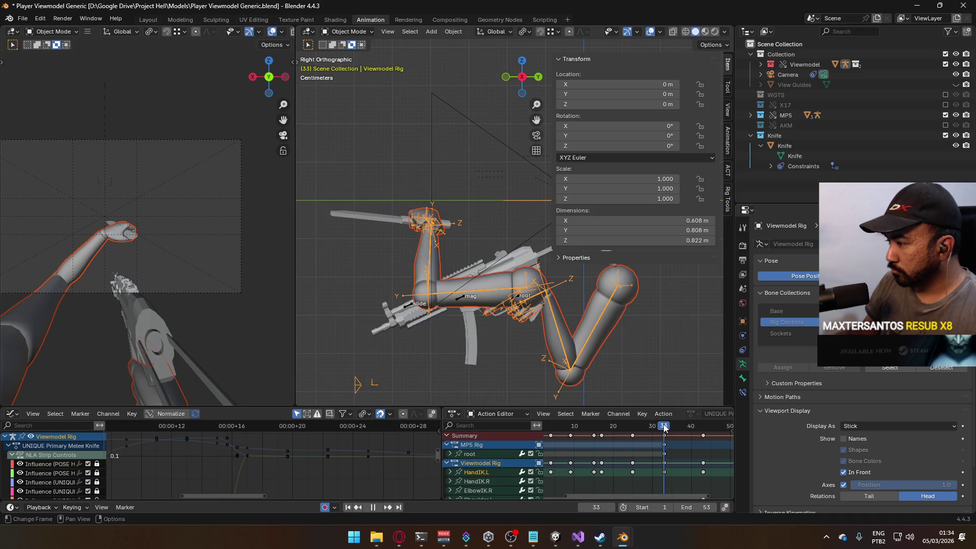
scroll(642, 406, "right", 3)
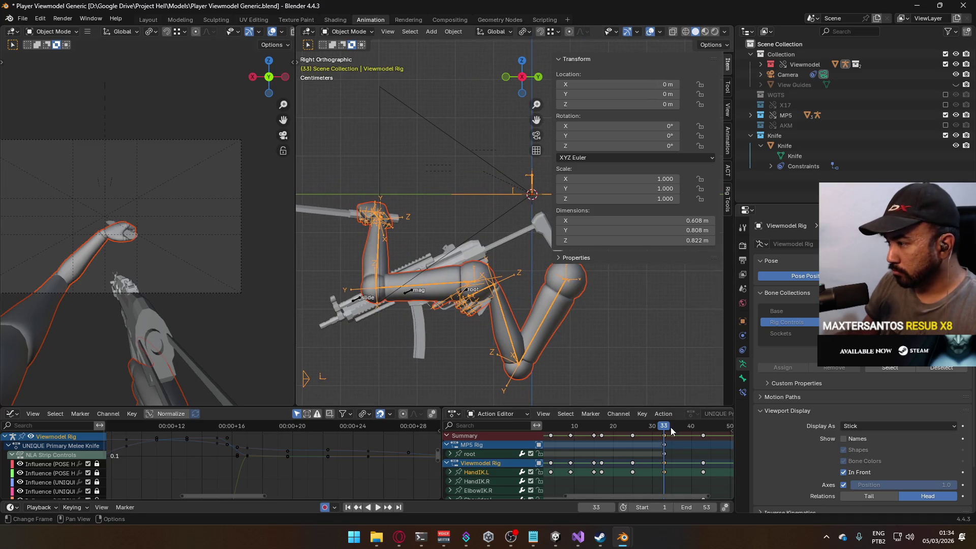
key("Home")
left_click_drag(618, 429, 647, 429)
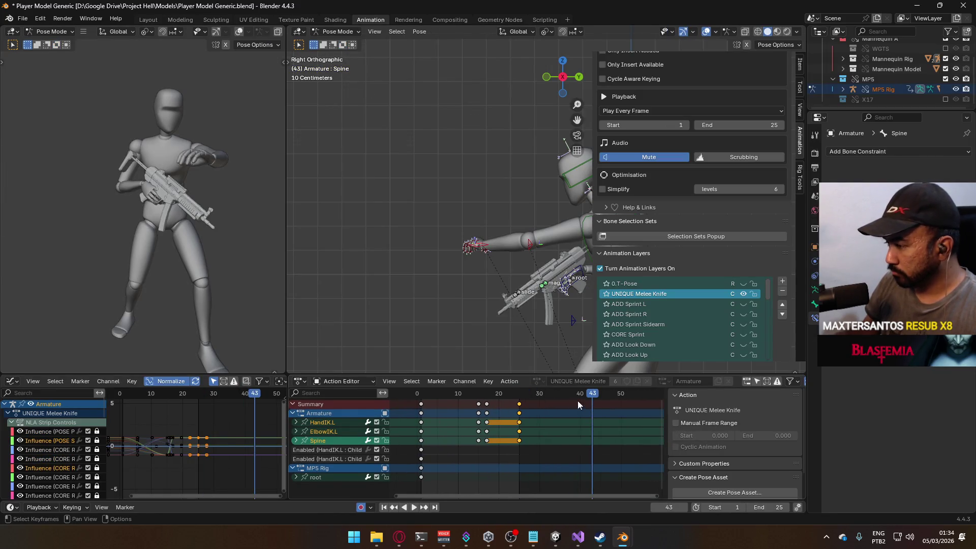
left_click_drag(758, 503, 781, 504)
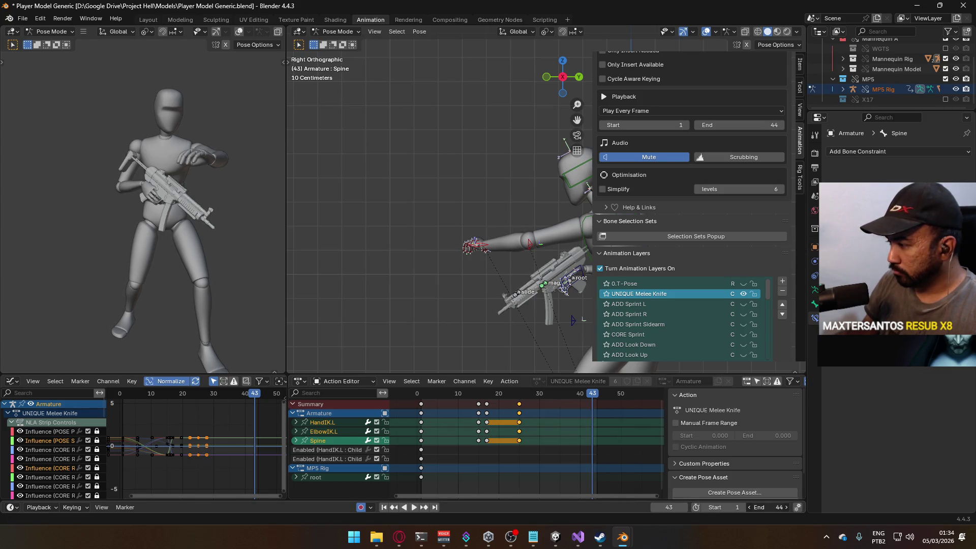
left_click(752, 508)
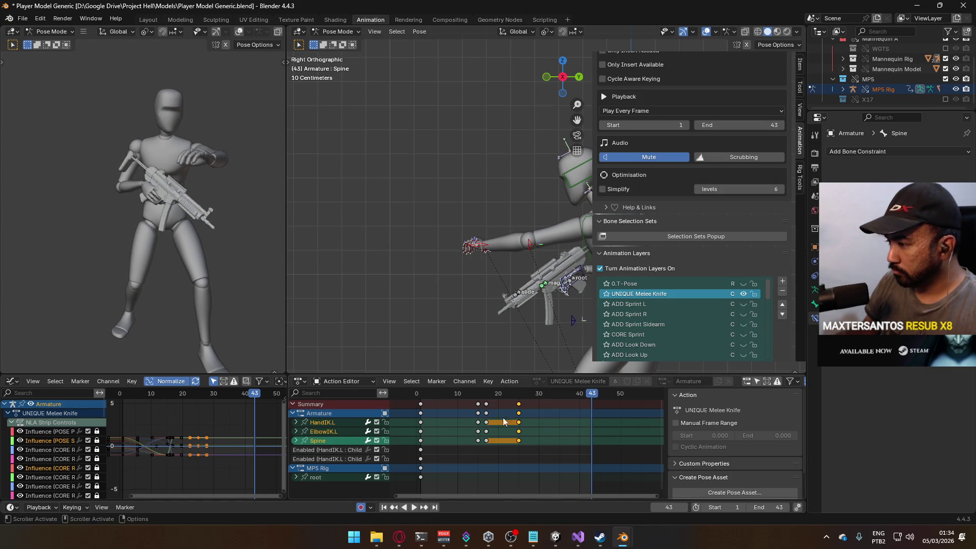
left_click_drag(516, 283, 480, 295)
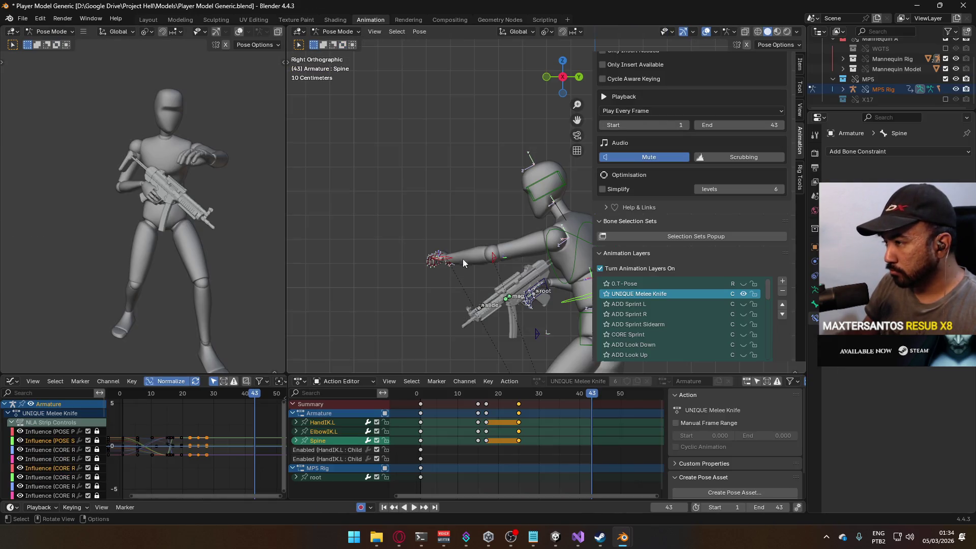
mouse_move(462, 259)
left_mouse_down()
mouse_move(547, 278)
mouse_move(500, 298)
left_mouse_up()
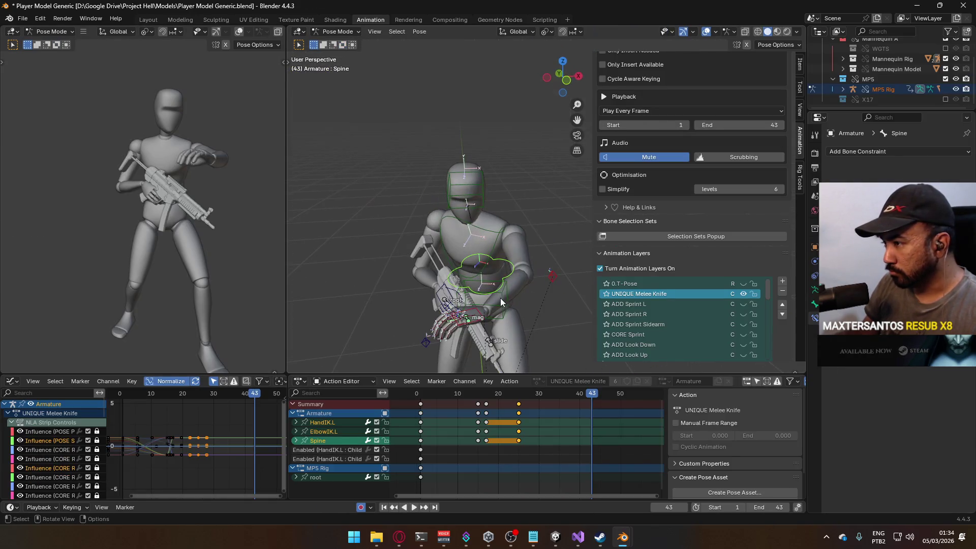
Move the HandIK.L target back toward the gun at frame 43
left_click(476, 307)
key("KP_3")
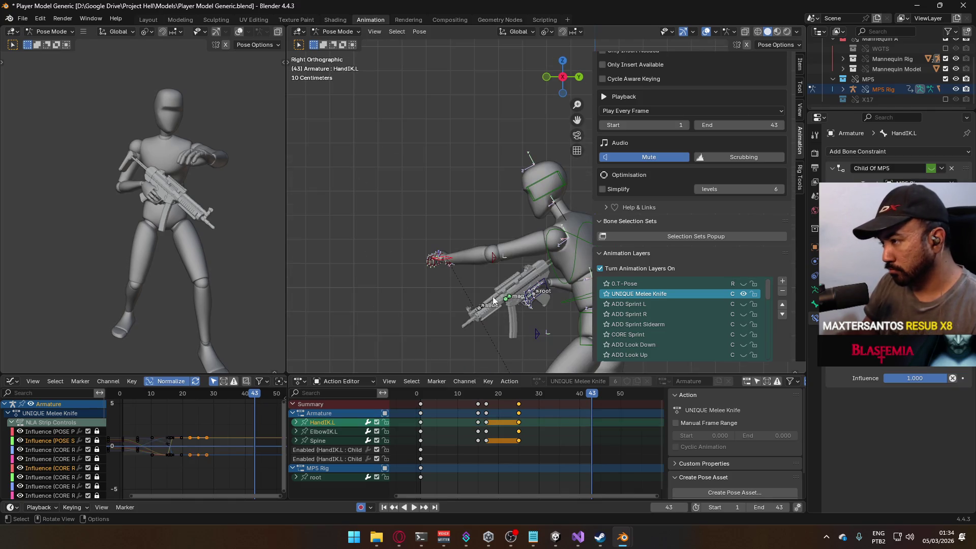
key("g")
left_click(504, 282)
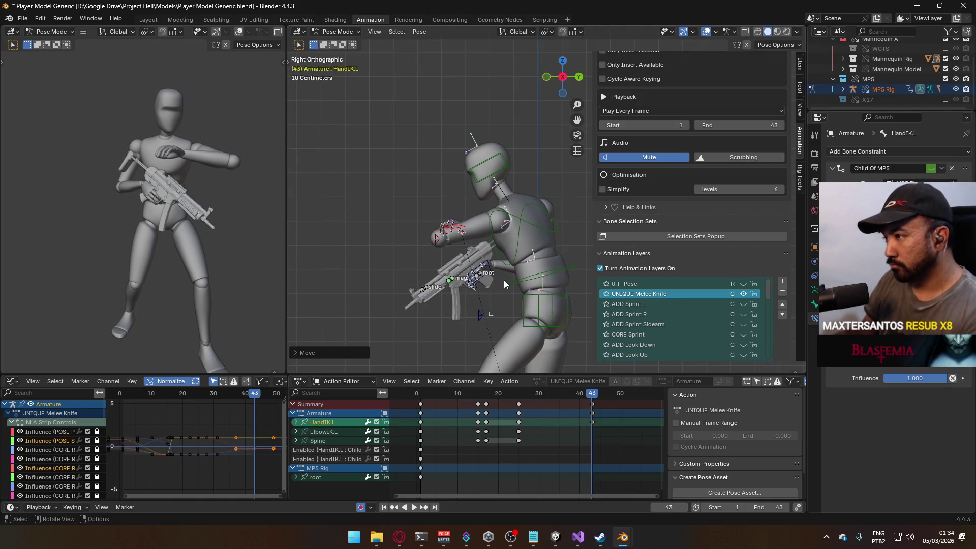
key("KP_1")
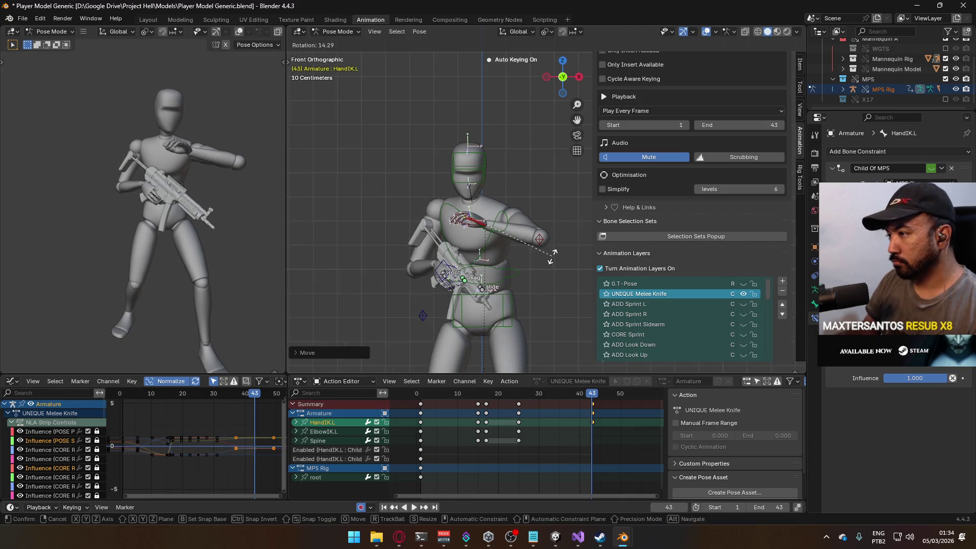
Reposition the ElbowIK.L target to key the elbow at frame 43
left_click(540, 239)
key("g")
left_click(424, 288)
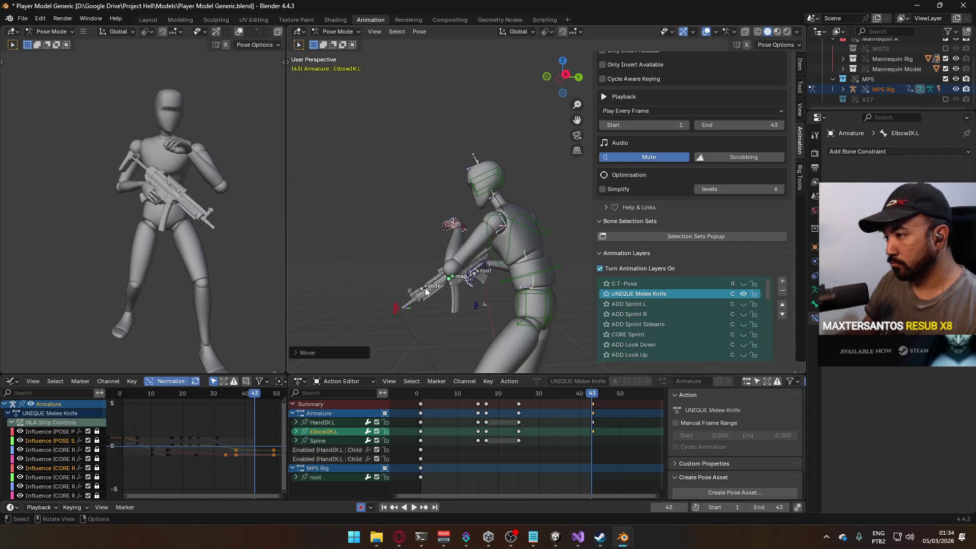
key("g")
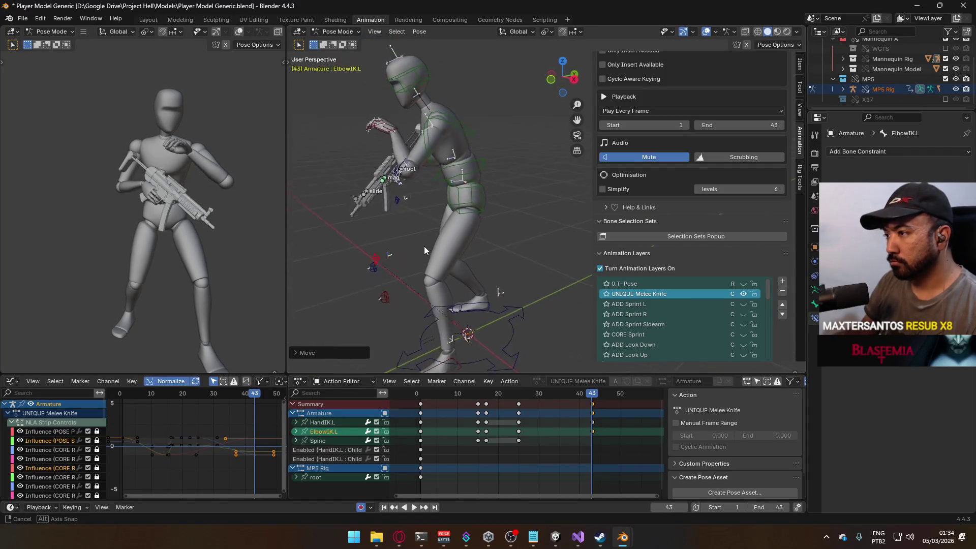
left_click(460, 243)
mouse_move(469, 231)
left_mouse_down()
mouse_move(521, 268)
mouse_move(434, 236)
left_mouse_up()
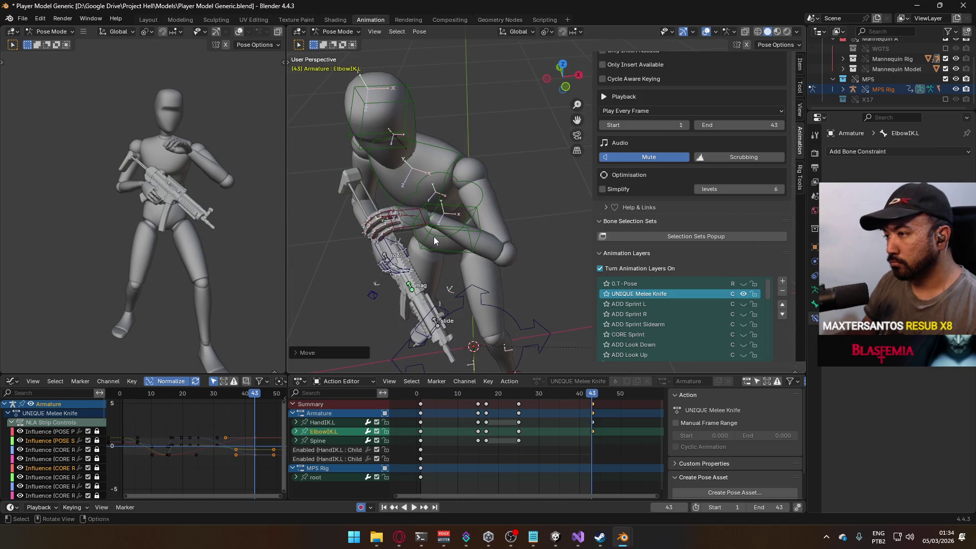
Rotate HandIK.L around the Z axis, then review the strike from frame 8
left_click(422, 227)
key("KP_3")
scroll(468, 155, "up", 3)
key("g")
key("r")
key("y")
key("z")
left_click(528, 234)
mouse_move(529, 233)
left_mouse_down()
mouse_move(489, 215)
mouse_move(573, 230)
mouse_move(538, 316)
left_mouse_up()
mouse_move(591, 398)
left_mouse_down()
mouse_move(446, 403)
mouse_move(589, 410)
mouse_move(628, 433)
left_mouse_up()
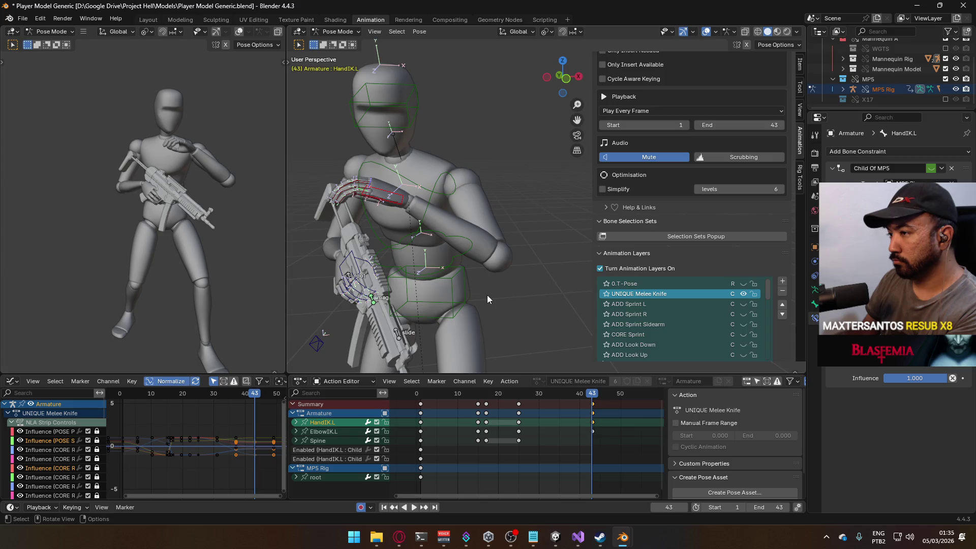
In side view, move and rotate the left hand IK target onto the gun grip
key("KP_3")
mouse_move(500, 238)
left_mouse_down()
mouse_move(423, 192)
mouse_move(475, 242)
left_mouse_up()
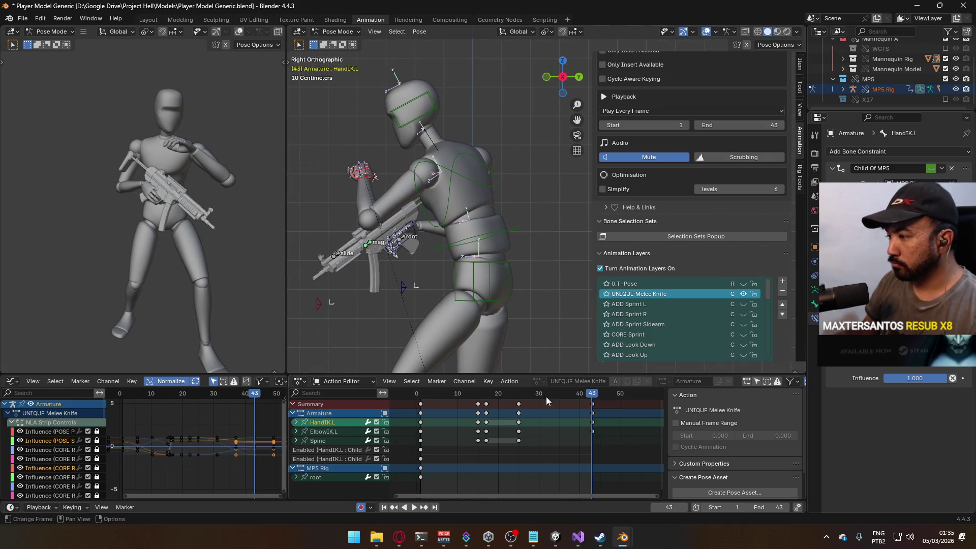
key("g")
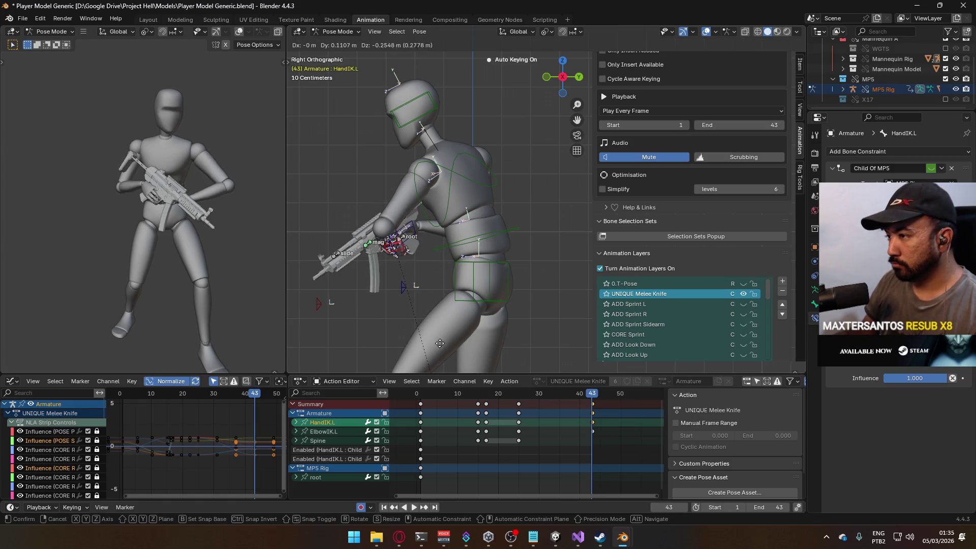
left_click(436, 335)
key("r")
left_click(459, 229)
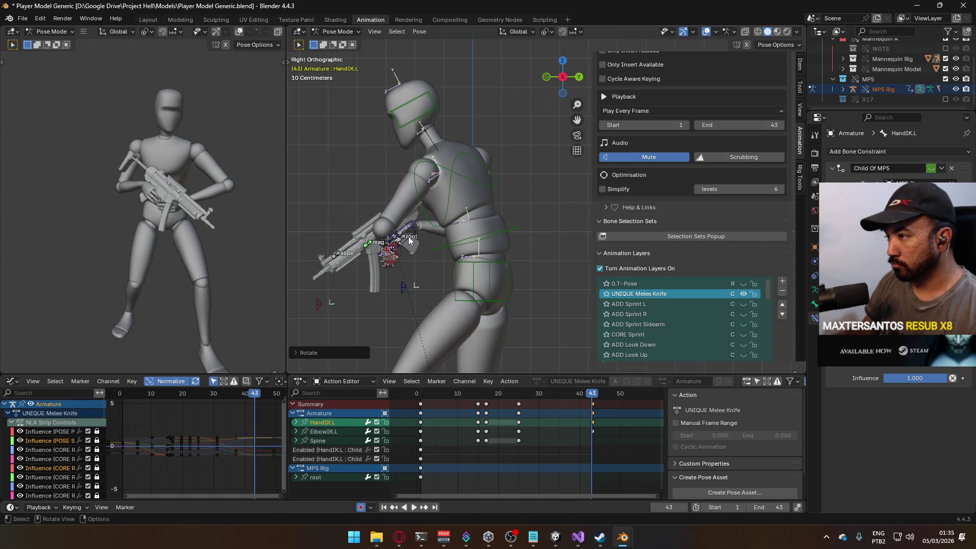
Nudge the left elbow target, then rotate the left hand target in front view
scroll(379, 282, "down", 1)
left_click(364, 287)
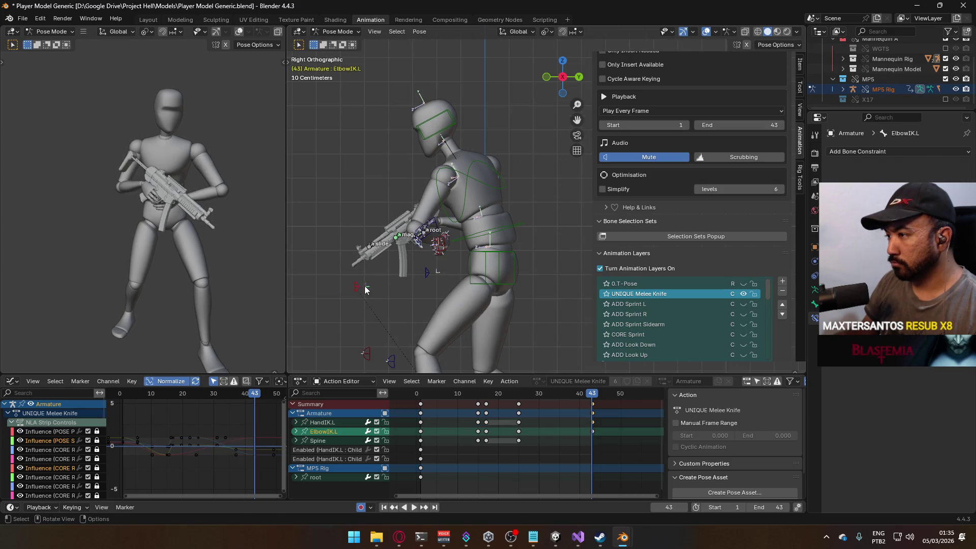
key("g")
left_click(369, 285)
key("KP_1")
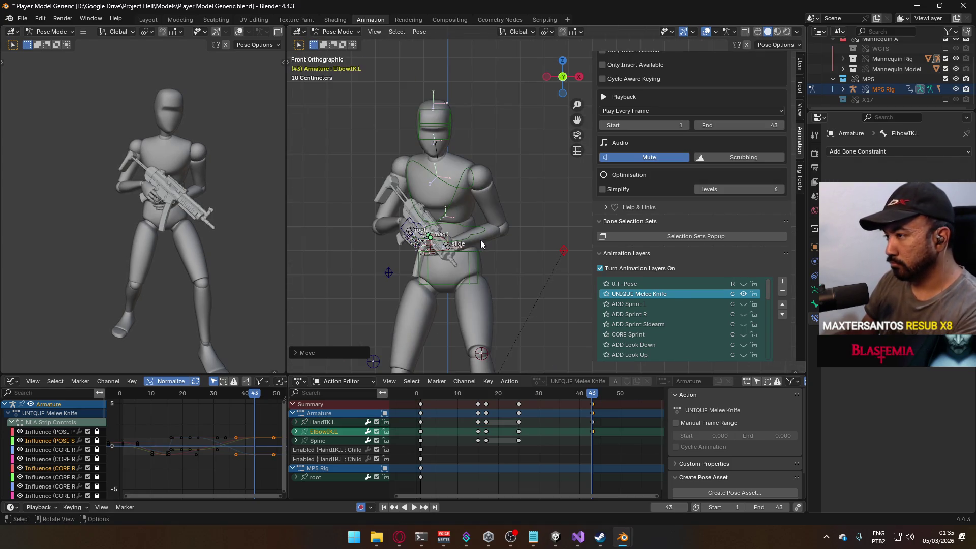
left_click(450, 235)
key("g")
key("r")
left_click(483, 238)
Refine the left hand target's position from the orthographic top view
mouse_move(441, 234)
left_mouse_down()
mouse_move(560, 212)
mouse_move(557, 223)
mouse_move(529, 215)
left_mouse_up()
key("KP_5")
key("KP_7")
key("g")
left_click(529, 310)
key("r")
right_click(548, 299)
left_click(564, 217)
left_click_drag(538, 212, 520, 267)
key("KP_3")
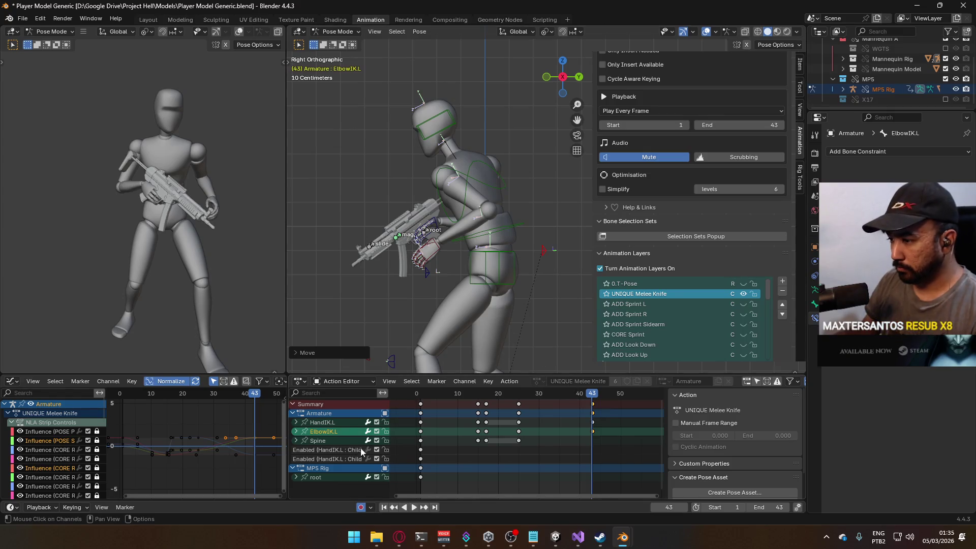
Key Location & Rotation for Spine, HandIK.L and ElbowIK.L at frame 43
left_click(322, 441)
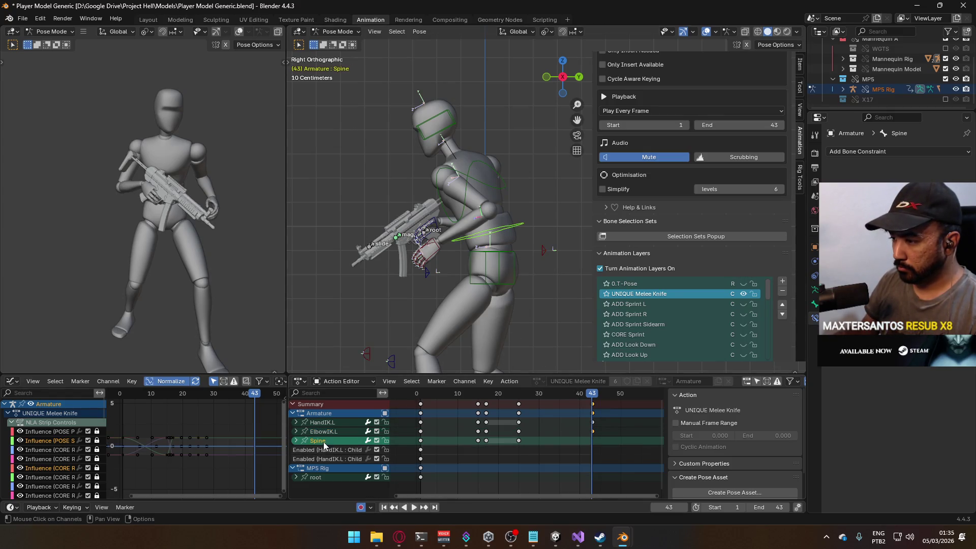
left_click(329, 422, "shift")
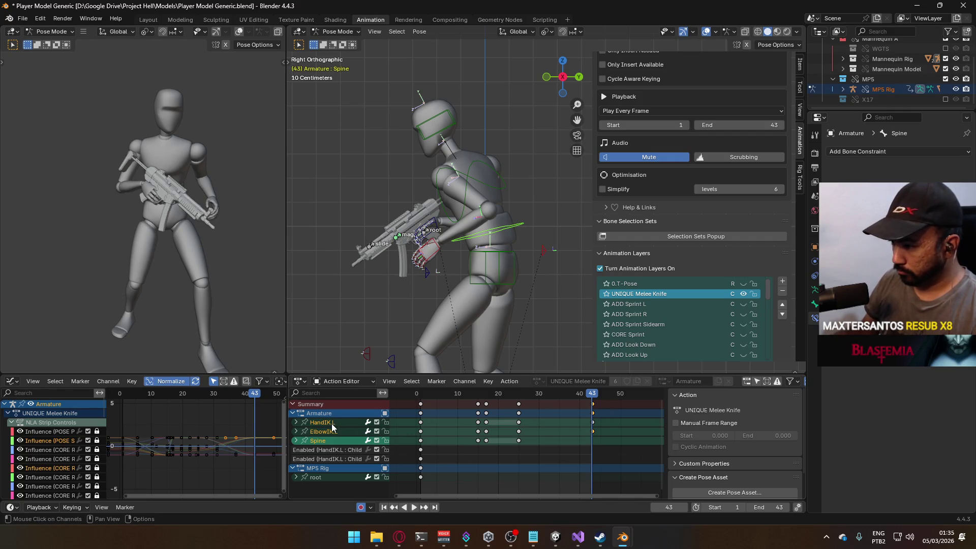
right_click(605, 431)
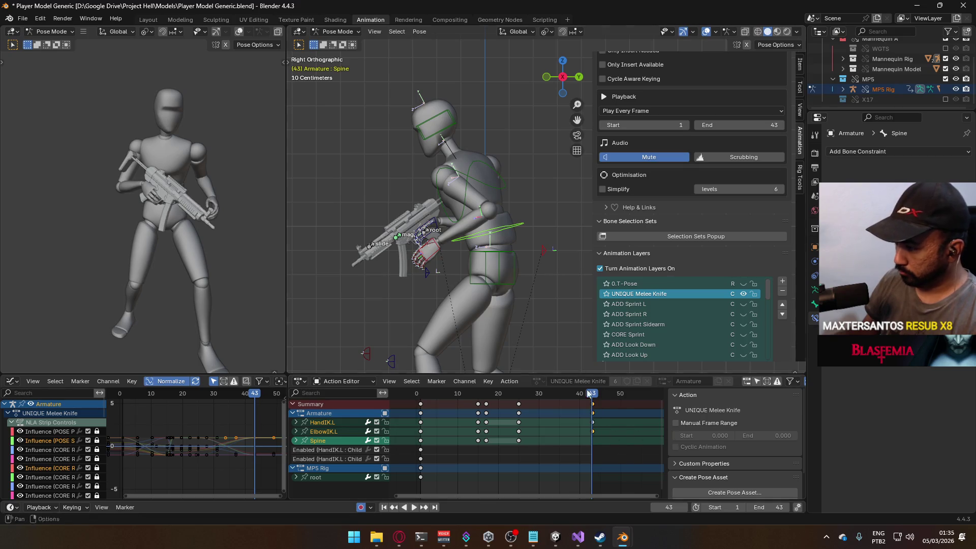
key("i")
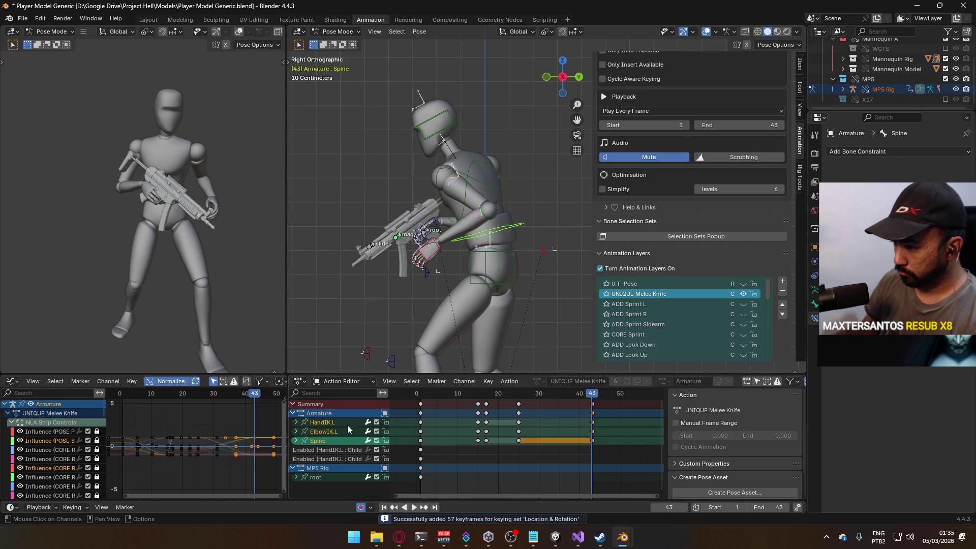
mouse_move(591, 399)
left_mouse_down()
mouse_move(419, 402)
mouse_move(578, 400)
mouse_move(419, 408)
mouse_move(475, 413)
left_mouse_up()
Select the Spine bone and go to frame 15
left_click(518, 268)
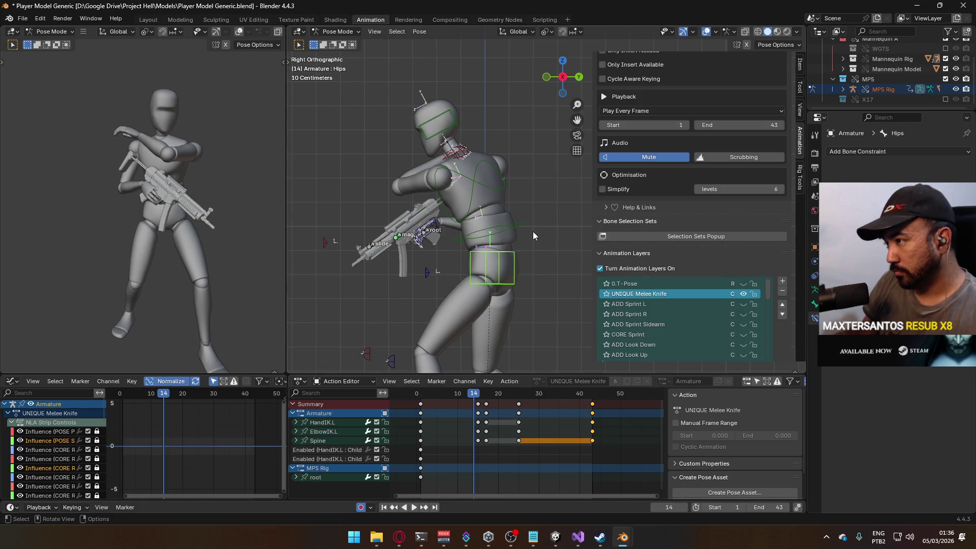
scroll(488, 281, "up", 2)
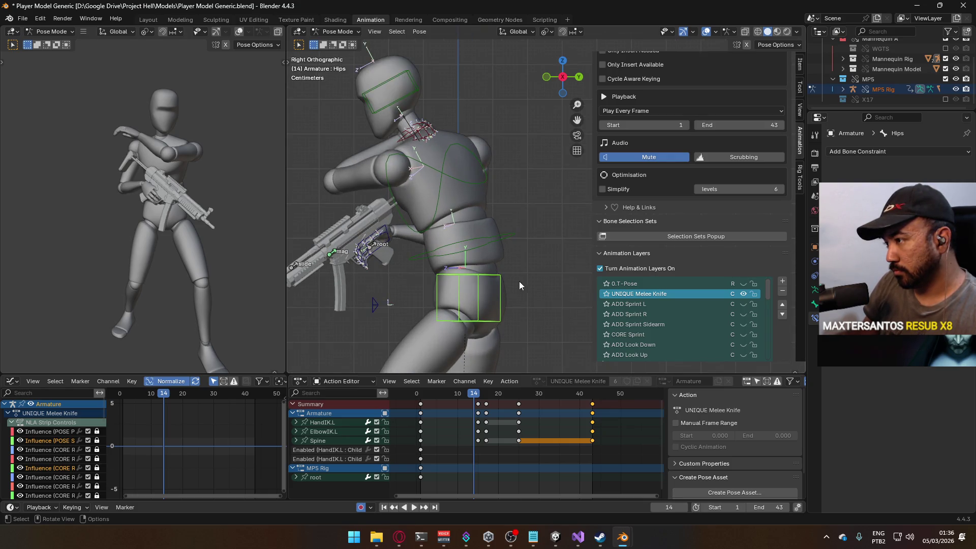
left_click(530, 237)
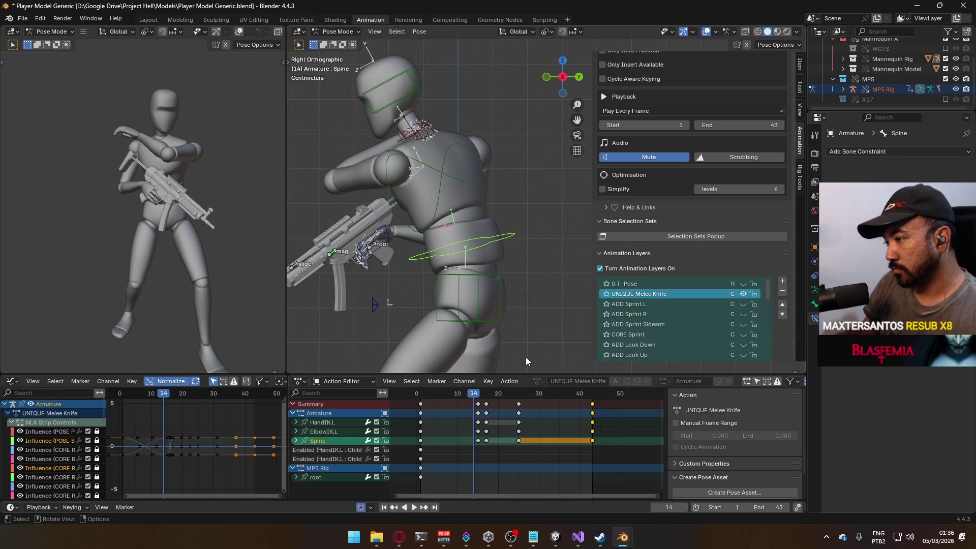
left_click_drag(477, 392, 480, 394)
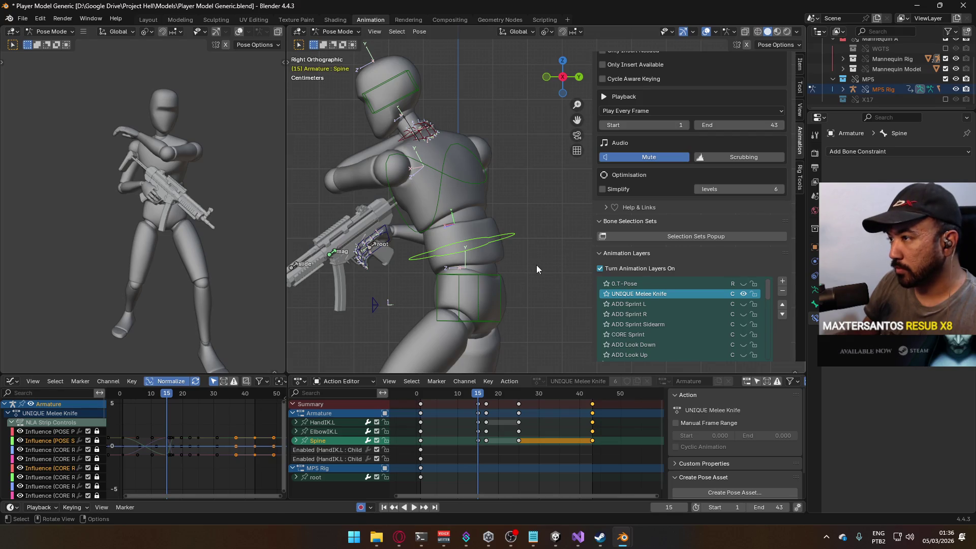
Rotate the Spine, then twist it around global Z to turn the torso
key("r")
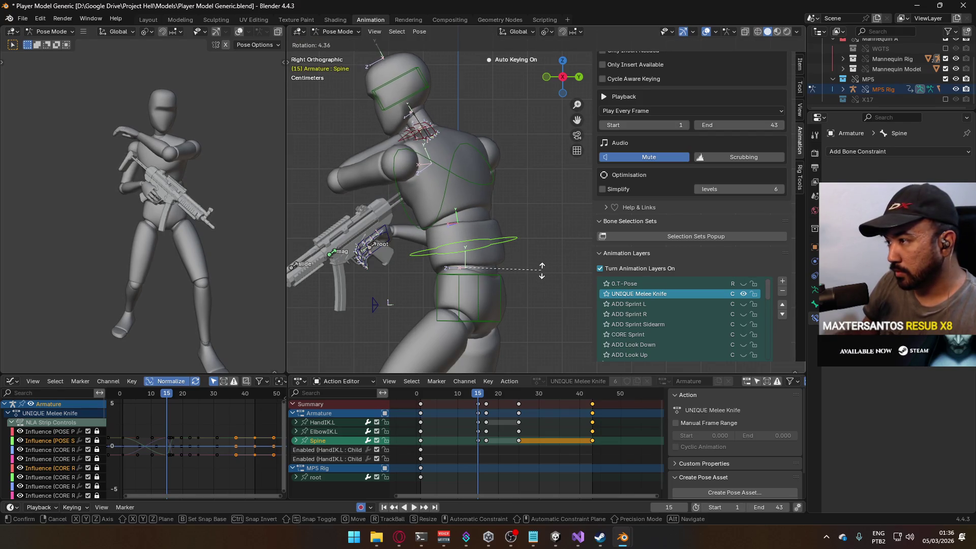
left_click(542, 270)
key("r")
key("z")
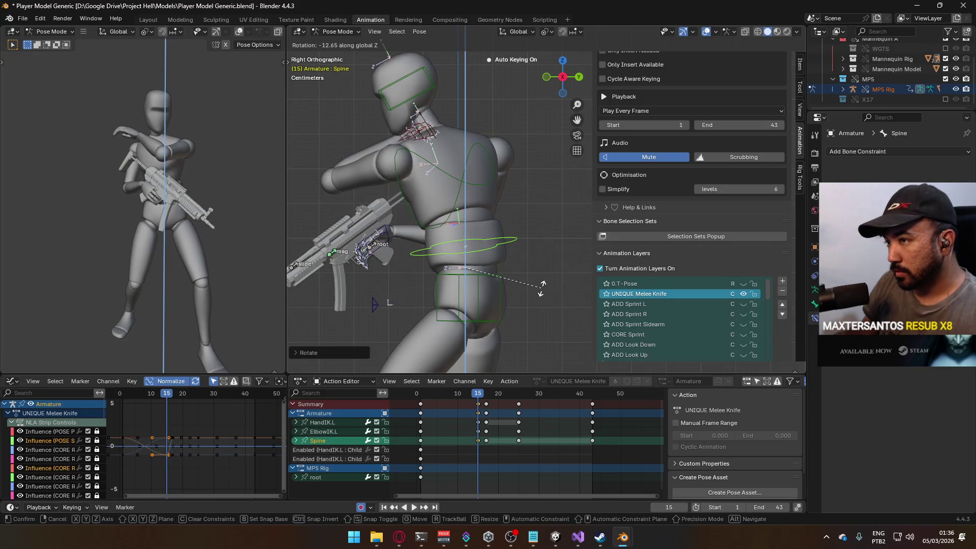
left_click(542, 291)
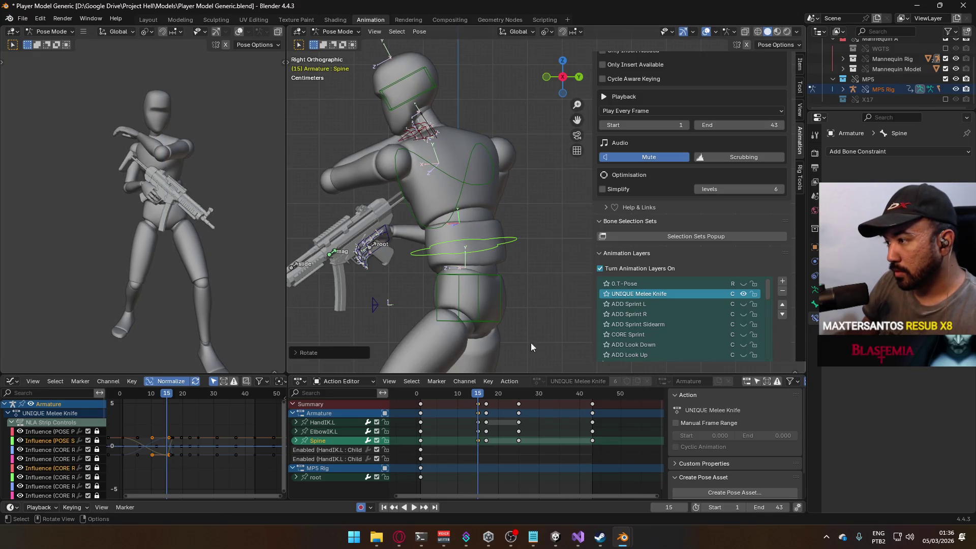
Play back the strike and stop at frame 17 to check the pose
key("space")
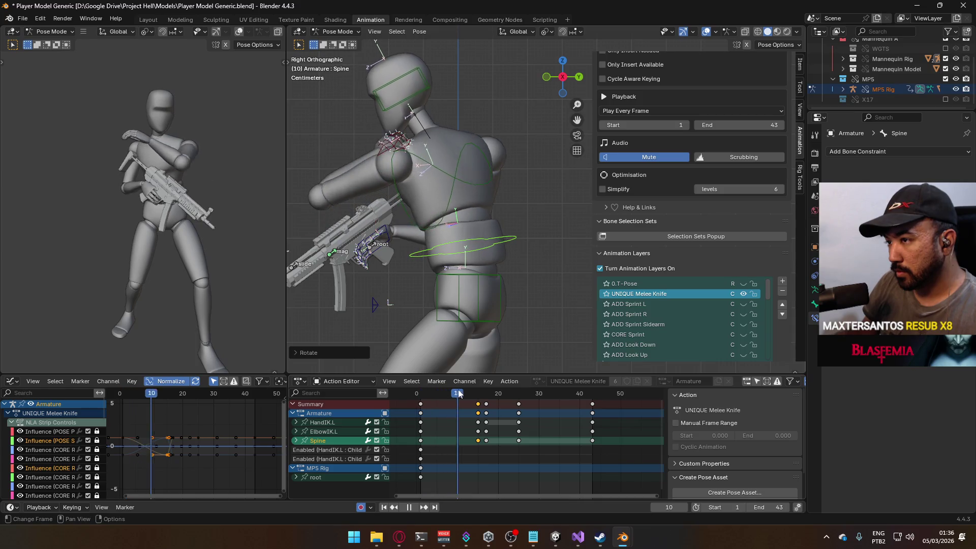
left_click_drag(470, 389, 486, 383)
key("space")
scroll(408, 240, "down", 4)
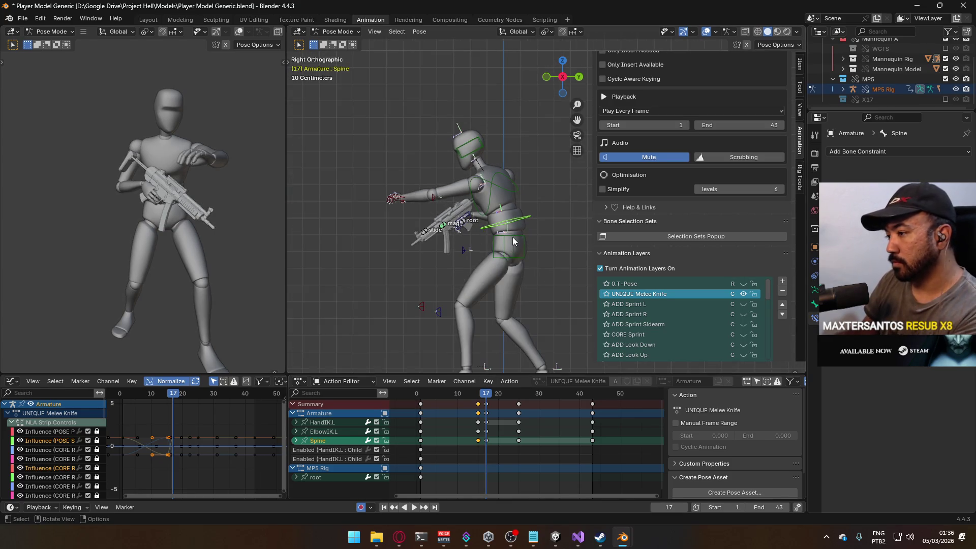
scroll(514, 234, "up", 1)
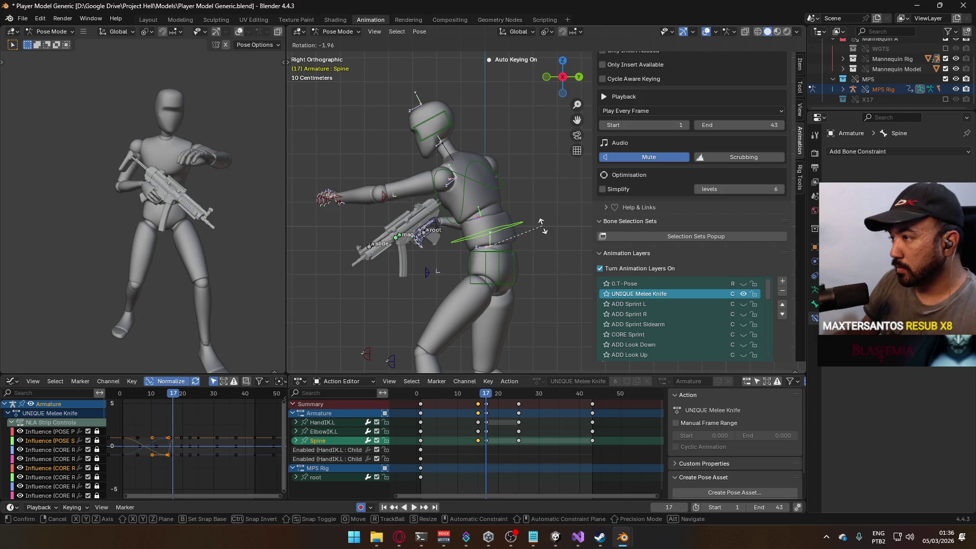
left_click(509, 188)
Rotate the Chest bone at frame 17
key("r")
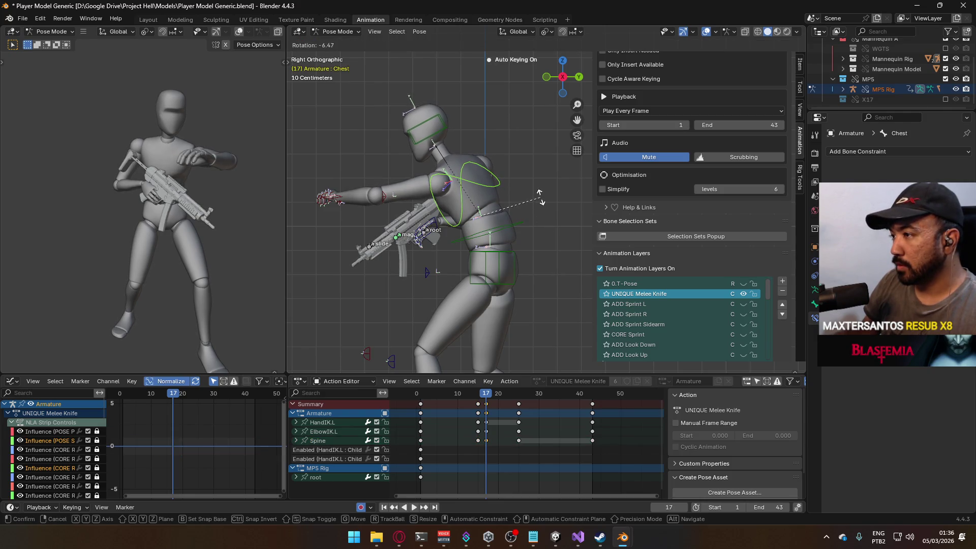
left_click(539, 196)
key("ctrl+KP_7")
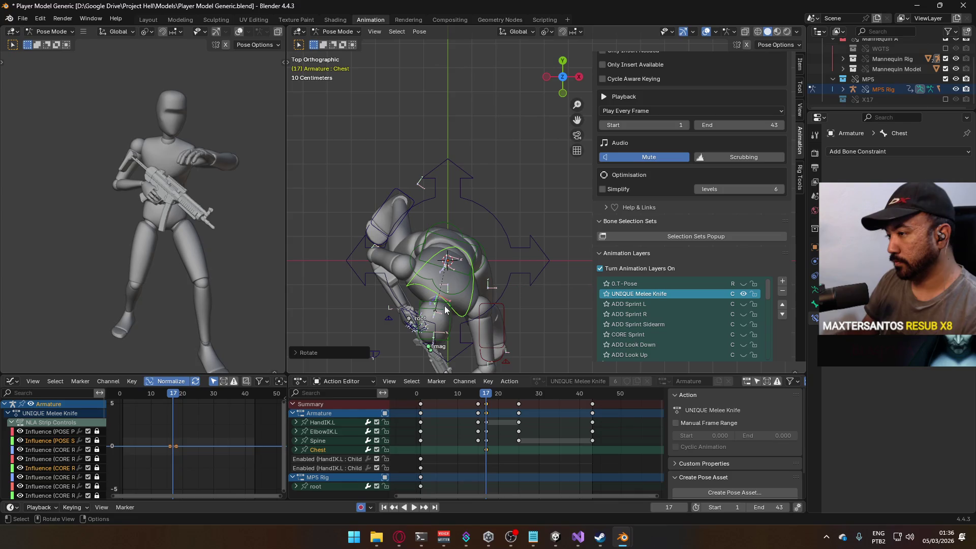
key("KP_7")
Reposition and rotate the left hand IK bone at frame 17
left_click(323, 422)
mouse_move(499, 393)
left_mouse_down()
mouse_move(466, 393)
mouse_move(509, 392)
mouse_move(487, 393)
left_mouse_up()
key("g")
key("r")
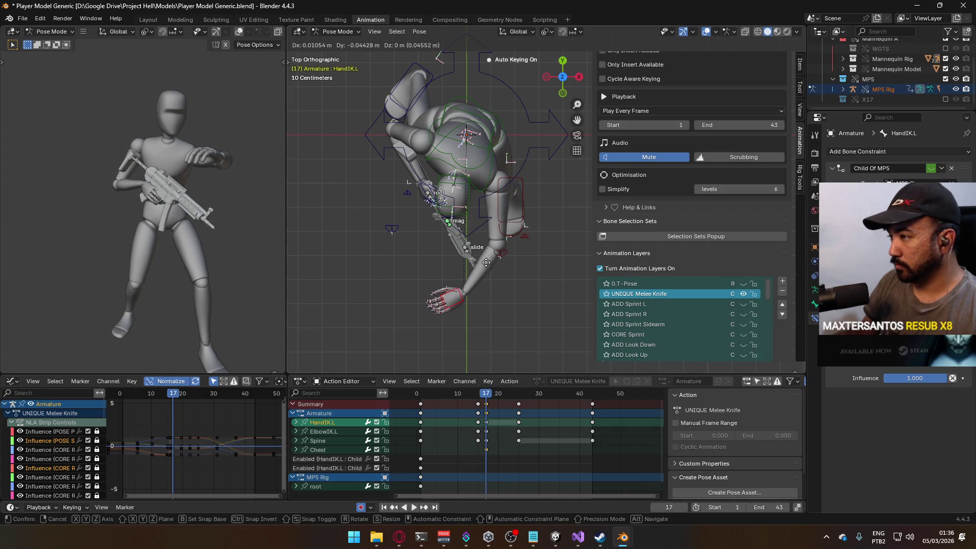
left_click(458, 290)
key("r")
left_click(508, 348)
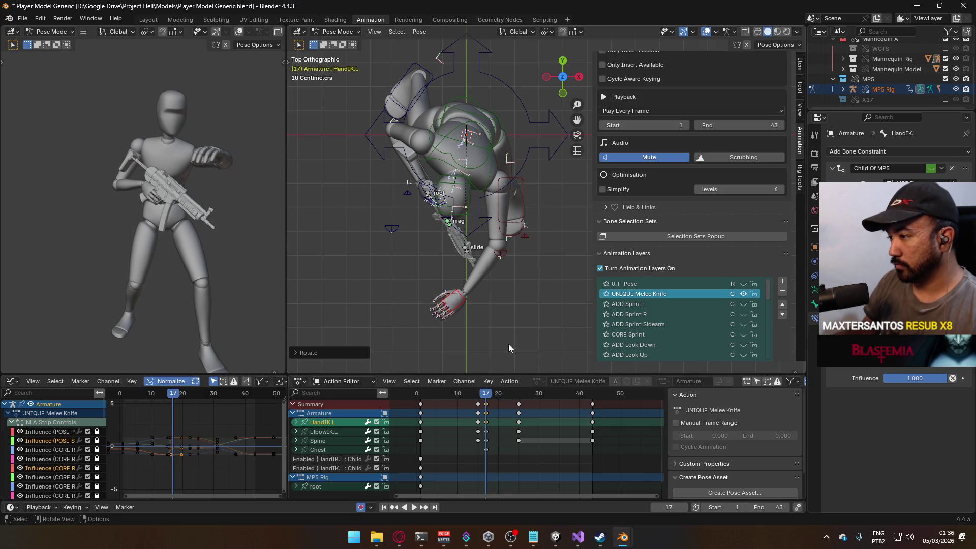
Copy the four bones' frame-17 keys and paste them at frame 25 as a hold
left_click(488, 404)
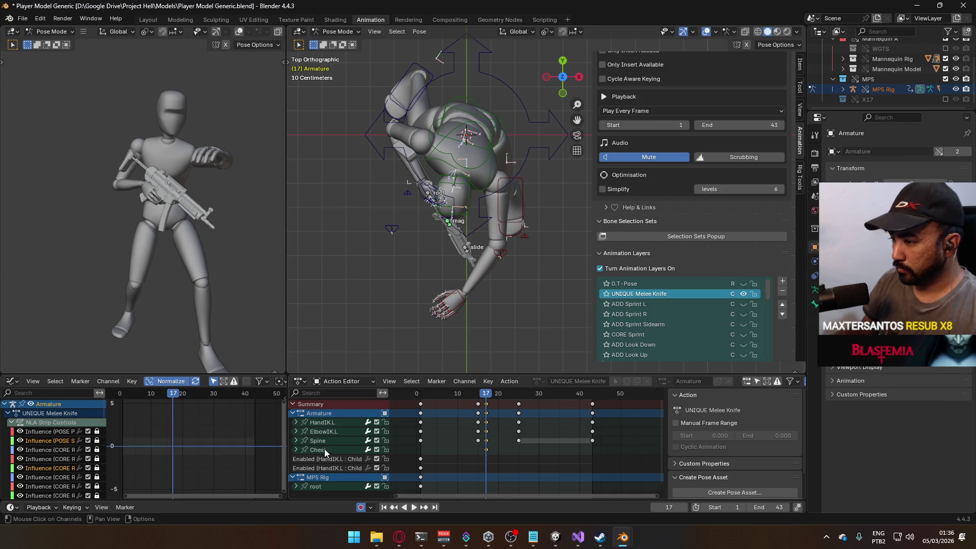
left_click_drag(498, 454, 465, 400)
left_click_drag(486, 397, 518, 398)
key("ctrl+v")
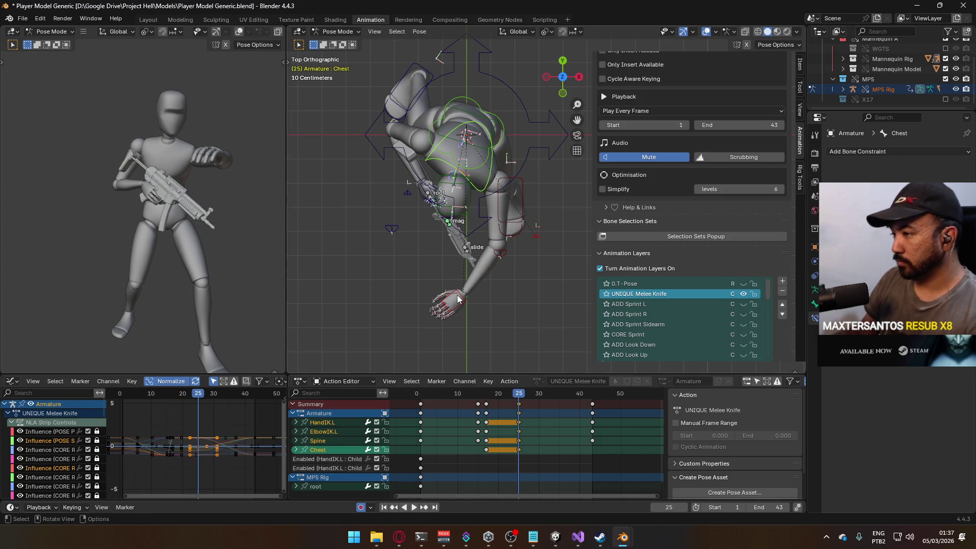
In side view, adjust the left hand IK, then rotate the Spine and Chest
left_click(458, 297)
key("KP_3")
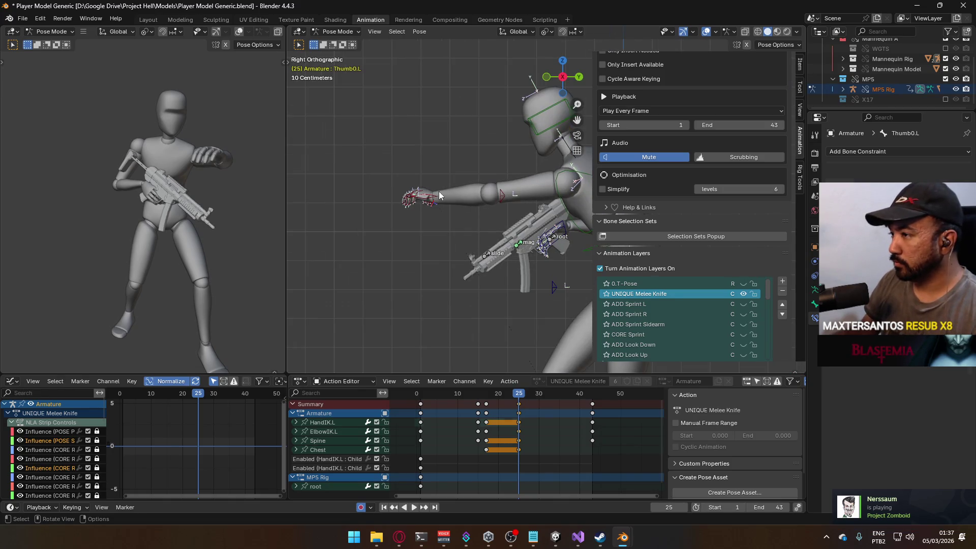
left_click(439, 195)
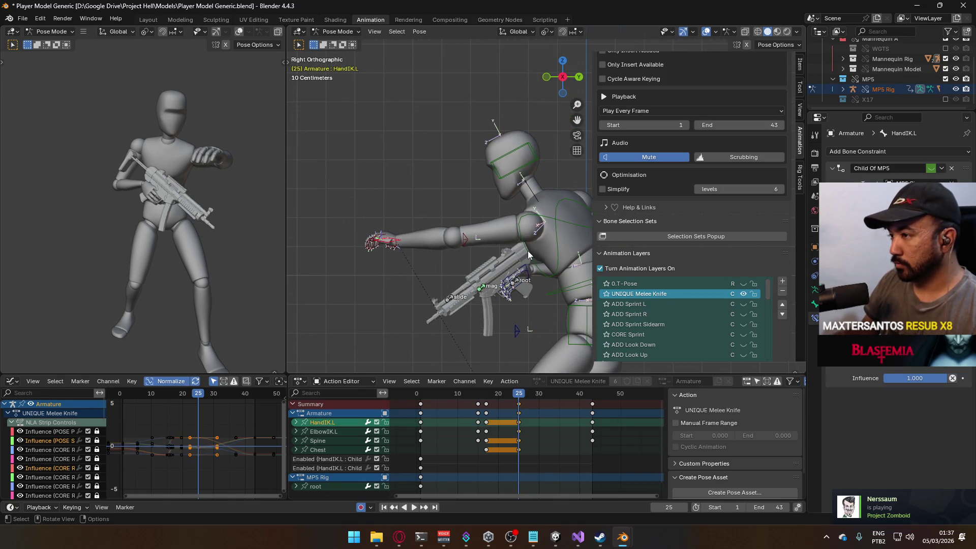
key("g")
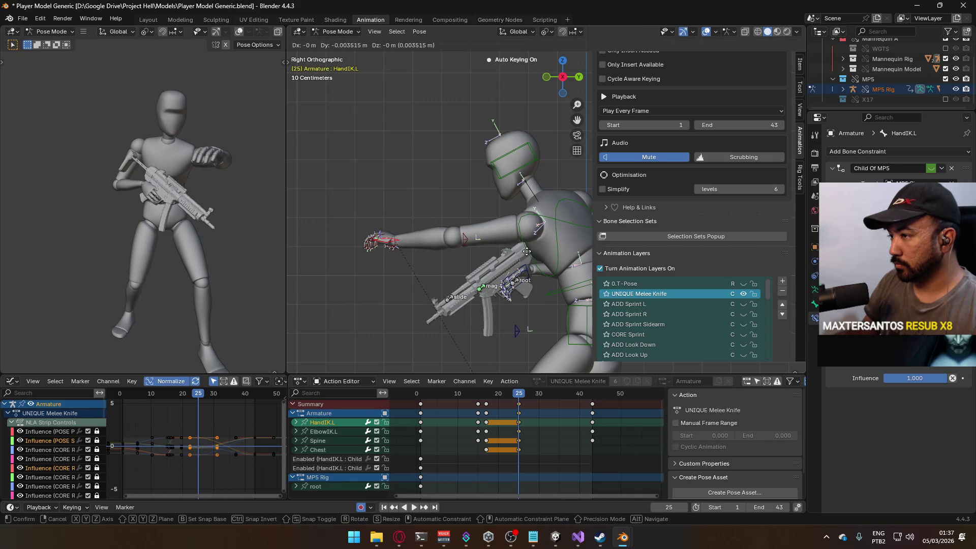
left_click(524, 251)
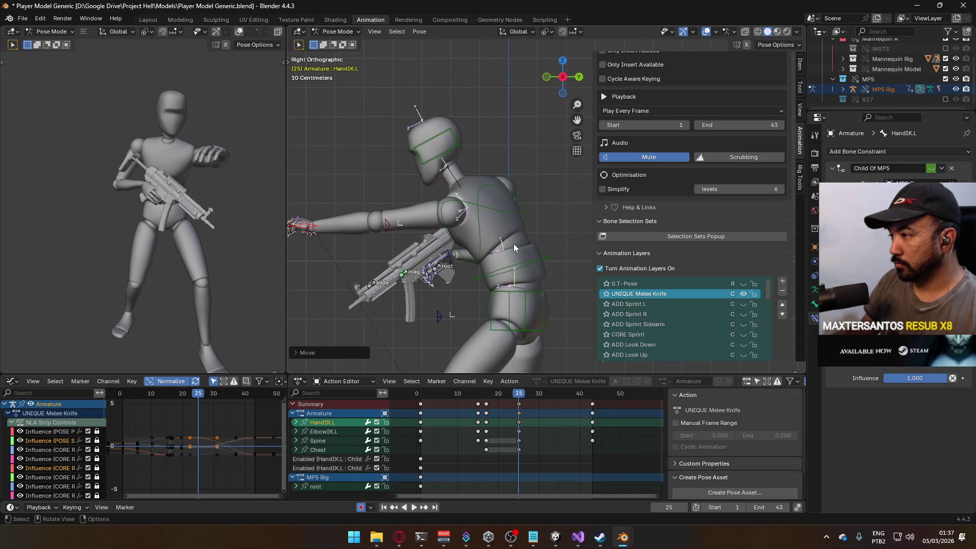
left_click(554, 257)
key("r")
left_click(572, 245)
left_click(545, 212)
key("r")
left_click(514, 310)
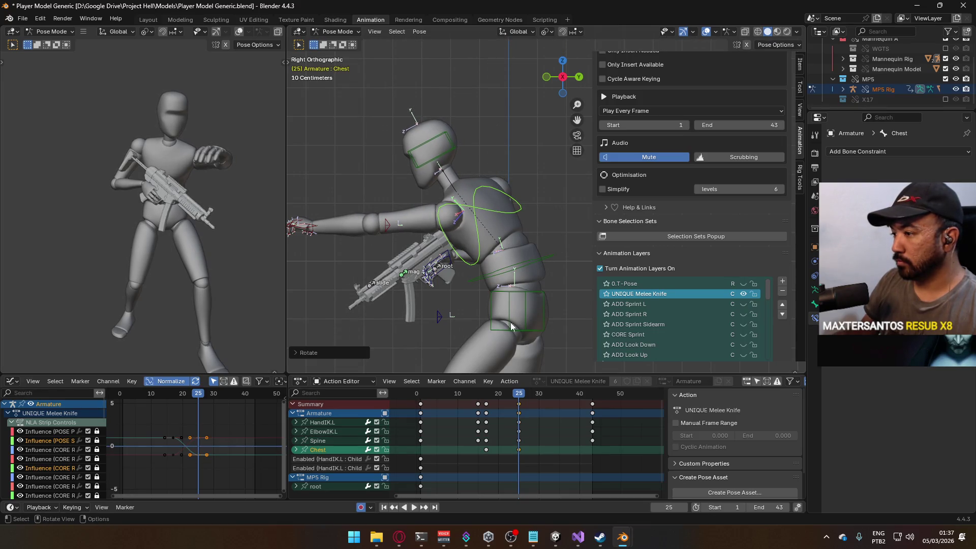
Review the strike playback and delete the selected Chest keyframes
key("space")
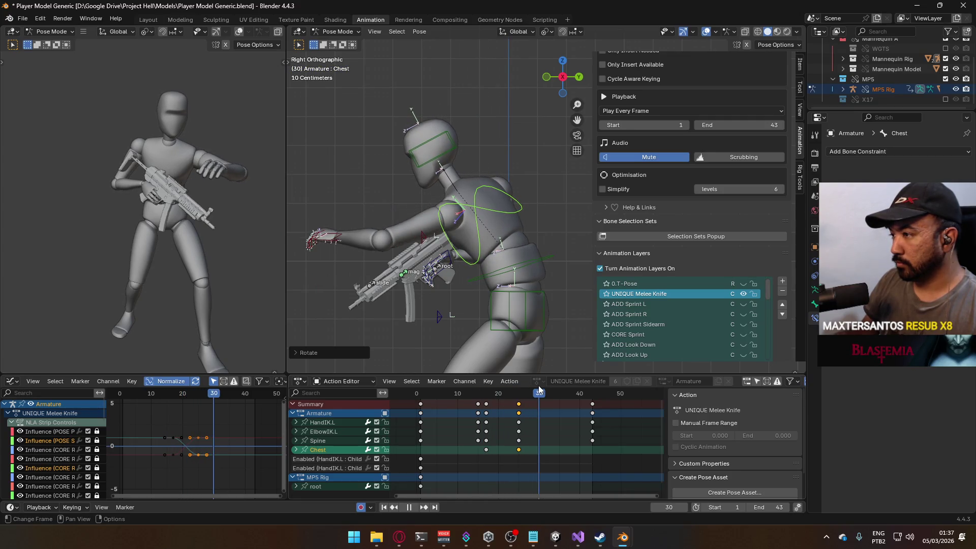
mouse_move(519, 394)
left_mouse_down()
mouse_move(540, 397)
mouse_move(477, 399)
left_mouse_up()
left_click(542, 265, "shift")
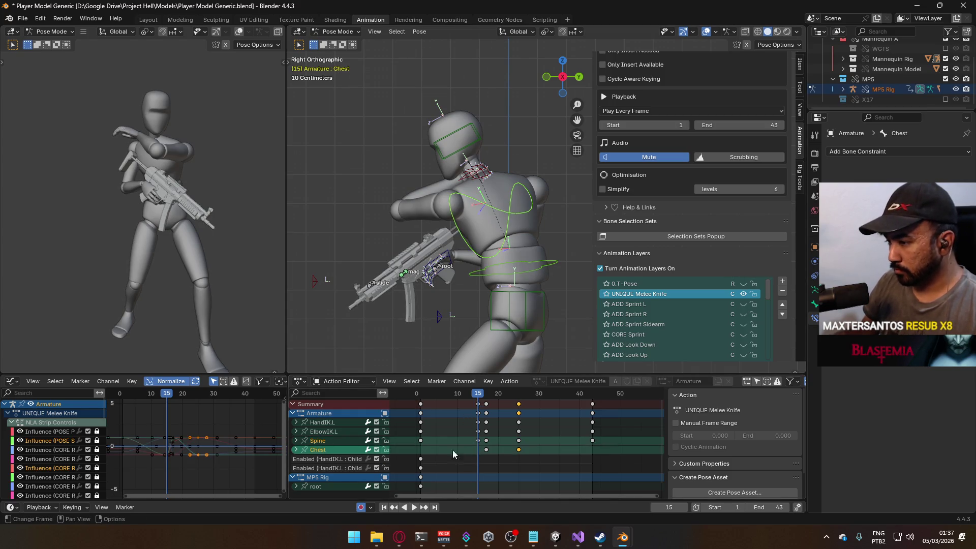
key("space")
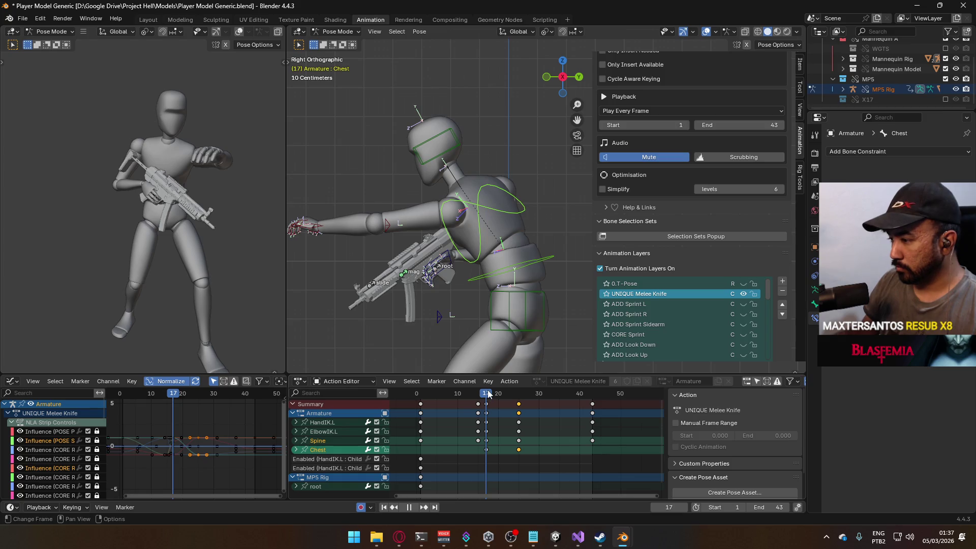
key("i")
left_click(335, 452)
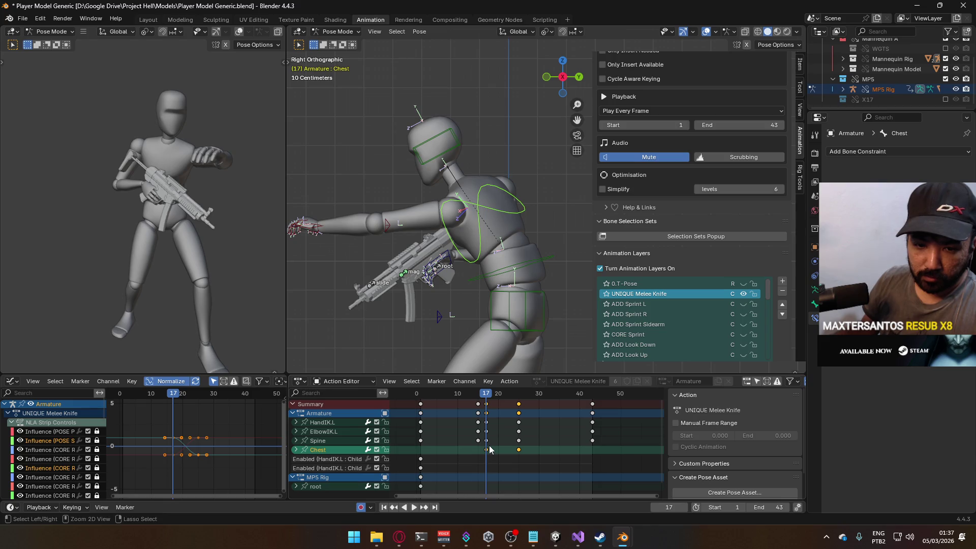
key("Delete")
key("space")
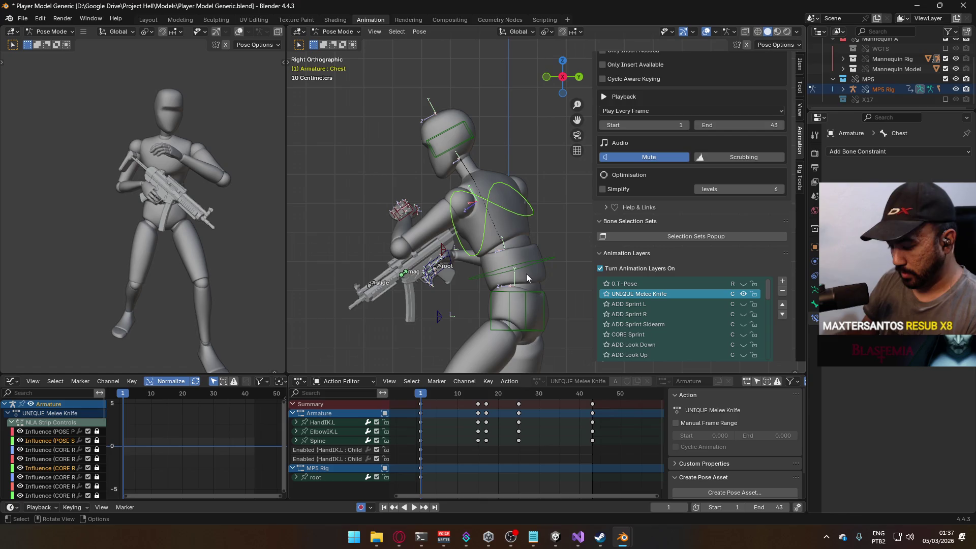
Key the Chest rest pose and paste it at frames 17 and 13
key("i")
left_click_drag(422, 399, 487, 400)
key("ctrl+v")
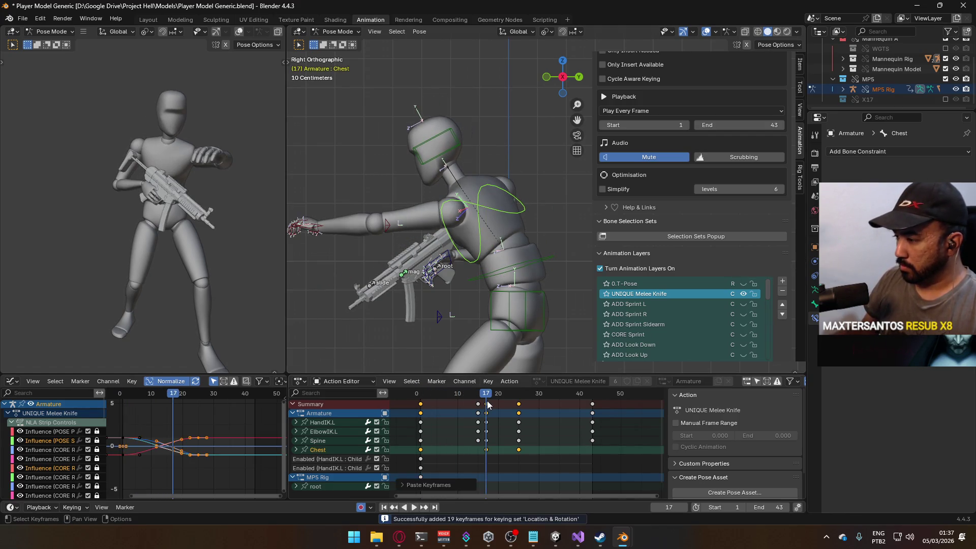
key("space")
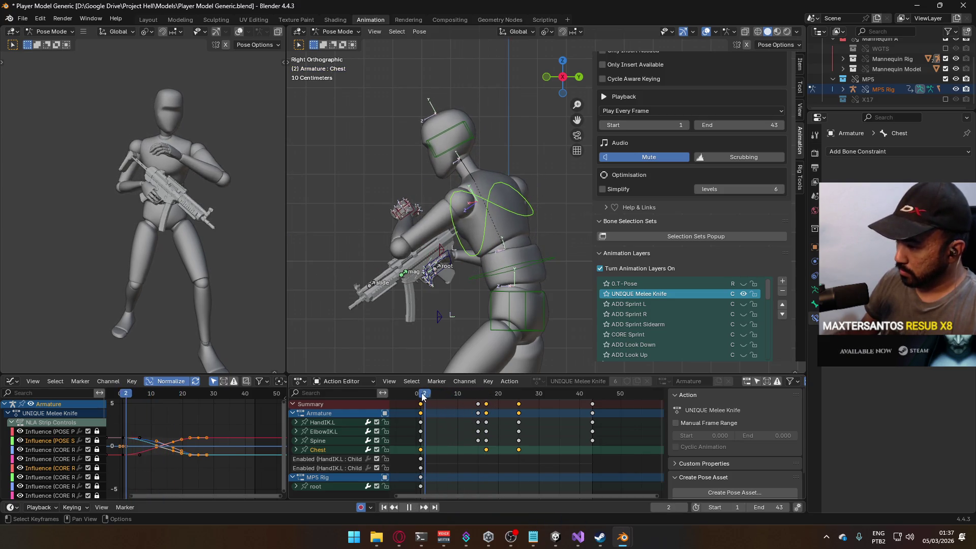
mouse_move(449, 398)
left_mouse_down()
mouse_move(502, 396)
mouse_move(422, 407)
left_mouse_up()
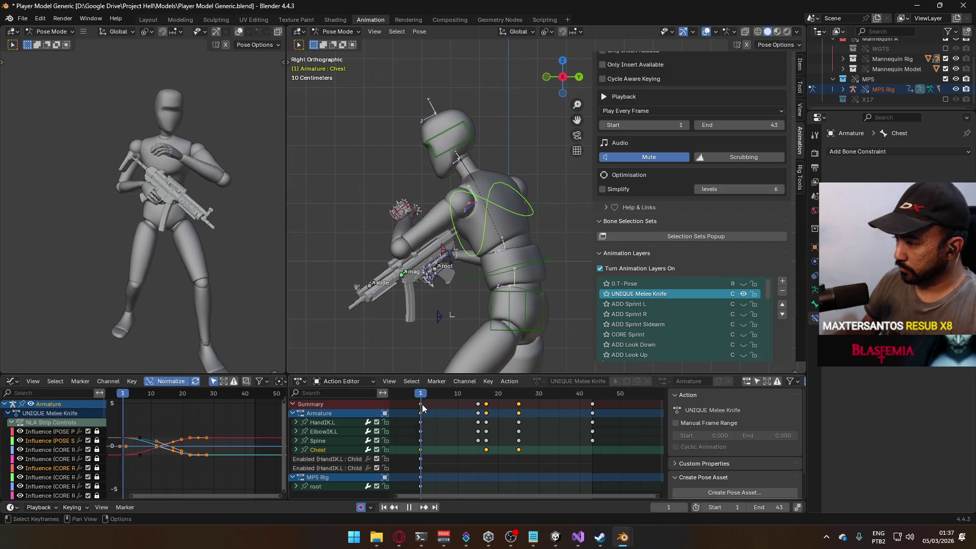
left_click(421, 458)
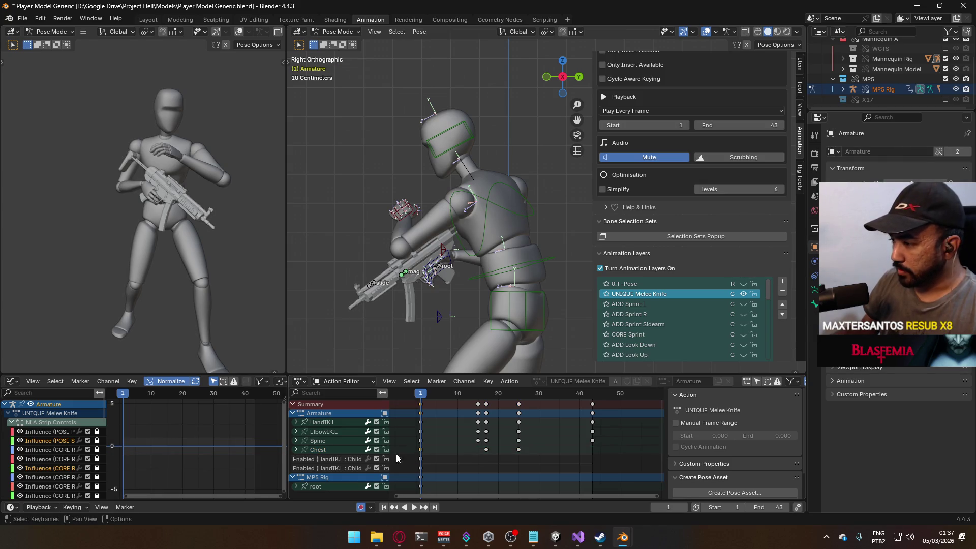
left_click(340, 450)
left_click_drag(456, 398, 544, 408)
key("ctrl+v")
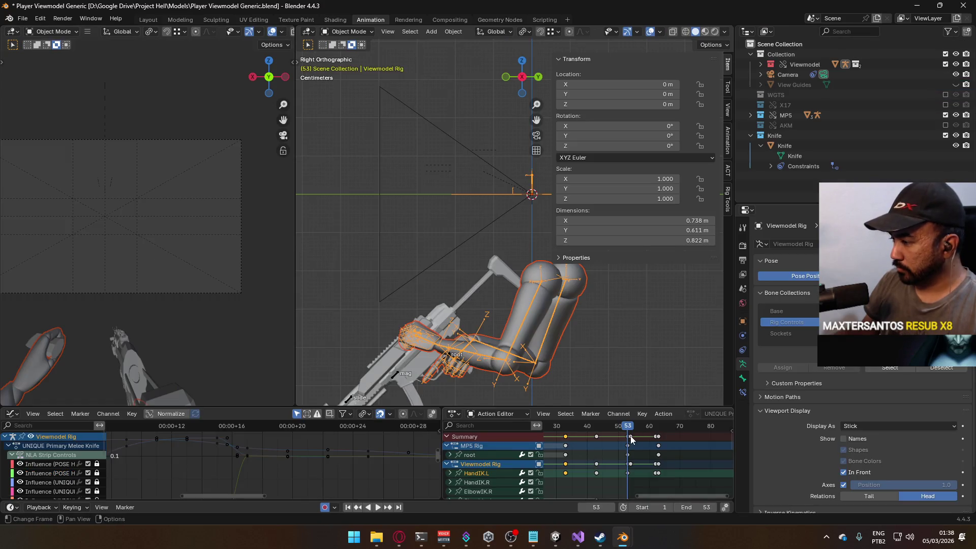
Scrub the viewmodel arm animation through to its last frame, 43
left_click_drag(627, 429, 599, 430)
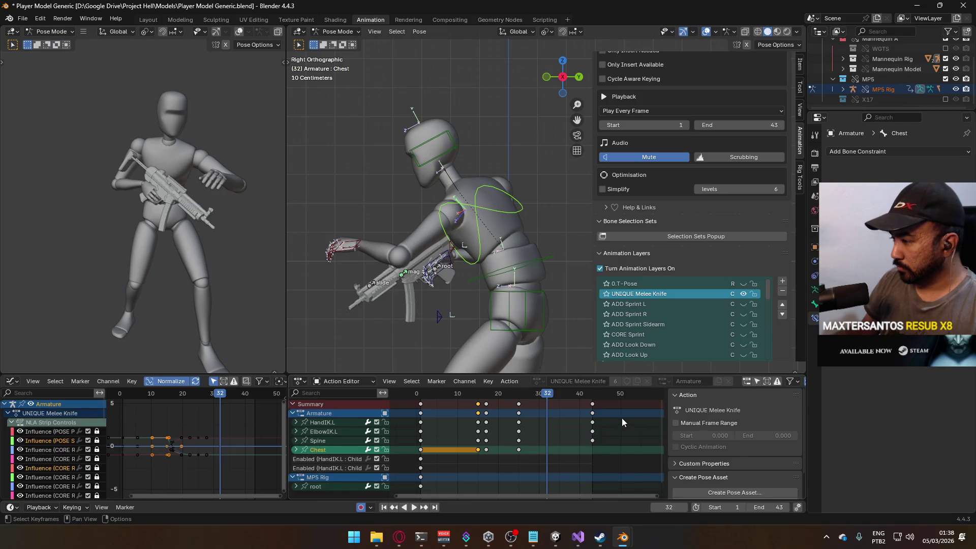
left_click_drag(553, 392, 591, 396)
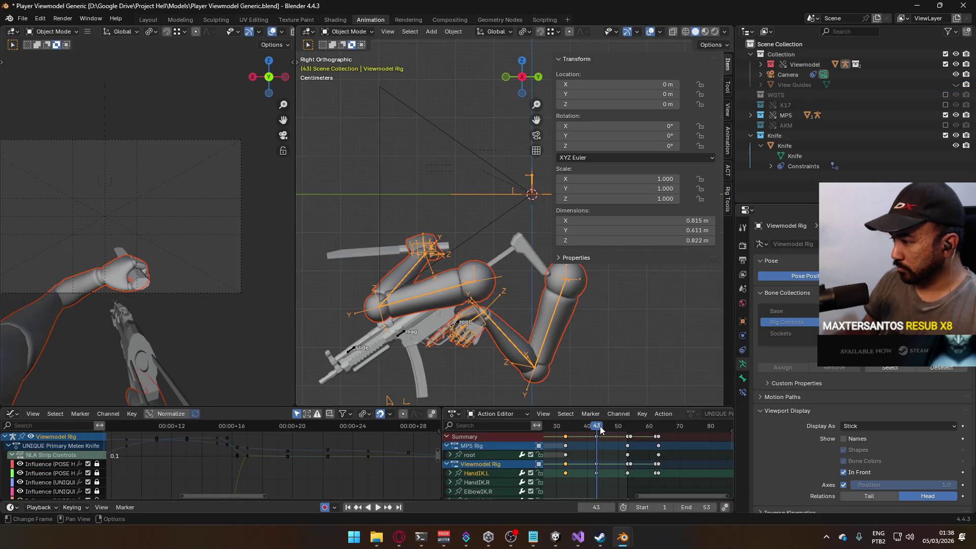
left_click_drag(601, 430, 628, 430)
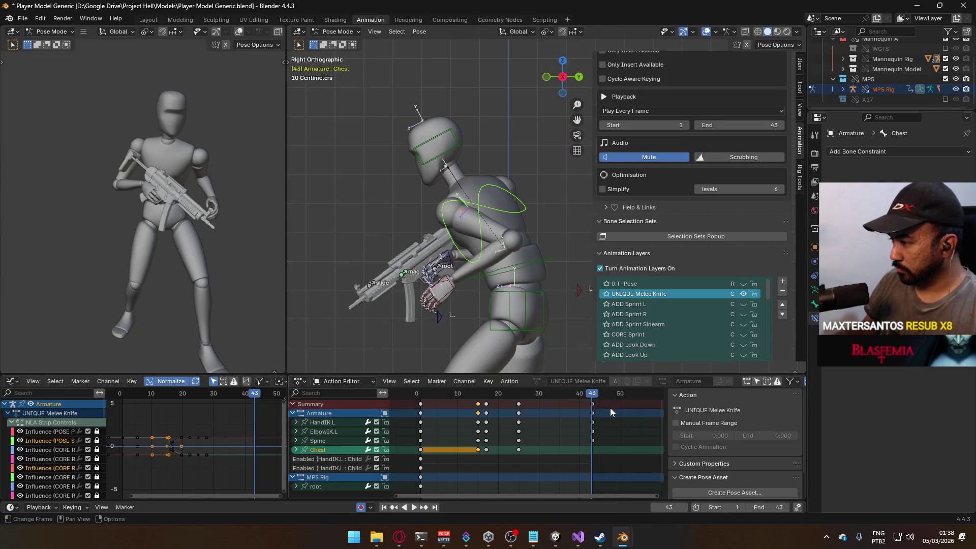
scroll(508, 417, "down", 4)
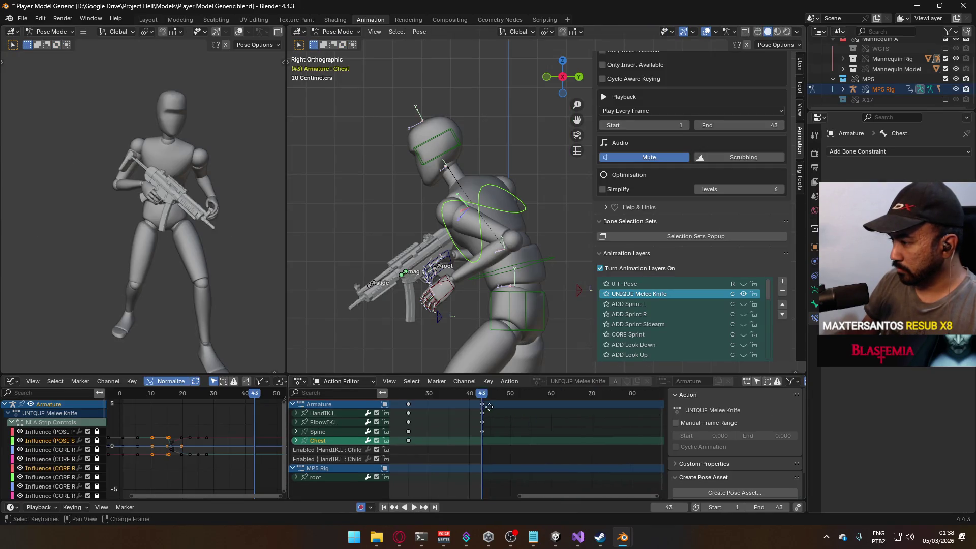
scroll(510, 412, "up", 1)
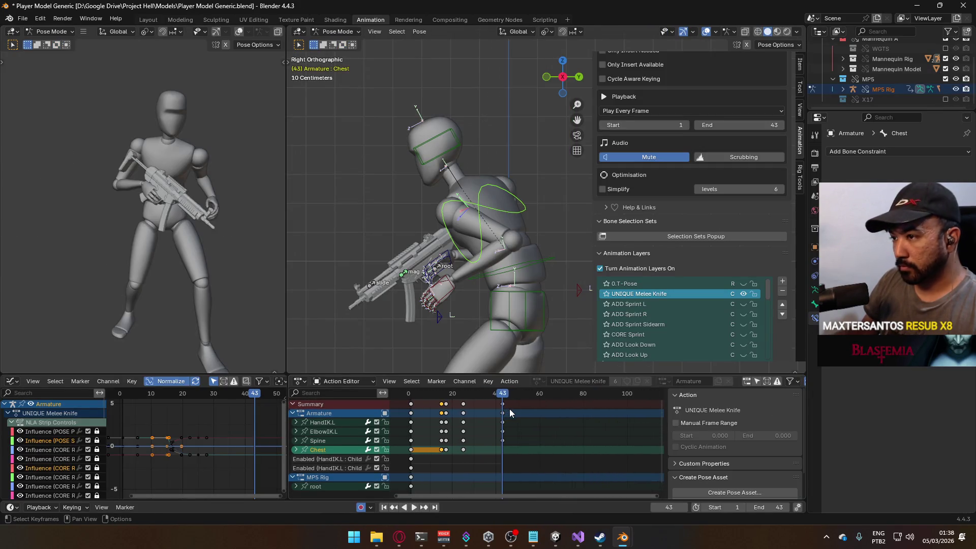
scroll(509, 405, "up", 1)
scroll(511, 406, "up", 2)
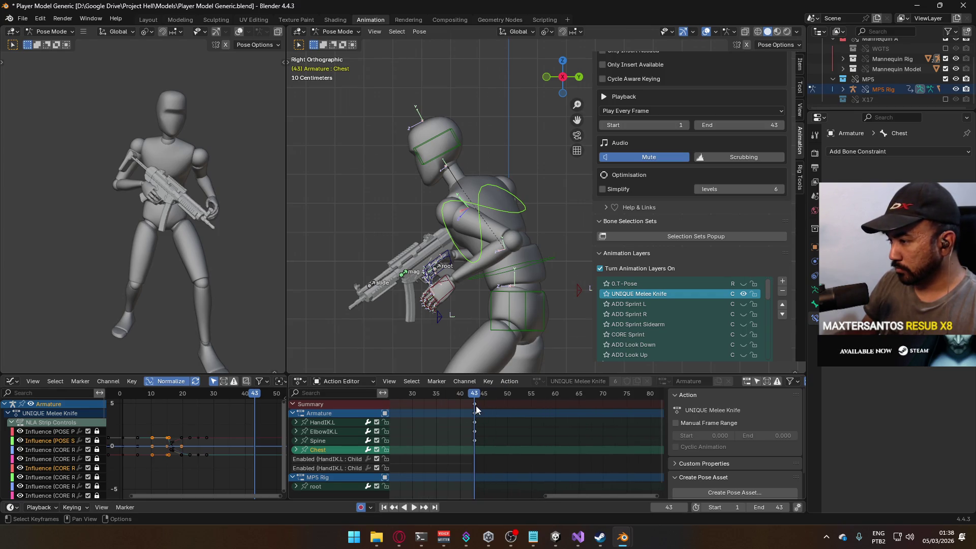
Move all frame-43 keyframes later to frame 53
left_click(478, 405)
key("g")
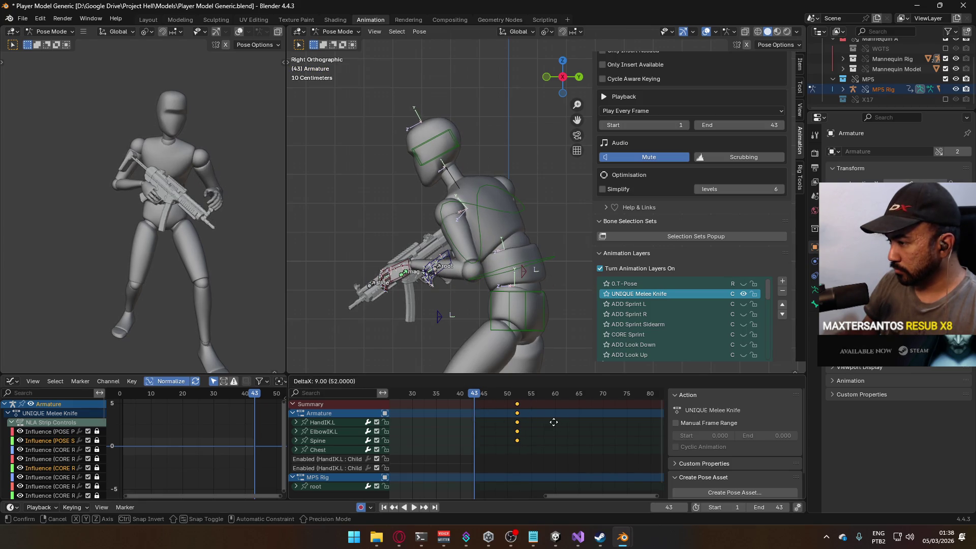
left_click(553, 421)
scroll(523, 399, "up", 4)
left_click_drag(496, 404, 517, 410)
scroll(516, 410, "down", 2)
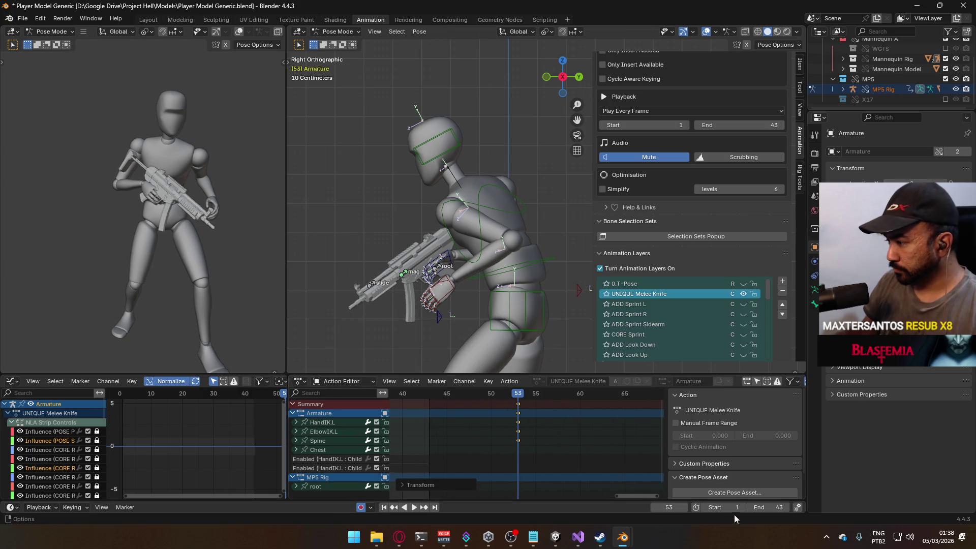
Set the animation end frame to 53 and play back the lengthened strike
left_click(770, 507)
type("52")
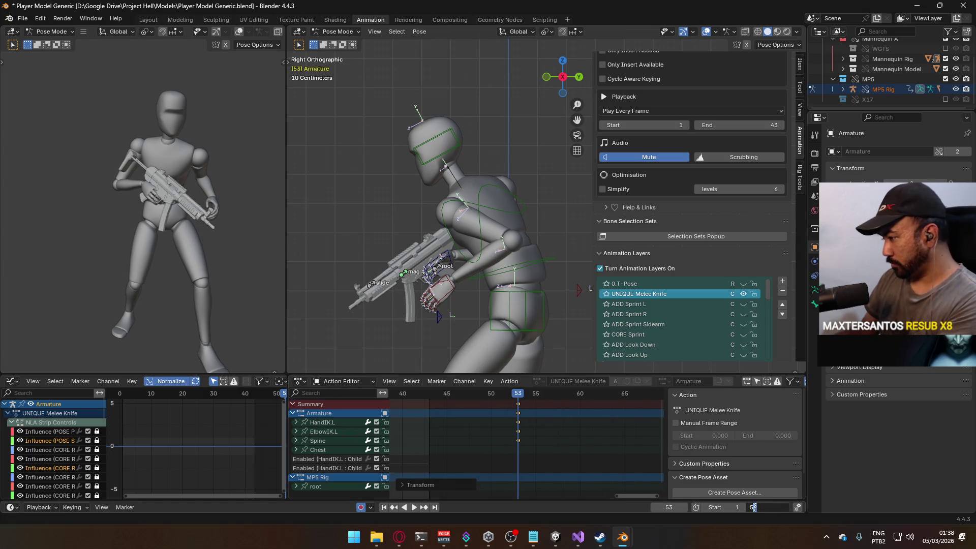
type("3")
key("Return")
scroll(554, 405, "down", 3)
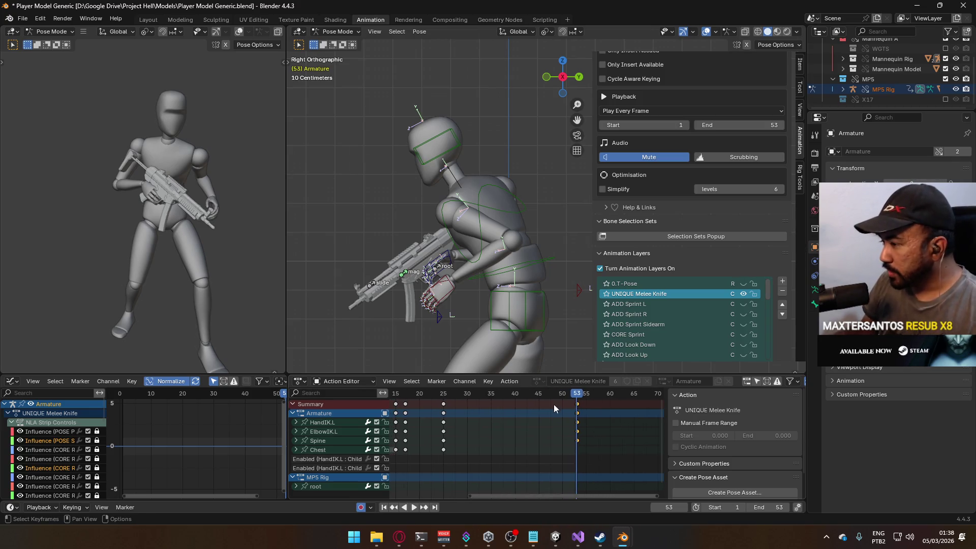
key("space")
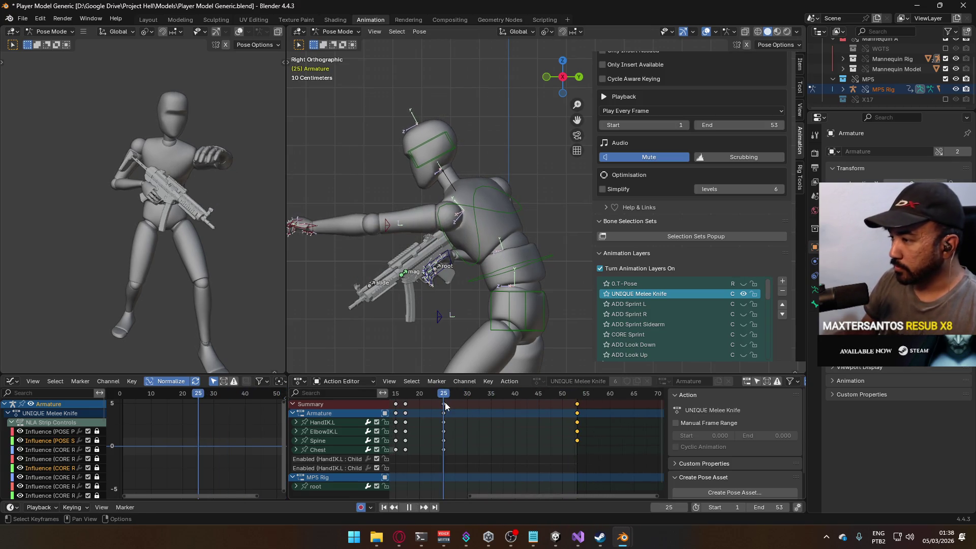
left_click_drag(445, 403, 528, 406)
key("space")
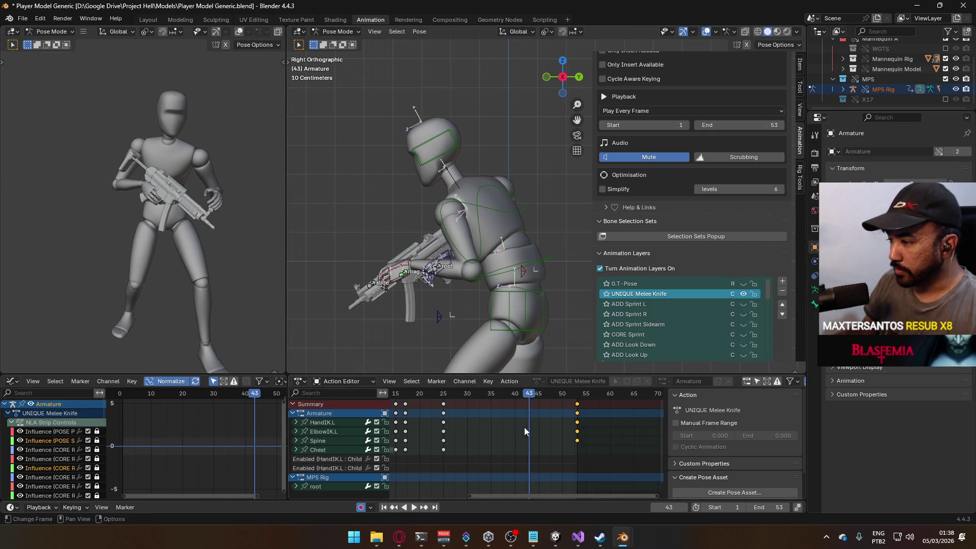
scroll(595, 439, "left", 4)
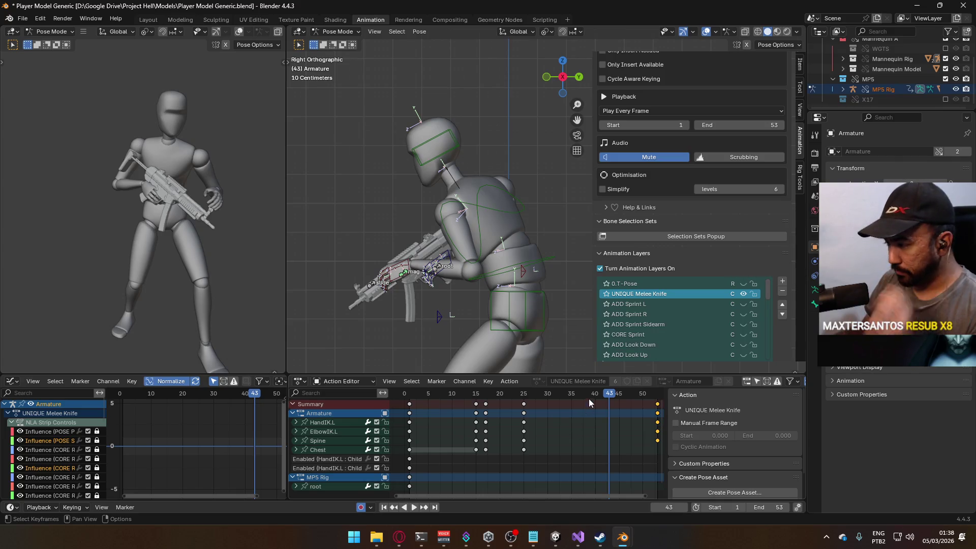
key("space")
Select the Spine and Chest channels, paste their copied keys at frame 43 and preview
mouse_move(486, 400)
left_mouse_down()
mouse_move(525, 401)
mouse_move(477, 405)
left_mouse_up()
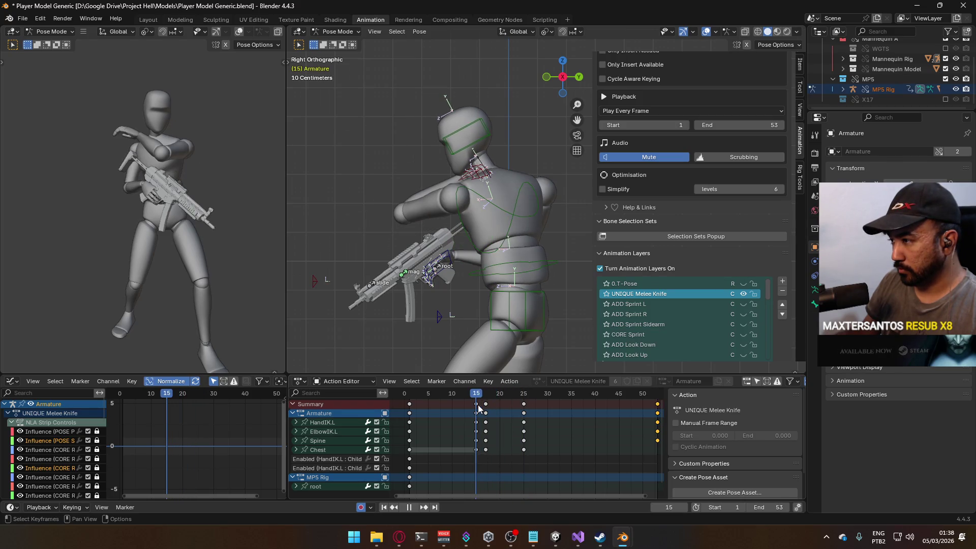
key("space")
left_click_drag(468, 454, 480, 442)
left_click(336, 442)
left_click(321, 451, "shift")
scroll(509, 398, "right", 3)
left_click_drag(509, 397, 556, 397)
key("ctrl+v")
key("space")
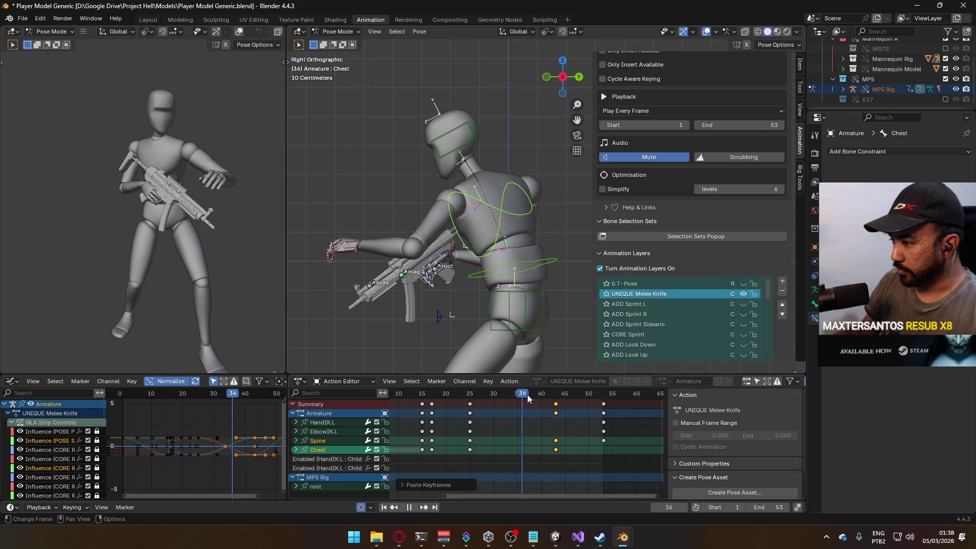
key("Escape")
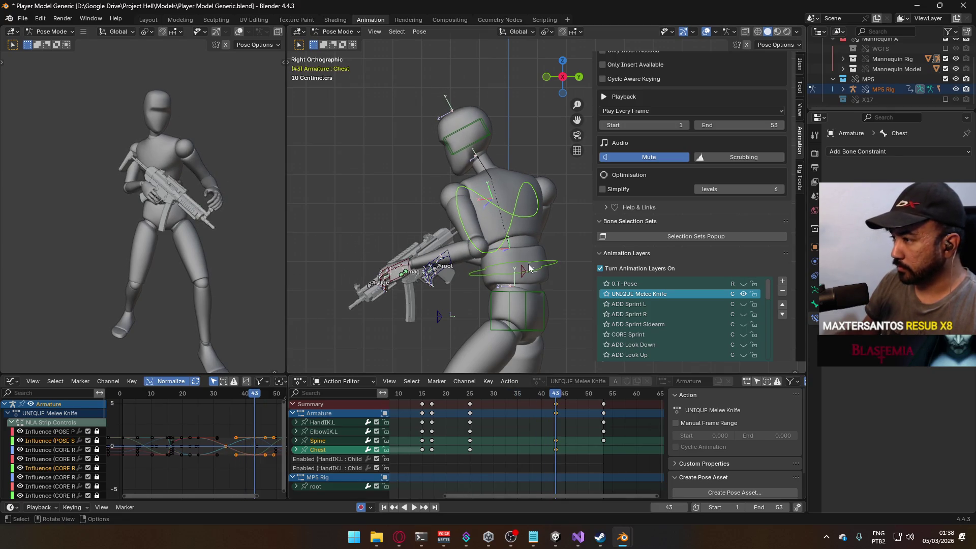
Copy the Spine and Chest first-frame keys and paste them at frames 43 and 53
scroll(598, 438, "left", 2)
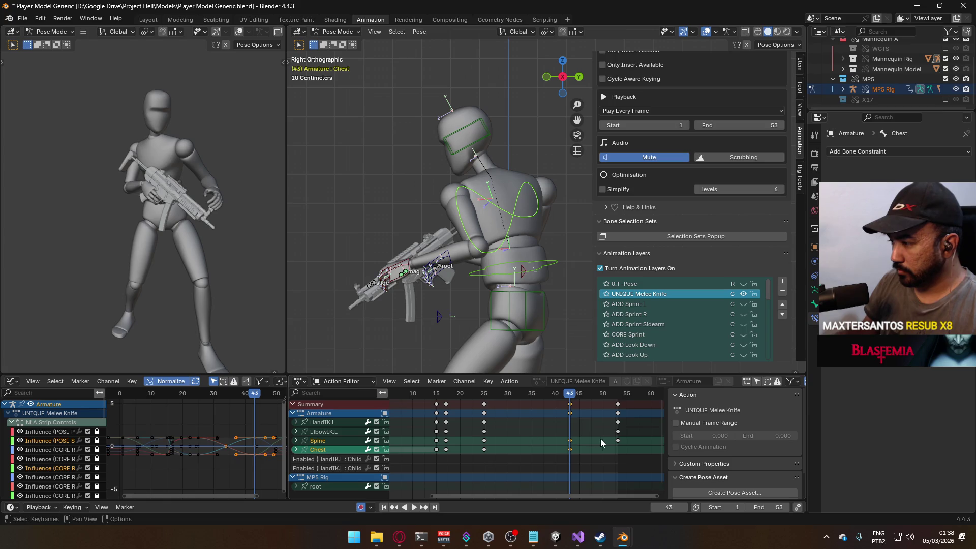
scroll(490, 432, "left", 5)
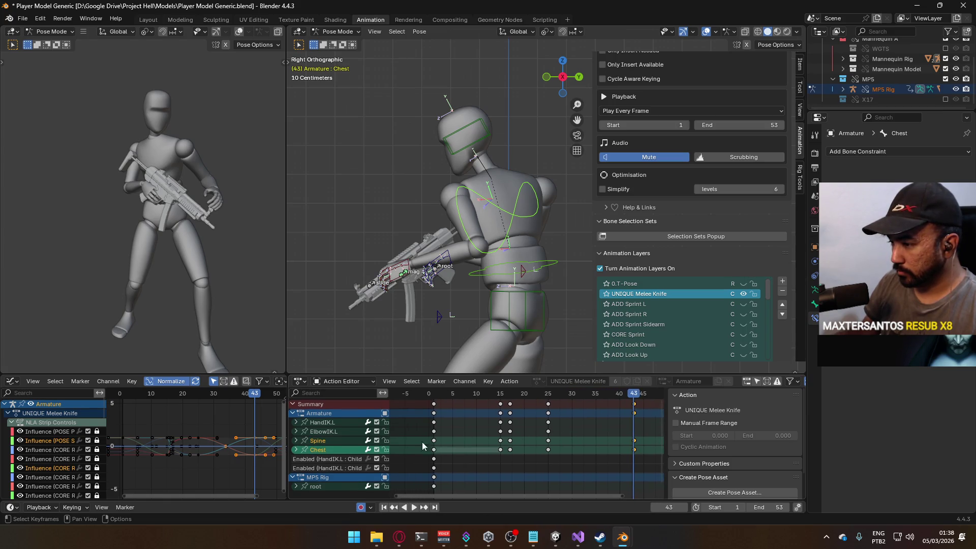
left_click_drag(445, 443, 427, 453)
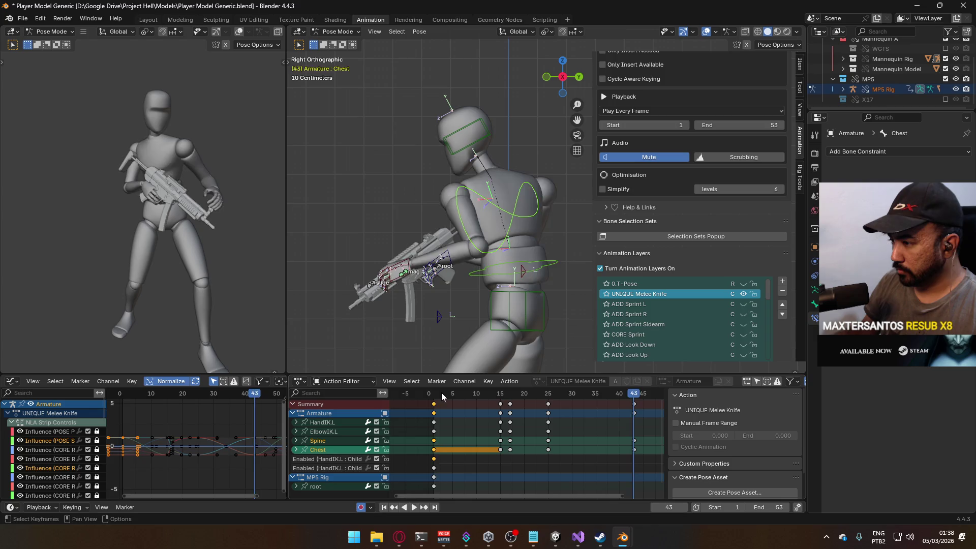
key("space")
scroll(500, 408, "right", 6)
left_click(556, 393)
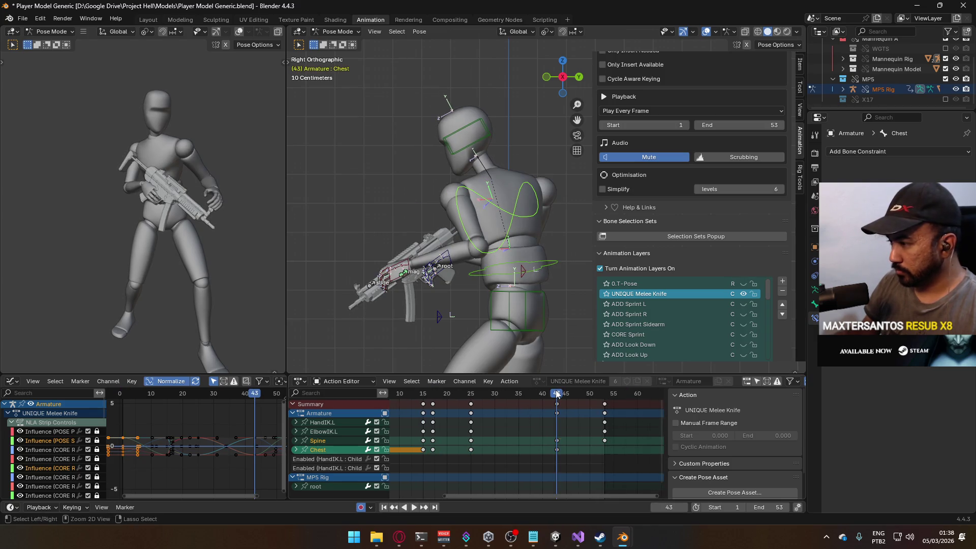
key("ctrl+v")
mouse_move(556, 393)
left_mouse_down()
mouse_move(605, 400)
mouse_move(418, 395)
mouse_move(562, 395)
left_mouse_up()
key("i")
Scrub around frame 43 to check the held torso pose
scroll(504, 393, "left", 5)
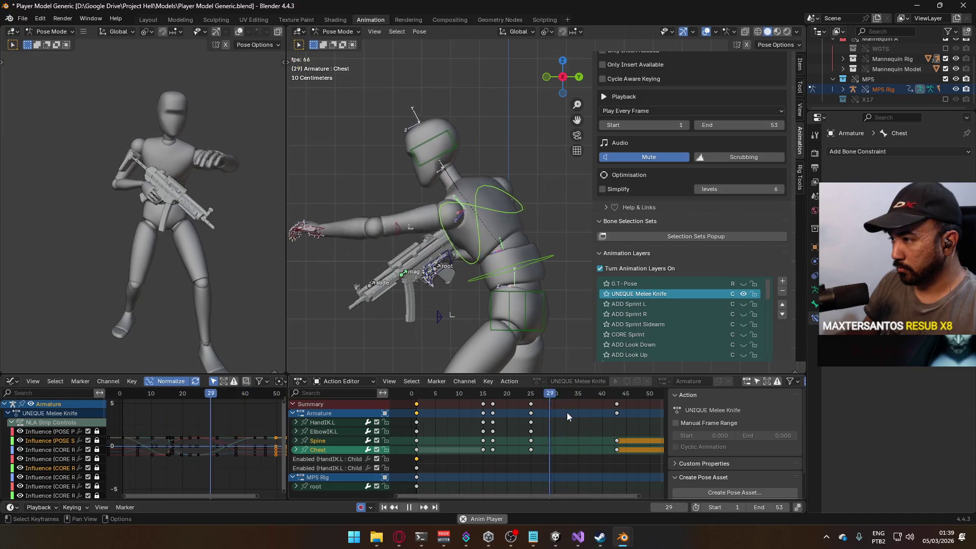
key("space")
scroll(606, 420, "right", 4)
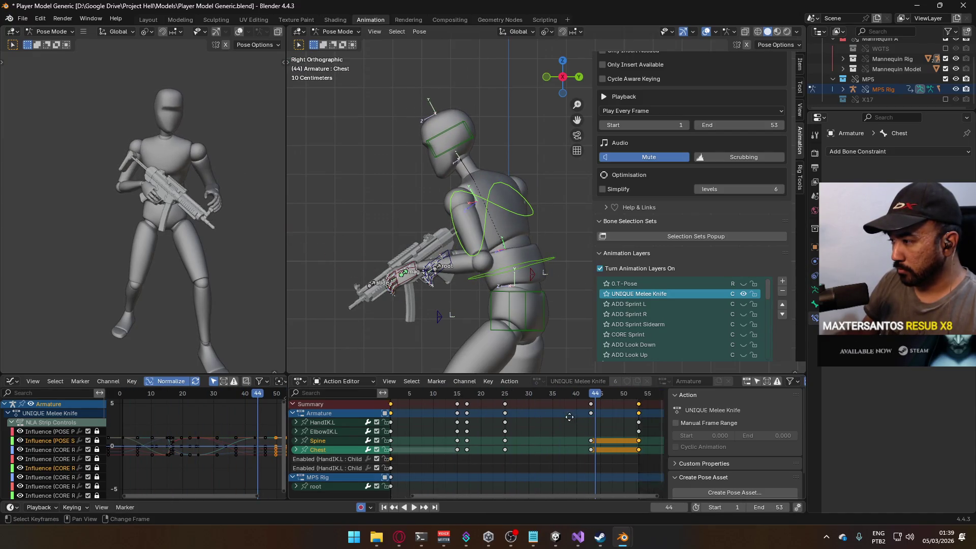
left_click(539, 396)
mouse_move(540, 395)
left_mouse_down()
mouse_move(586, 395)
mouse_move(540, 400)
left_mouse_up()
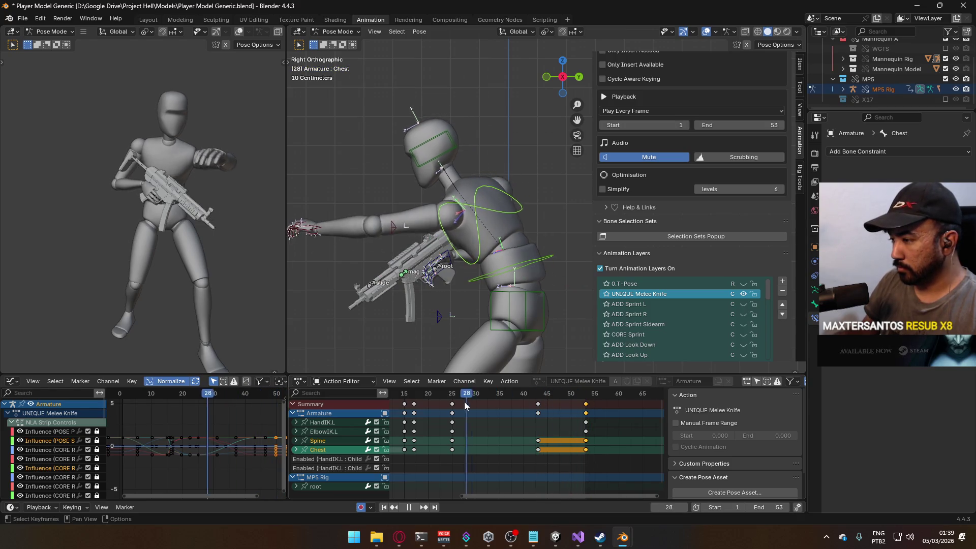
key("Escape")
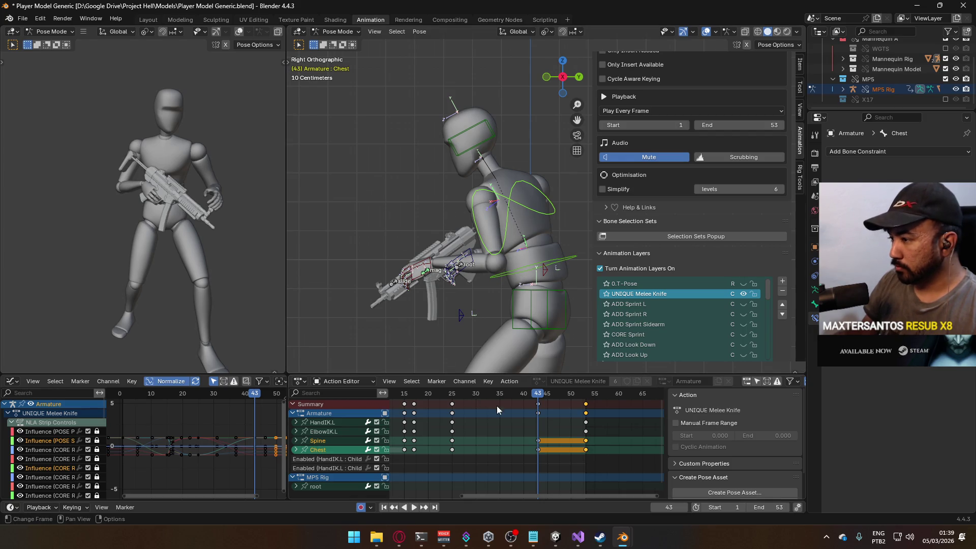
Select the Spine and Chest keys from frame 1 to 53 and play the strike from the start to review it
key("Home")
key("shift+Left")
key("space")
key("Escape")
key("Home")
left_click_drag(642, 445, 432, 456)
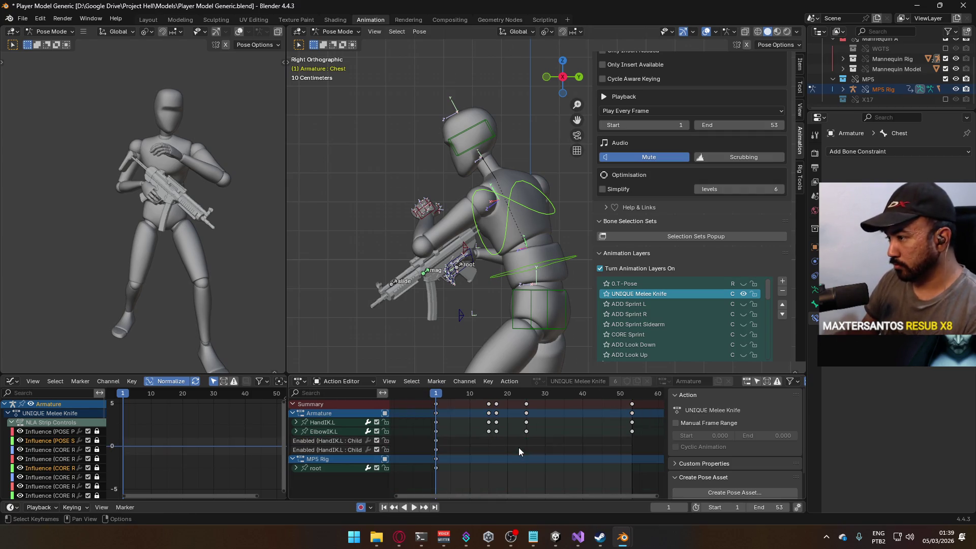
key("space")
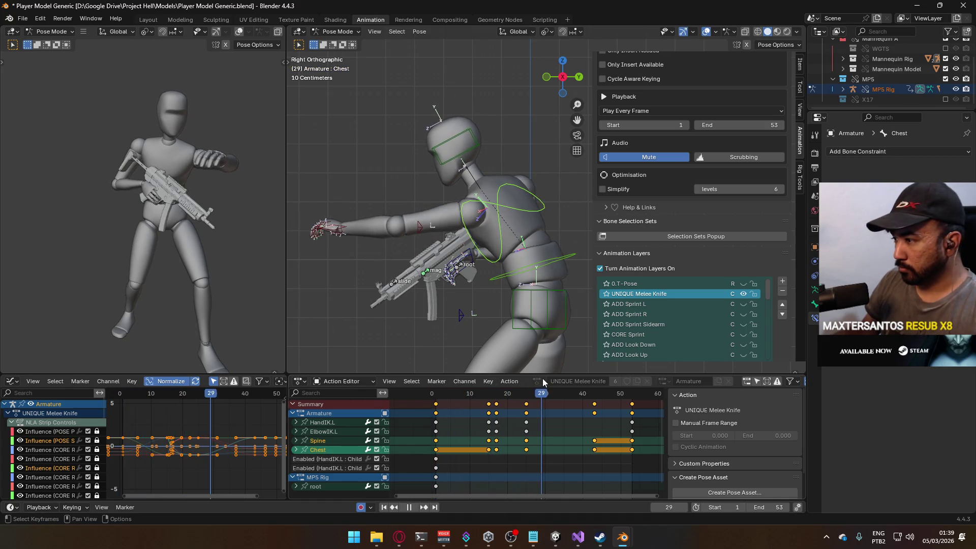
key("space")
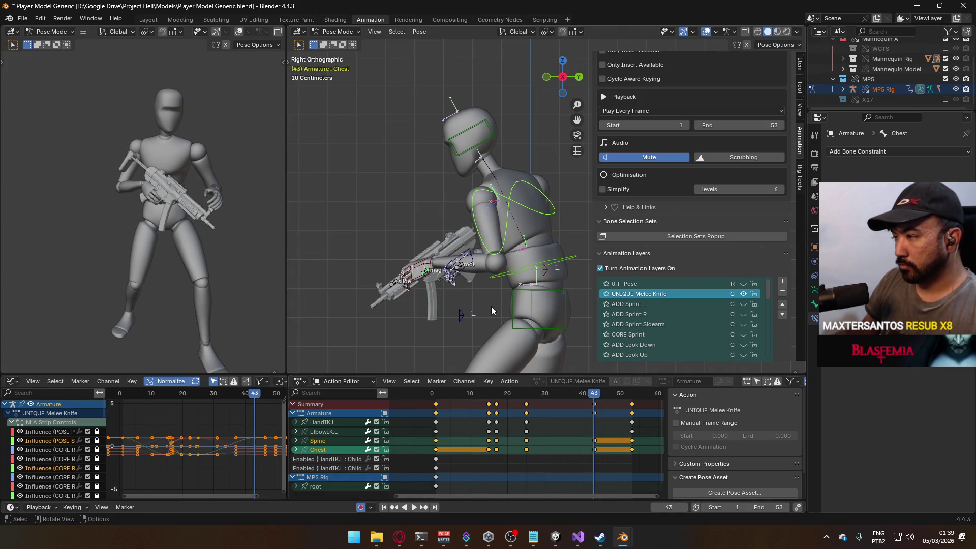
left_click(432, 267)
Copy the HandIK.L and ElbowIK.L frame-25 keys and paste them at frame 43
mouse_move(560, 394)
left_mouse_down()
mouse_move(529, 398)
mouse_move(593, 396)
left_mouse_up()
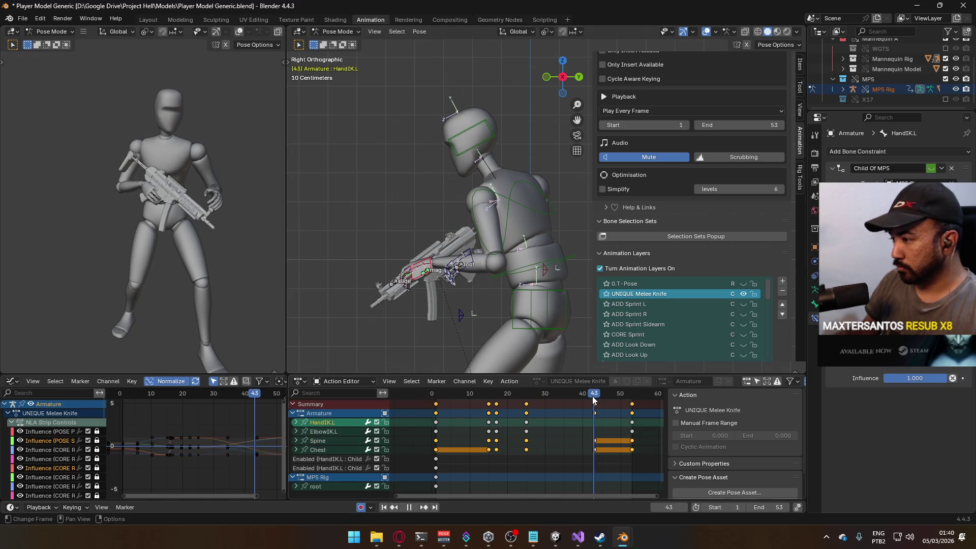
left_click(528, 431)
left_click_drag(560, 396, 526, 396)
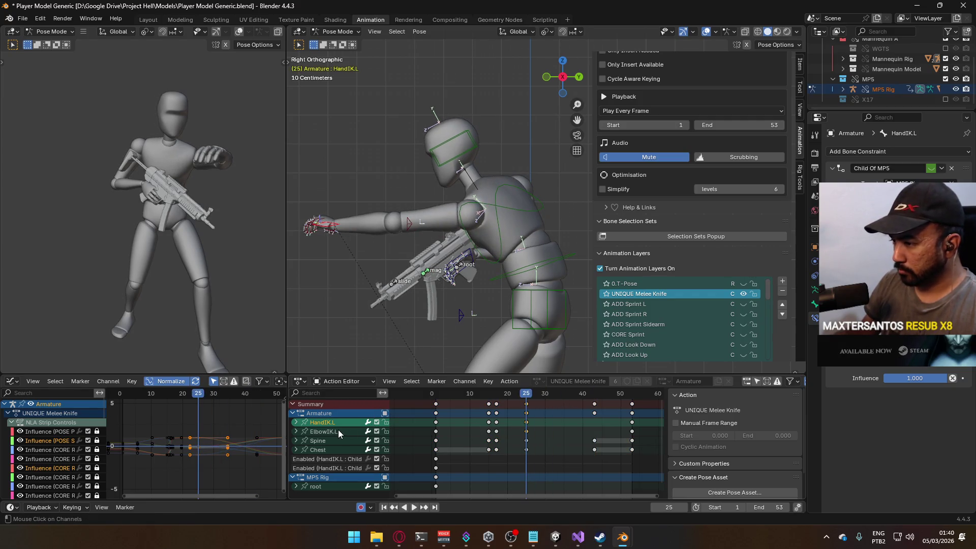
left_click(526, 431, "shift")
key("space")
key("space")
key("ctrl+v")
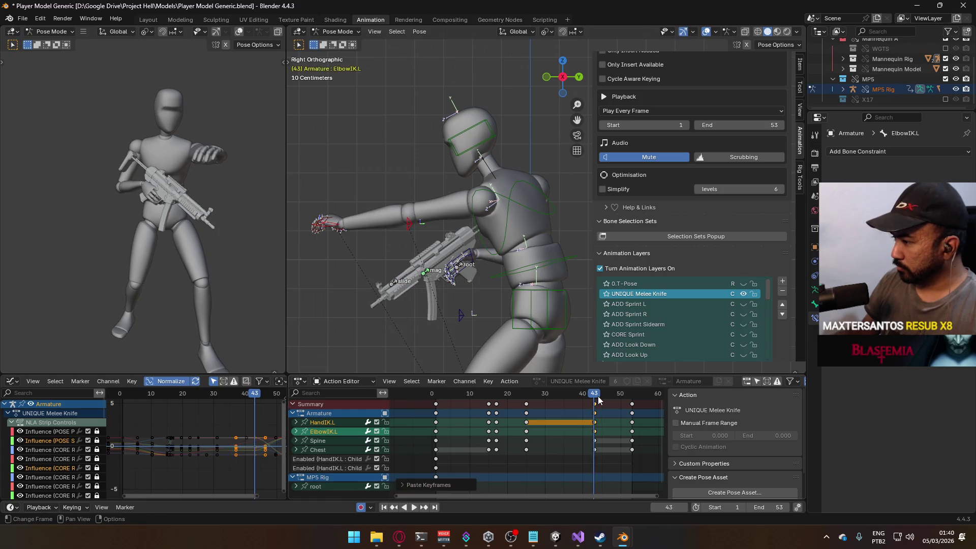
left_click_drag(595, 398, 521, 398)
key("space")
key("space")
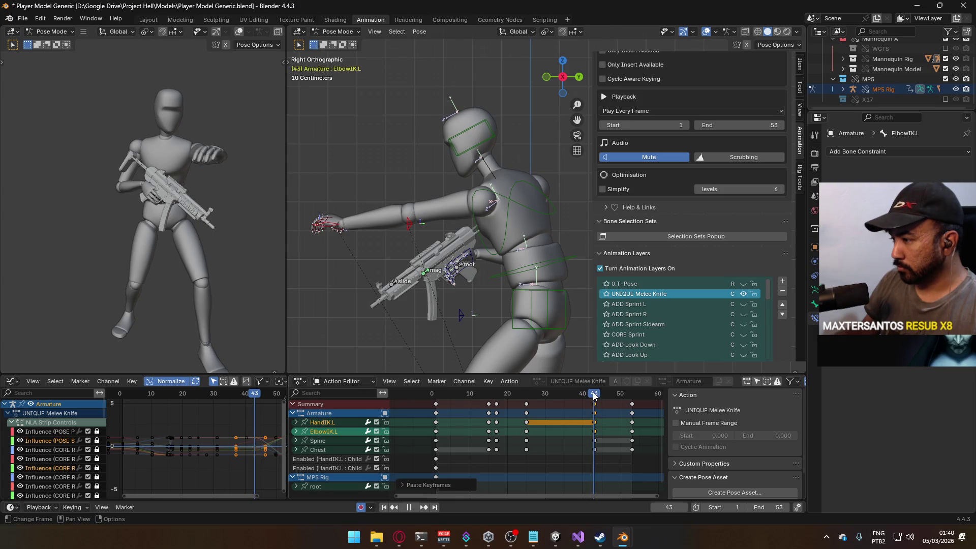
left_click(335, 231)
At frame 43, move and rotate HandIK.L and reposition the ElbowIK.L pole
left_click(335, 231)
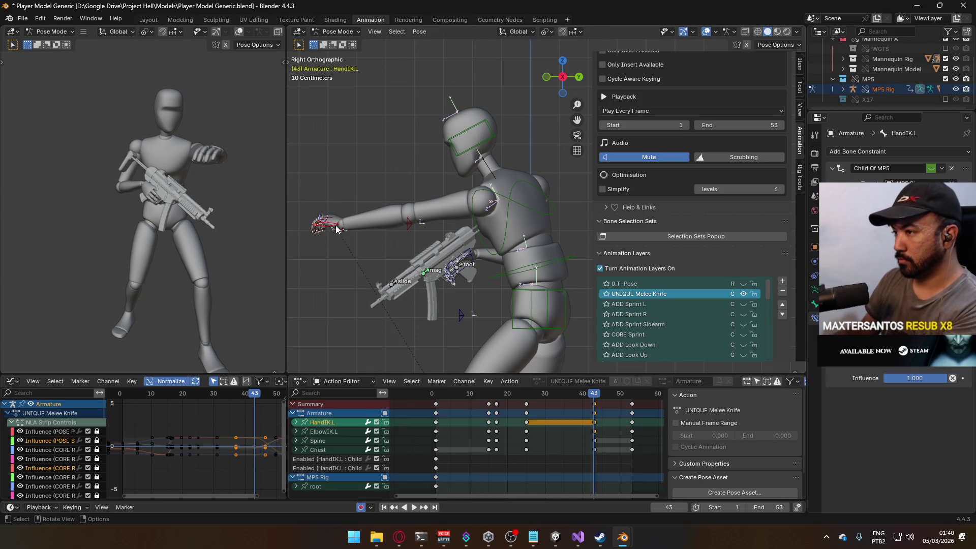
key("KP_7")
key("g")
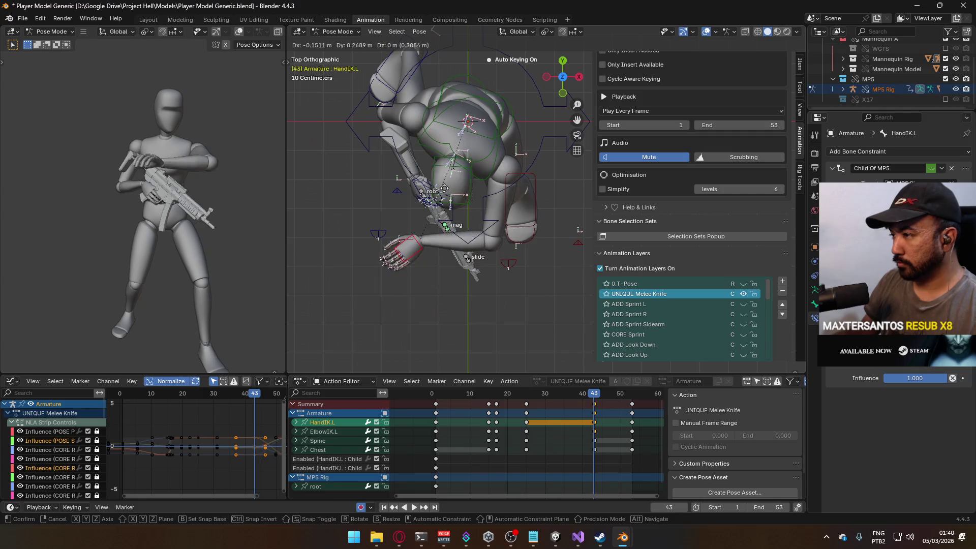
left_click(513, 201)
key("r")
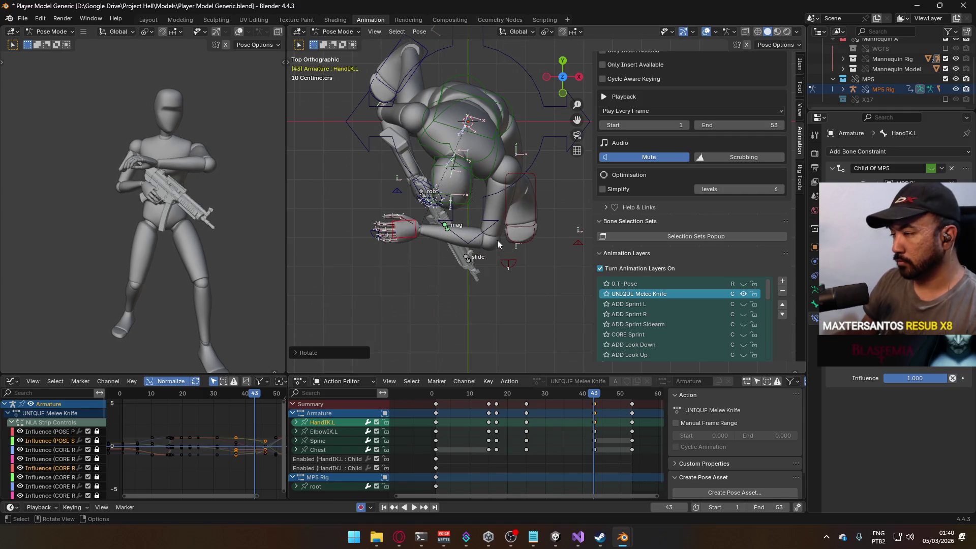
key("alt+KP_1")
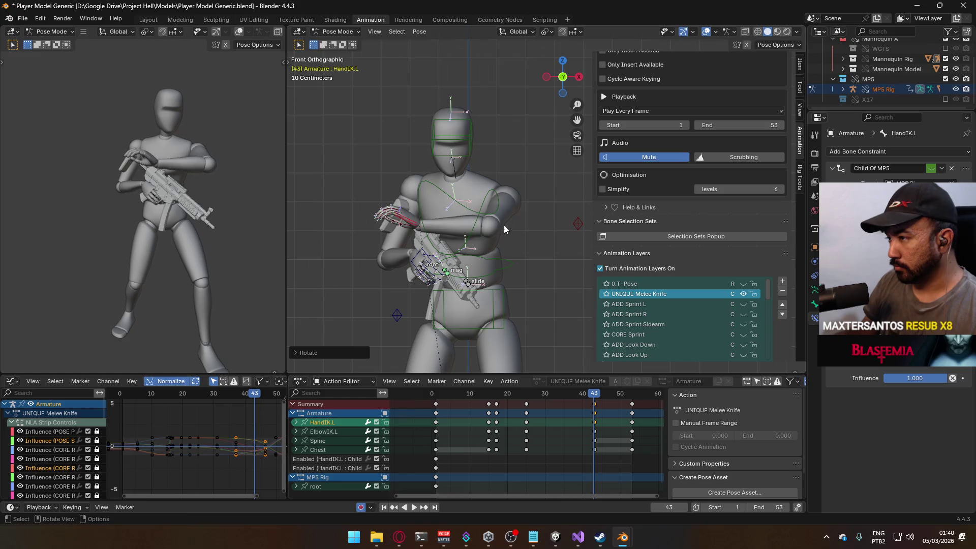
left_click(503, 224)
left_click(578, 224)
key("g")
left_click(554, 286)
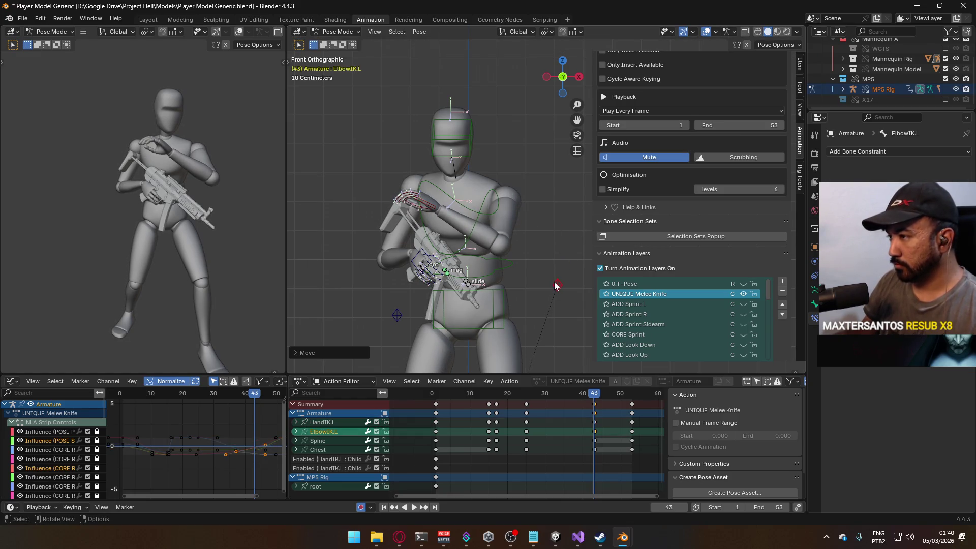
Shift the left hand right and down at frame 43 and replay the strike
key("KP_3")
key("space")
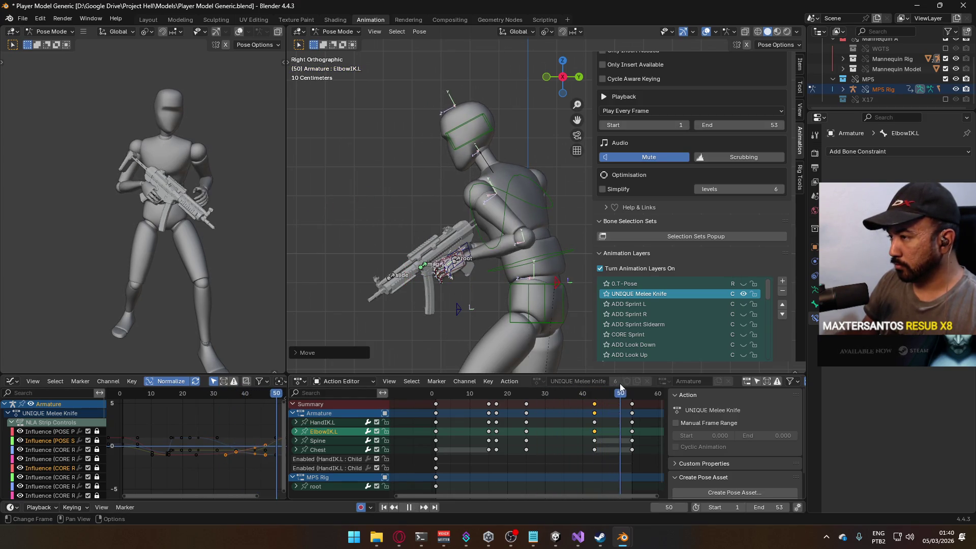
key("space")
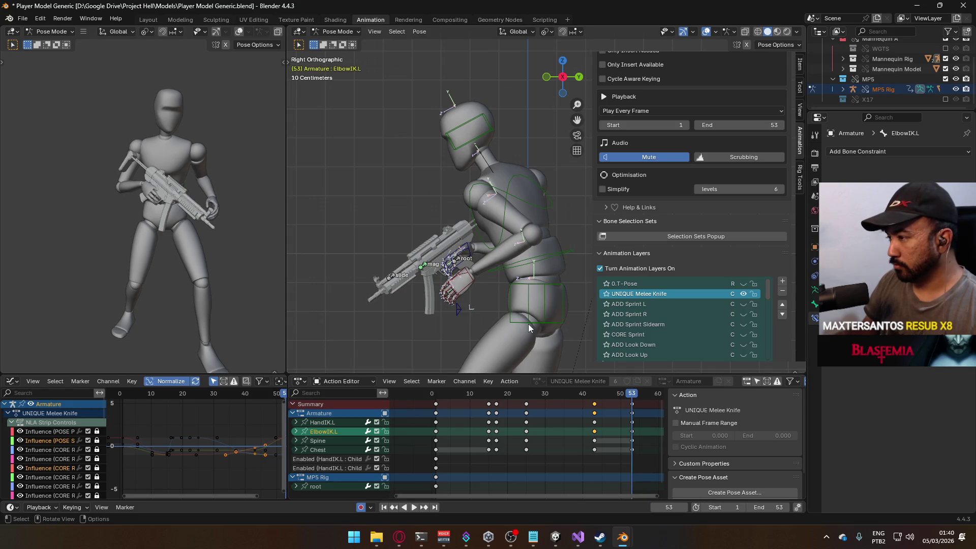
key("space")
left_click(594, 394)
key("KP_1")
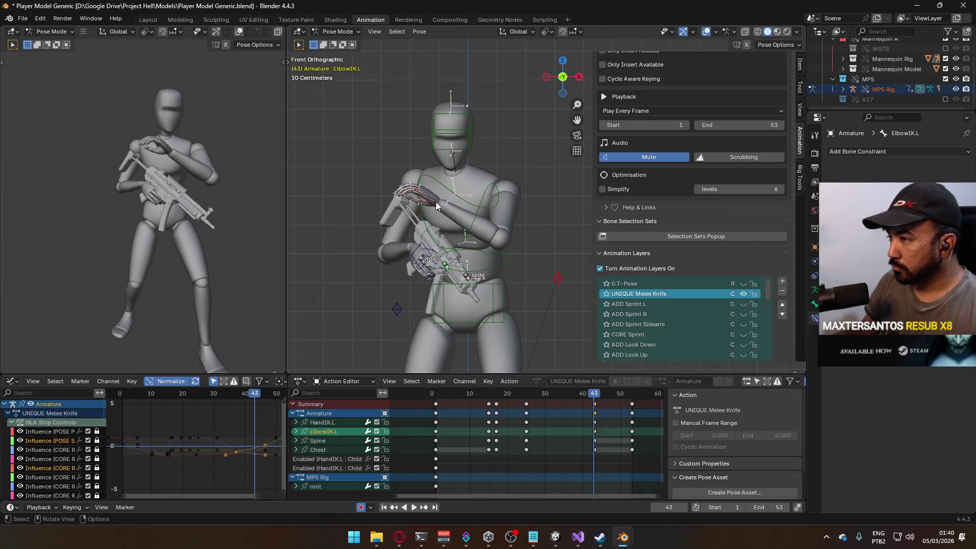
left_click_drag(436, 205, 475, 222)
key("space")
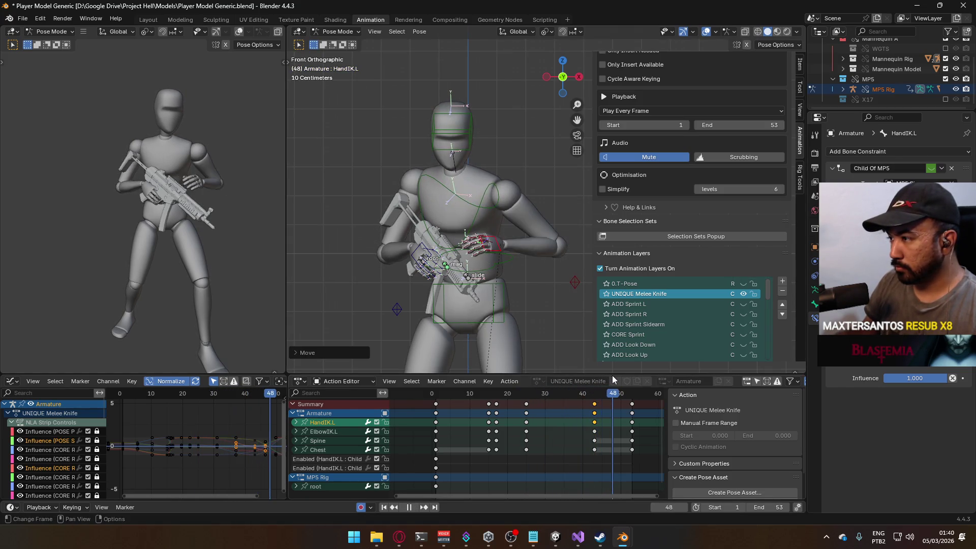
key("Escape")
Calculate the left hand's bone motion path and save the blend file
key("KP_7")
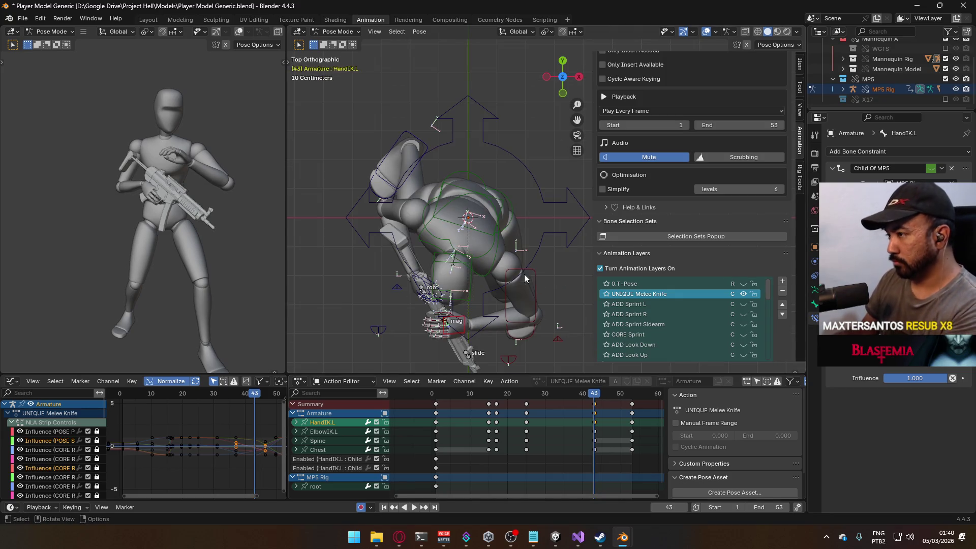
key("q")
left_click(487, 248)
left_click(479, 298)
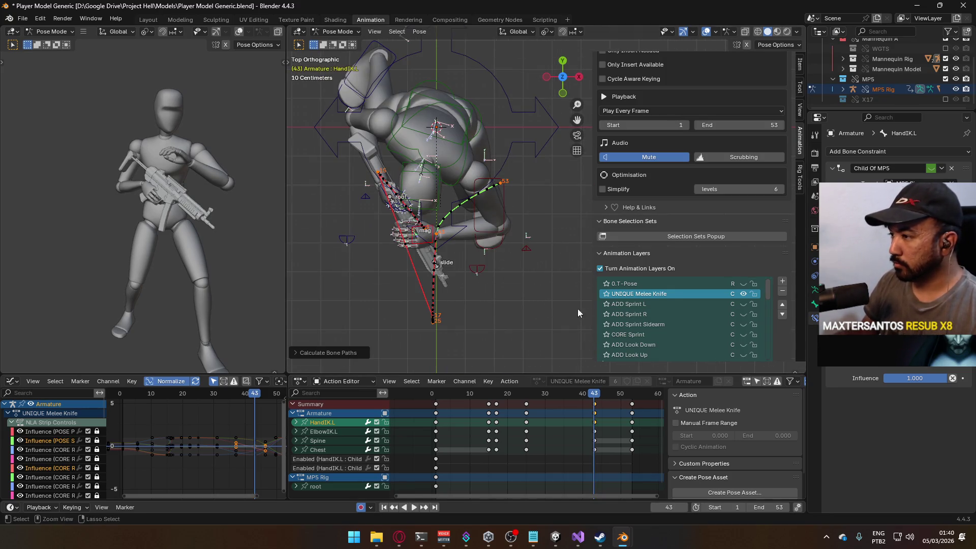
key("ctrl+s")
scroll(473, 234, "up", 2)
Nudge the left hand again, recalculate its motion path and replay the strike
key("g")
left_click(489, 221)
key("q")
left_click(481, 243)
left_click(479, 261)
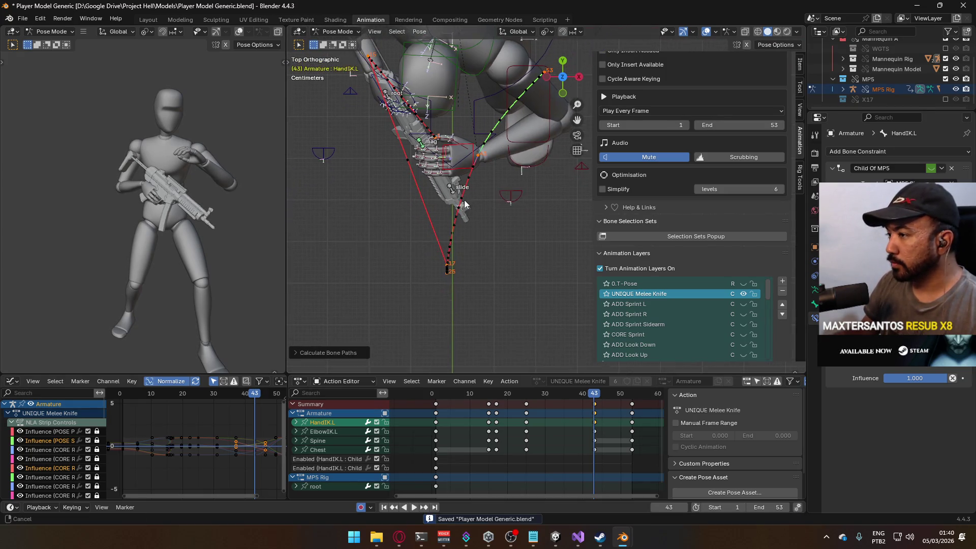
left_click_drag(494, 304, 467, 301)
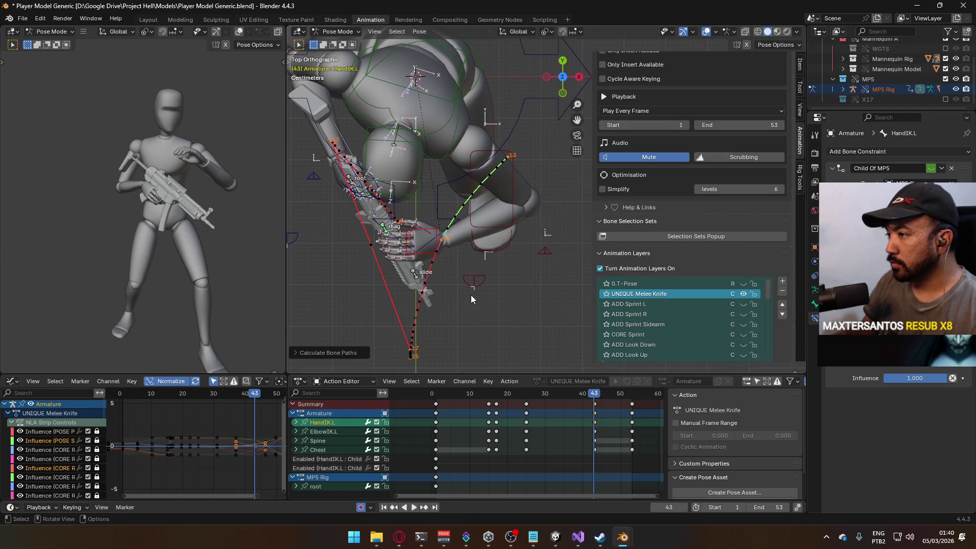
key("space")
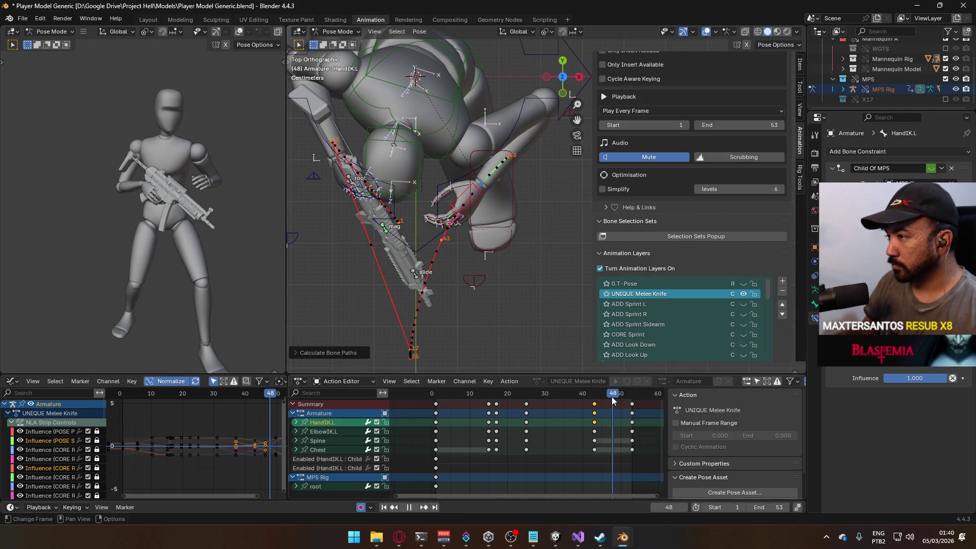
mouse_move(497, 292)
left_mouse_down()
mouse_move(490, 145)
mouse_move(404, 182)
mouse_move(346, 182)
mouse_move(508, 291)
left_mouse_up()
key("space")
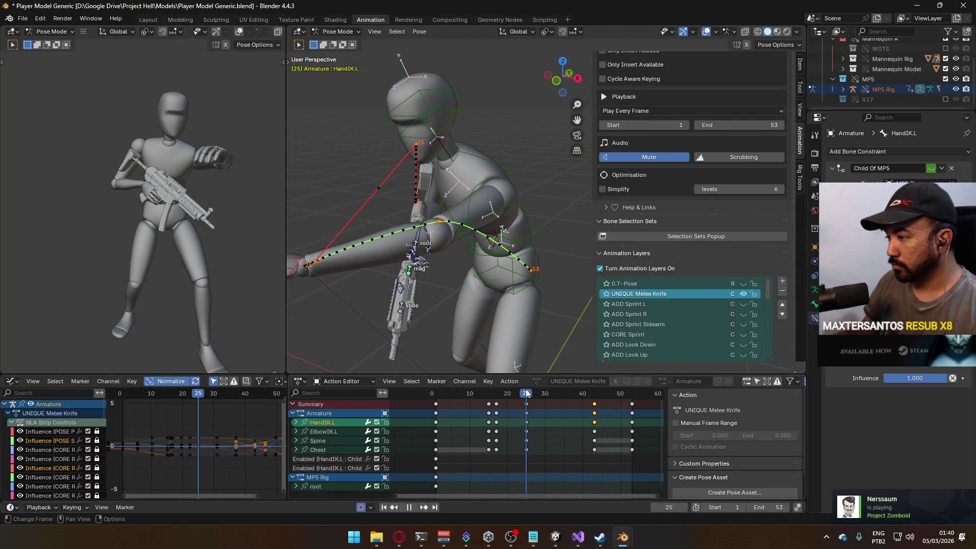
At frame 43, lower and rotate the left hand twice, then recalculate its motion path
left_click_drag(572, 389, 595, 387)
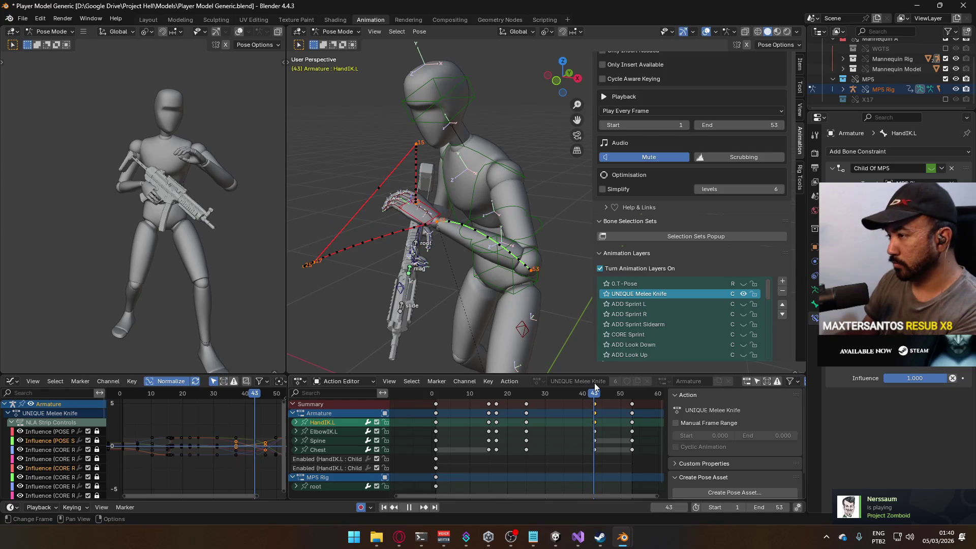
key("space")
key("KP_3")
key("g")
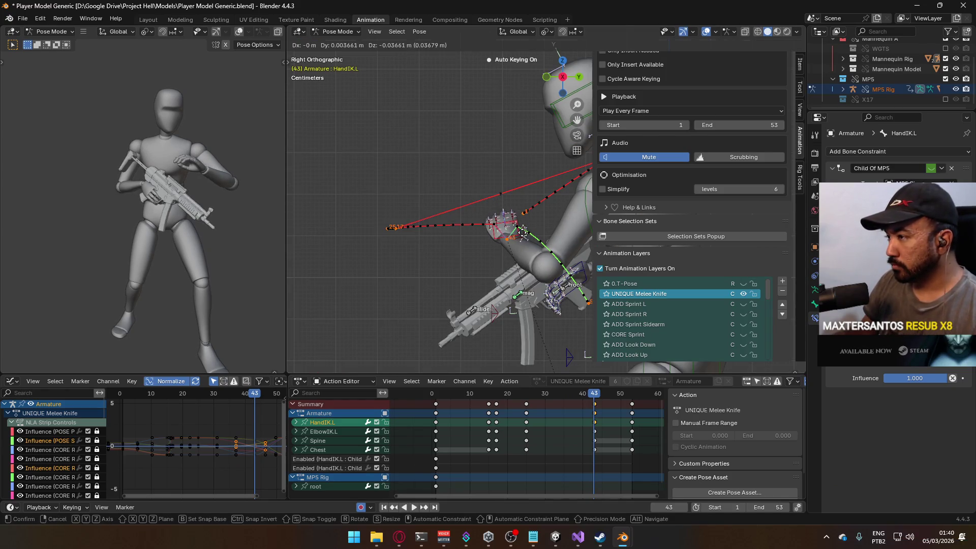
left_click(537, 262)
key("r")
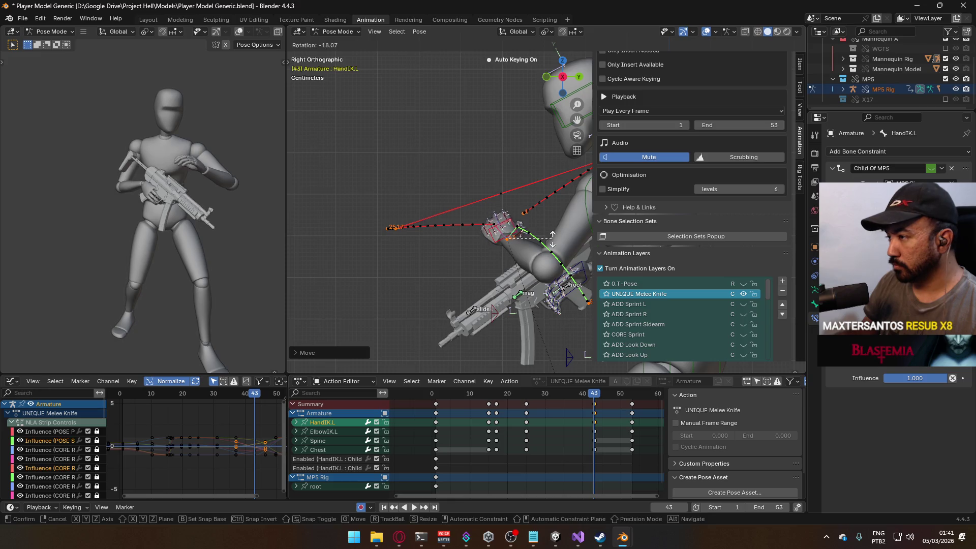
left_click(563, 231)
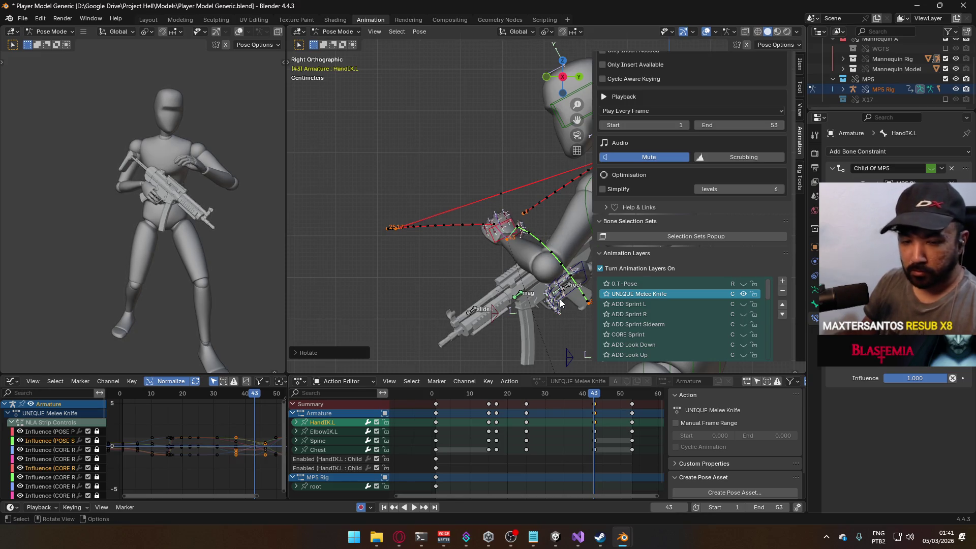
key("r")
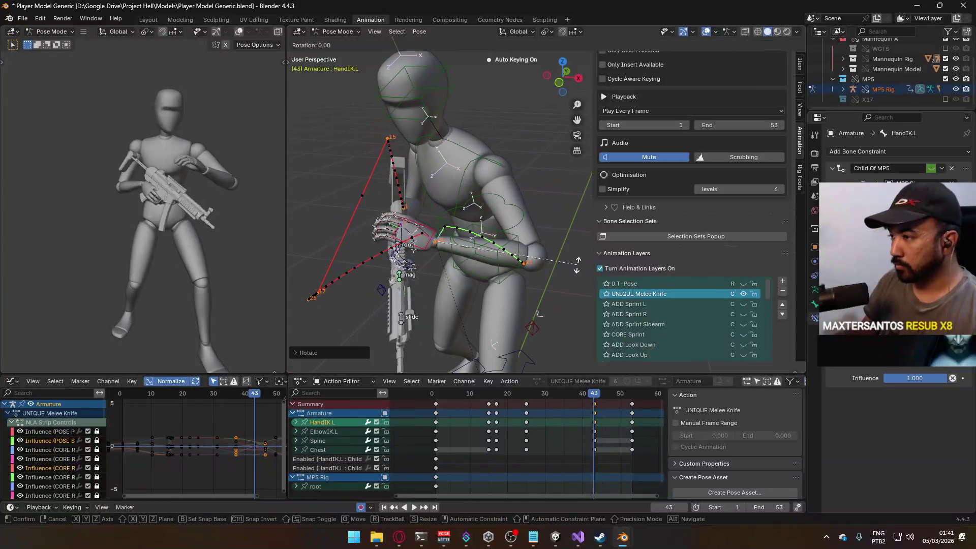
left_click(602, 304)
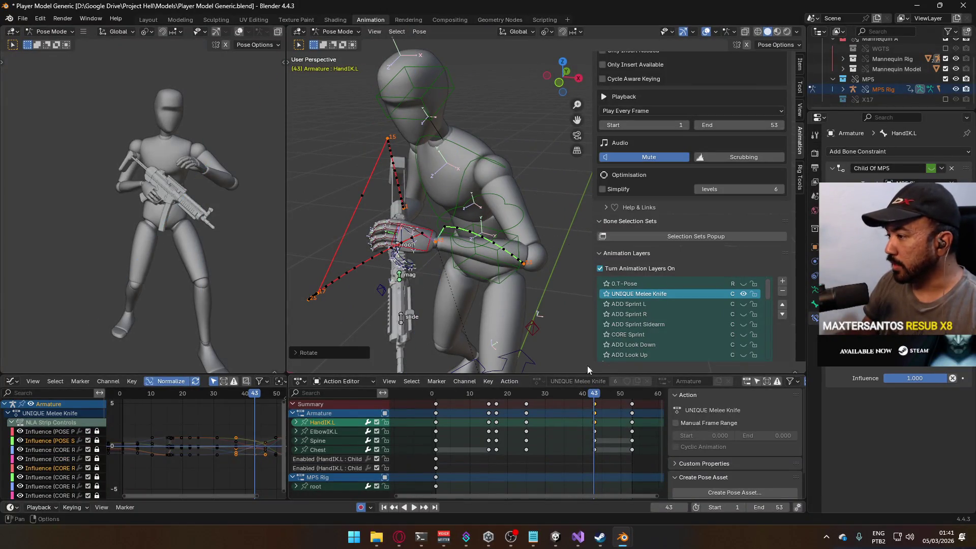
key("q")
left_click(524, 285)
left_click(520, 328)
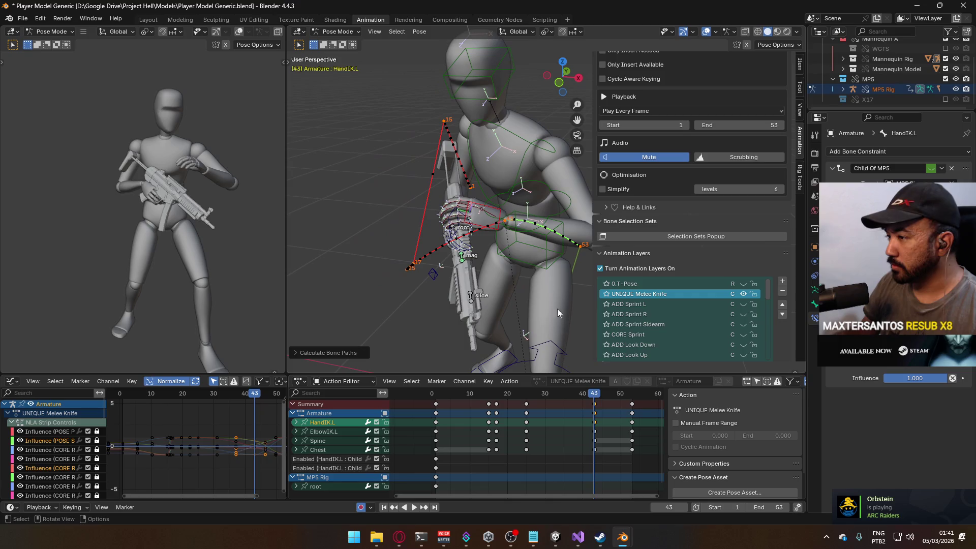
key("space")
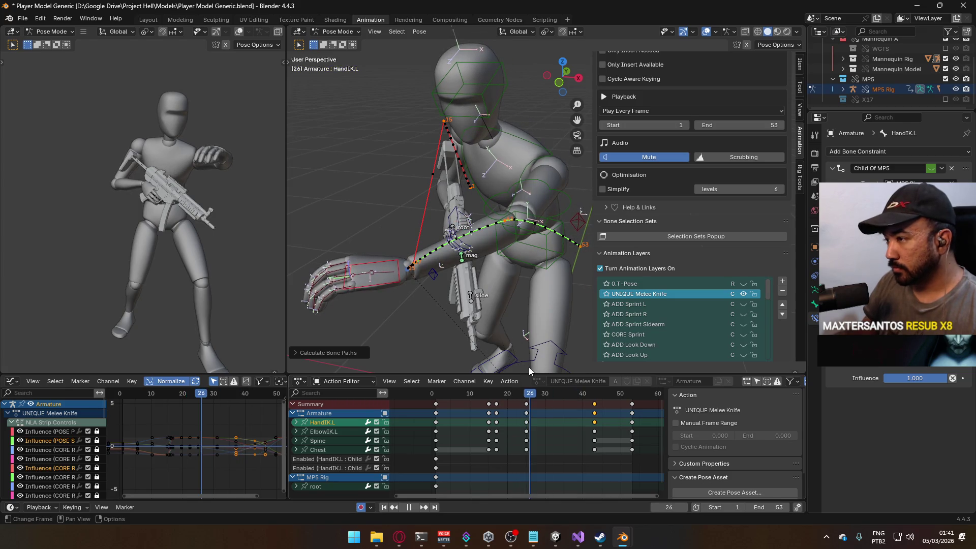
Reposition the left hand at frame 25 with a bent arm and recalculate its bone path
key("space")
key("KP_3")
scroll(407, 249, "up", 6)
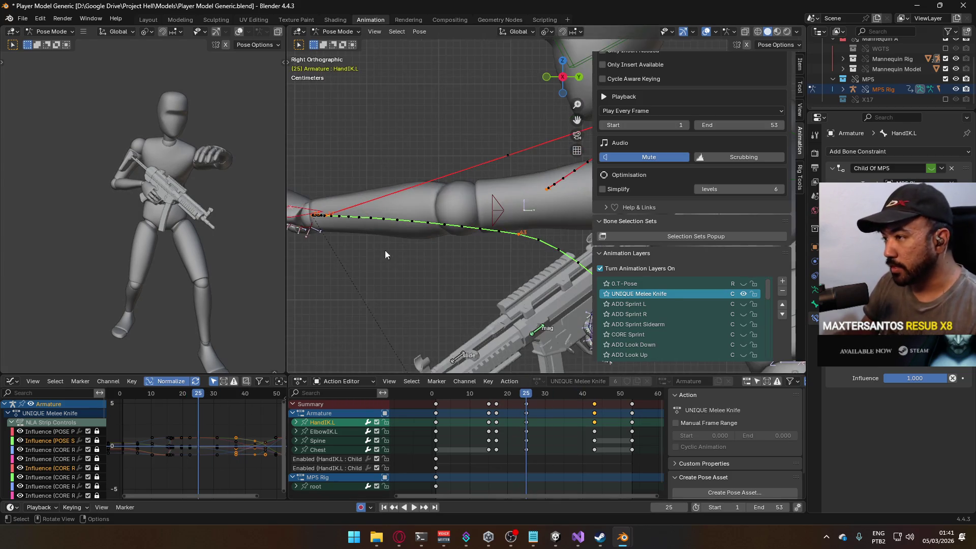
key("g")
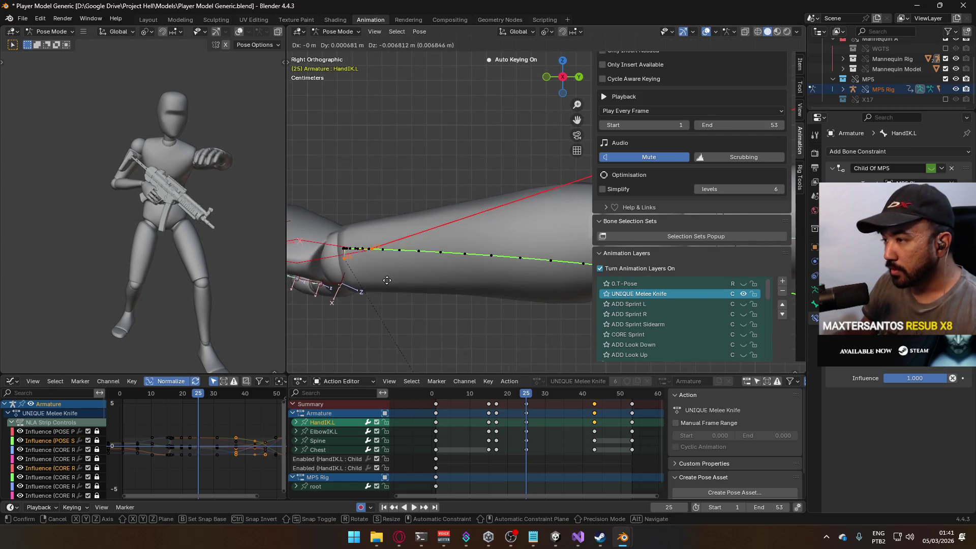
left_click(517, 367)
left_click_drag(524, 392, 496, 393)
key("shift+alt+p")
left_click(475, 316)
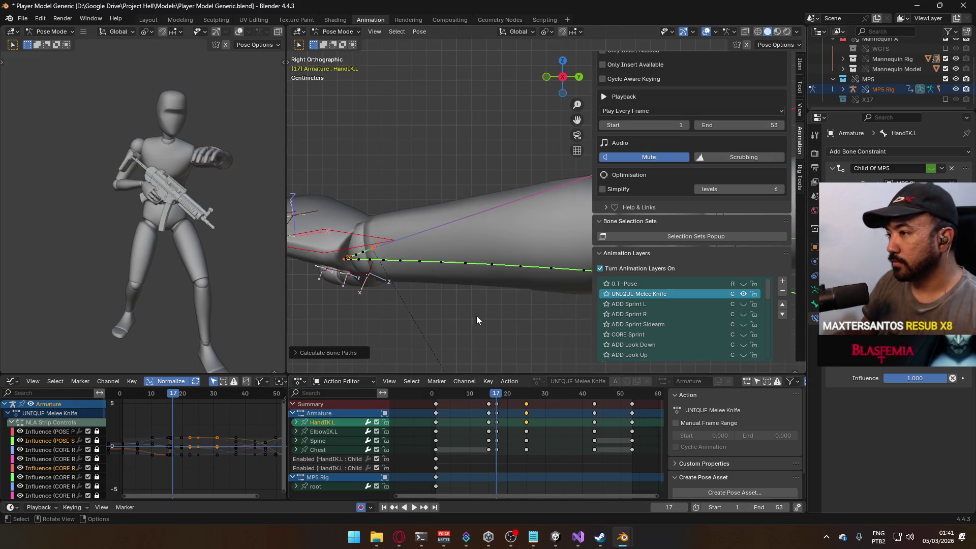
Play the strike, then scrub to frame 43 and view the arm from front and top
key("space")
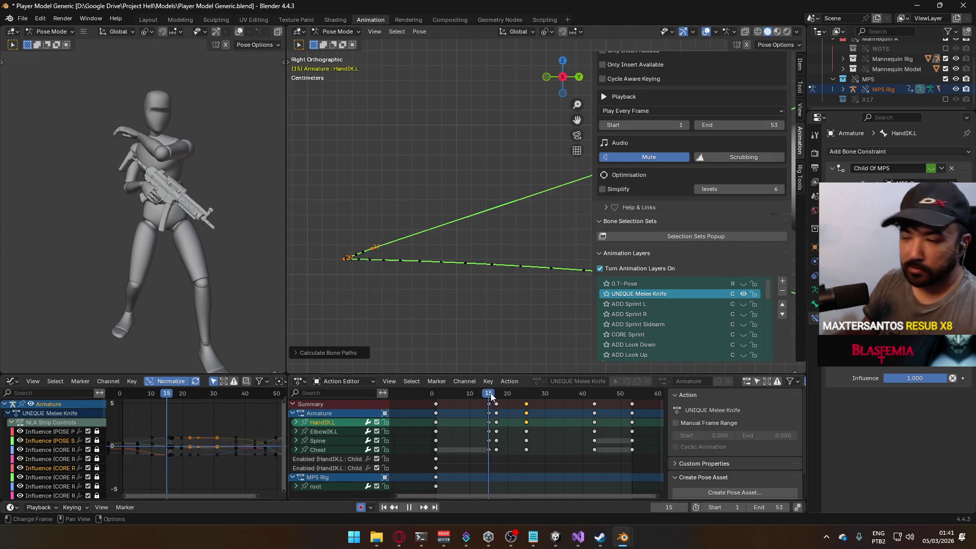
key("space")
left_click(563, 393)
scroll(398, 203, "down", 3)
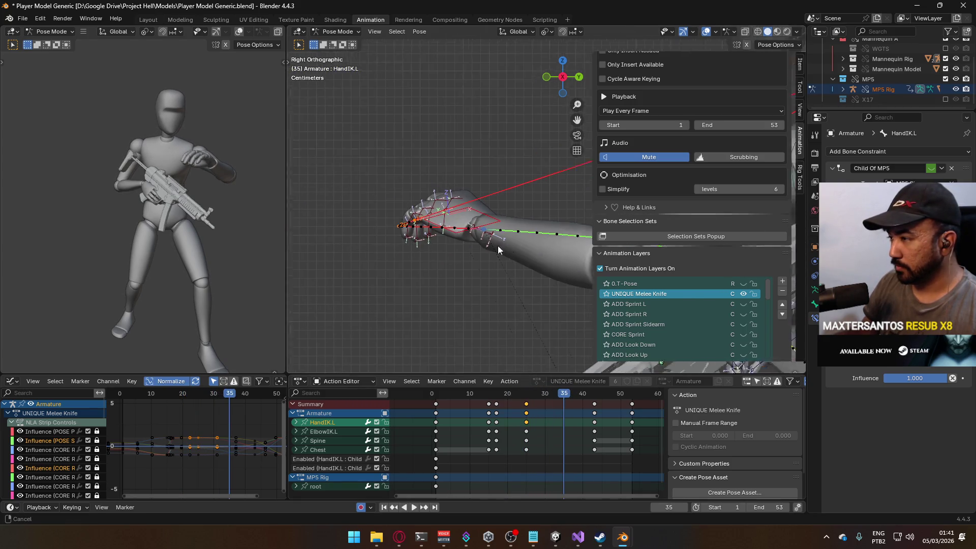
mouse_move(397, 205)
left_mouse_down()
mouse_move(499, 188)
mouse_move(488, 202)
left_mouse_up()
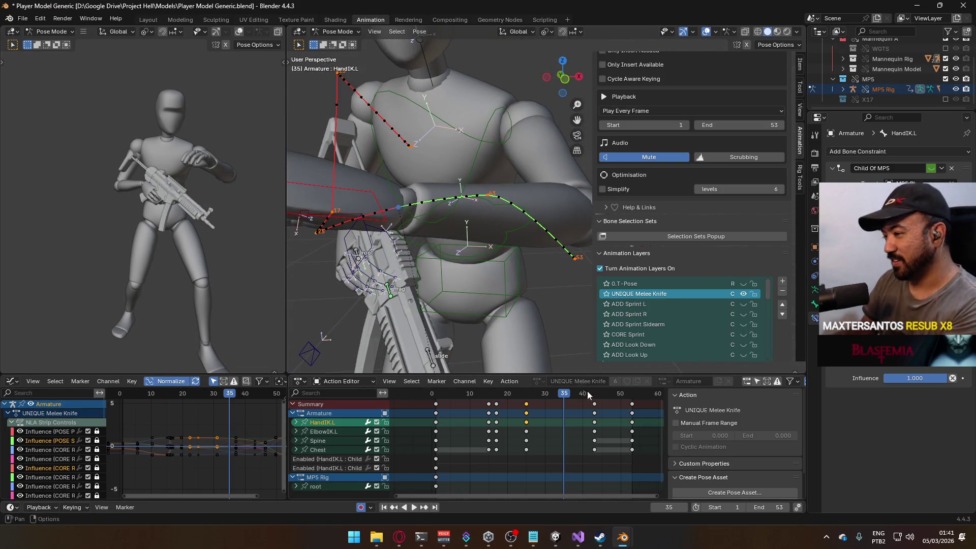
left_click_drag(569, 394, 595, 393)
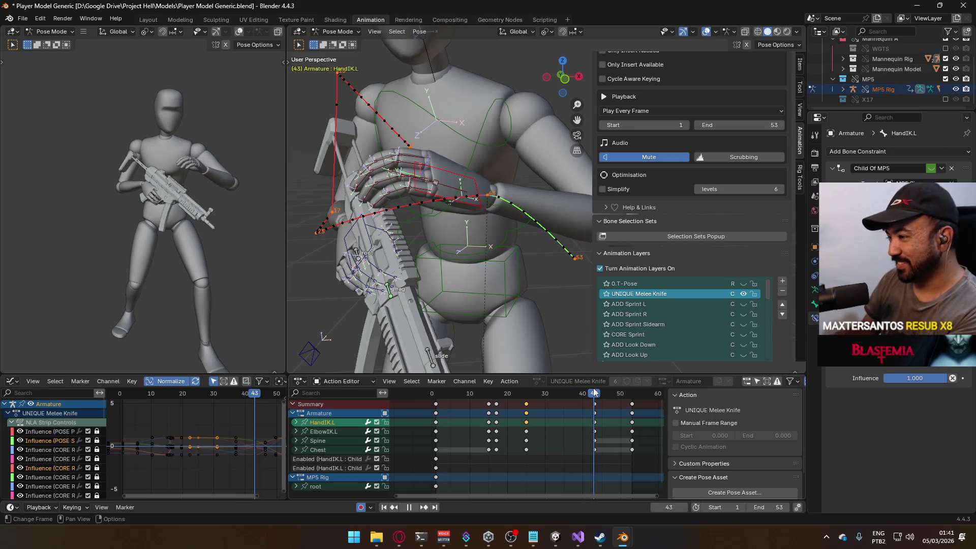
key("KP_1")
mouse_move(513, 237)
left_mouse_down()
mouse_move(521, 284)
mouse_move(478, 291)
mouse_move(508, 258)
left_mouse_up()
key("KP_7")
Calculate the left hand's motion path, scrub back to frame 38 and start moving HandIK.L
key("g")
left_click(484, 268)
key("F3")
left_click(478, 286)
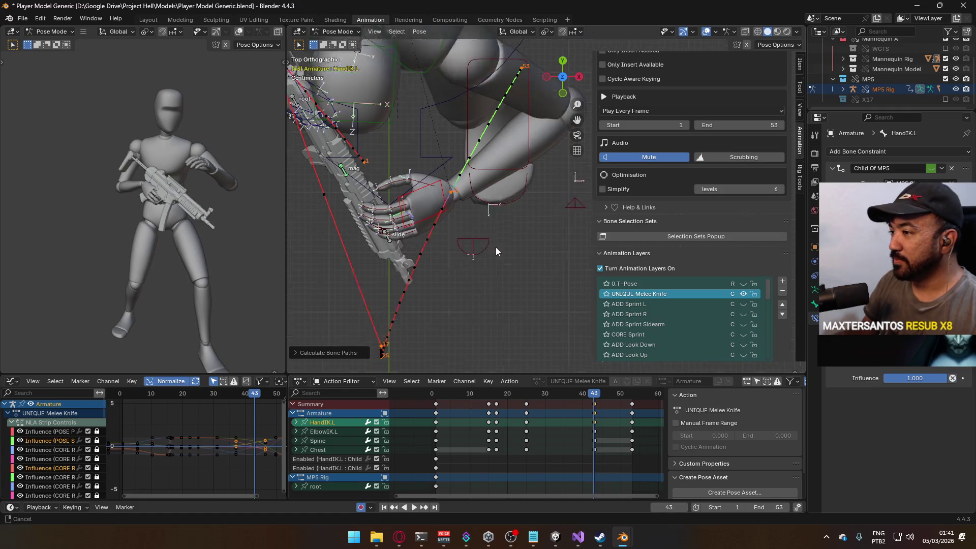
mouse_move(597, 397)
left_mouse_down()
mouse_move(565, 399)
mouse_move(578, 396)
left_mouse_up()
key("g")
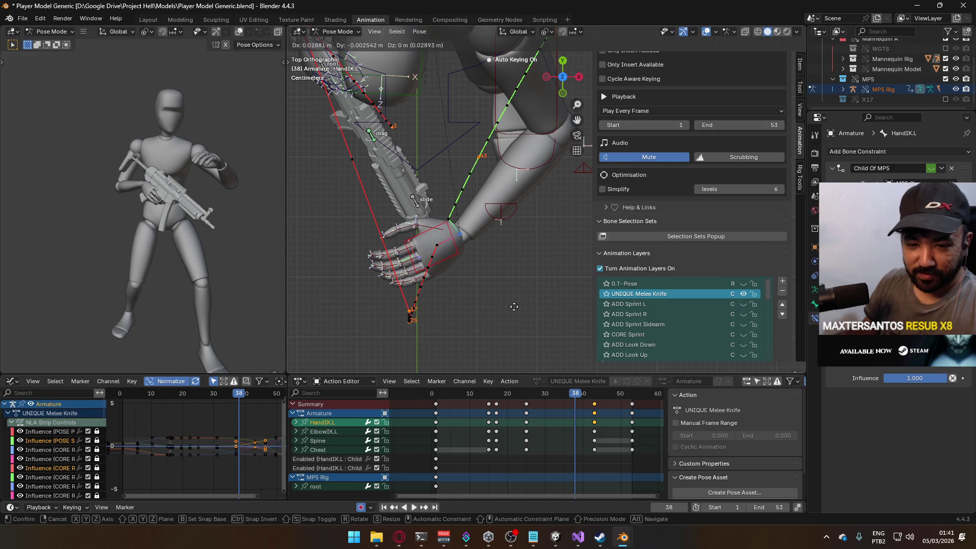
Key the lowered left hand at frame 38, recalculate its motion path and play back
left_click(514, 306)
key("q")
left_click(512, 310)
left_click(496, 345)
mouse_move(524, 345)
left_mouse_down()
mouse_move(523, 242)
mouse_move(555, 213)
mouse_move(574, 249)
mouse_move(506, 273)
left_mouse_up()
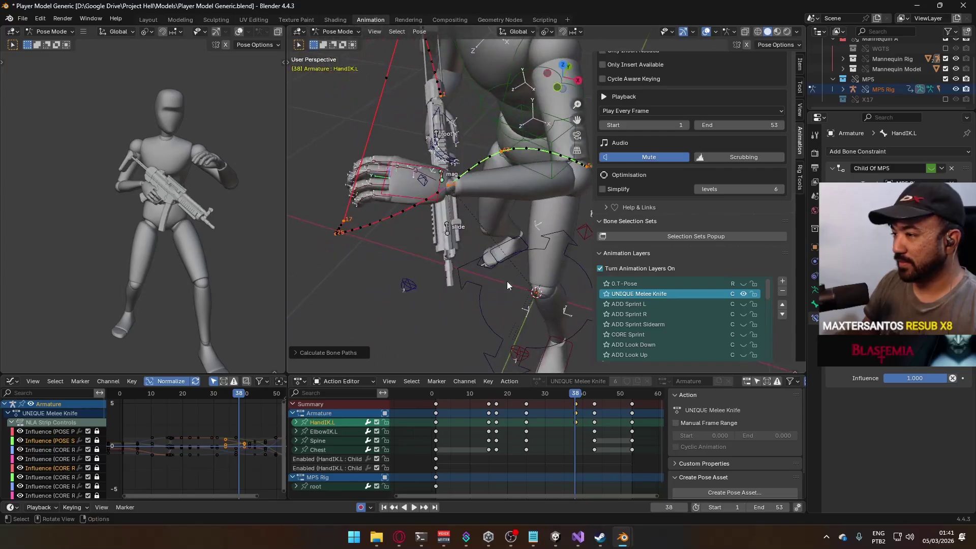
key("space")
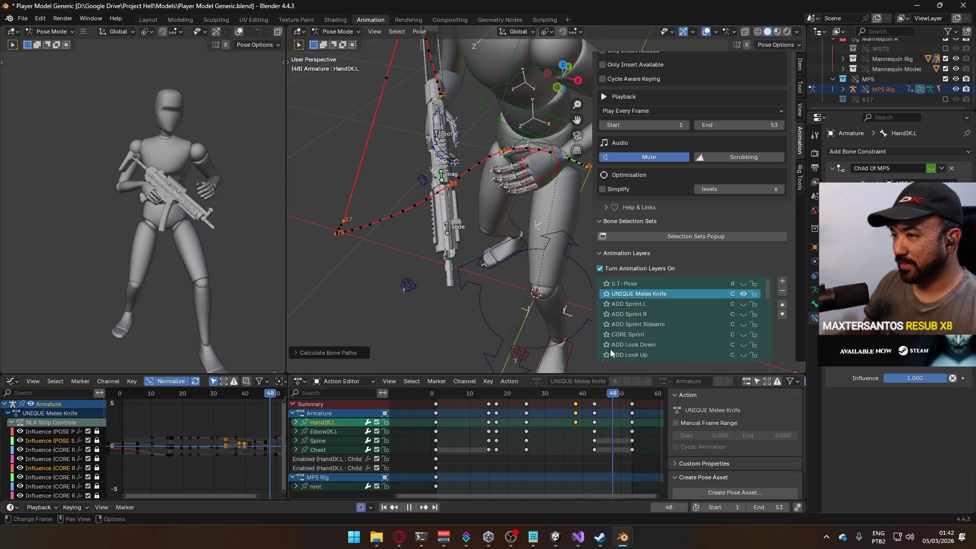
key("space")
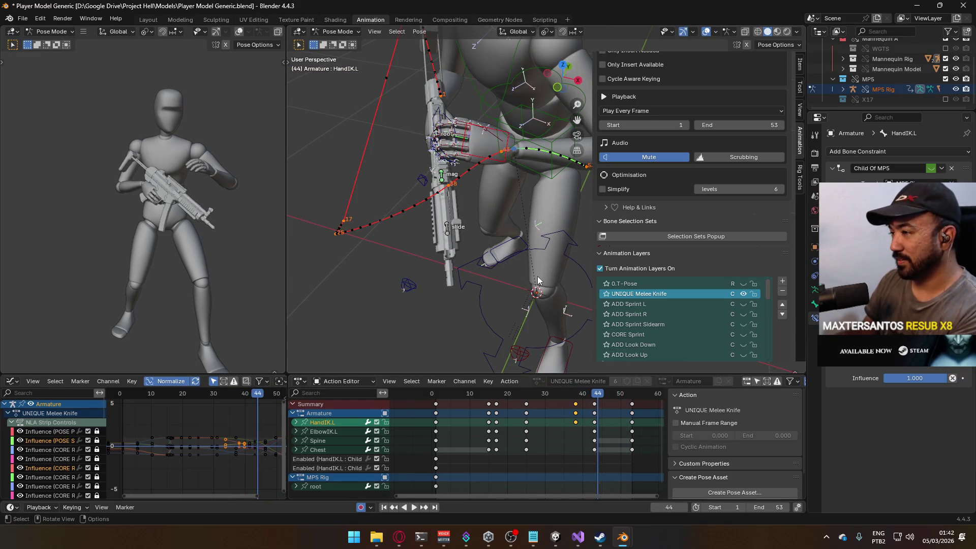
Move the left hand and pull the elbow target to bend the arm, shifting these keys to frame 43
key("KP_1")
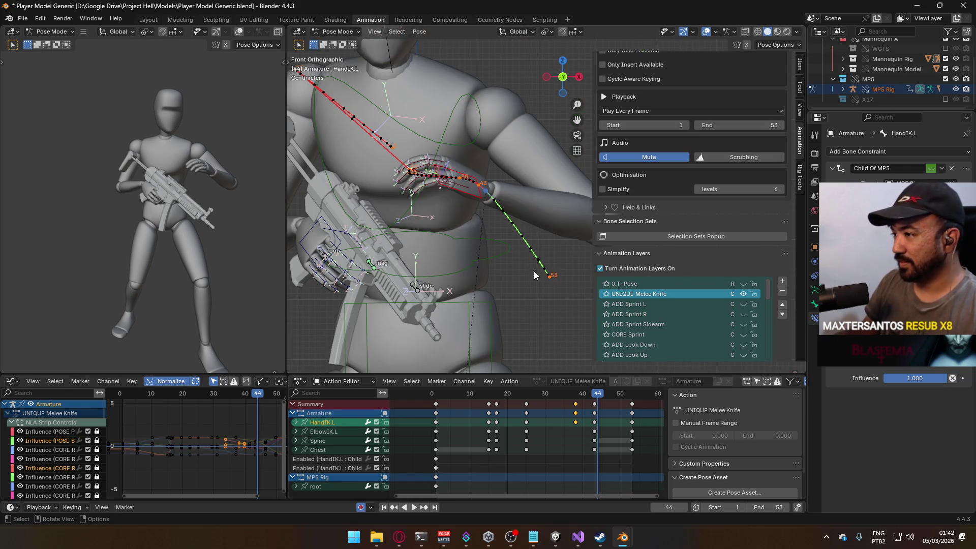
key("KP_1")
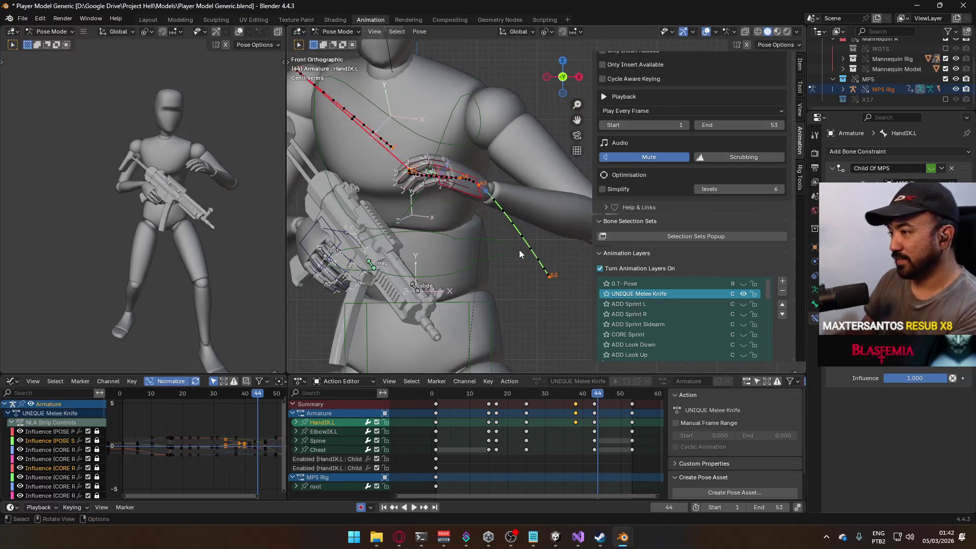
key("g")
left_click(507, 240)
scroll(477, 223, "down", 4)
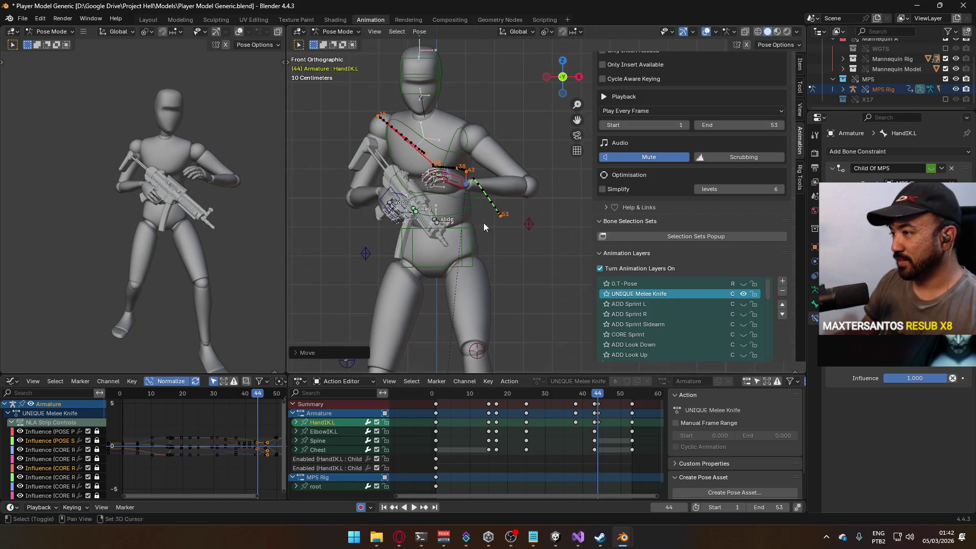
left_click_drag(528, 229, 497, 282)
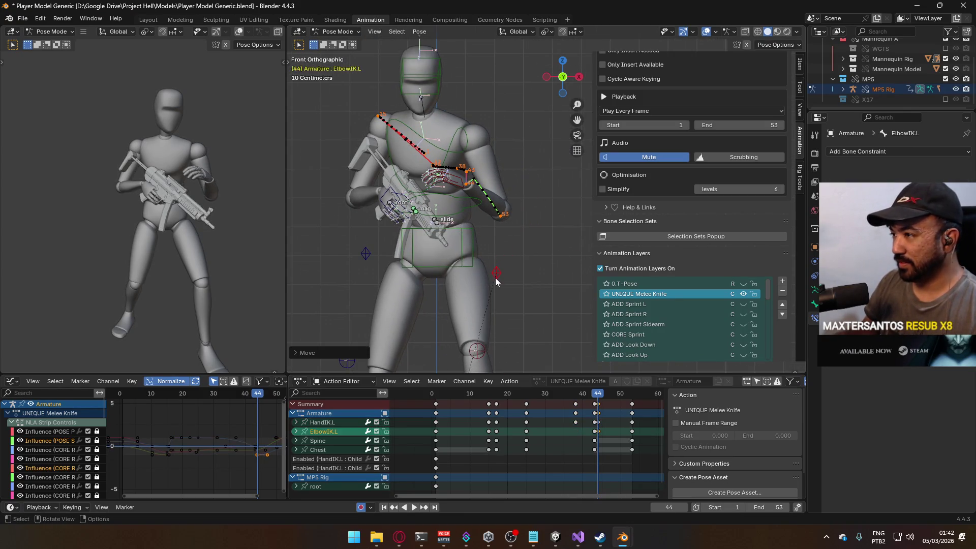
left_click_drag(604, 404, 597, 395)
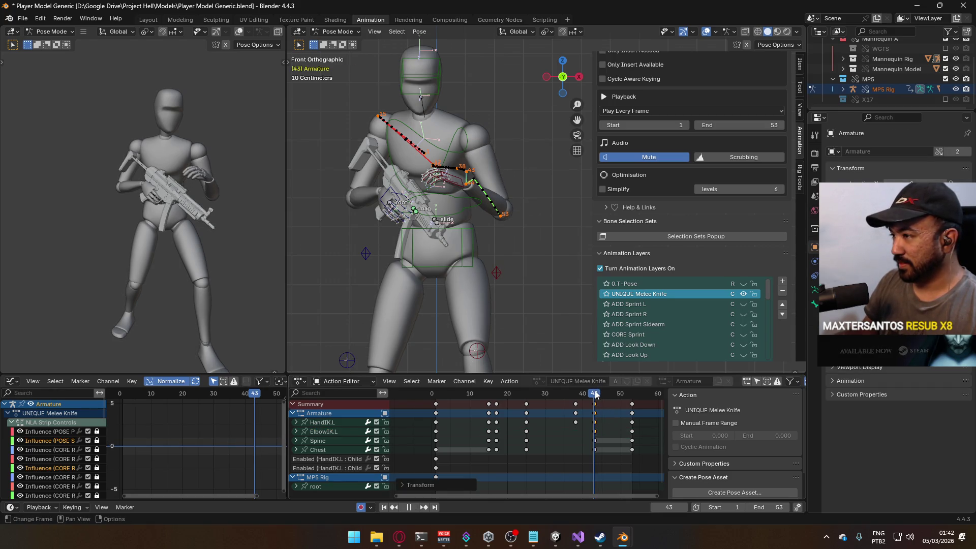
Adjust the left hand on the Z axis at frame 43, recalculate its path and review through frame 53
key("KP_3")
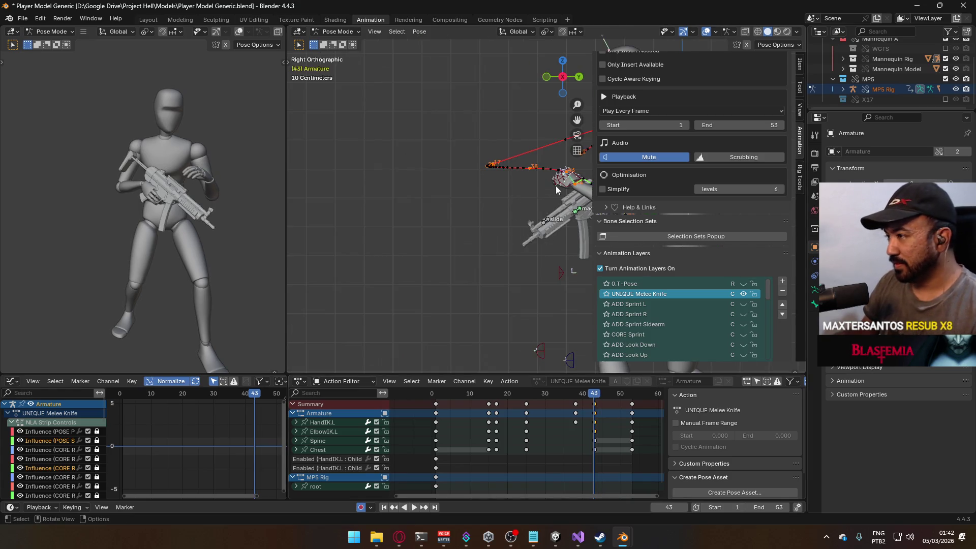
left_click(556, 186)
key("KP_Decimal")
key("g")
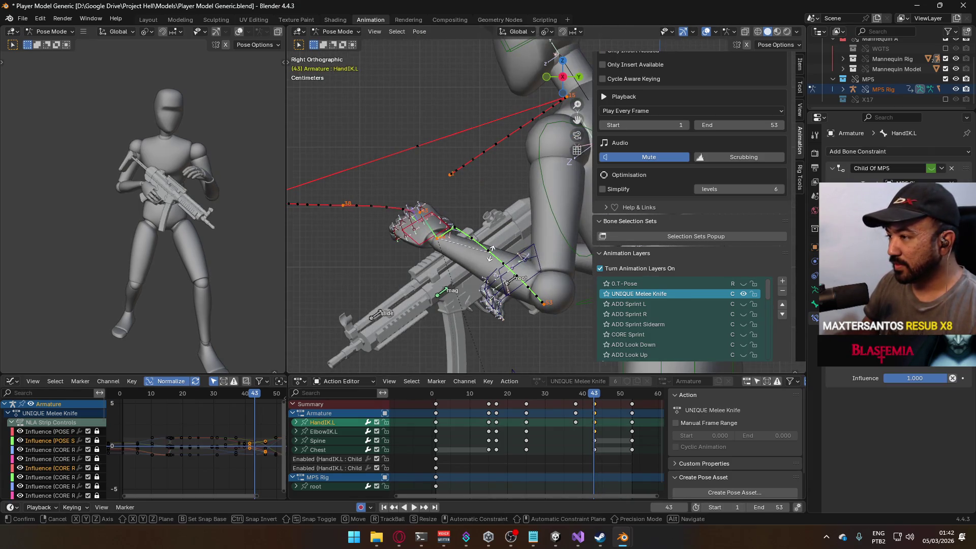
key("z")
left_click(500, 224)
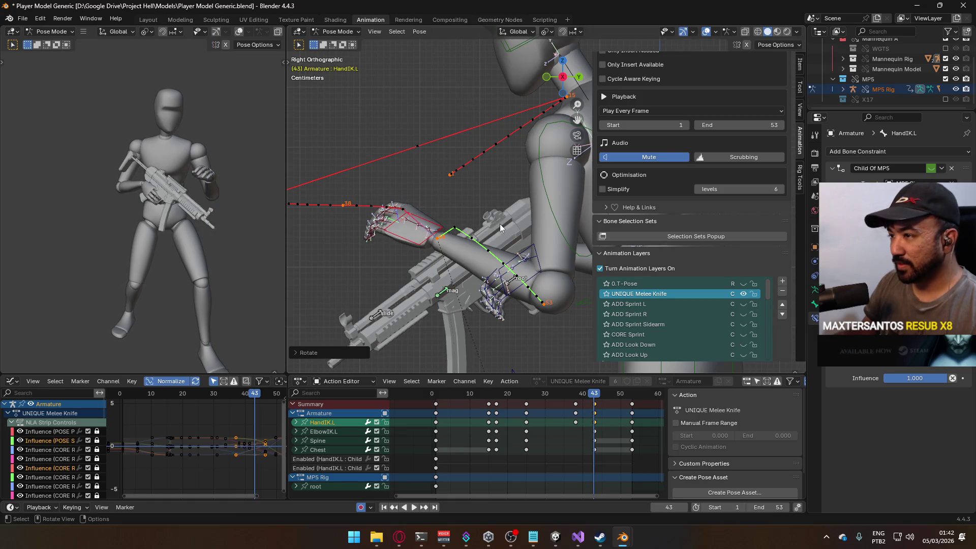
key("q")
left_click(507, 240)
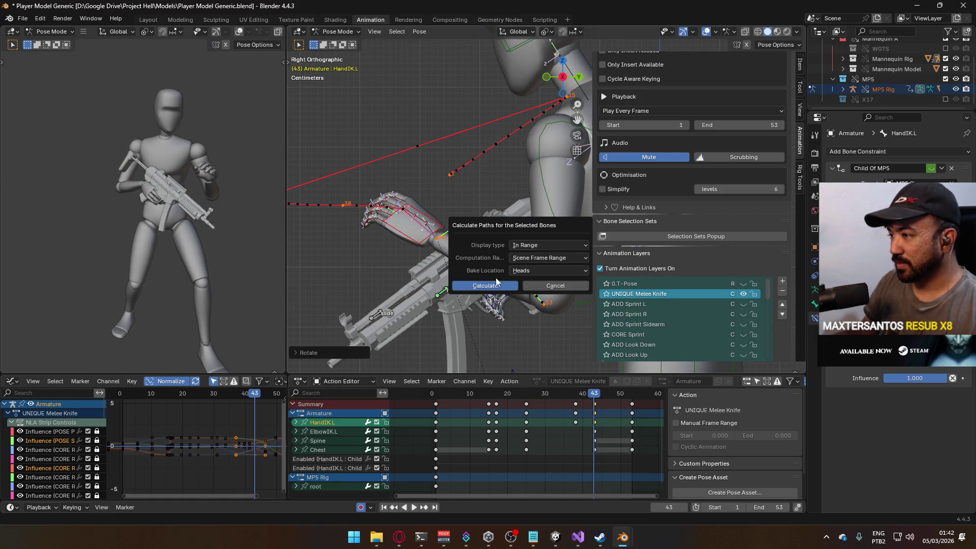
left_click(495, 291)
key("space")
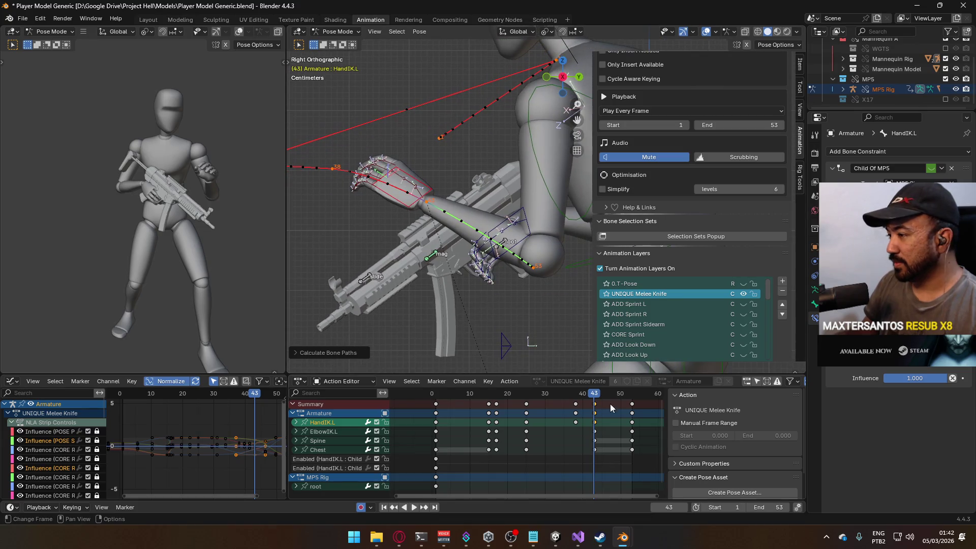
left_click_drag(593, 394, 633, 394)
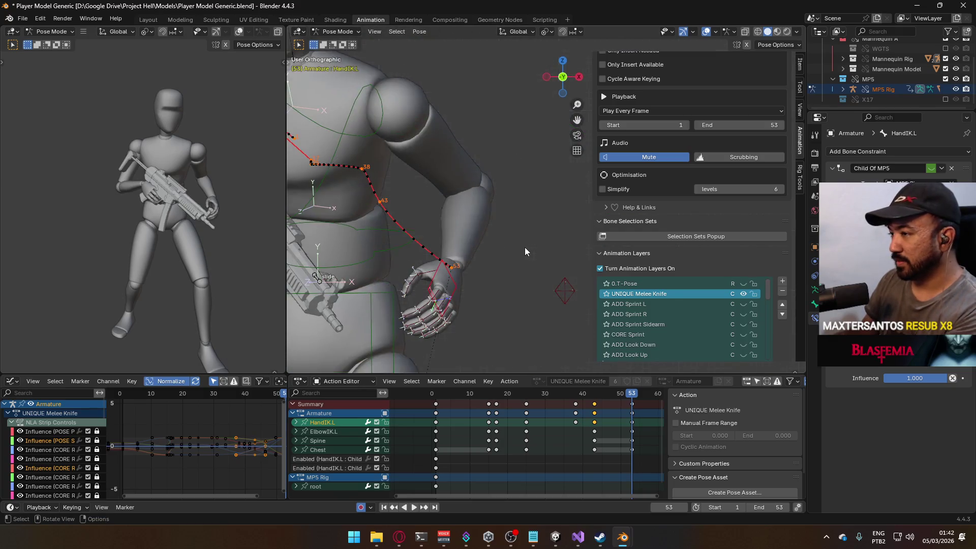
At frame 53, move HandIK.L back toward the gun in top view
key("Escape")
mouse_move(488, 277)
left_mouse_down()
mouse_move(445, 212)
mouse_move(505, 213)
left_mouse_up()
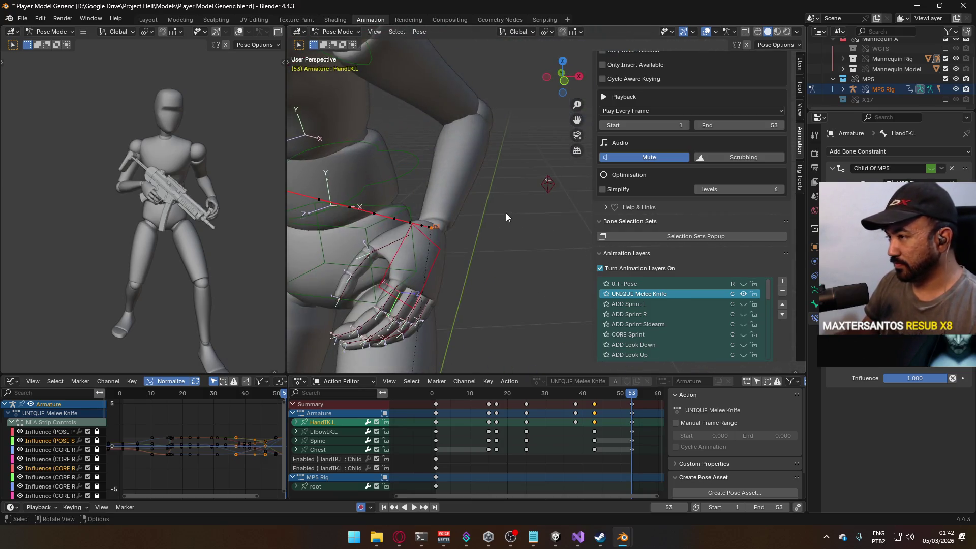
scroll(504, 213, "down", 3)
key("KP_7")
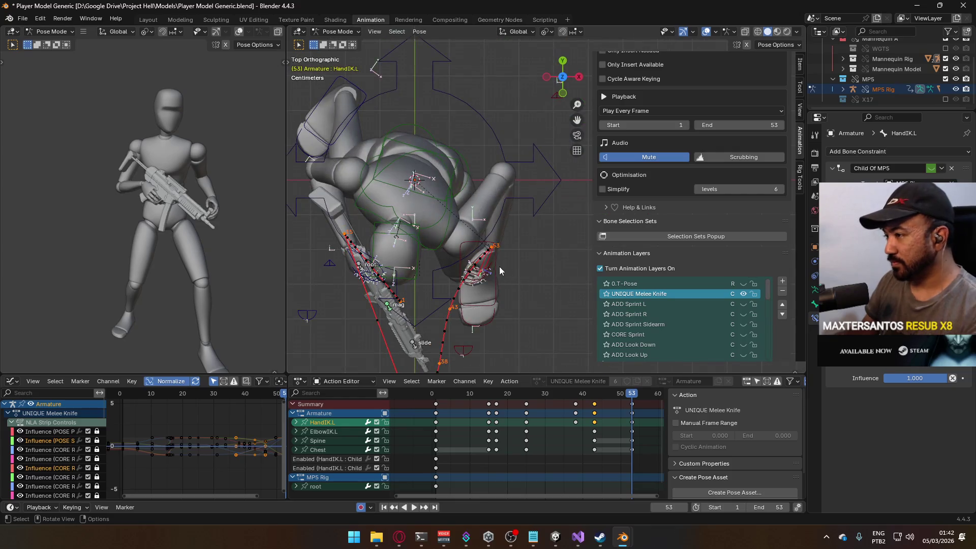
key("g")
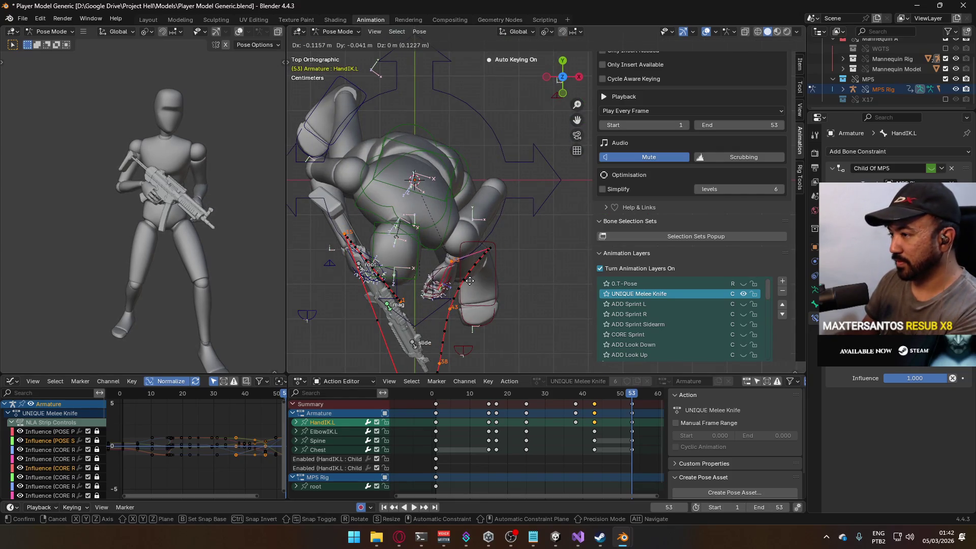
left_click(475, 277)
Reposition ElbowIK.L to follow the hand at frame 53
key("KP_1")
key("KP_3")
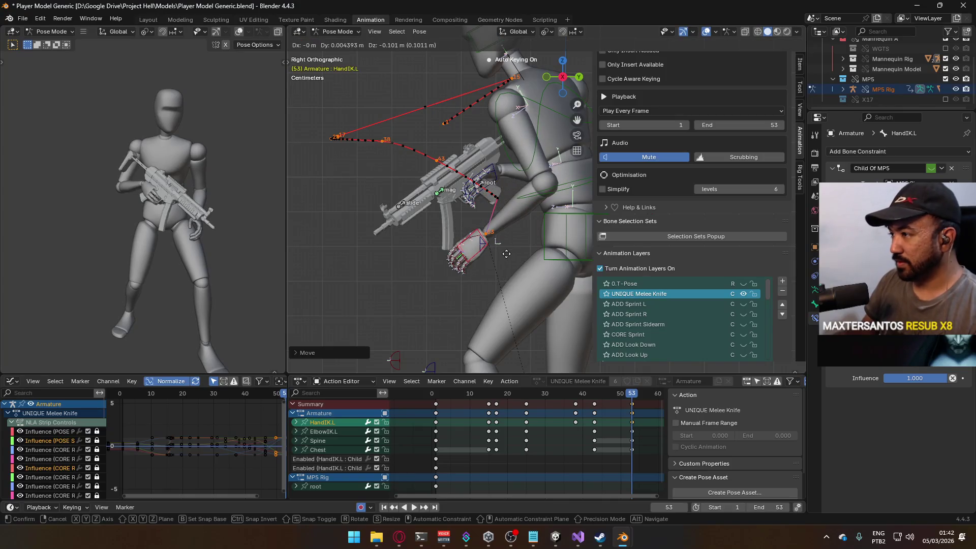
mouse_move(527, 242)
left_mouse_down()
mouse_move(583, 236)
mouse_move(524, 217)
mouse_move(430, 209)
mouse_move(484, 196)
mouse_move(499, 228)
left_mouse_up()
left_click(569, 198)
key("g")
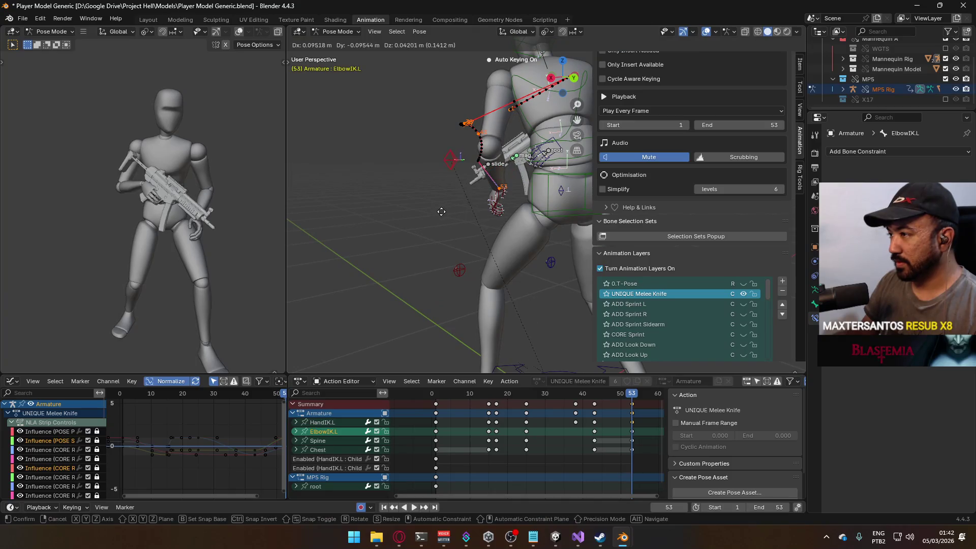
left_click(440, 211)
Recalculate HandIK.L's motion path and play the animation
scroll(459, 206, "up", 5)
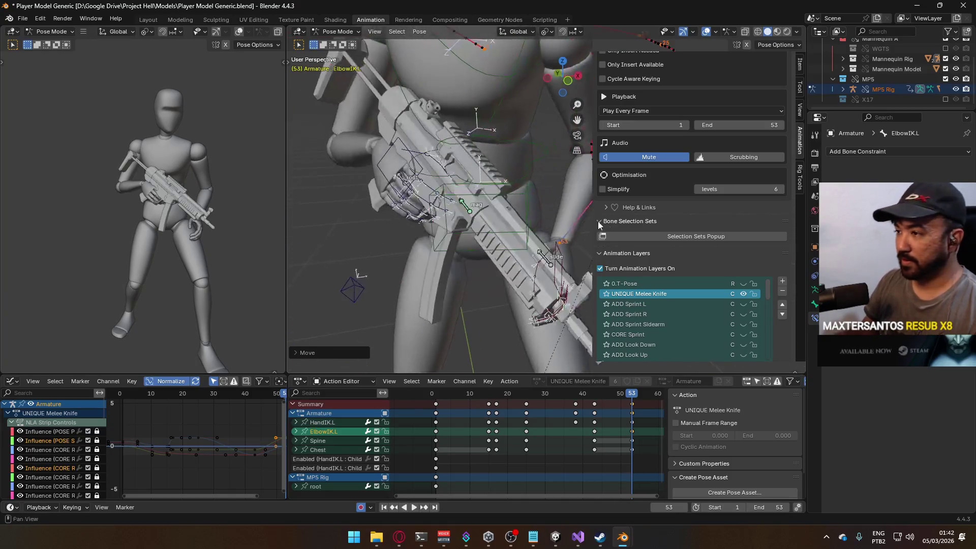
left_click(557, 247)
left_click(556, 247)
key("Return")
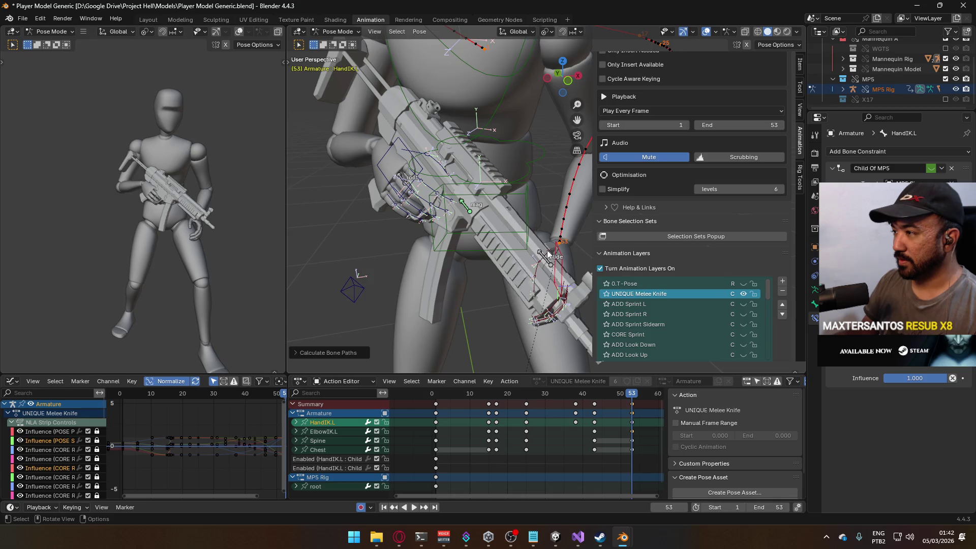
scroll(484, 222, "down", 8)
key("space")
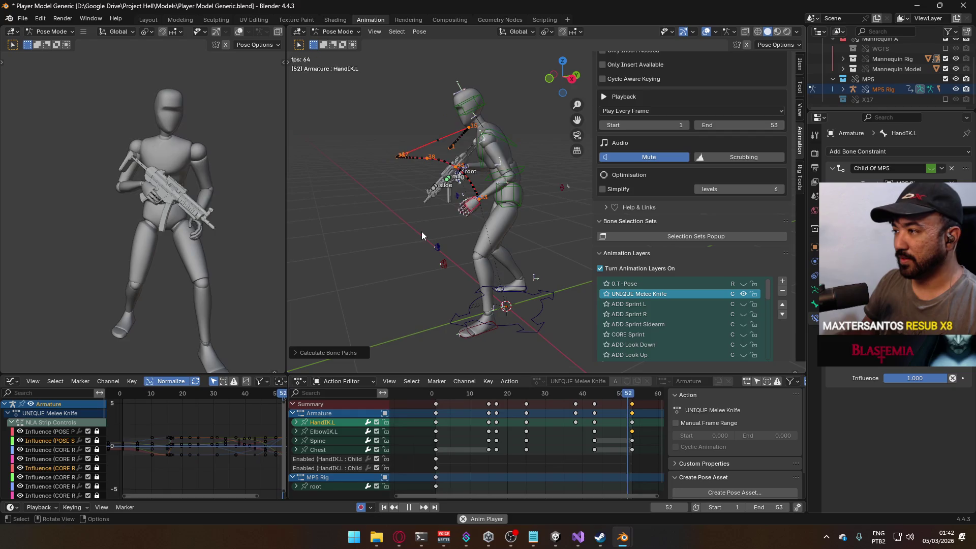
Move the frame 43 keys to frame 53 and play back the strike
key("KP_3")
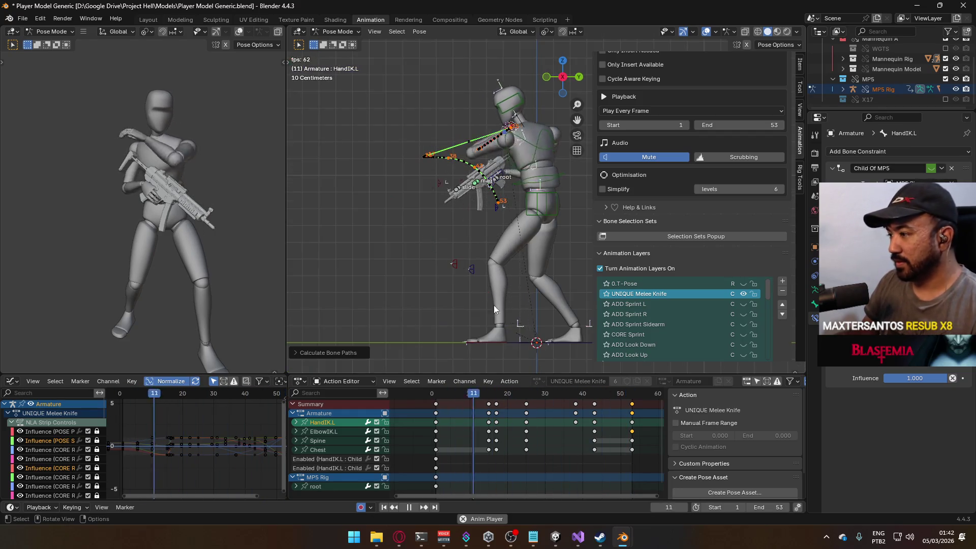
left_click(593, 396)
left_click_drag(595, 413, 632, 407)
key("space")
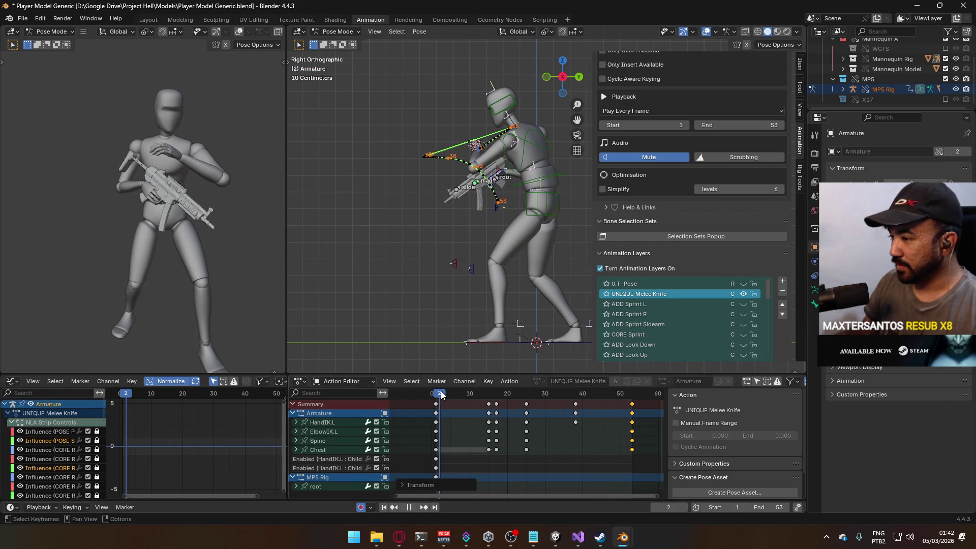
key("space")
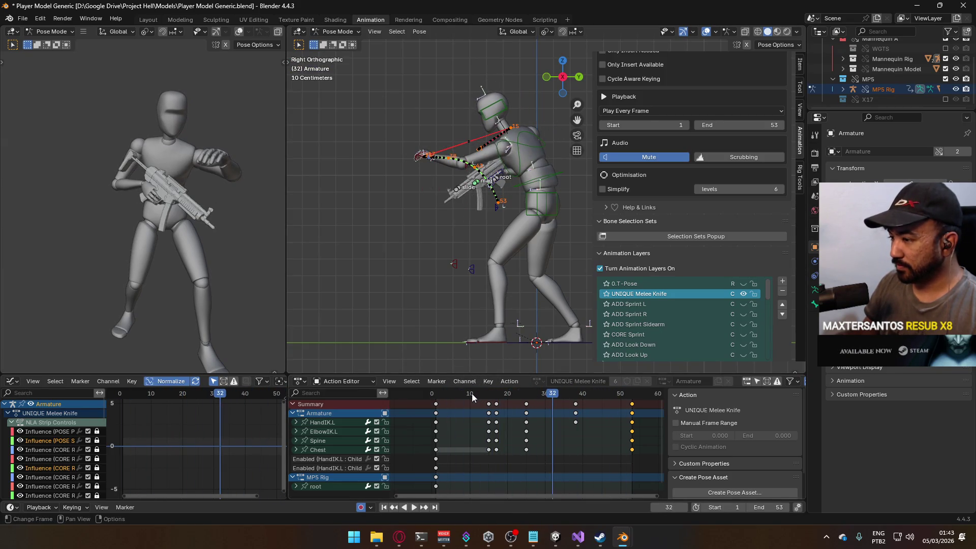
Select the mid-strike spine keys and slide them two frames later
left_click(459, 394)
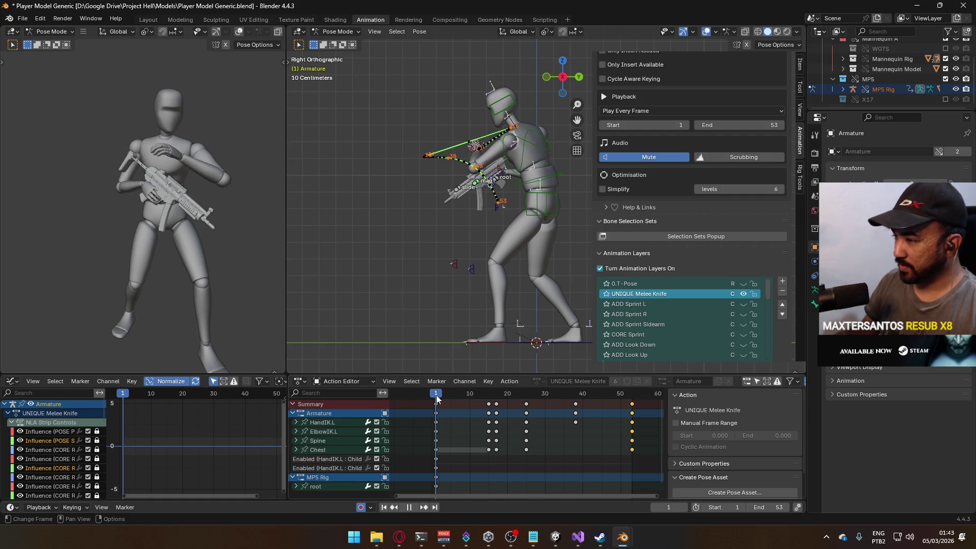
left_click_drag(459, 400, 472, 399)
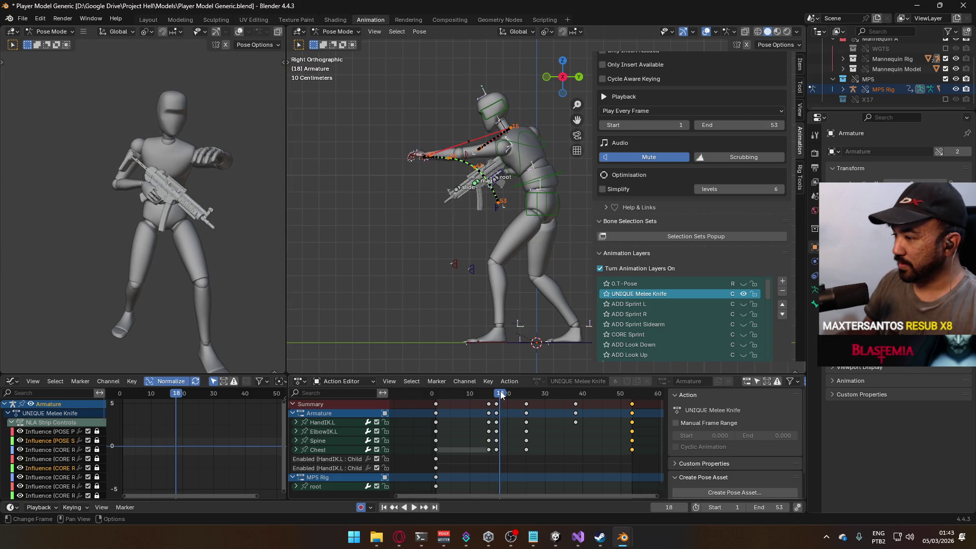
left_click_drag(498, 397, 497, 397)
key("Home")
left_click_drag(545, 439, 473, 441)
key("g")
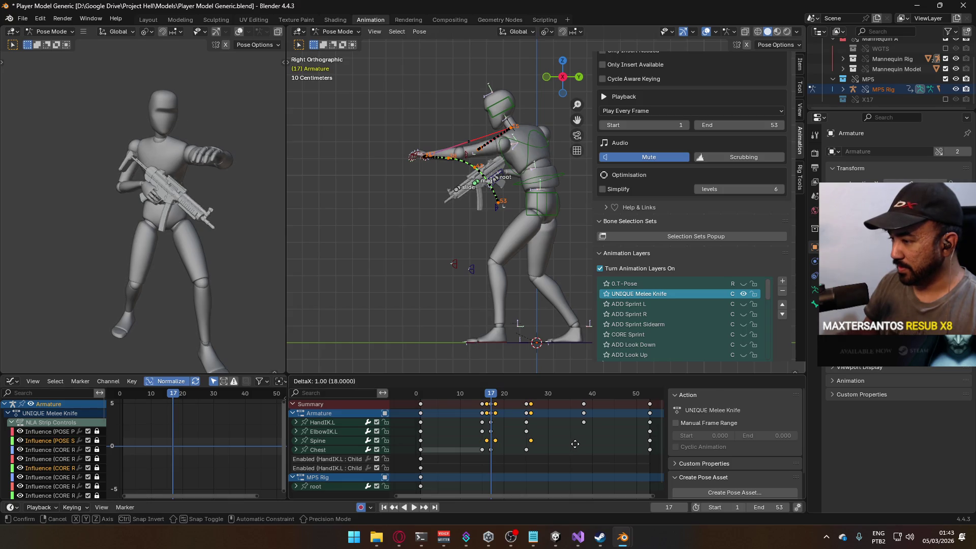
left_click(579, 443)
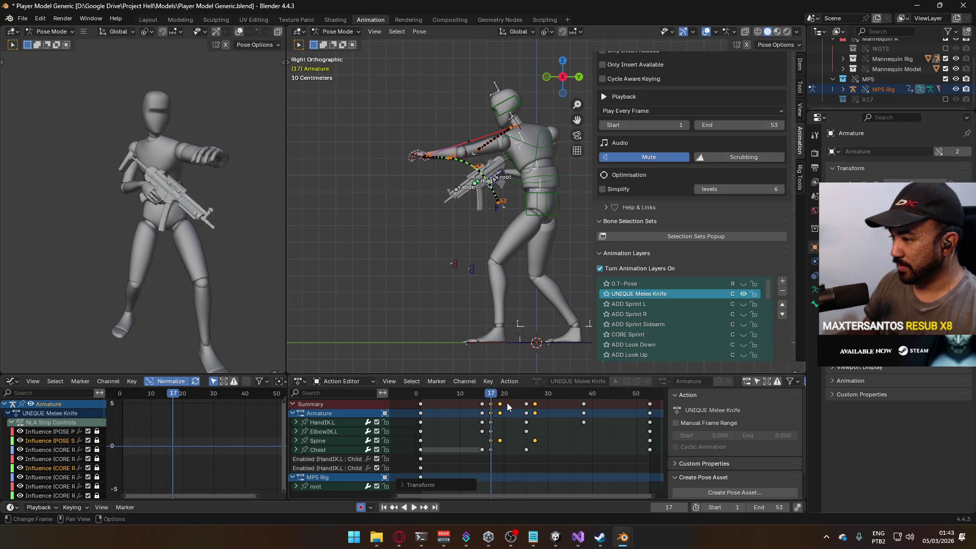
Shift the selected keys one frame, then about four frames earlier, and review the strike
left_click_drag(516, 396, 500, 397)
key("g")
left_click(501, 398)
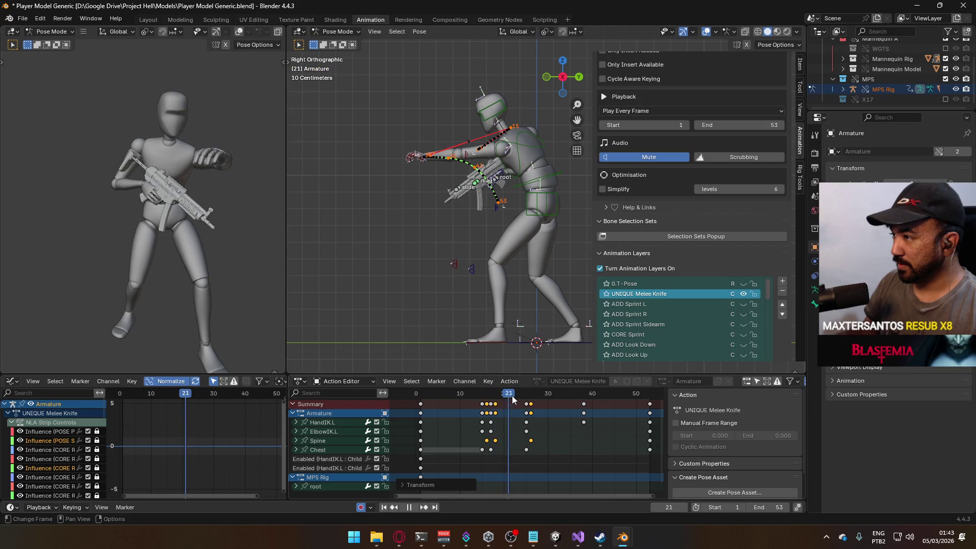
left_click_drag(544, 397, 567, 399)
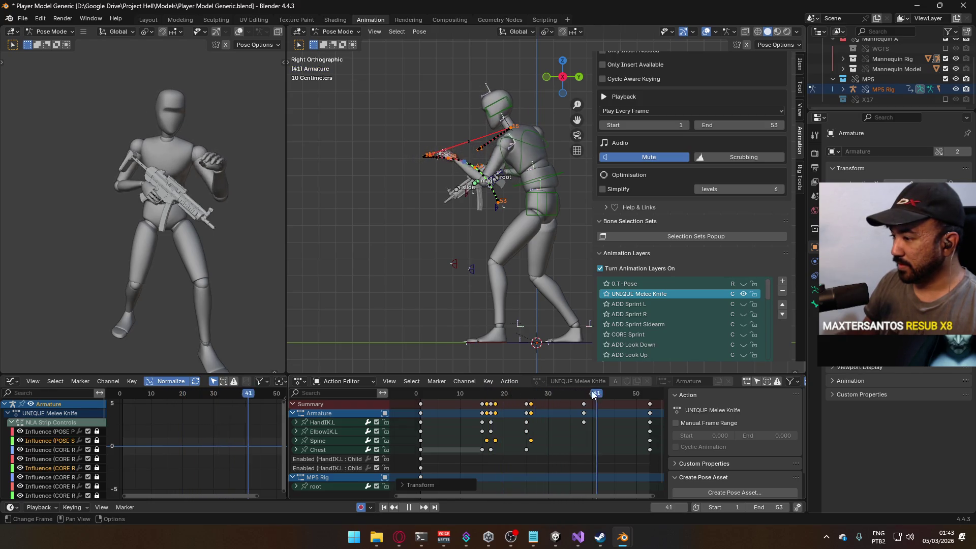
key("g")
left_click(496, 395)
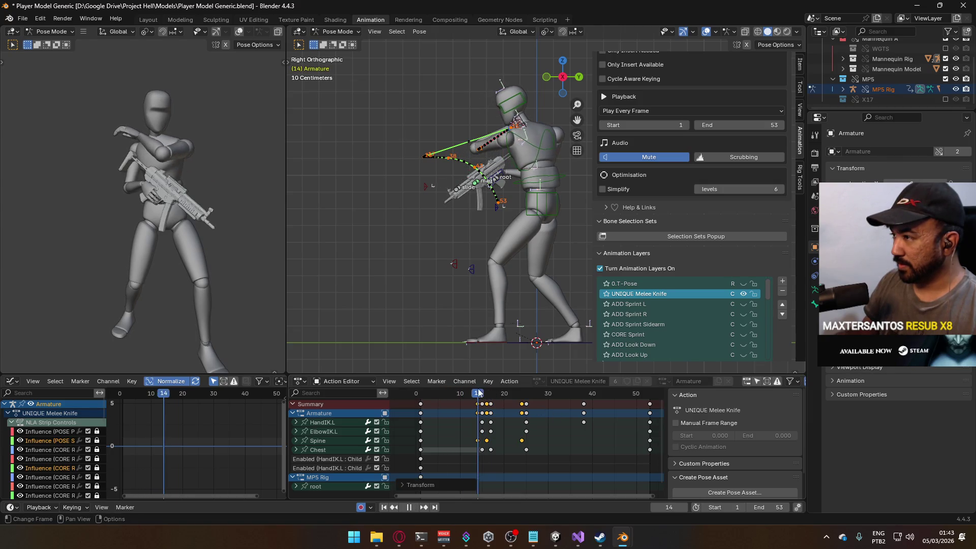
left_click_drag(489, 392, 440, 390)
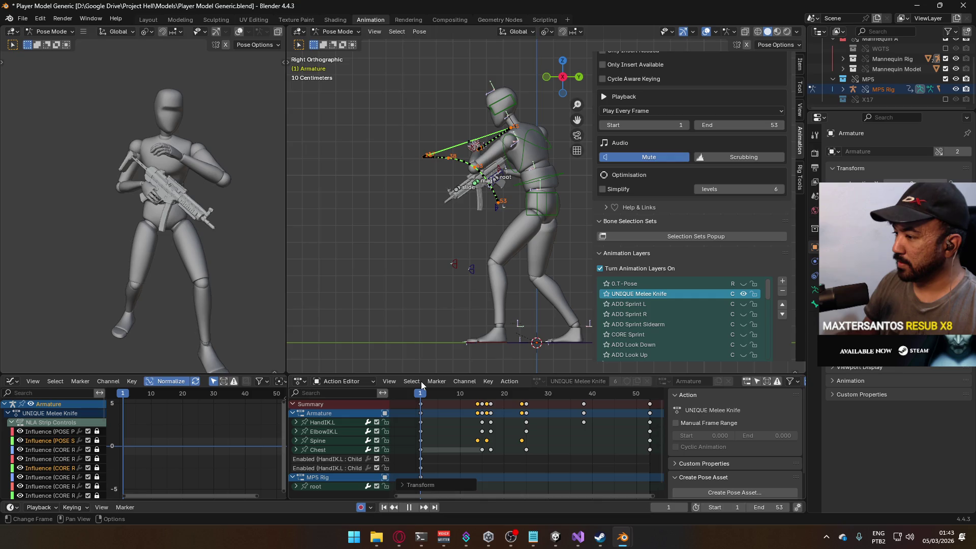
left_click_drag(424, 385, 451, 388)
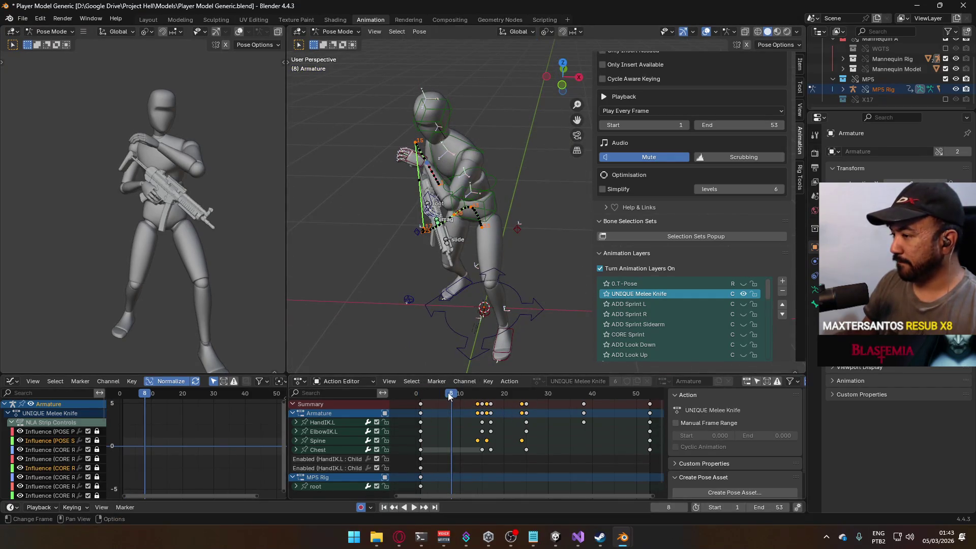
Pose HandIK.L at frame 8 in top view and recalculate its motion path
scroll(499, 172, "up", 5)
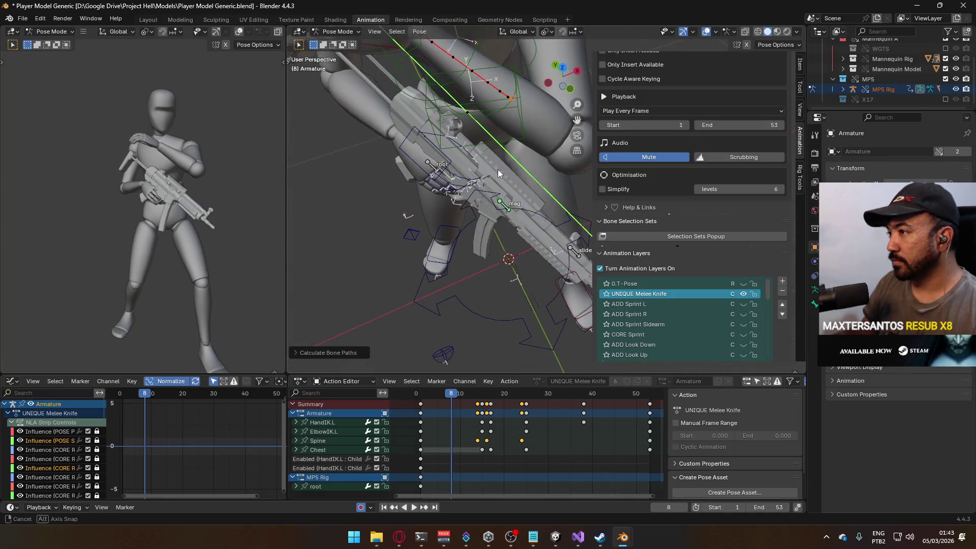
left_click(478, 117)
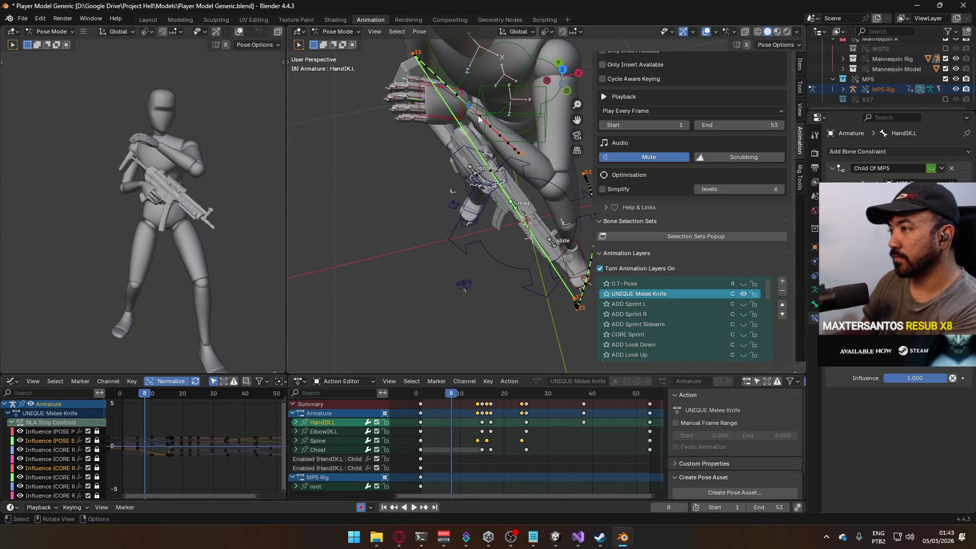
key("KP_7")
key("g")
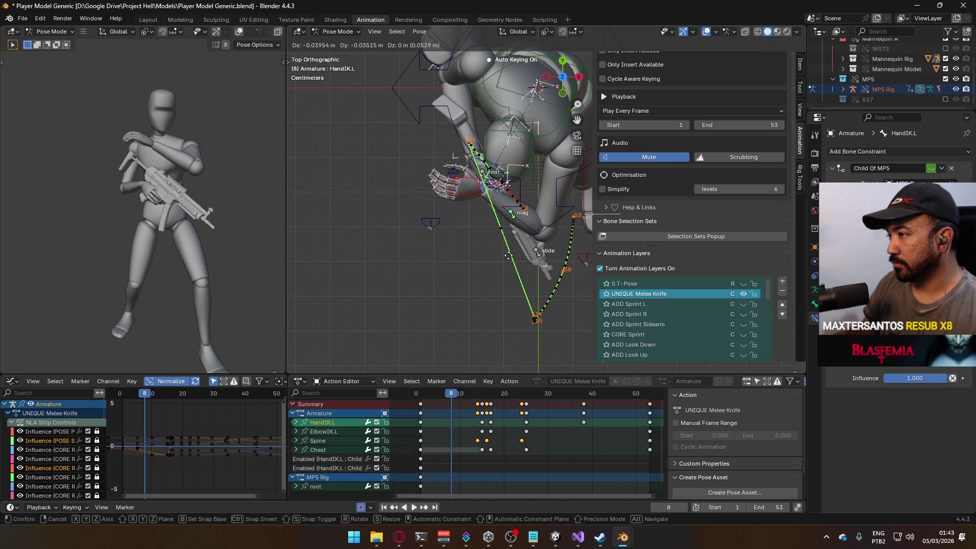
left_click(509, 256)
key("alt+p")
left_click(520, 336)
Adjust HandIK.L again from the front view and refresh its bone path
key("KP_1")
scroll(463, 136, "up", 2)
key("g")
left_click(508, 257)
key("alt+p")
left_click(500, 283)
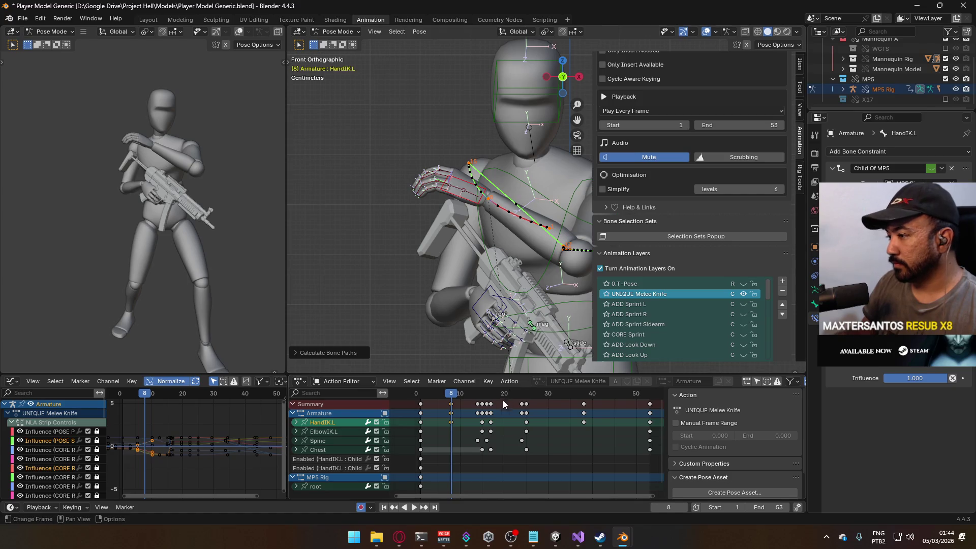
Play back the strike, stopping around frame 22 to check it from the side
key("shift+ctrl+space")
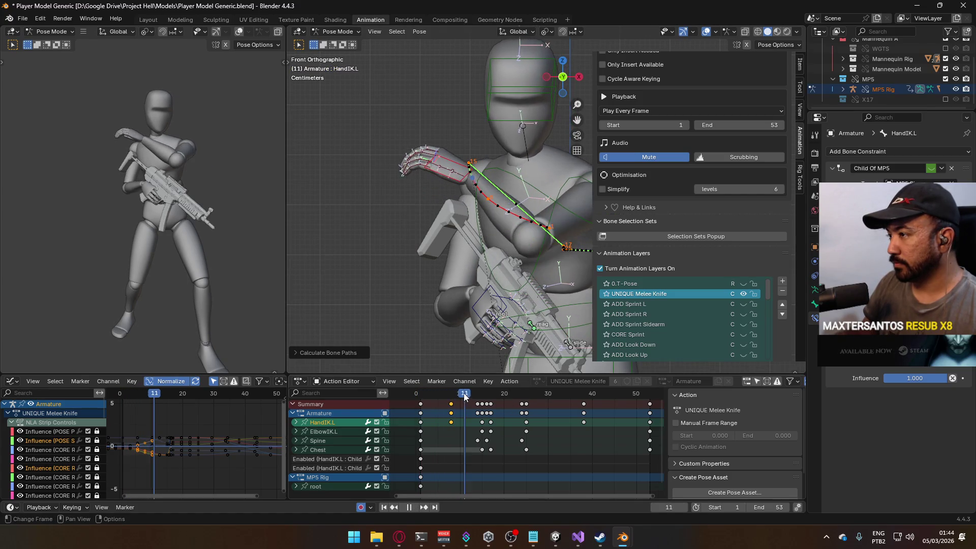
left_click_drag(488, 389, 514, 391)
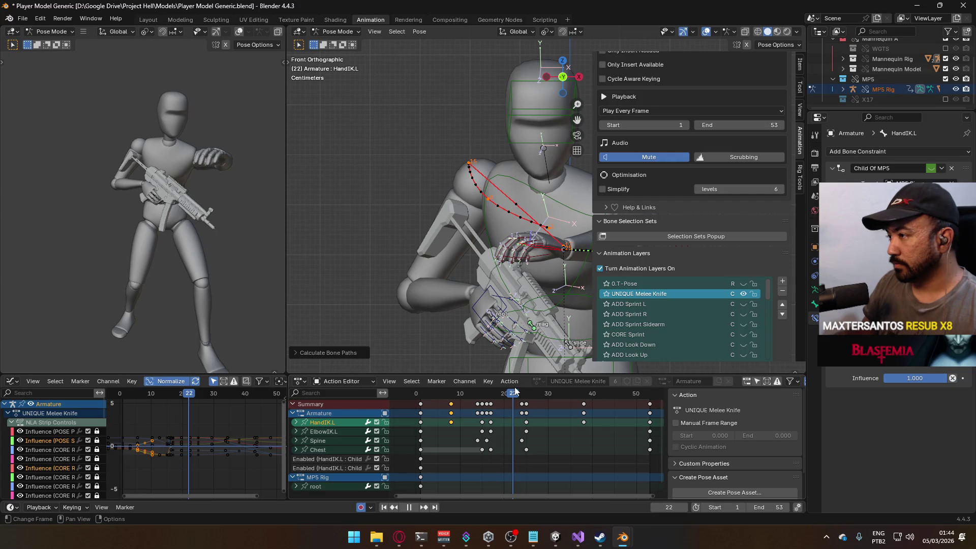
key("shift+ctrl+space")
key("KP_3")
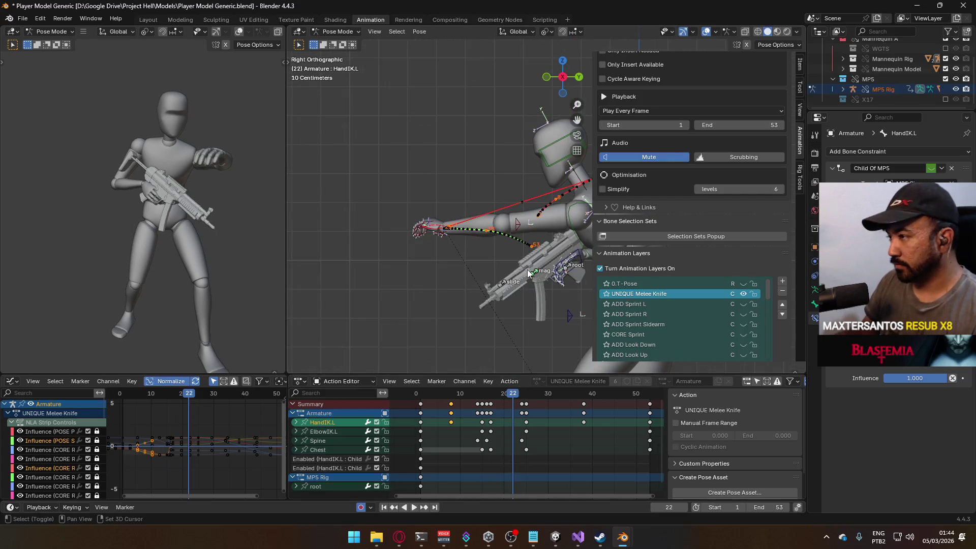
key("KP_Decimal")
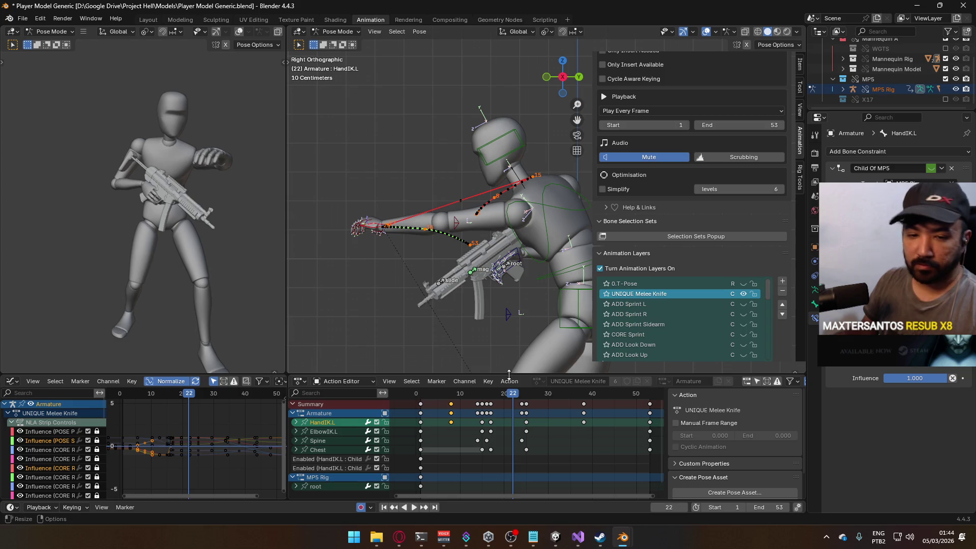
key("space")
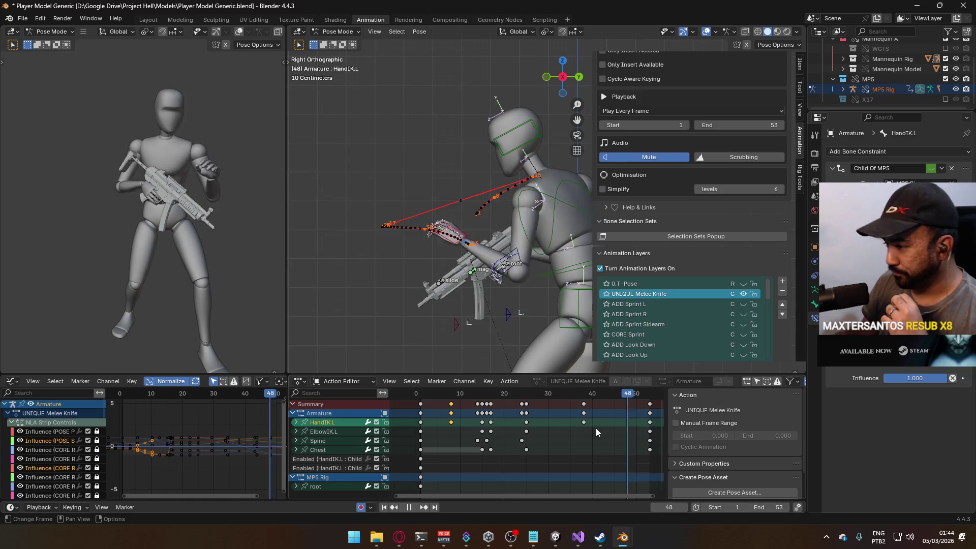
key("space")
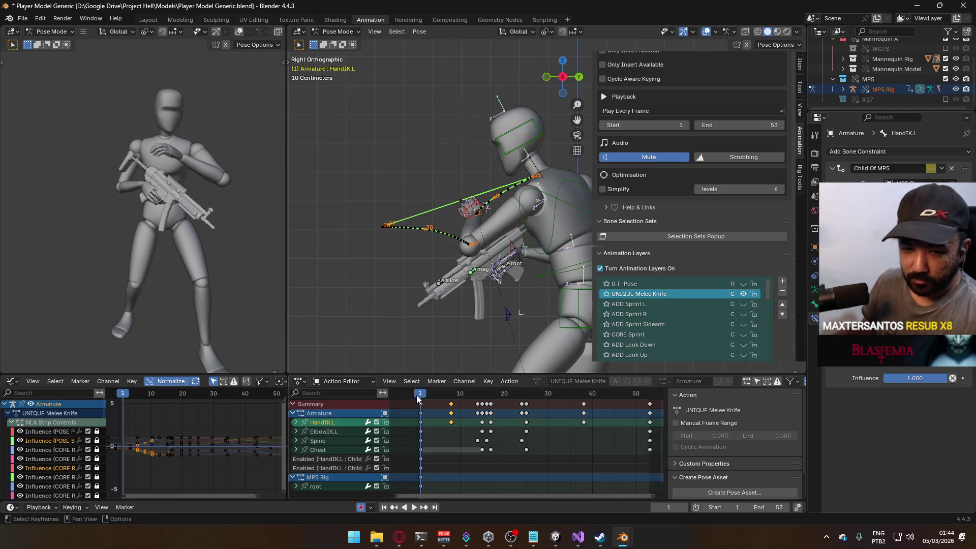
Scrub through the whole strike, return to frame 1, and save the blend file
mouse_move(432, 397)
left_mouse_down()
mouse_move(649, 401)
mouse_move(428, 405)
mouse_move(551, 386)
mouse_move(639, 392)
left_mouse_up()
key("shift+Left")
key("ctrl+s")
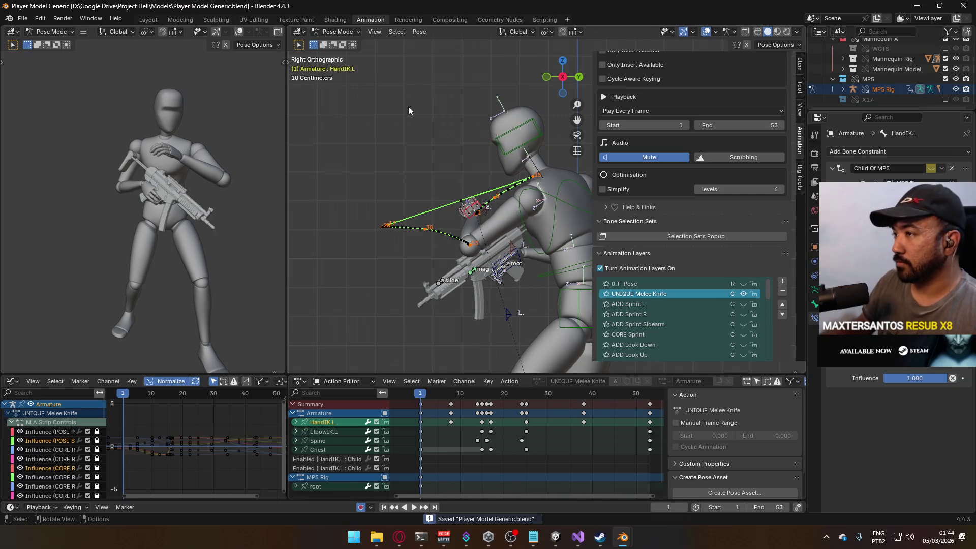
Switch the rig from Pose Mode to Object Mode and select the character mesh
left_click(337, 32)
left_click(333, 43)
key("KP_Decimal")
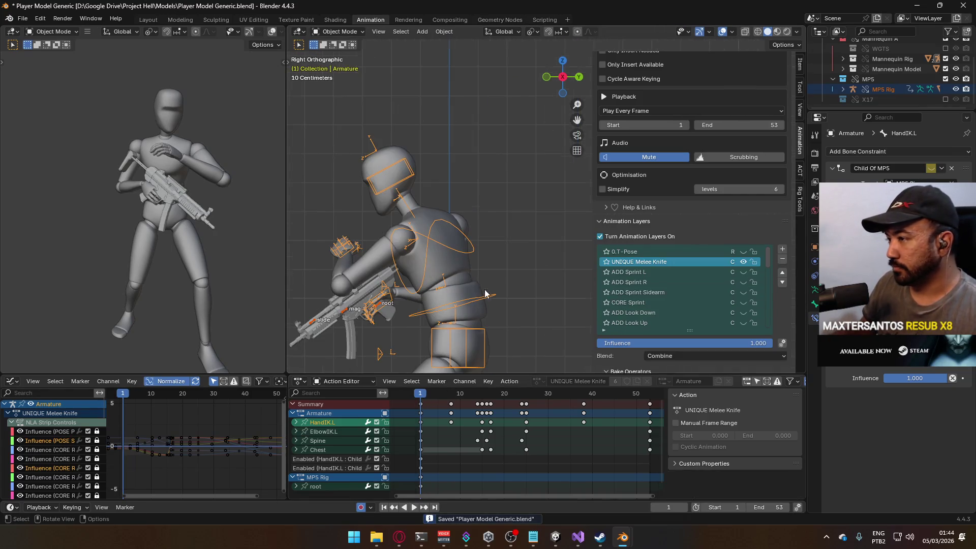
left_click(457, 263)
key("alt+Tab")
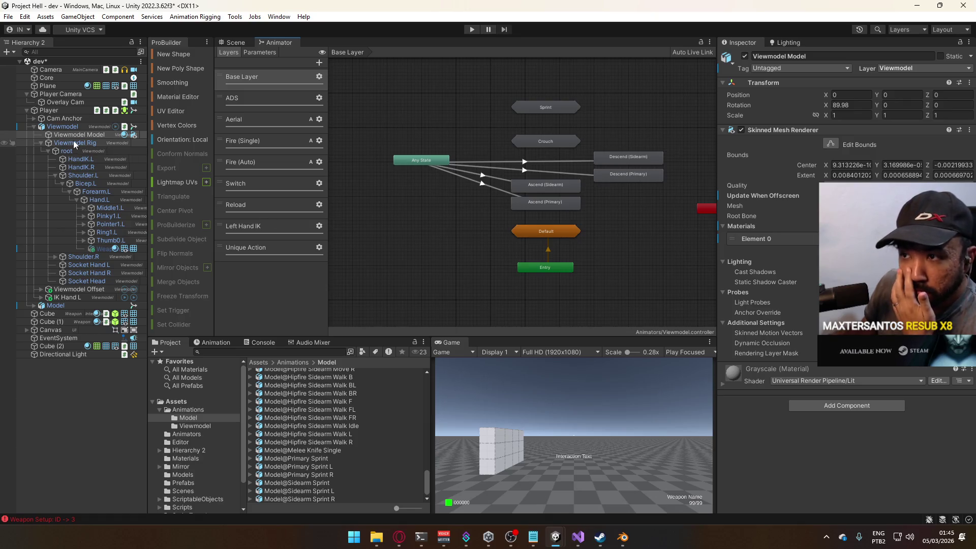
Select Model and add a new animator layer named Unique Layer
left_click(34, 127)
left_click(64, 136)
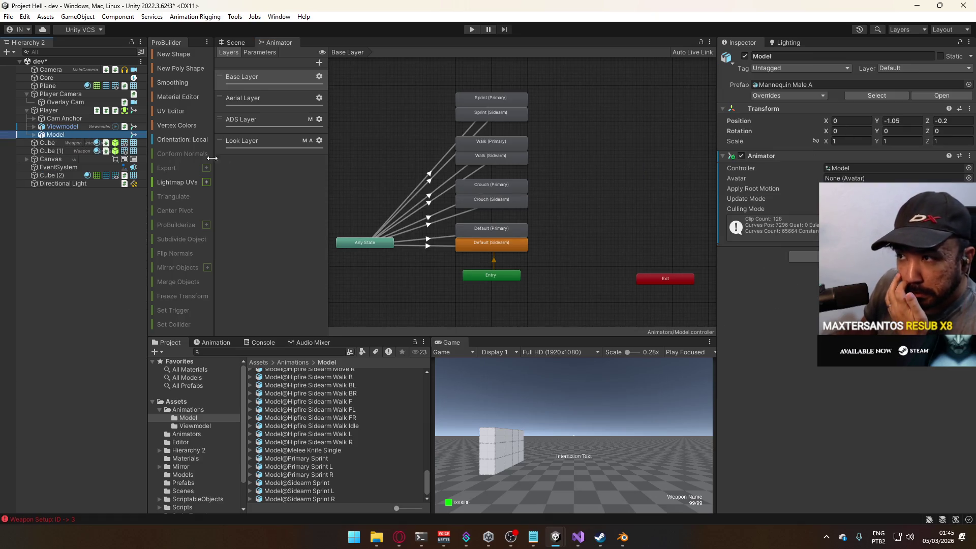
left_click(319, 62)
type("Unique")
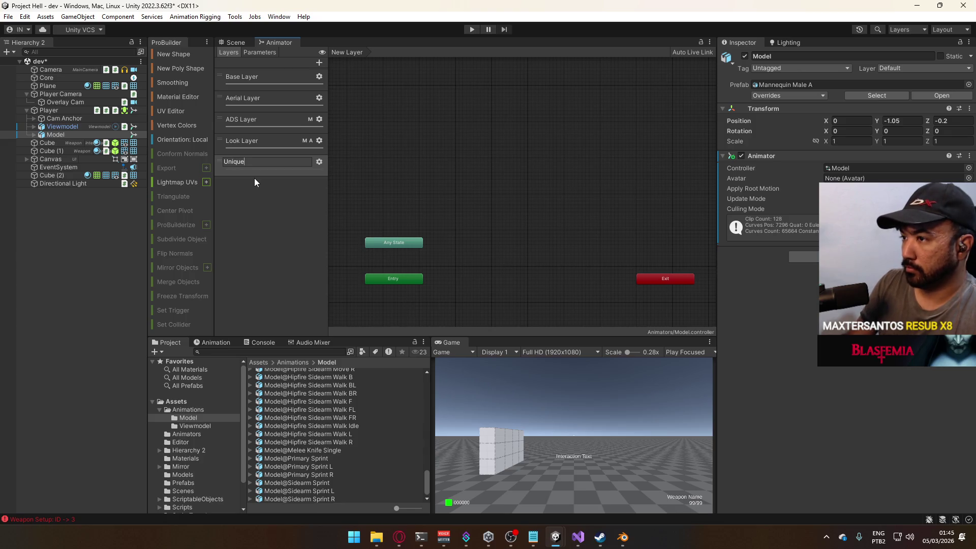
type("Layer")
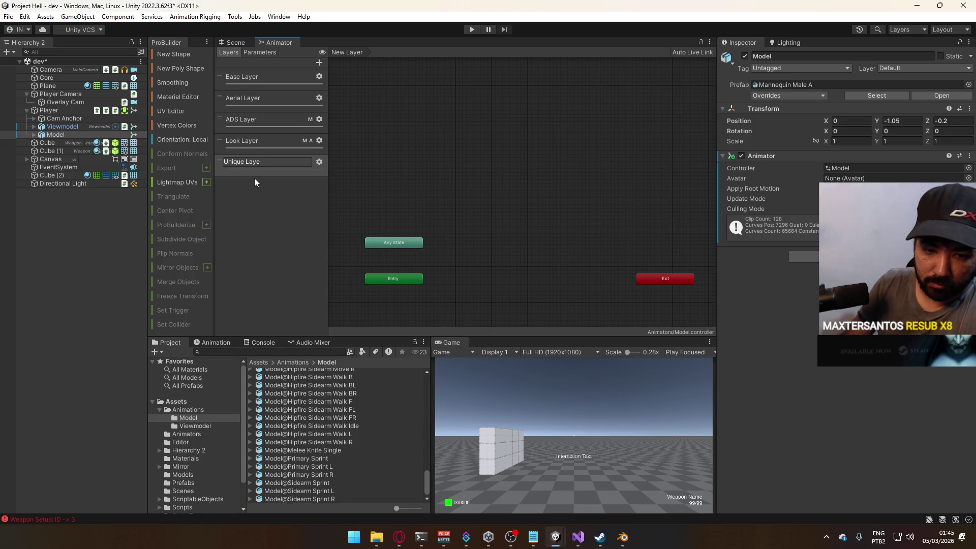
key("Return")
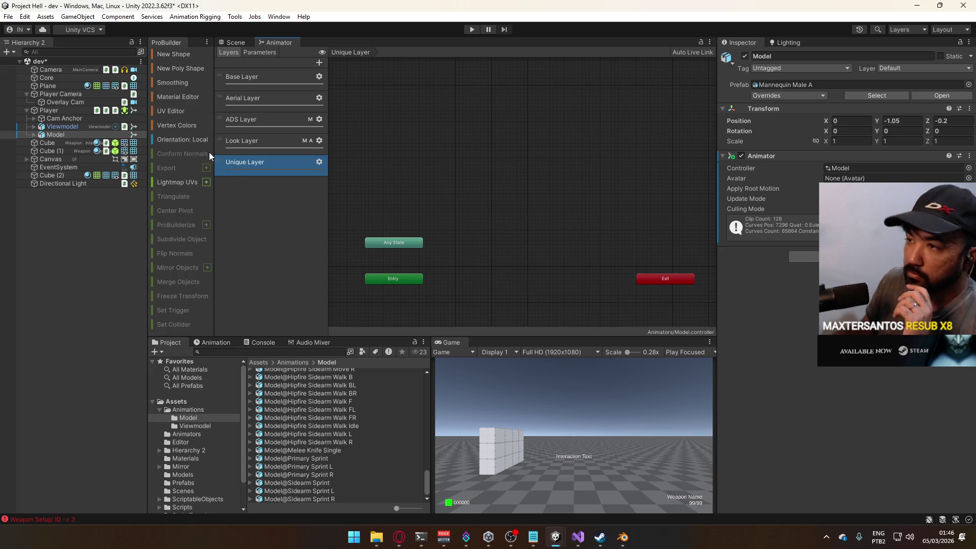
Move Unique Layer above Look Layer, with weight 1 and the Upper Body mask
left_click_drag(250, 165, 258, 144)
left_click(319, 141)
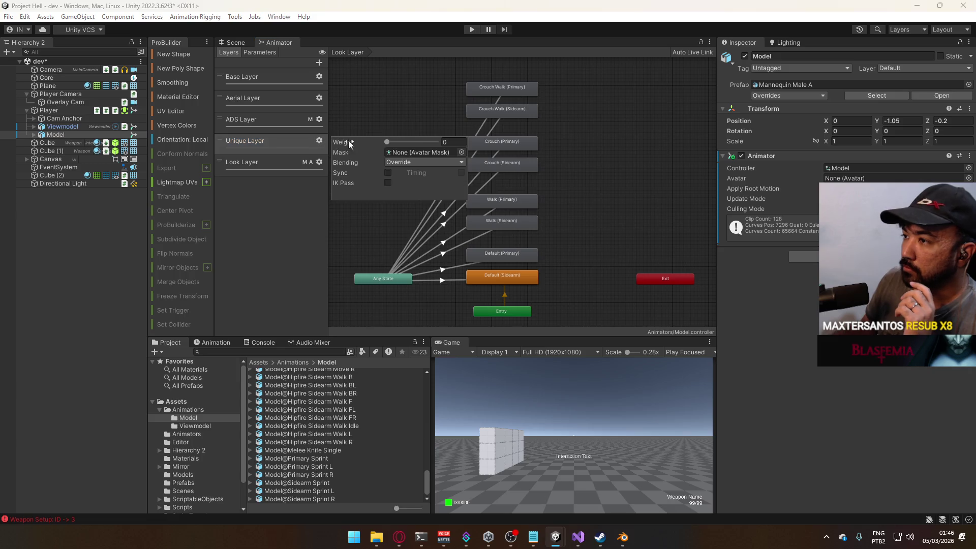
left_click_drag(387, 142, 437, 142)
left_click(337, 157)
left_click(319, 141)
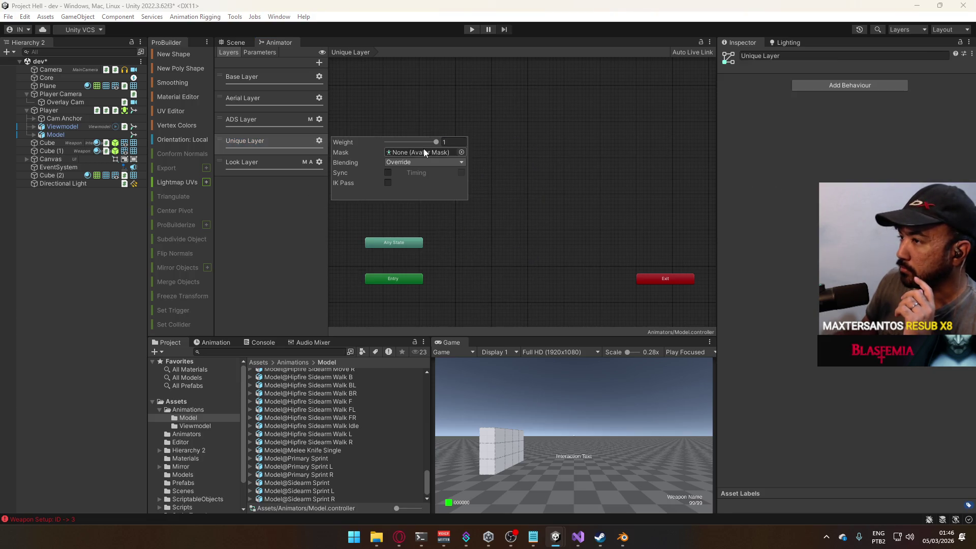
left_click(462, 152)
double_click(507, 183)
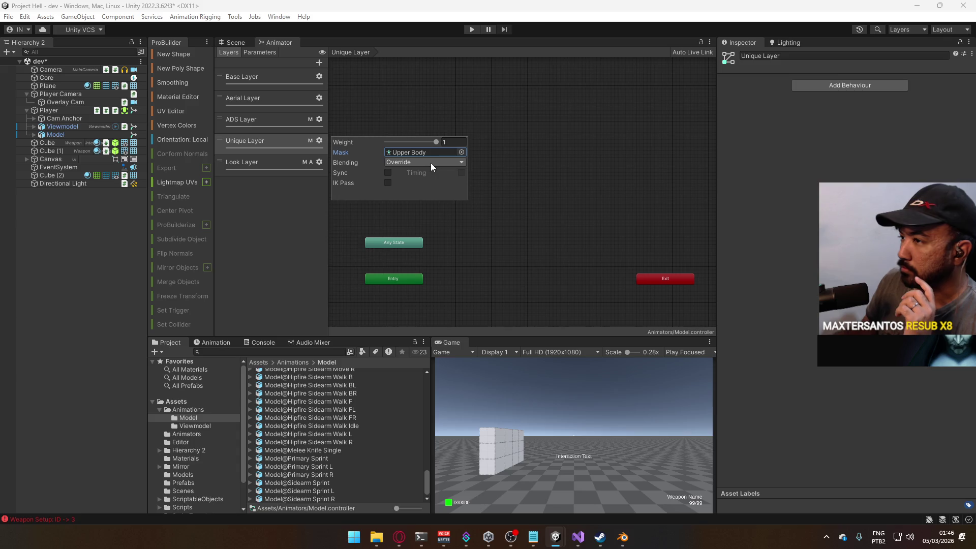
left_click(268, 137)
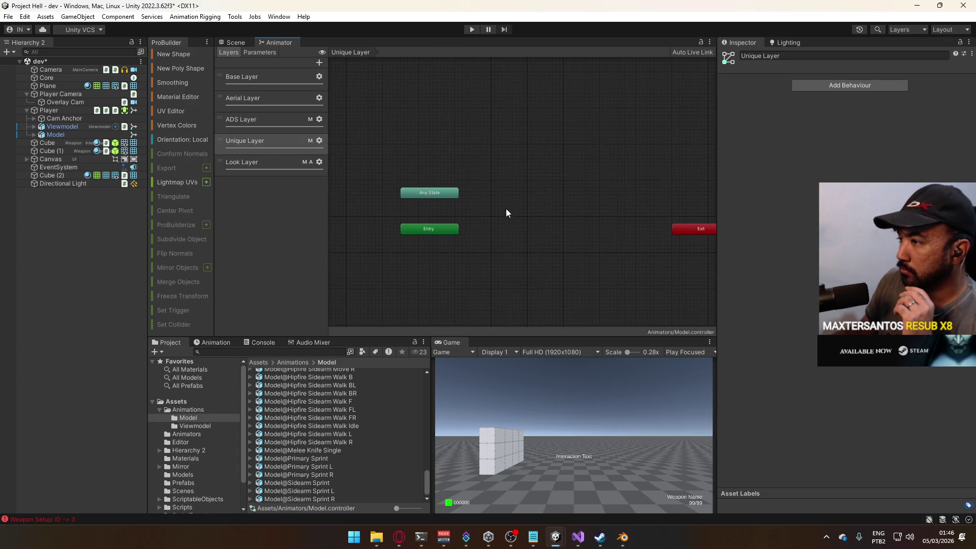
Create an empty default state named Empty in the Unique Layer
right_click(506, 225)
mouse_move(583, 229)
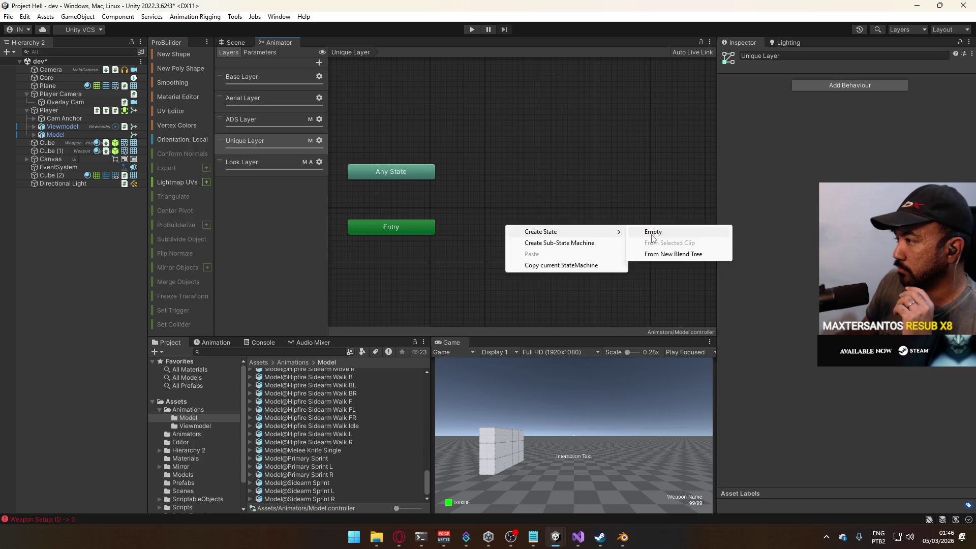
left_click(642, 230)
left_click(834, 55)
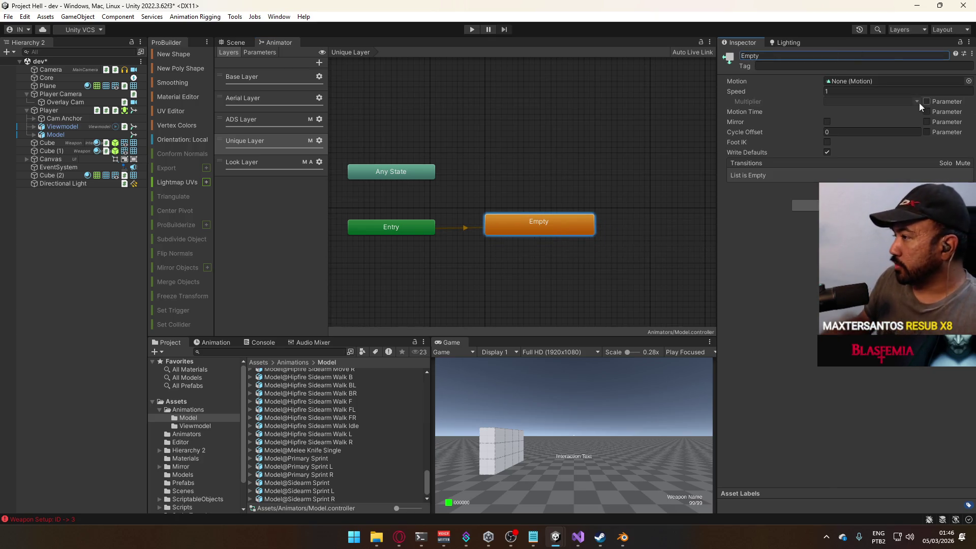
scroll(642, 219, "down", 5)
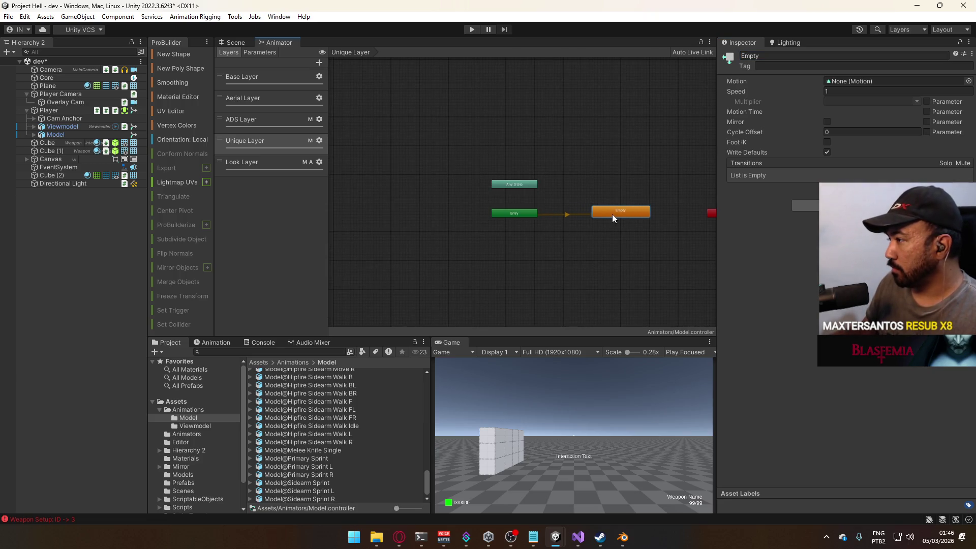
left_click(624, 173)
scroll(596, 194, "up", 5)
Add a second state above Empty and rename it Melee Knife
right_click(628, 189)
mouse_move(676, 195)
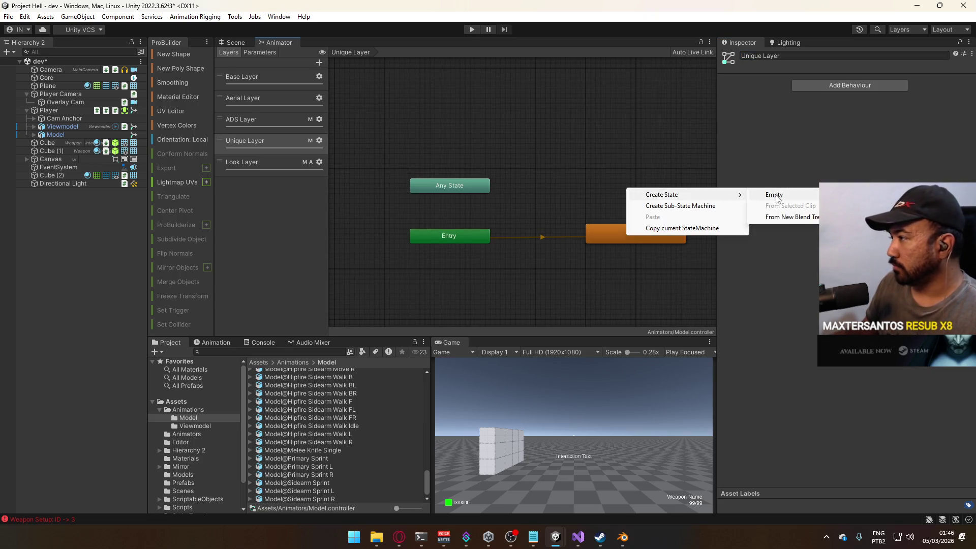
left_click(776, 198)
left_click_drag(657, 197, 624, 186)
left_click(833, 55)
type("Melee Knife")
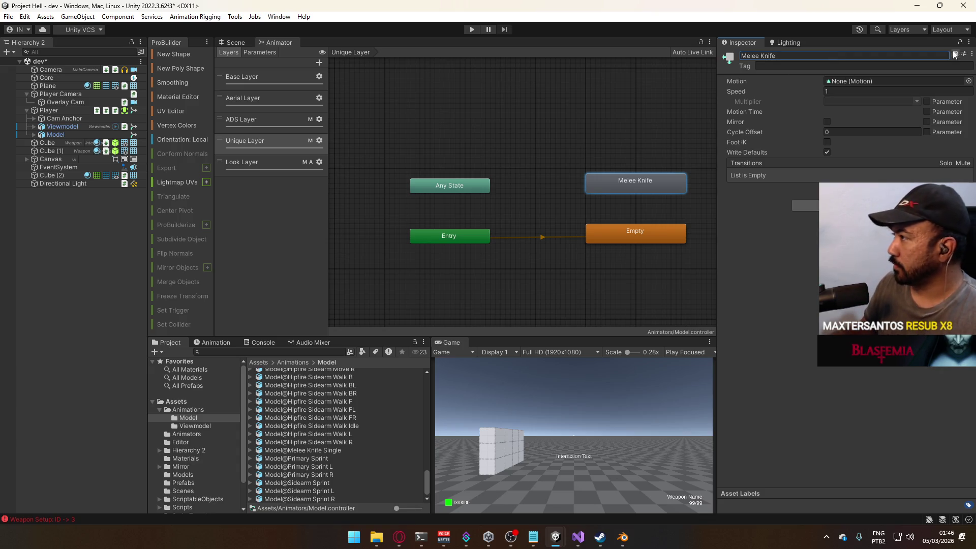
left_click(969, 81)
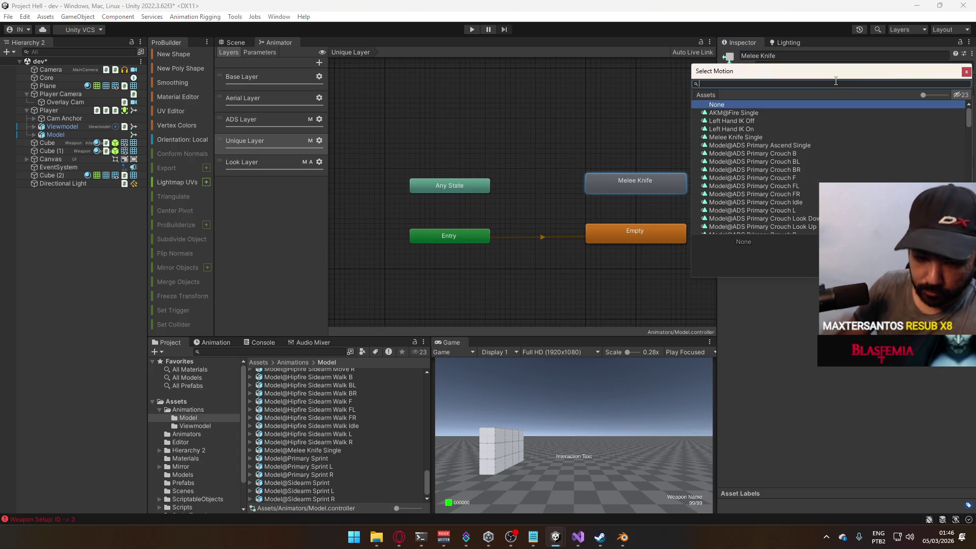
Set Melee Knife's motion to Melee Knife Single and reimport the Model@Melee Knife Single asset
type("nekee")
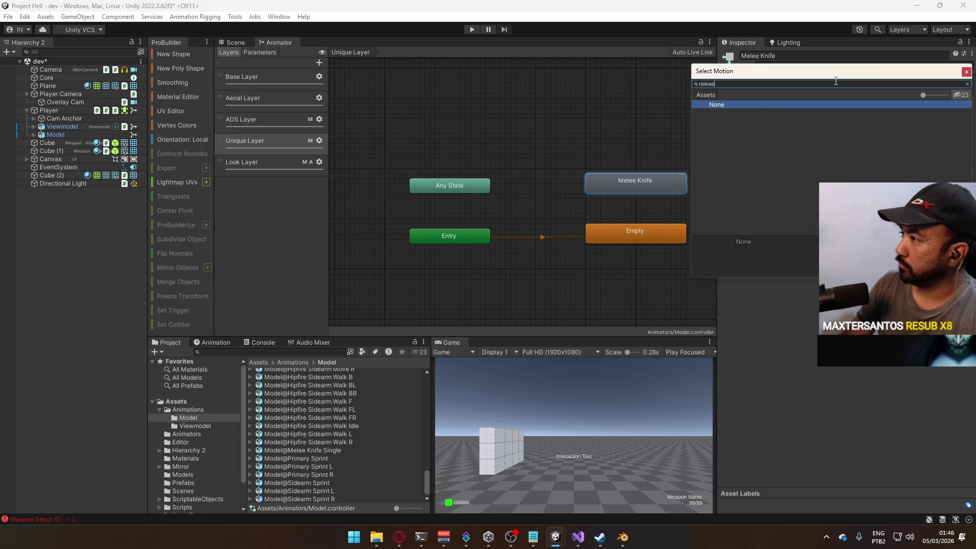
type("melee kni")
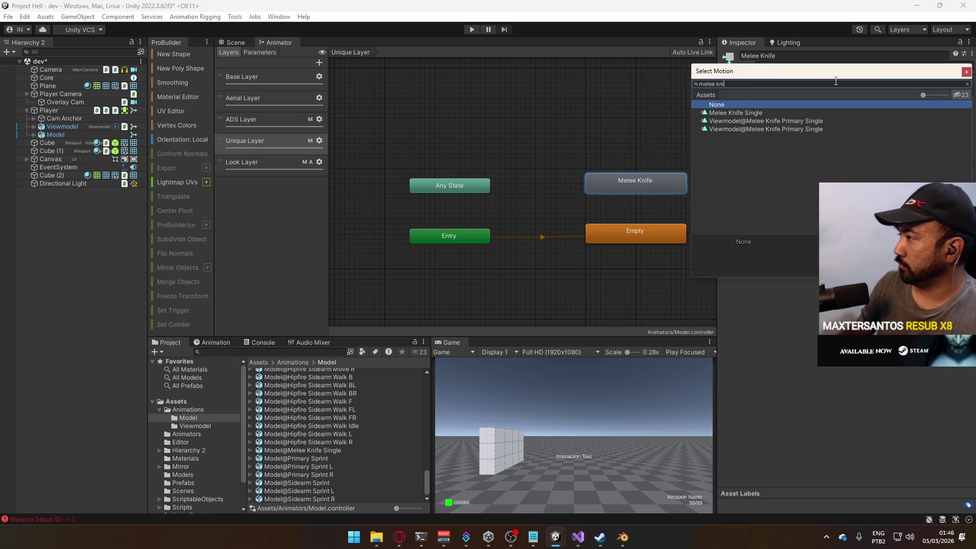
key("Down")
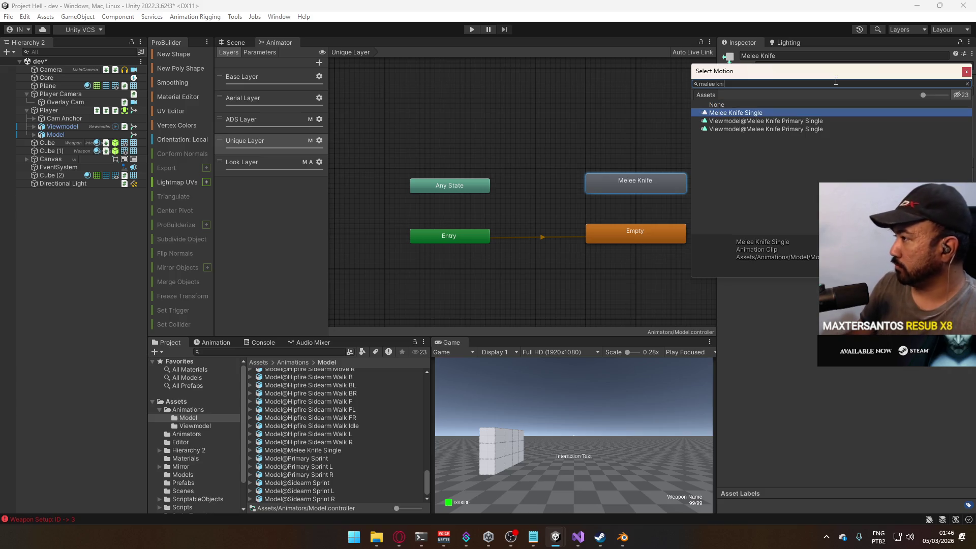
key("Return")
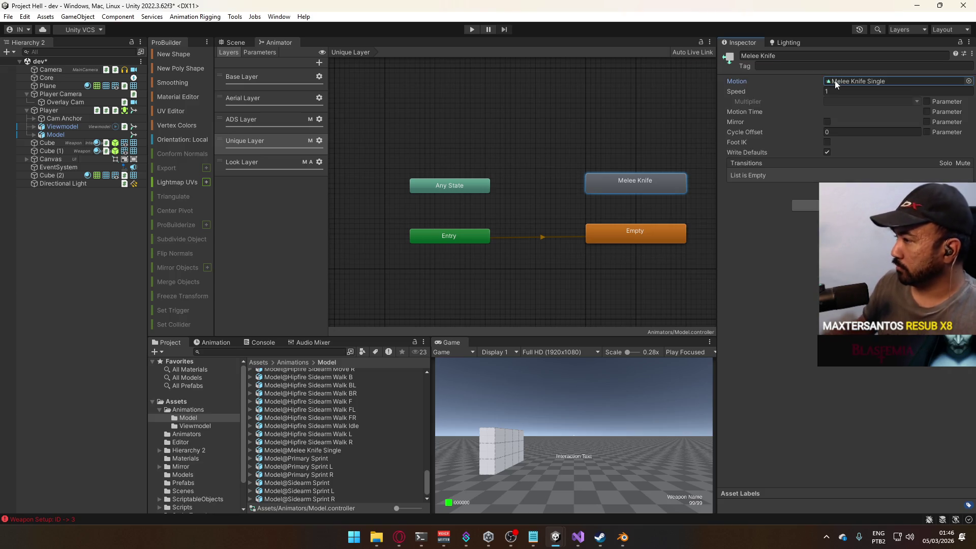
left_click(835, 81)
left_click(309, 393)
right_click(312, 395)
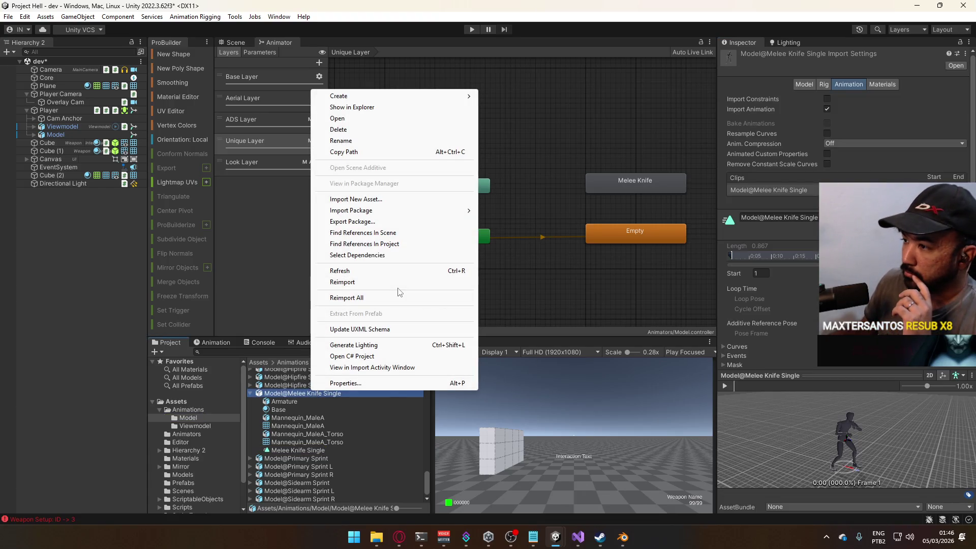
left_click(346, 282)
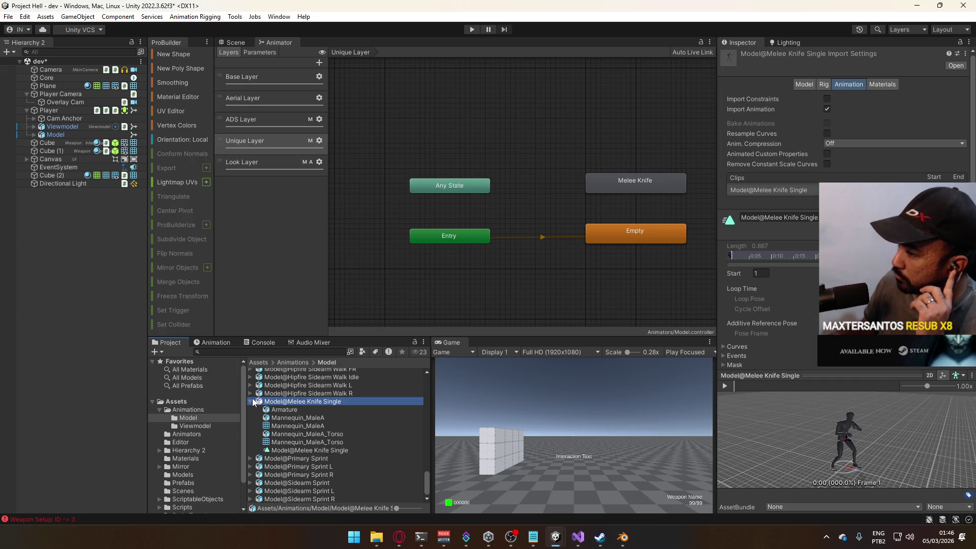
Make a transition from Any State to the Melee Knife state
left_click(646, 175)
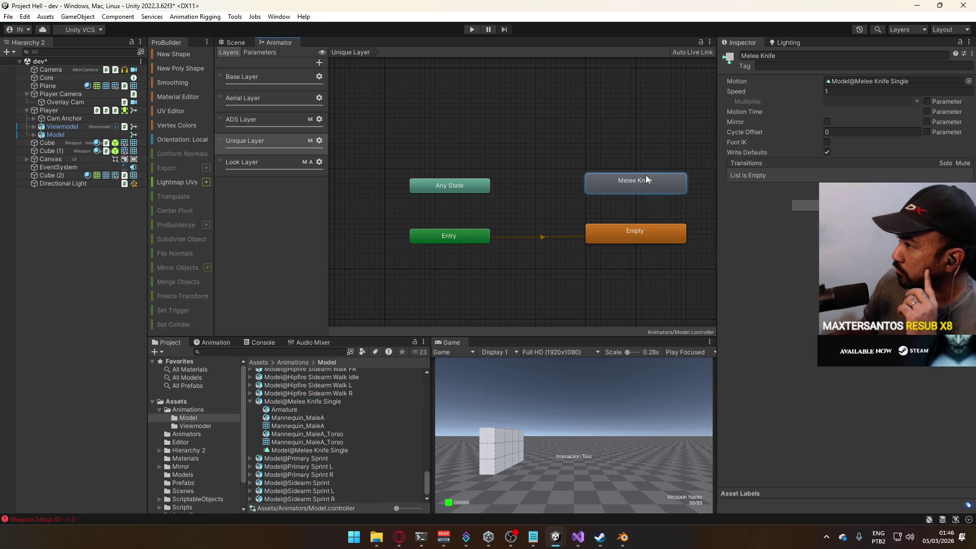
left_click(532, 164)
right_click(468, 191)
left_click(509, 196)
left_click(615, 184)
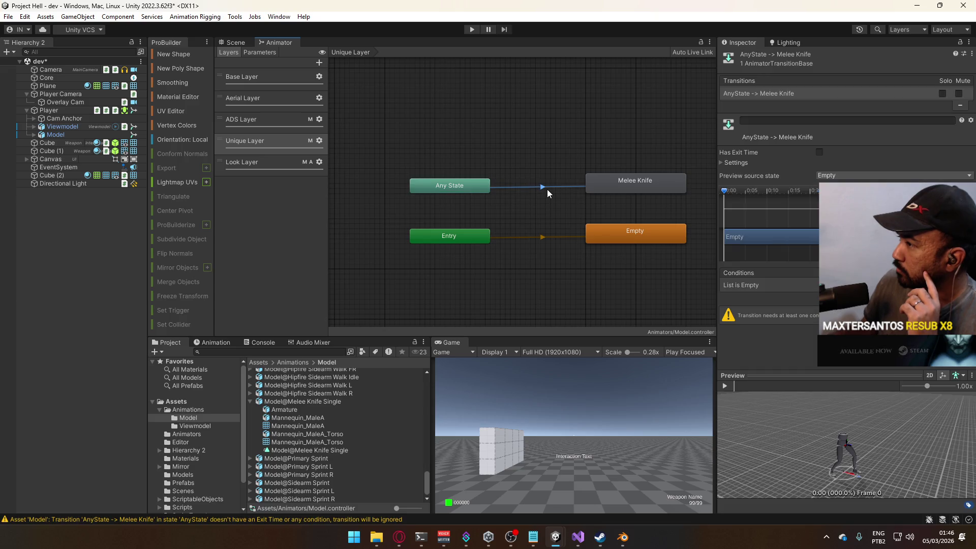
left_click(736, 163)
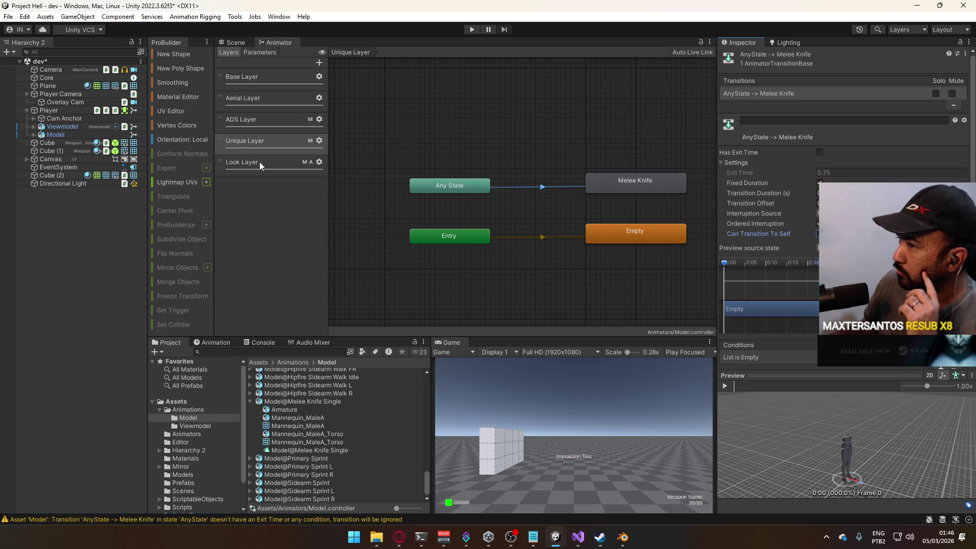
left_click(61, 127)
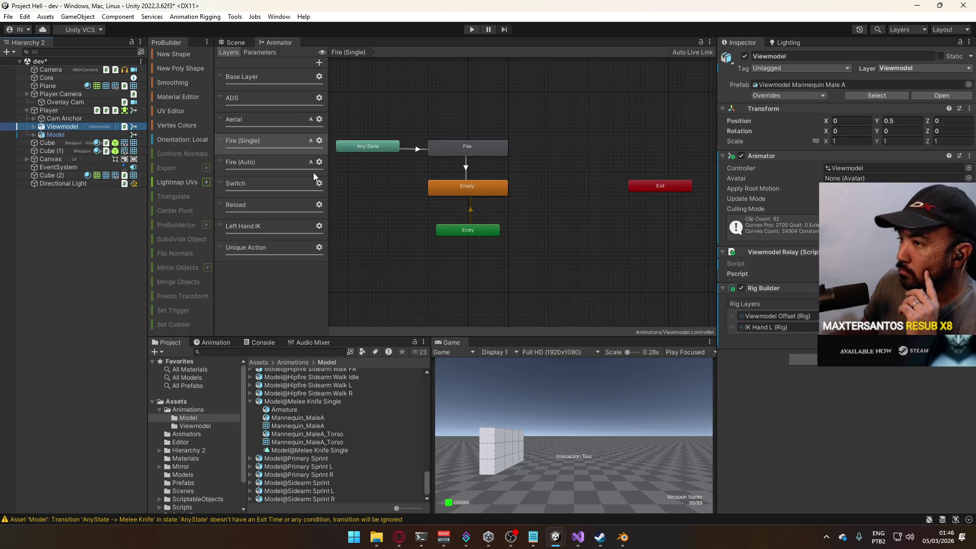
left_click(457, 151)
left_click(249, 244)
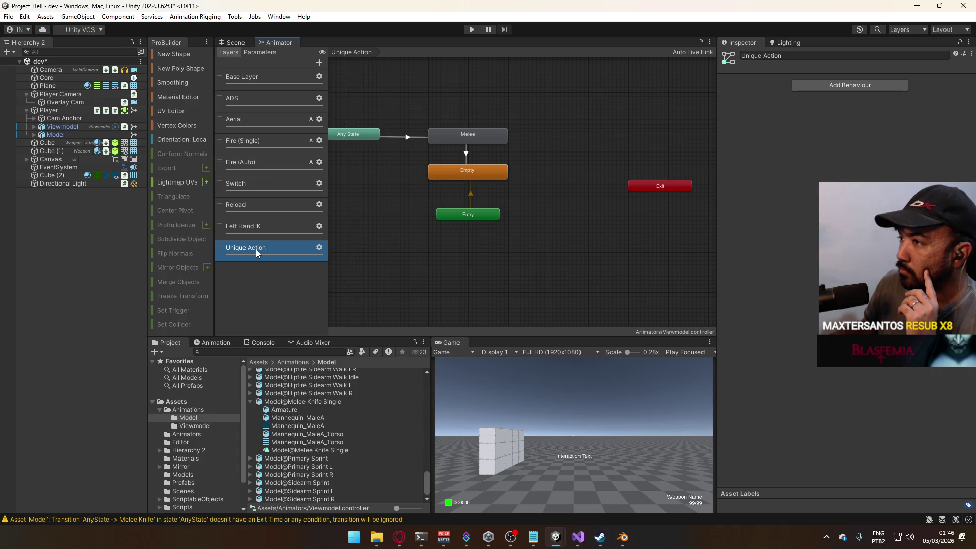
left_click(414, 138)
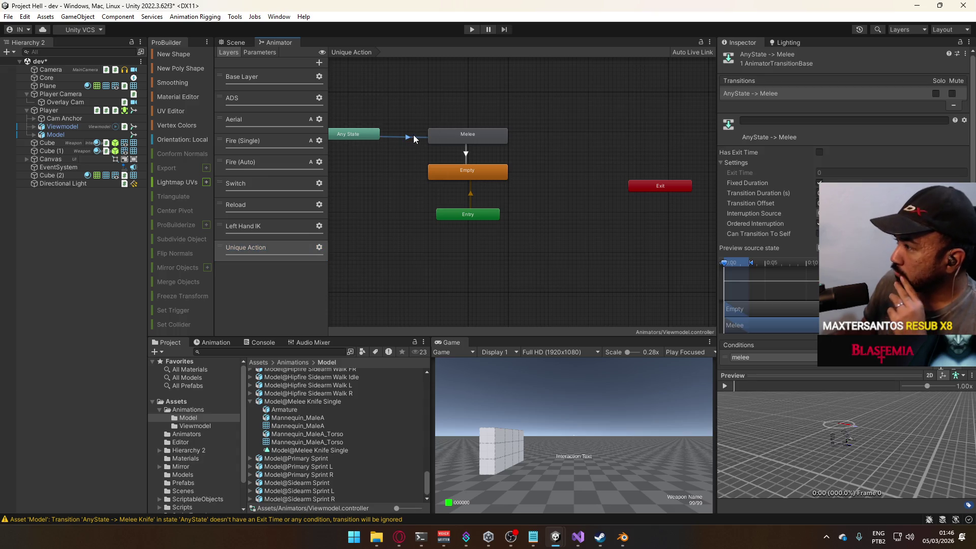
left_click(63, 134)
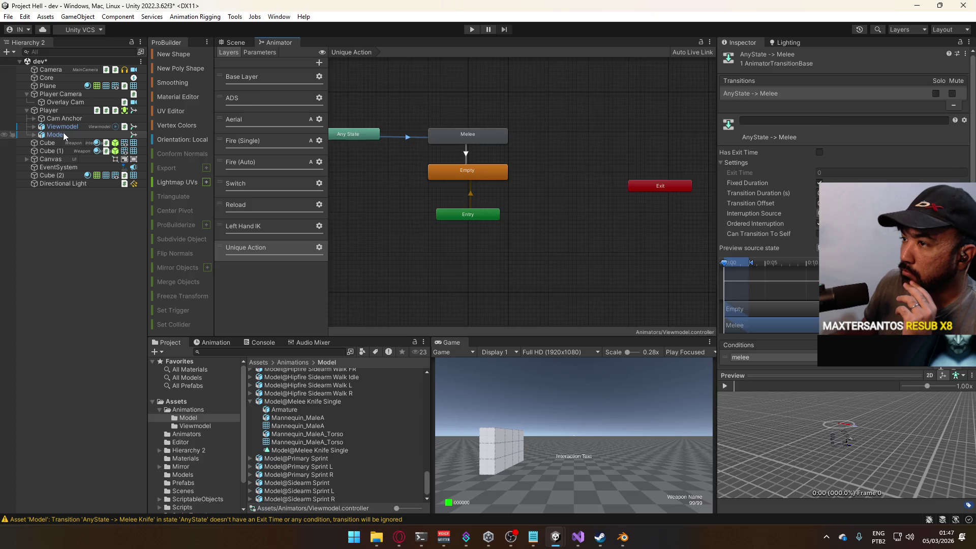
left_click(256, 146)
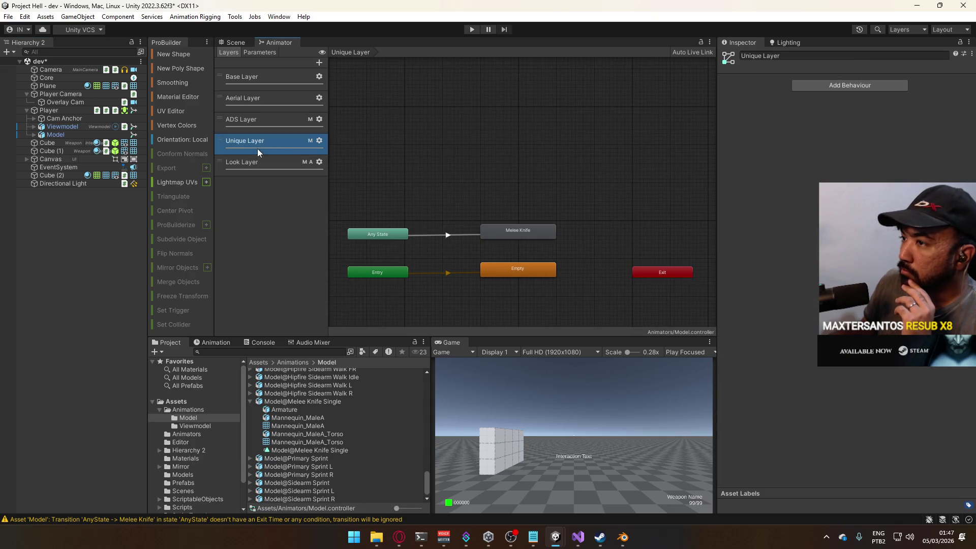
left_click(461, 234)
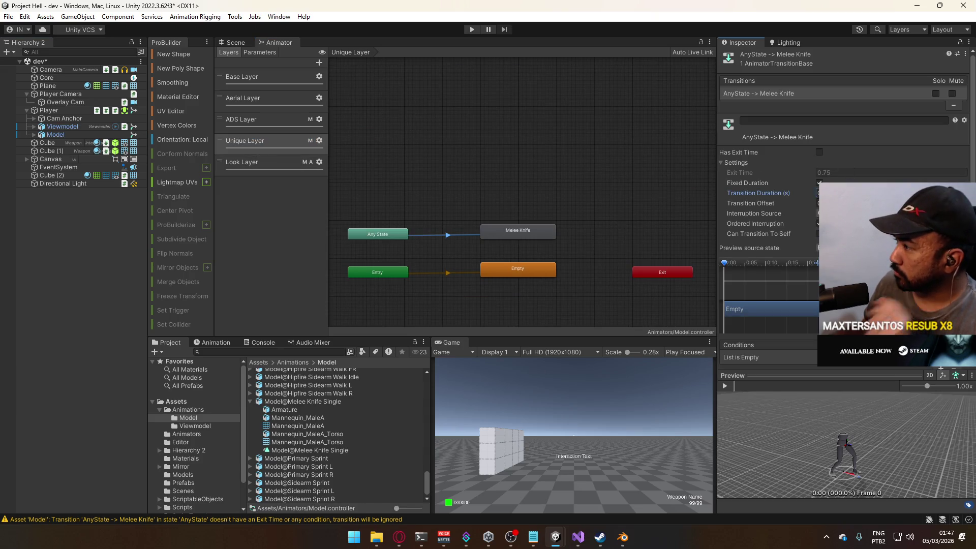
Set the transition duration to 0.1 and add a condition
left_click(839, 193)
type("0.1")
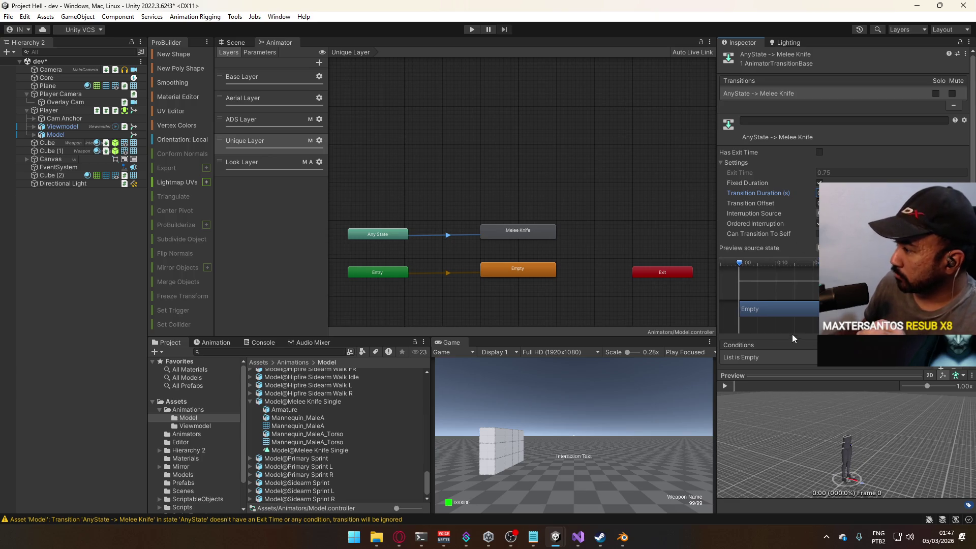
scroll(792, 331, "down", 1)
left_click(947, 338)
left_click(786, 346)
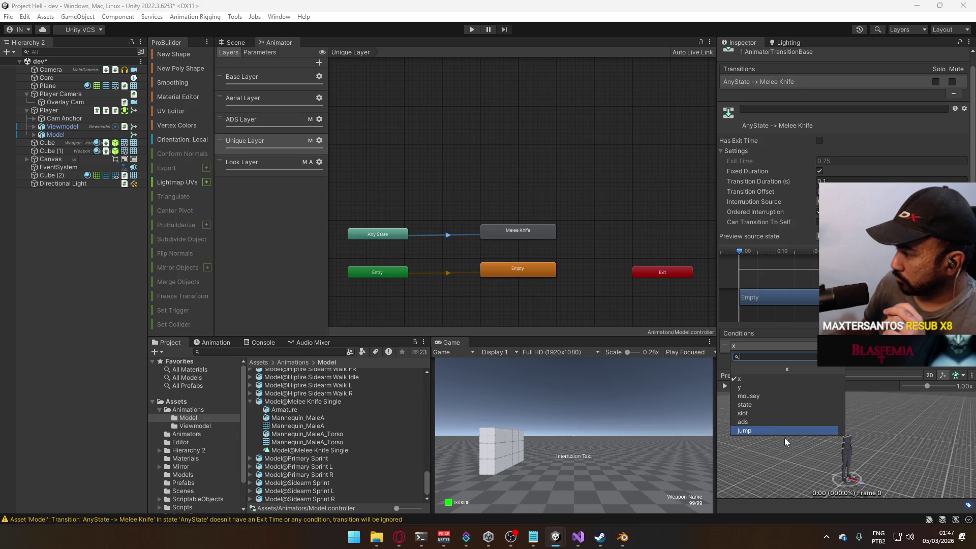
Create a melee Trigger parameter and set it as the transition's condition
left_click(270, 53)
left_click(318, 62)
left_click(360, 109)
type("melee")
key("Return")
left_click(788, 348)
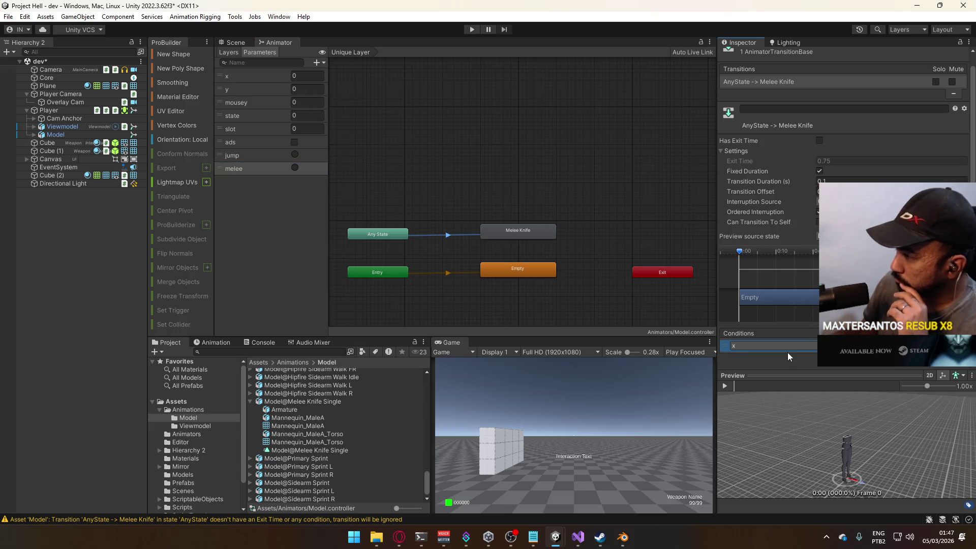
left_click(760, 439)
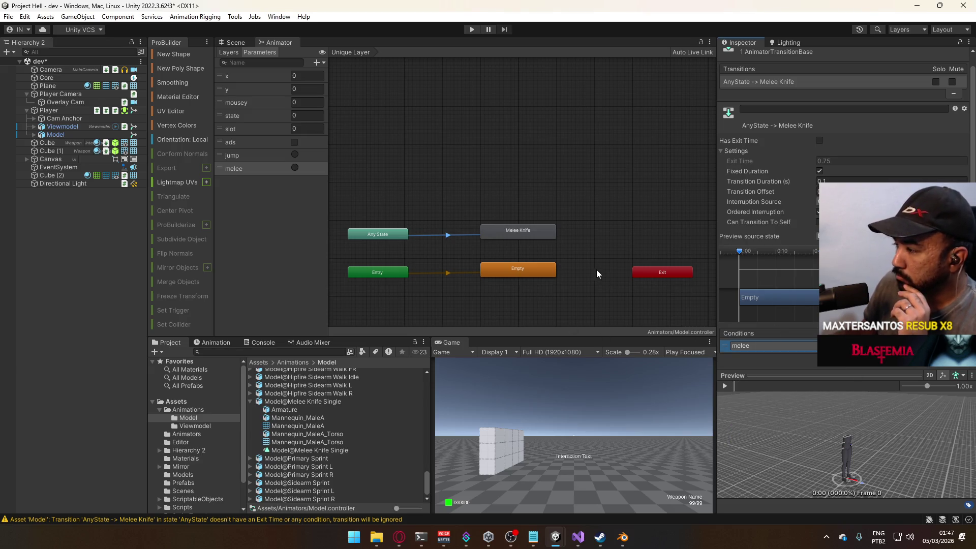
scroll(572, 257, "up", 3)
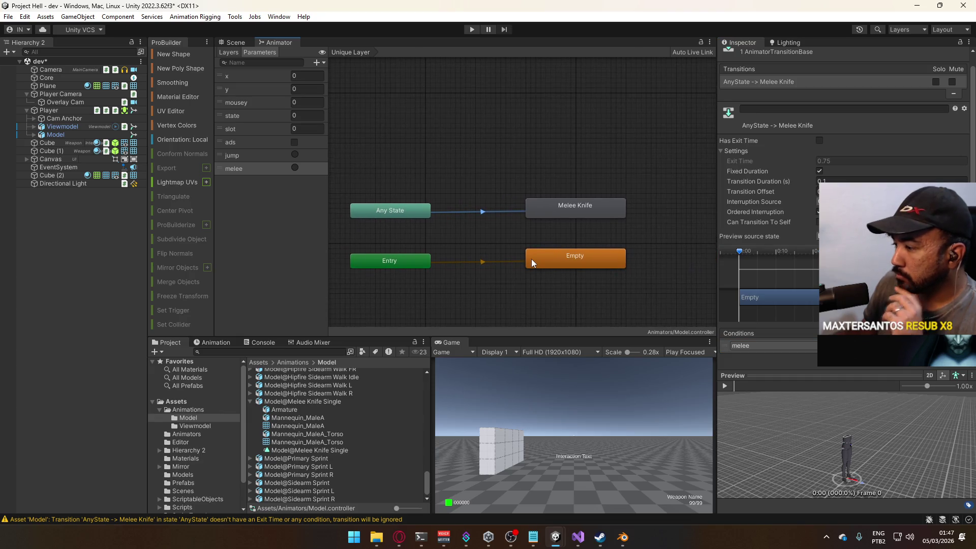
left_click(579, 539)
scroll(451, 303, "down", 2)
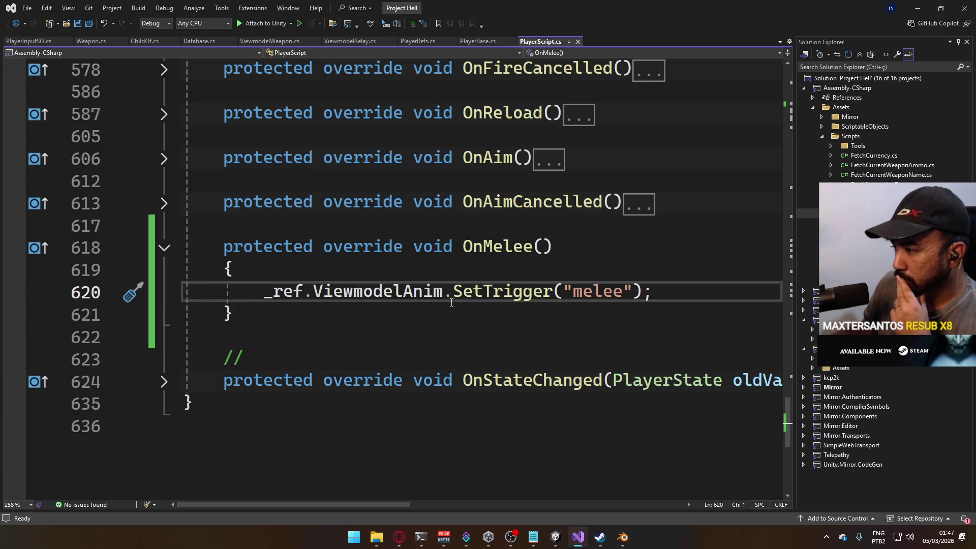
Add ModelAnim.SetTrigger("melee") to OnMelee and save PlayerScript.cs
left_click(693, 291)
key("Return")
type("_re")
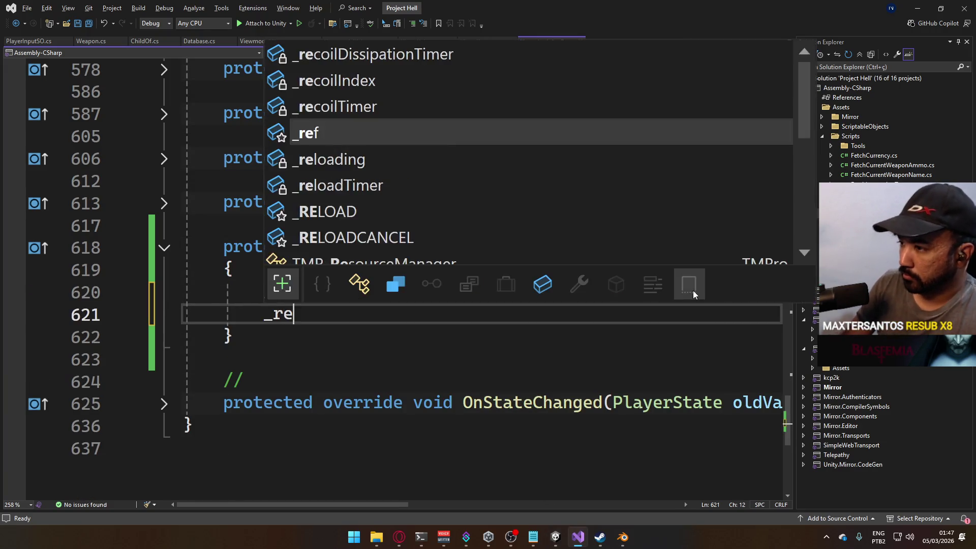
type("f.m")
key("BackSpace")
type("vm")
key("BackSpace")
key("BackSpace")
type("model")
type("Anim.")
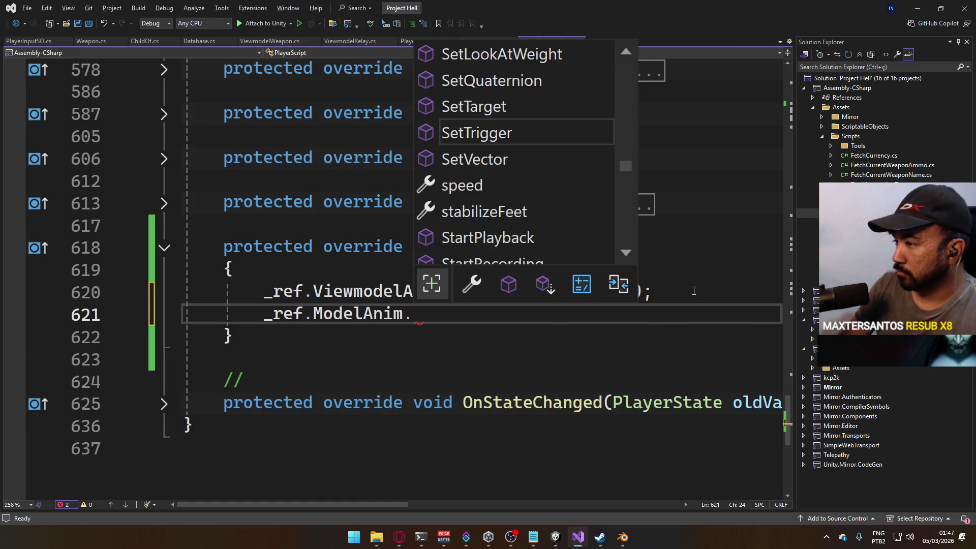
type("set")
key("Tab")
type("(\"melee\");")
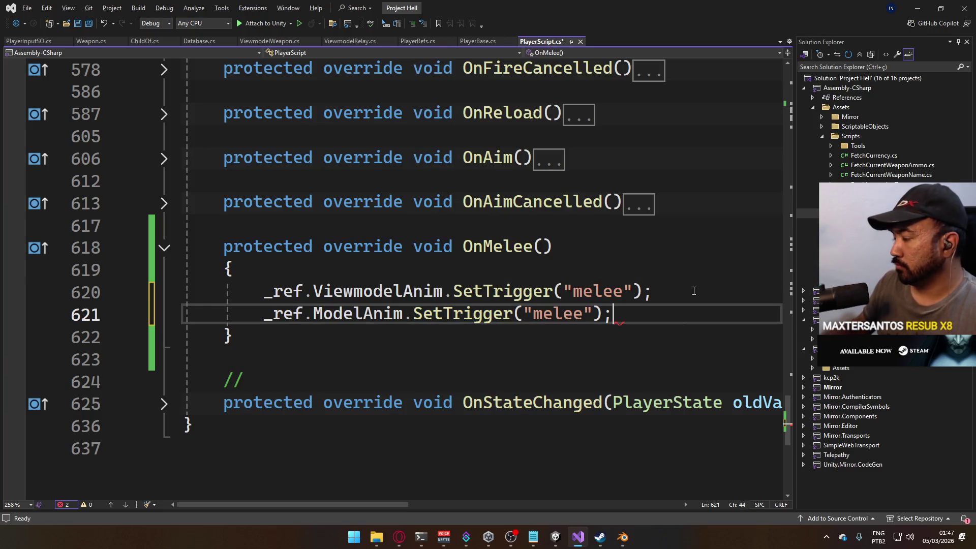
key("ctrl+s")
scroll(599, 306, "up", 4)
left_click(475, 42)
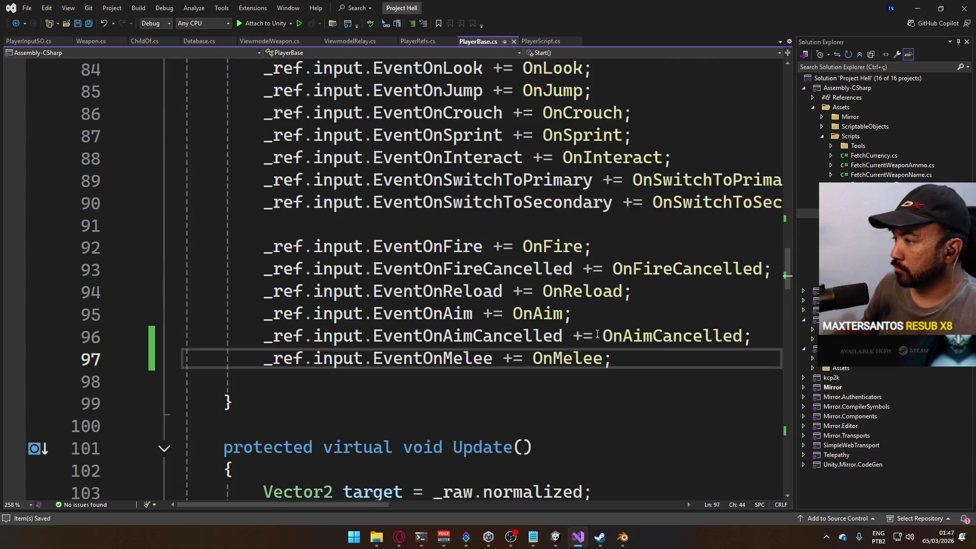
Collapse the State and ADSing property blocks in PlayerBase
scroll(579, 303, "up", 9)
scroll(579, 303, "up", 15)
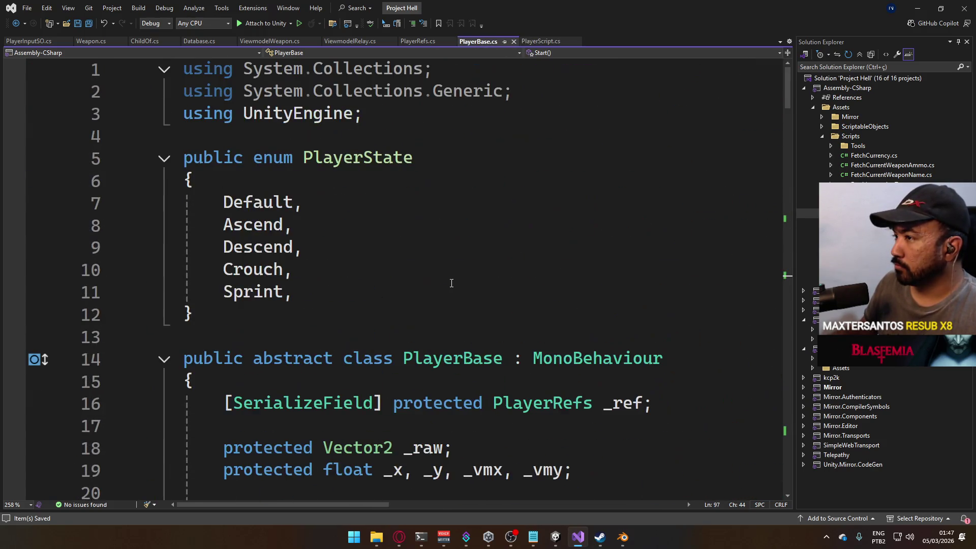
scroll(456, 290, "down", 5)
scroll(456, 290, "up", 4)
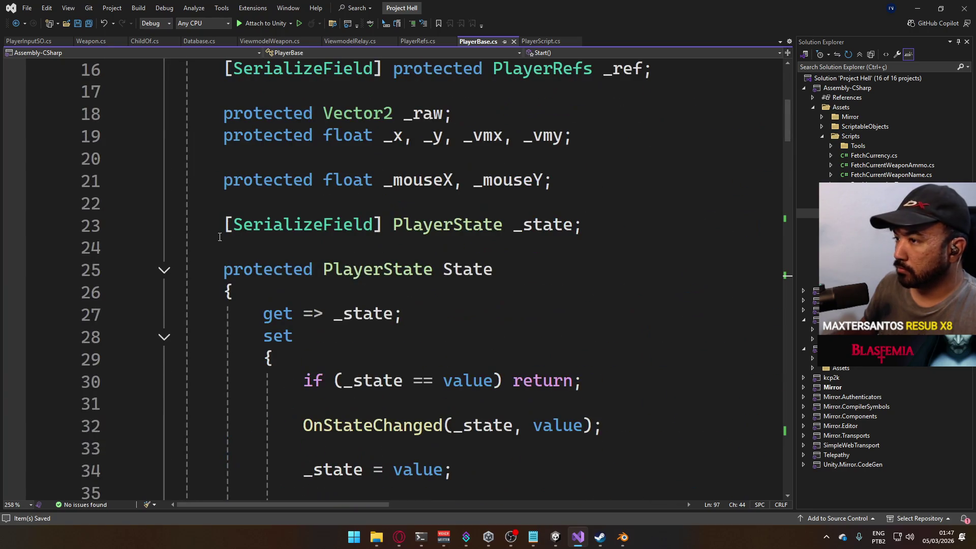
left_click(165, 272)
left_click(164, 385)
scroll(163, 386, "down", 5)
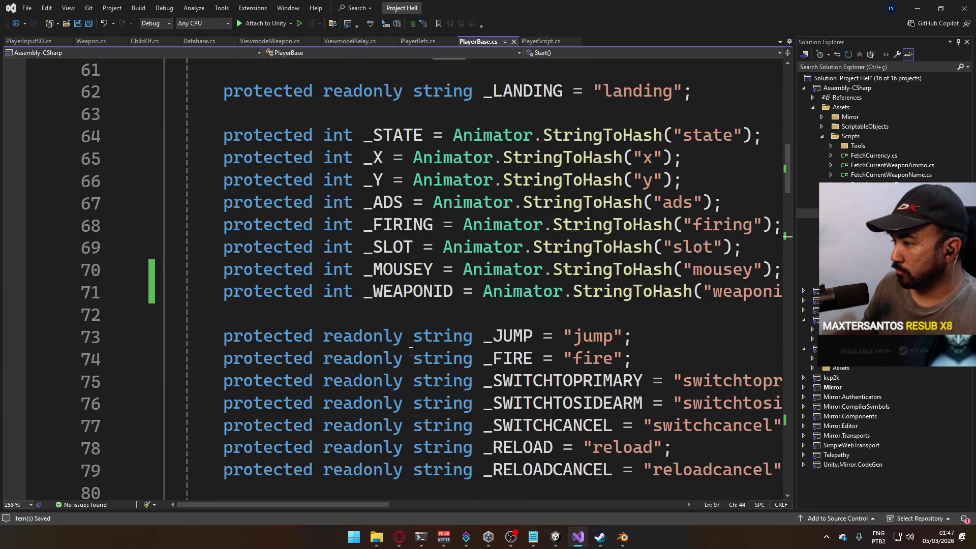
scroll(437, 343, "up", 1)
scroll(437, 344, "down", 4)
Declare protected readonly string _MELEE = "melee" on line 80 of PlayerBase
left_click(556, 296)
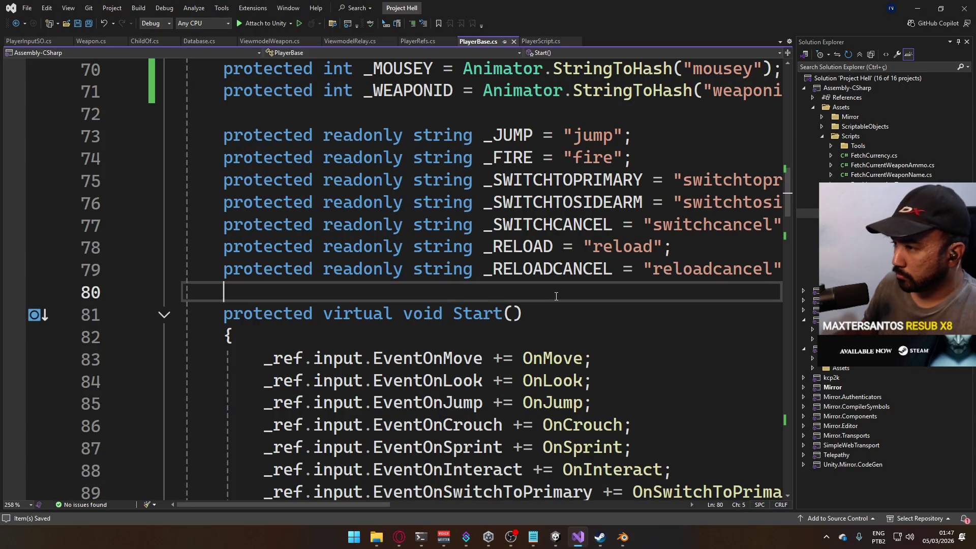
key("Return")
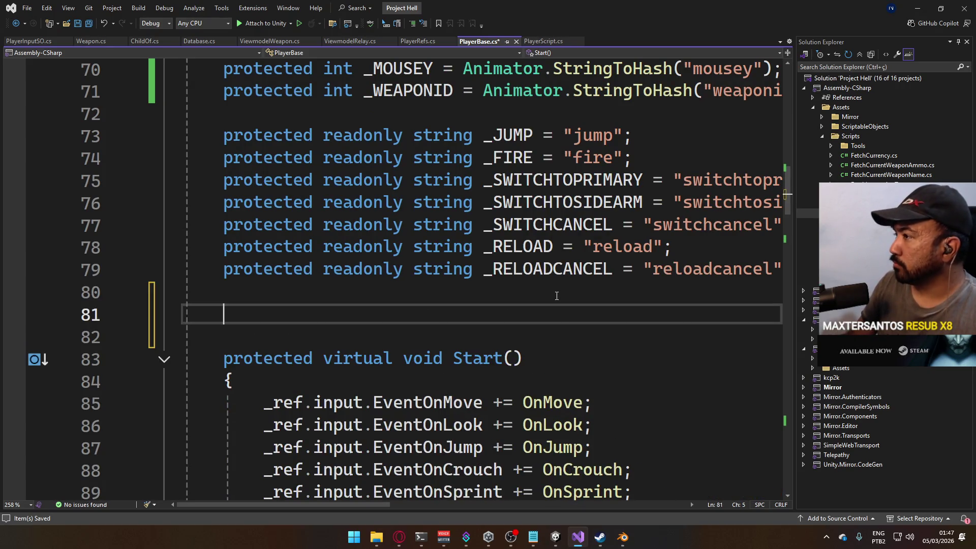
scroll(550, 291, "up", 2)
scroll(550, 291, "down", 2)
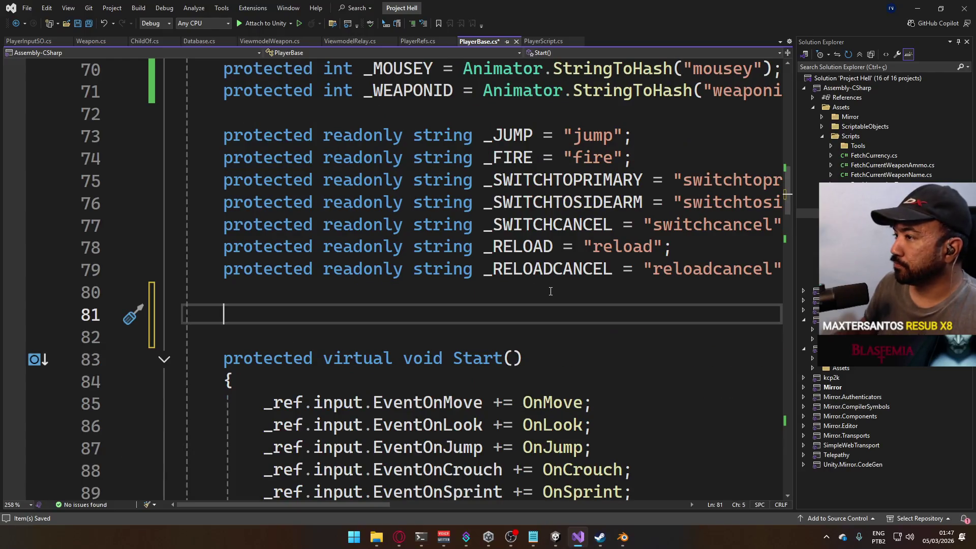
key("BackSpace")
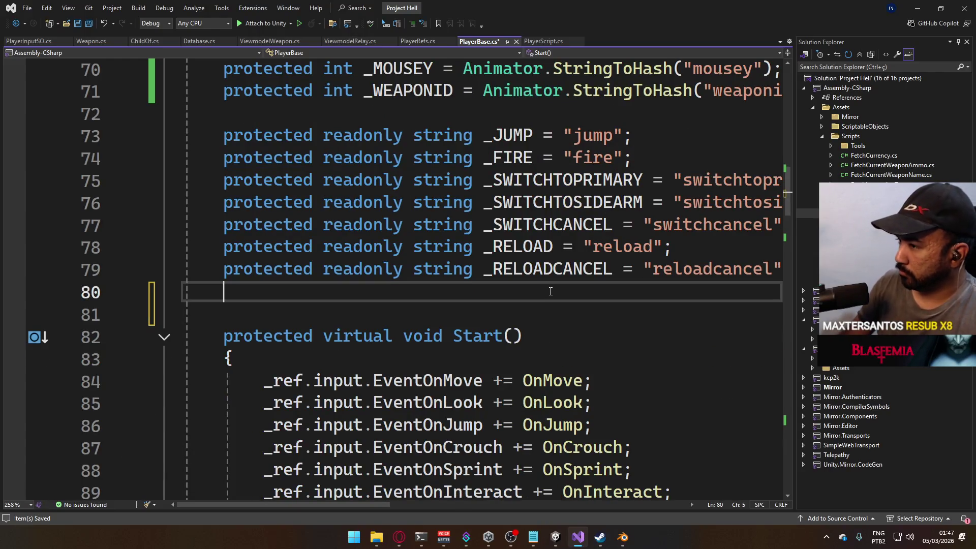
type("protected ")
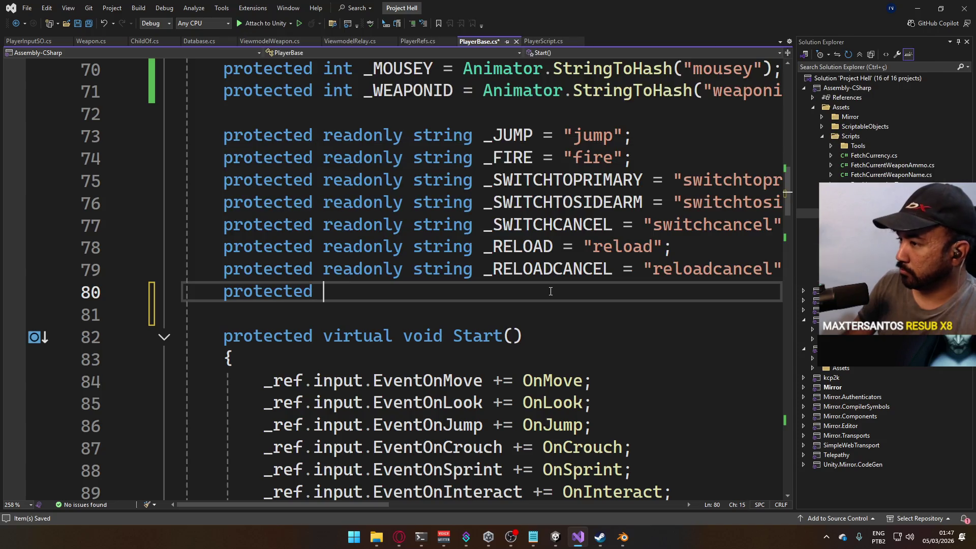
type("readonly string _MELEE = ")
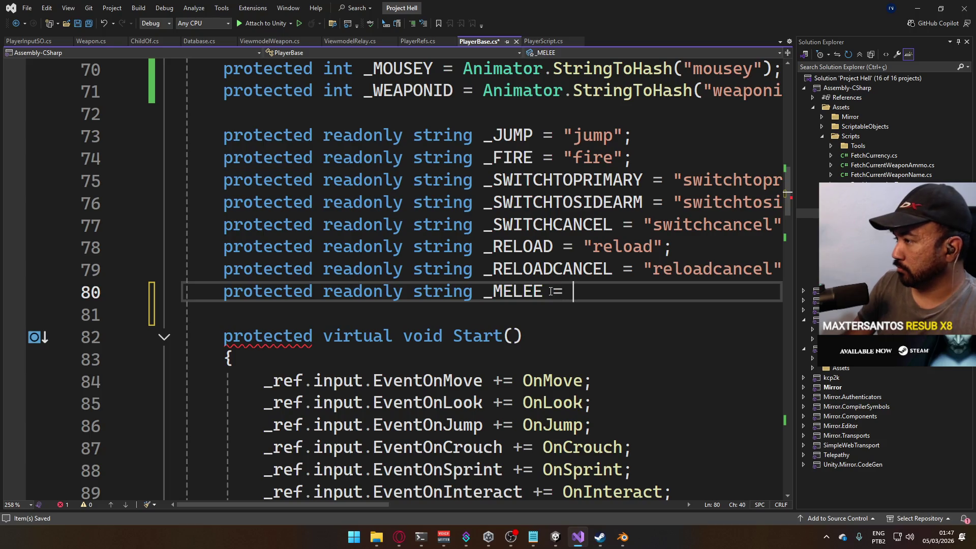
type("\"melee\";")
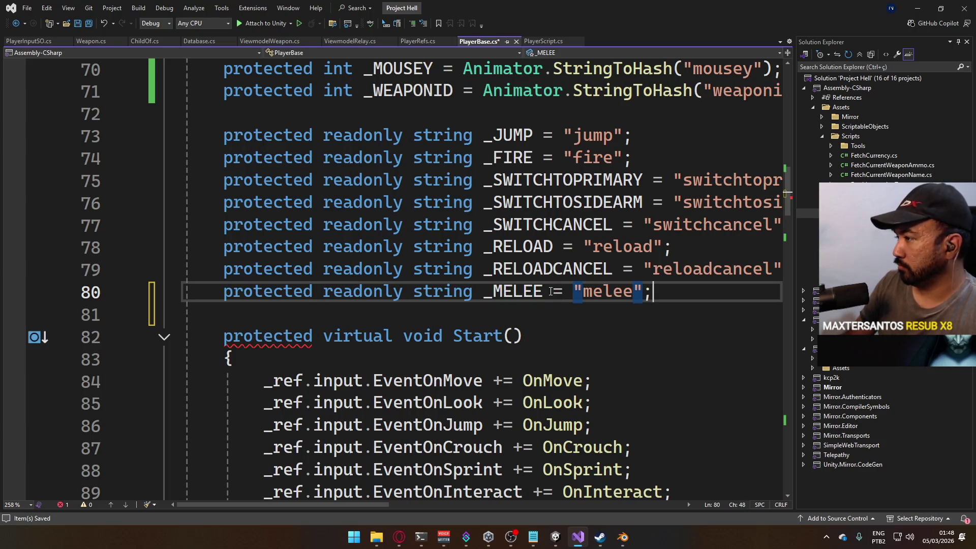
Replace both "melee" literals in OnMelee's SetTrigger calls with _MELEE and save PlayerScript
left_click(554, 43)
scroll(586, 287, "down", 3)
left_click_drag(565, 291, 629, 292)
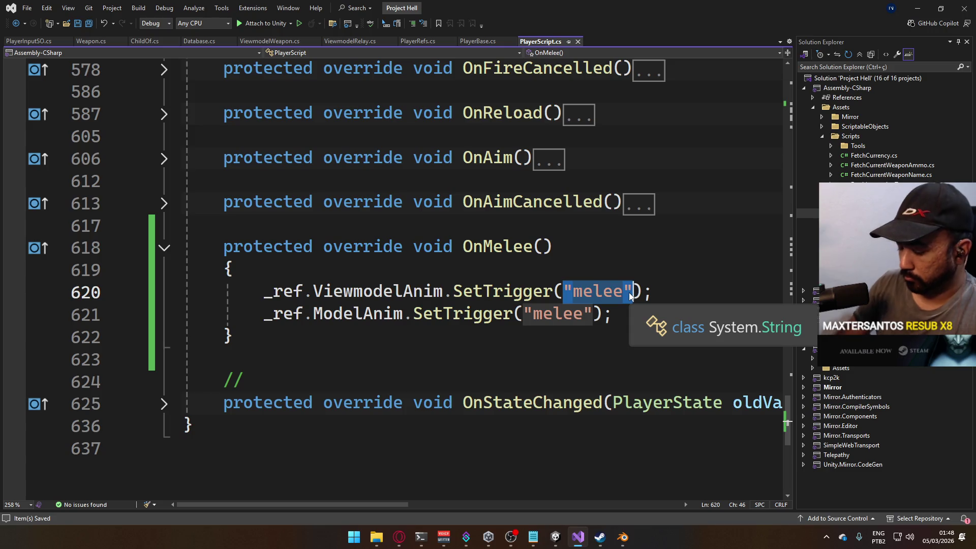
type("_ME")
key("Tab")
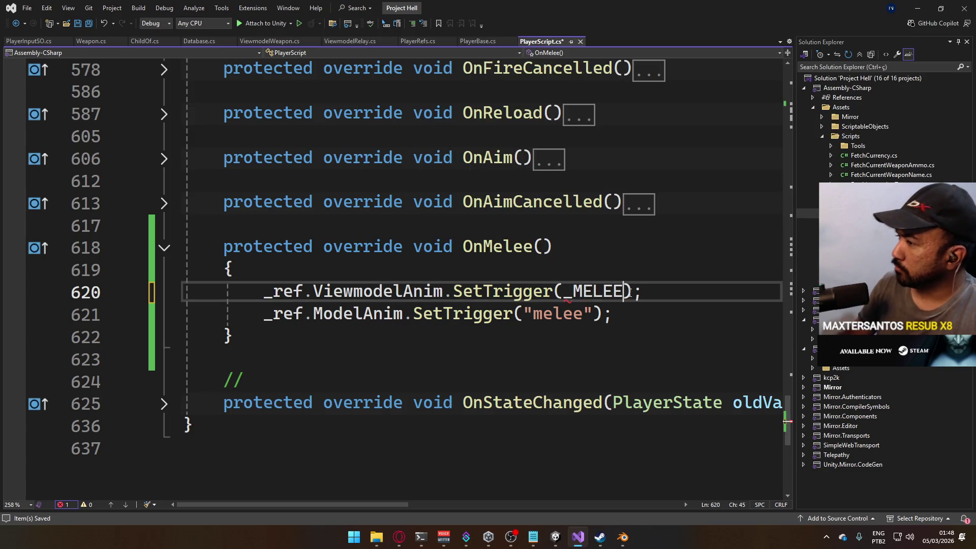
left_click_drag(526, 314, 591, 314)
type("_MELEE")
left_click(448, 225)
key("ctrl+s")
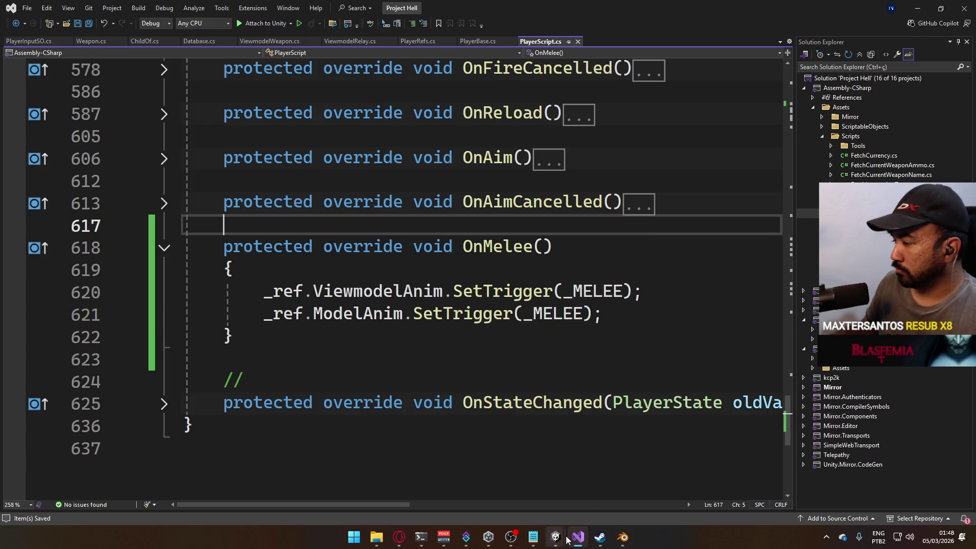
Return to the Project Hell Unity editor and test the game in play mode
mouse_move(568, 539)
mouse_move(572, 517)
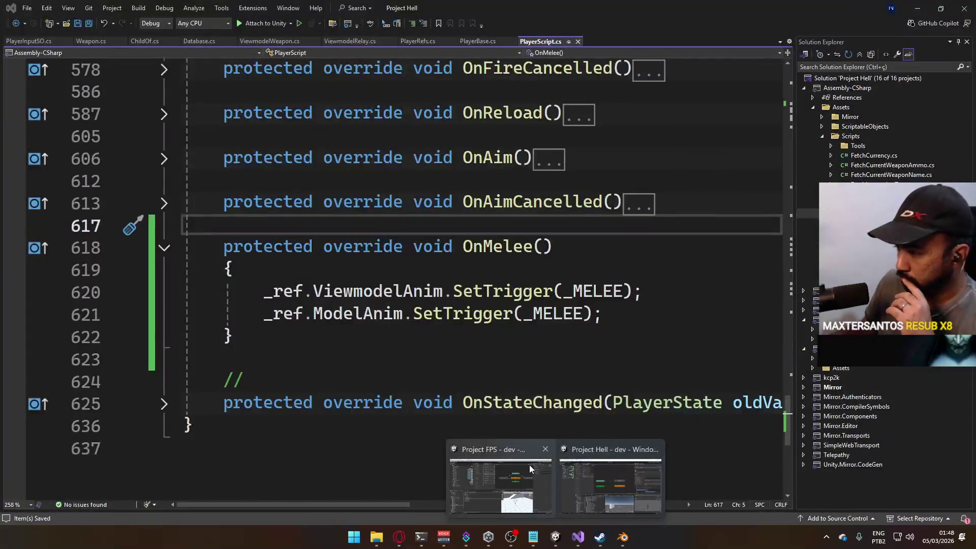
mouse_move(529, 464)
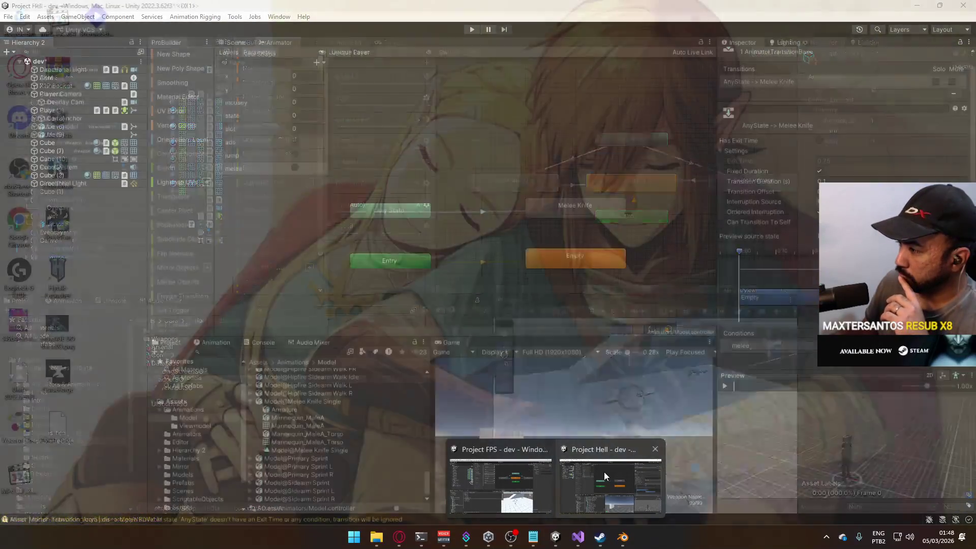
left_click(604, 474)
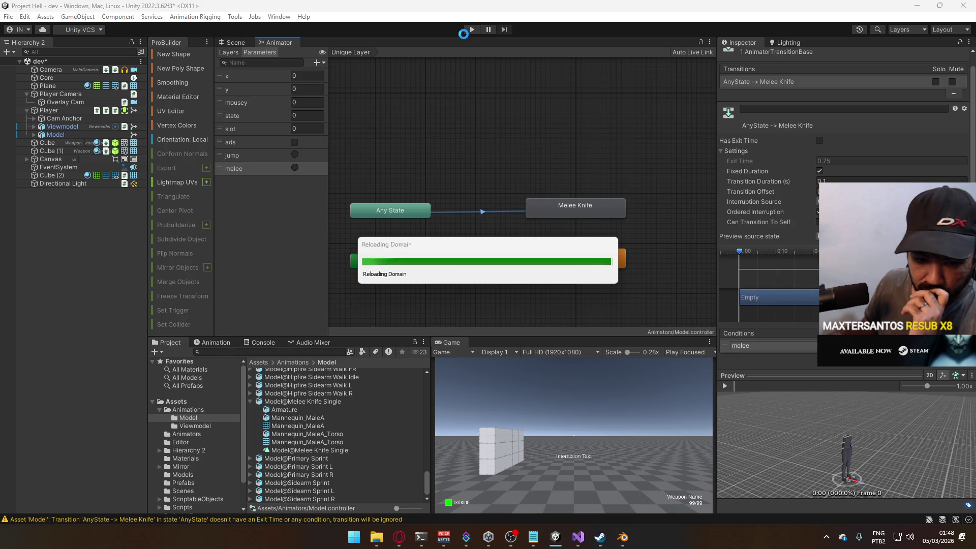
left_click(468, 31)
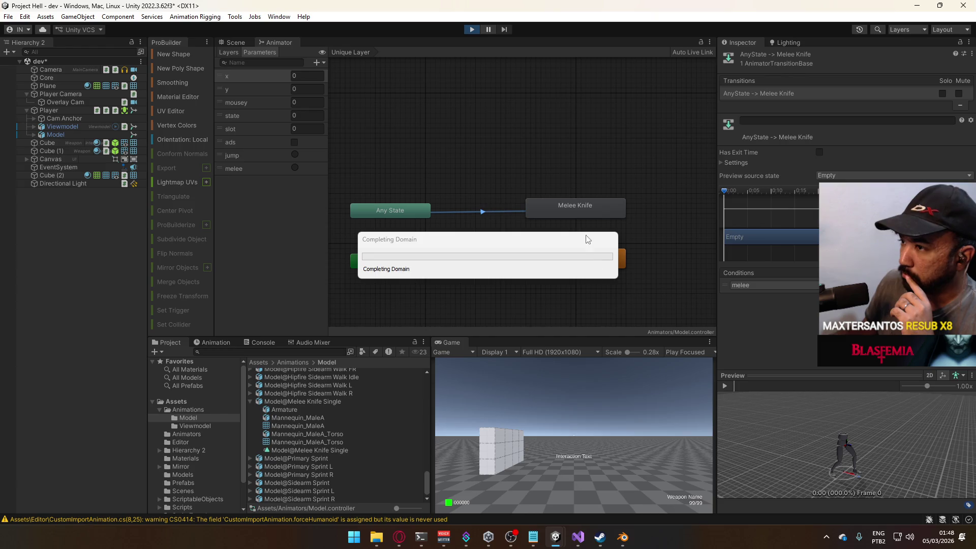
key("ctrl+p")
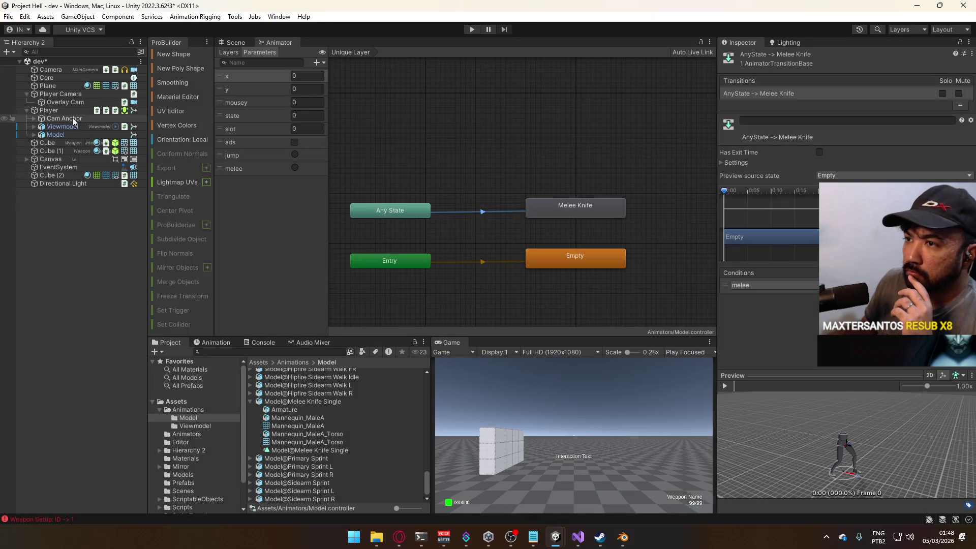
In the Model animator controller, make a transition from Melee Knife to Empty
left_click(60, 132)
left_click(532, 173)
right_click(532, 174)
left_click(553, 181)
left_click(510, 210)
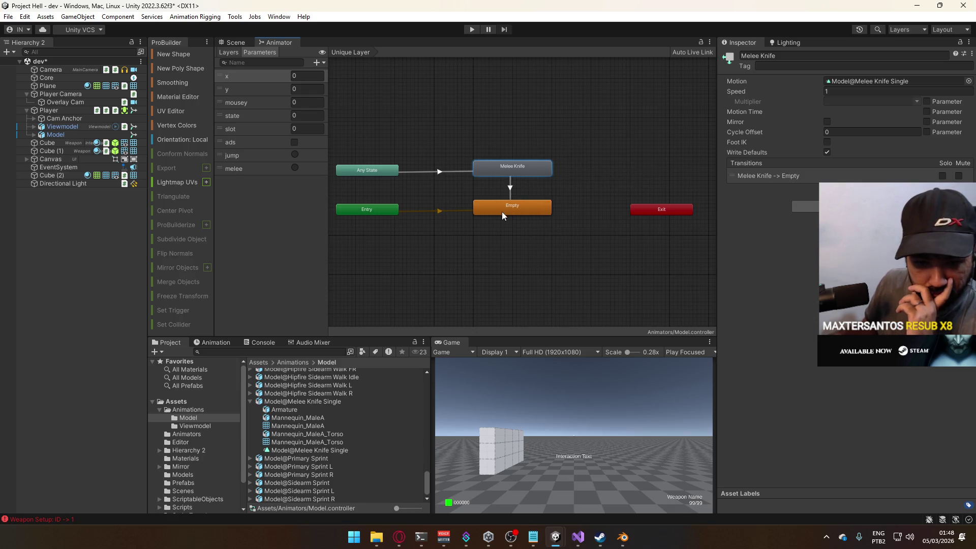
Rearrange the graph so Entry sits below Empty, then inspect the Any State to Melee Knife transition
scroll(410, 249, "up", 2)
mouse_move(407, 107)
left_mouse_down()
mouse_move(451, 157)
mouse_move(402, 254)
left_mouse_up()
left_click_drag(409, 203, 475, 197)
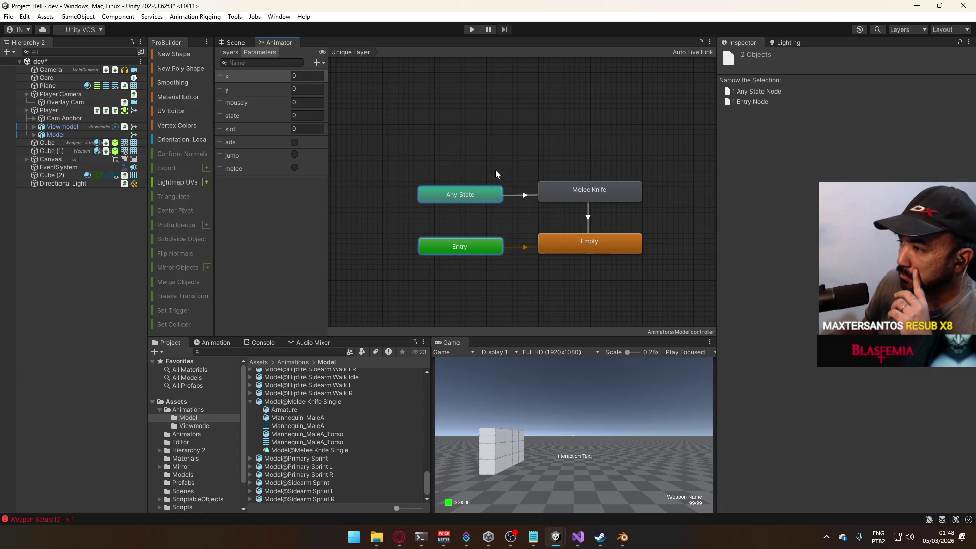
left_click(489, 182)
mouse_move(474, 246)
left_mouse_down()
mouse_move(551, 309)
mouse_move(620, 297)
mouse_move(601, 297)
left_mouse_up()
left_click(610, 190)
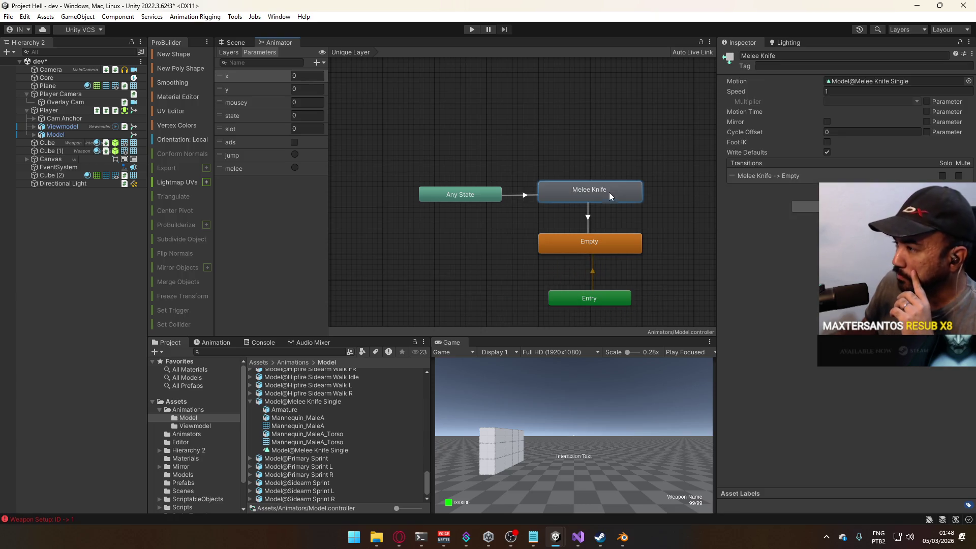
left_click(588, 206)
left_click(513, 194)
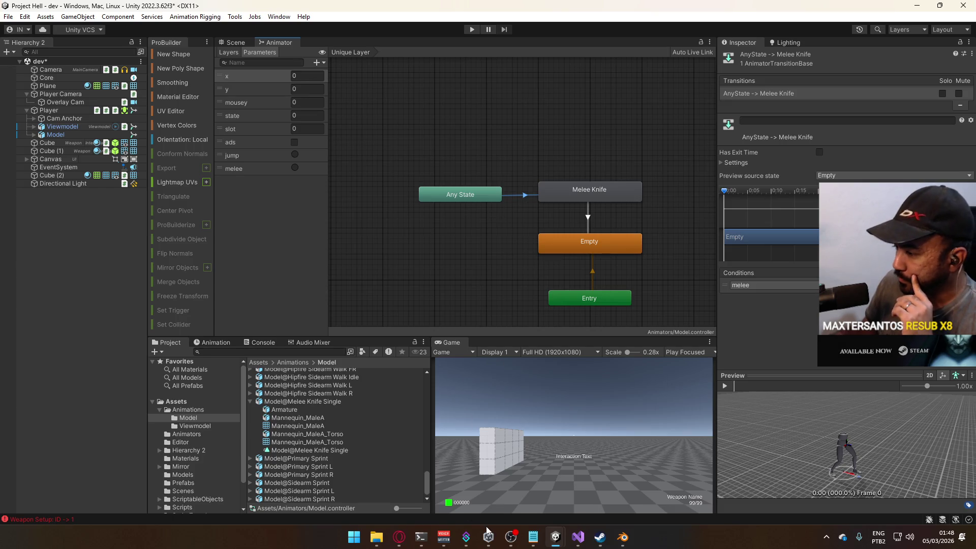
left_click(466, 537)
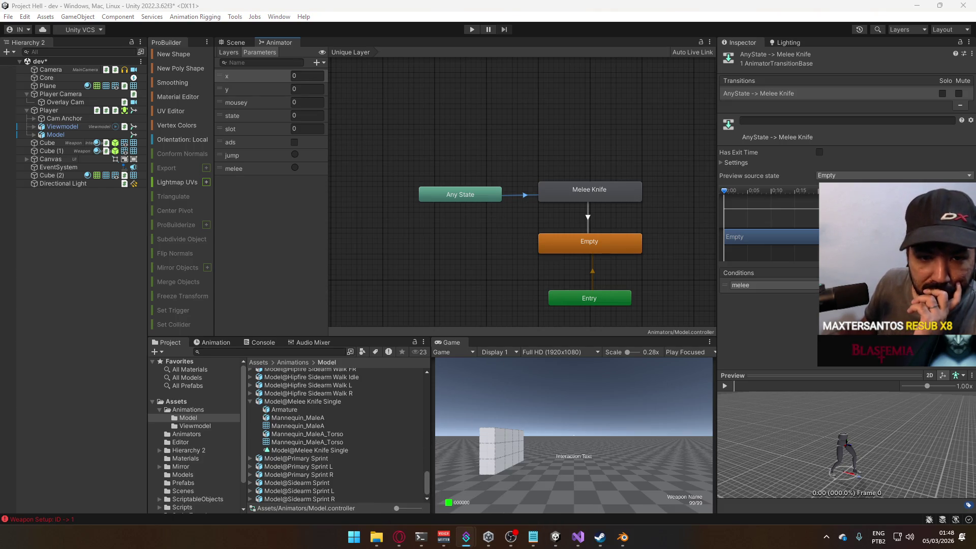
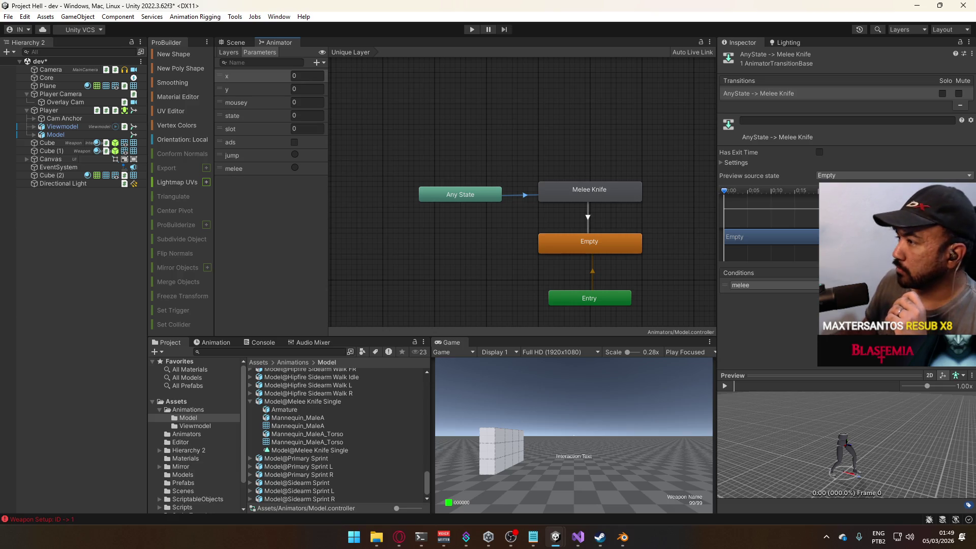
Turn off Has Exit Time on the Melee Knife → Empty transition
left_click(588, 219)
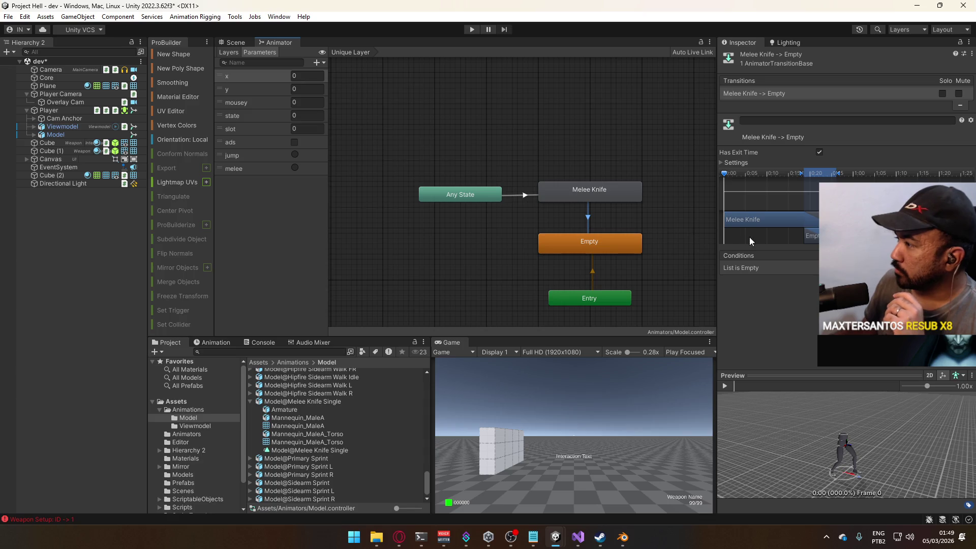
left_click(736, 162)
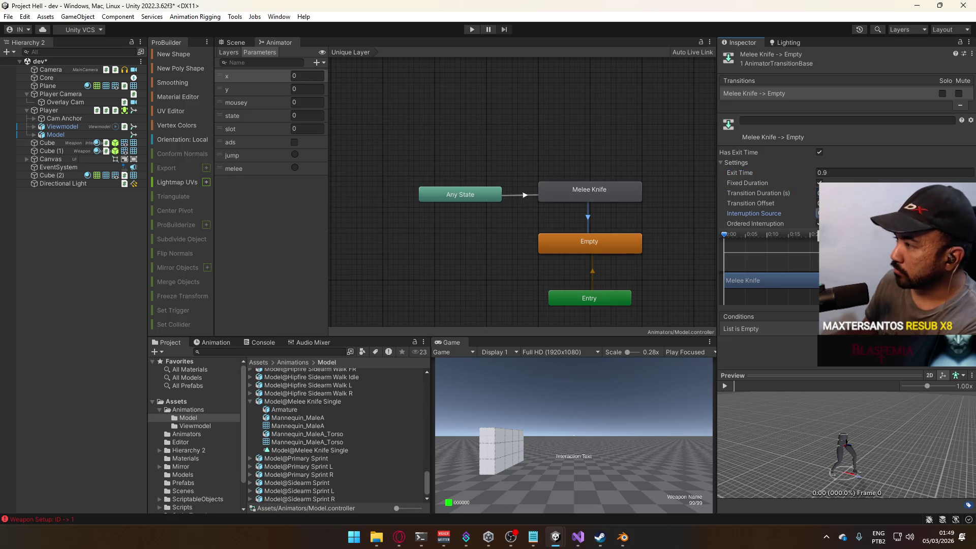
left_click(820, 152)
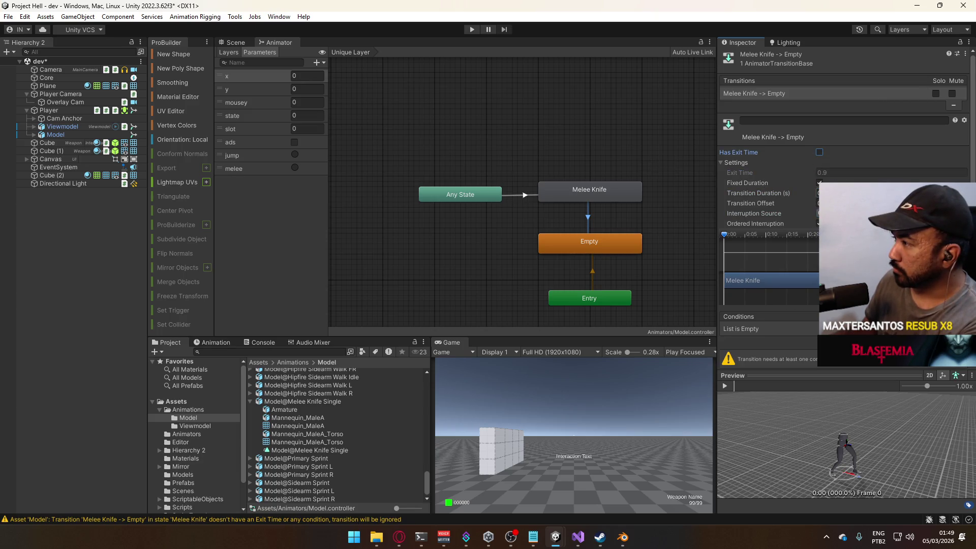
Review the Any State → Melee Knife transition and save the scene
left_click(550, 179)
left_click(519, 195)
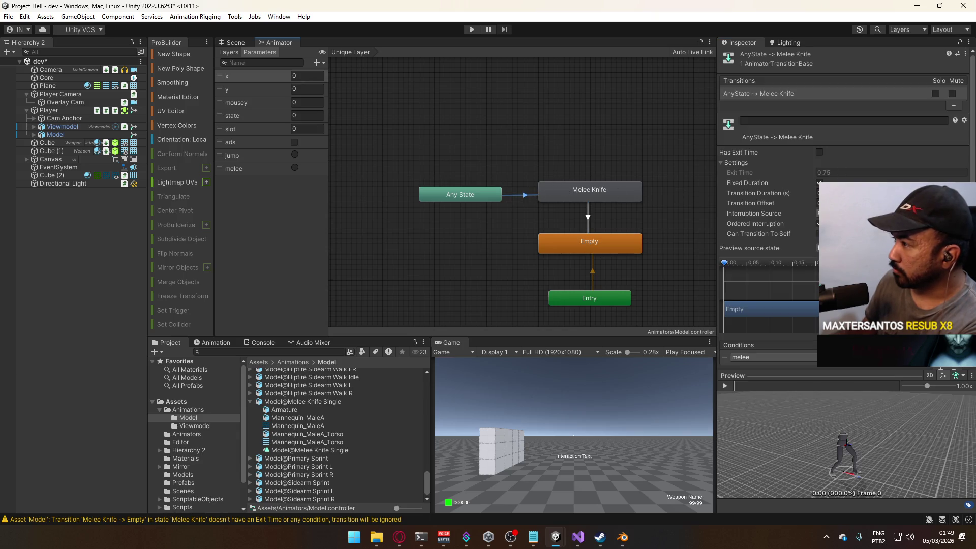
scroll(844, 204, "down", 1)
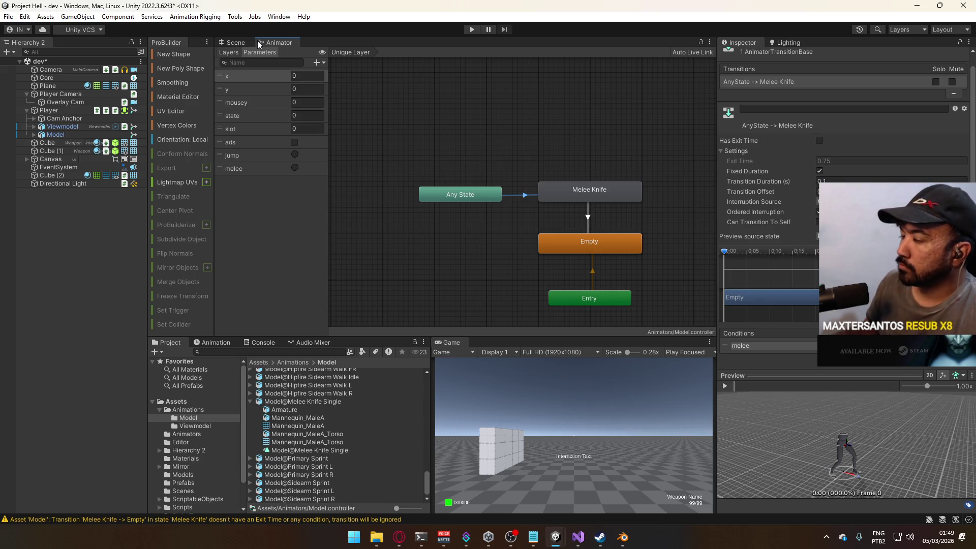
key("ctrl+s")
Test the melee swing in Play mode with a maximized Game view, then restore the layout
left_click(233, 43)
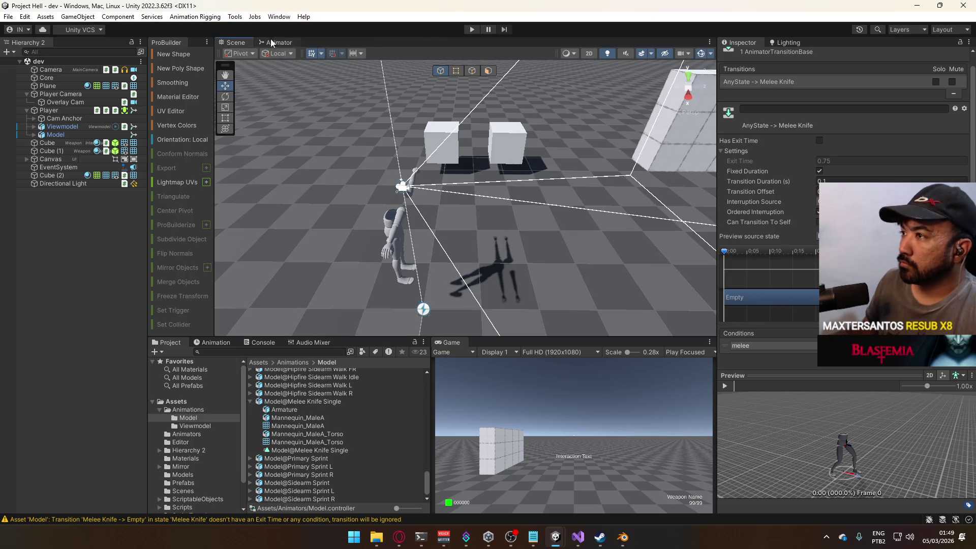
left_click(471, 29)
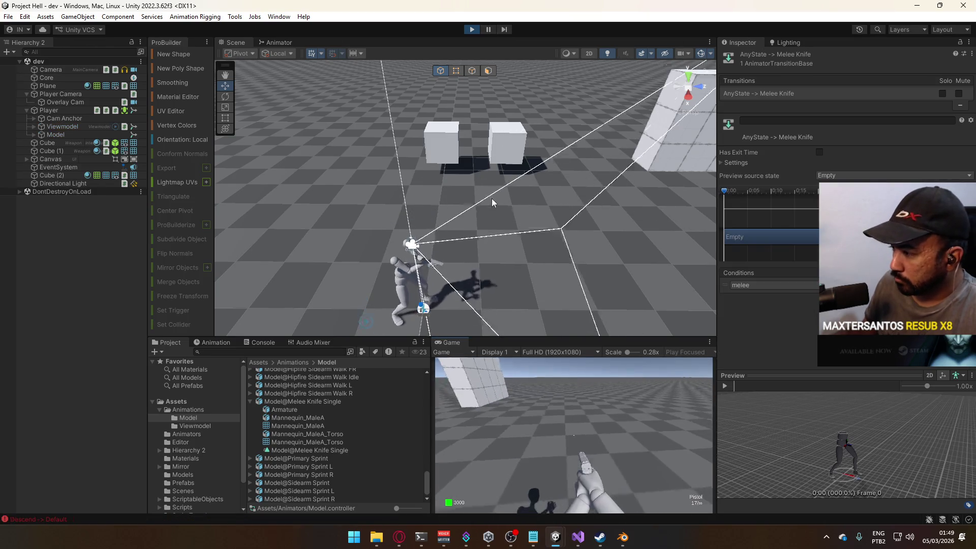
right_click(459, 342)
left_click(524, 377)
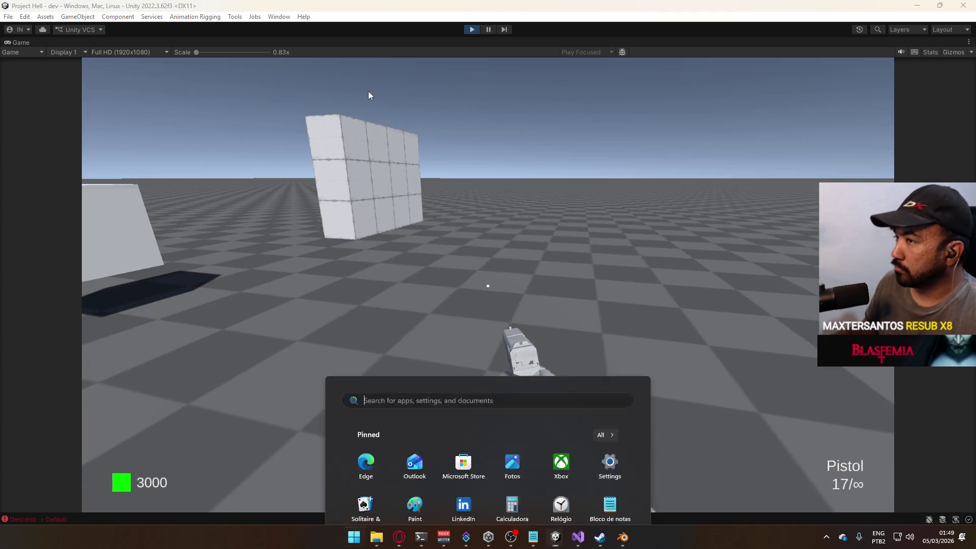
right_click(232, 43)
left_click(254, 74)
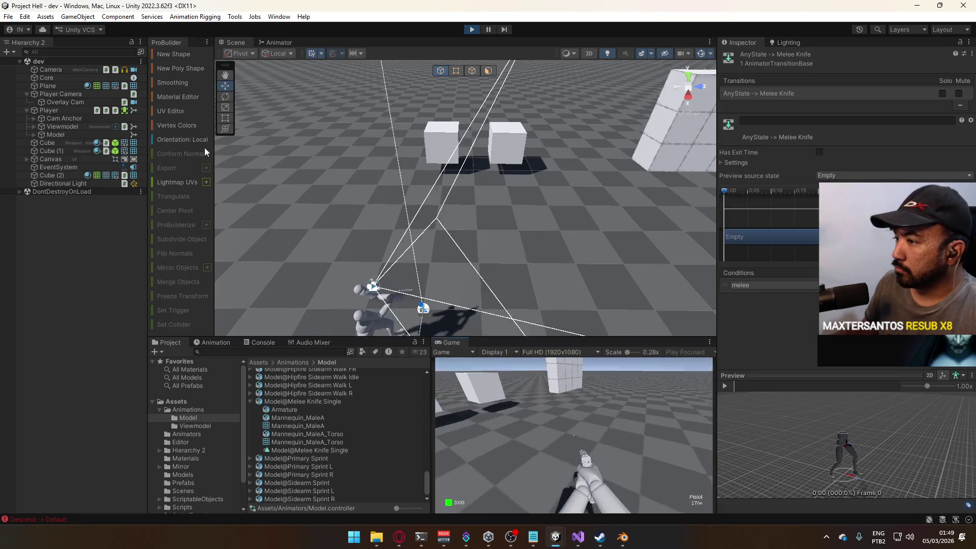
Re-enable Has Exit Time (0.9) on the Melee Knife → Empty transition
key("super")
key("super")
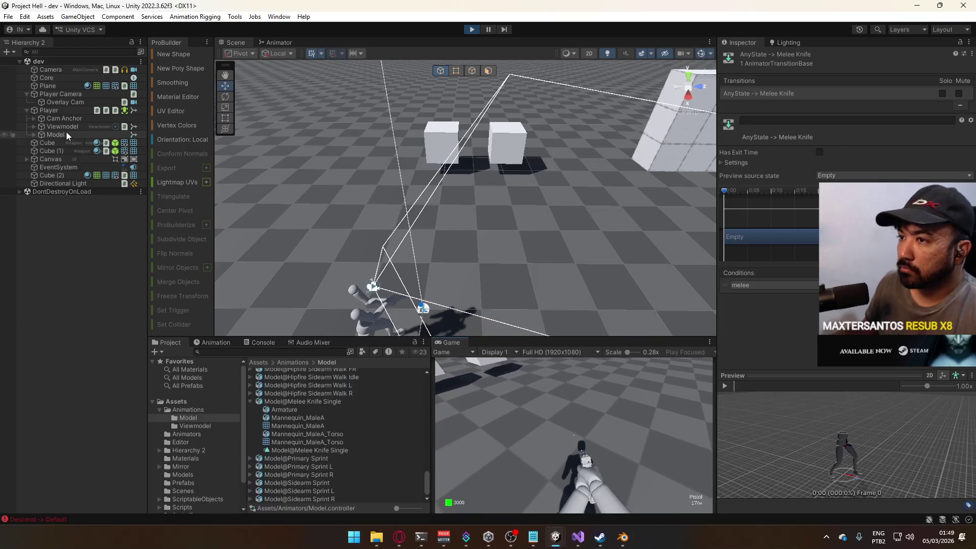
left_click(66, 133)
left_click(272, 41)
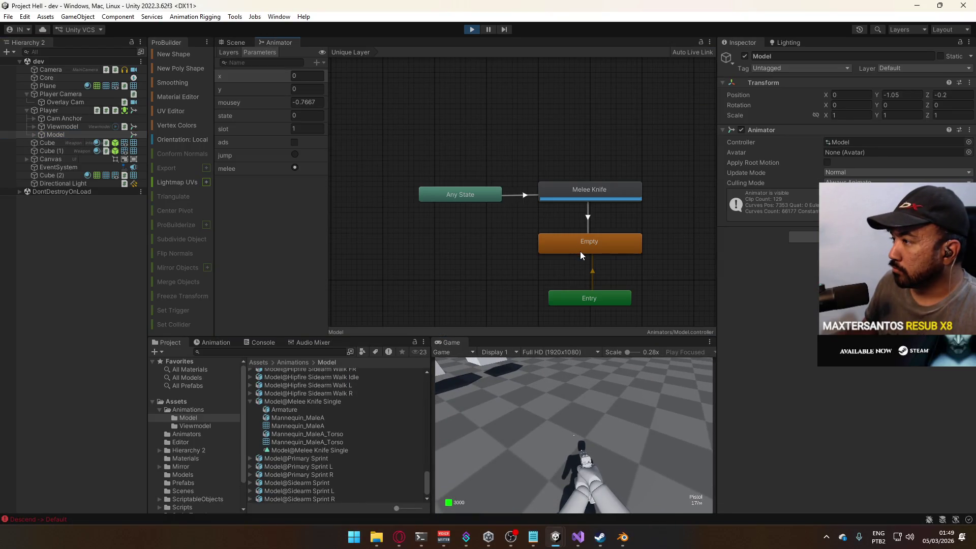
left_click(588, 224)
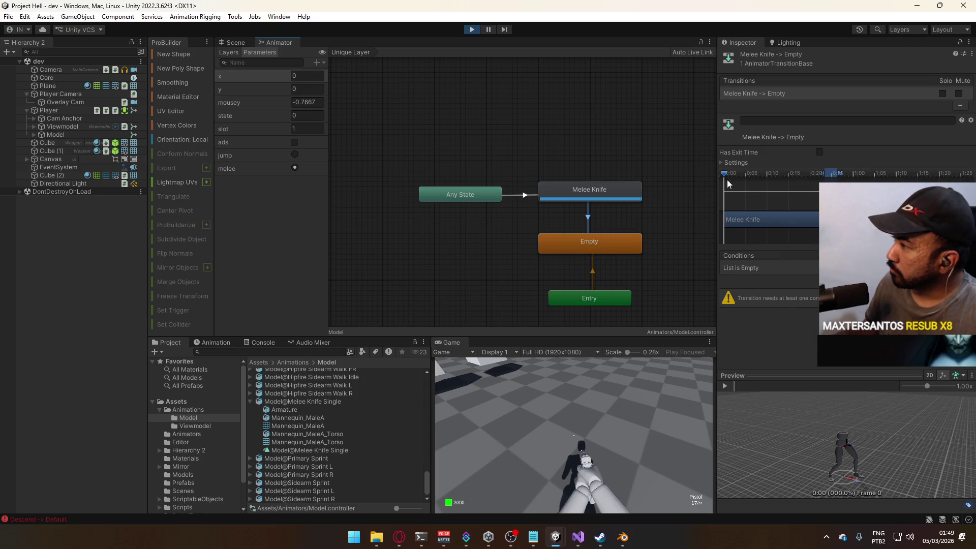
left_click(752, 164)
left_click(820, 152)
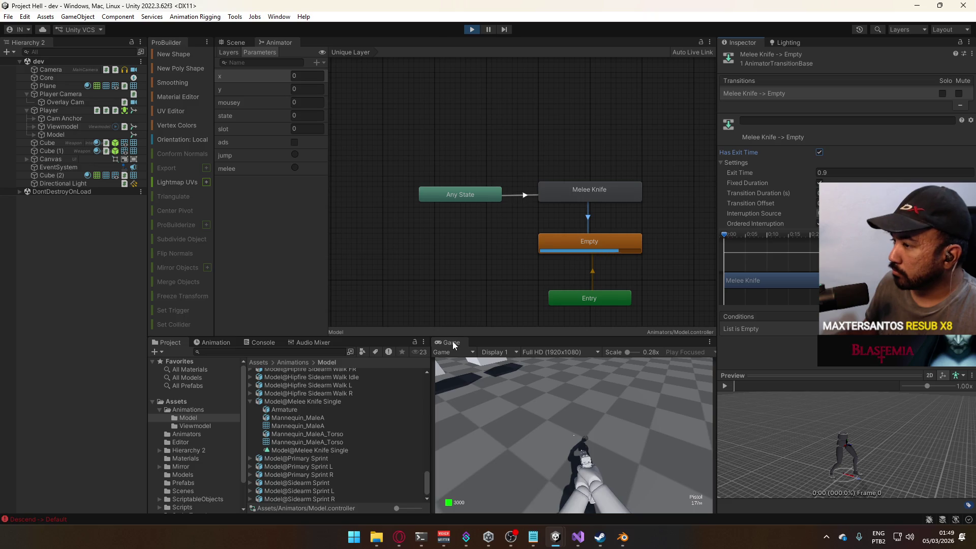
Restart Play mode with the updated transition and test it in a maximized Game view
left_click(471, 30)
left_click(470, 30)
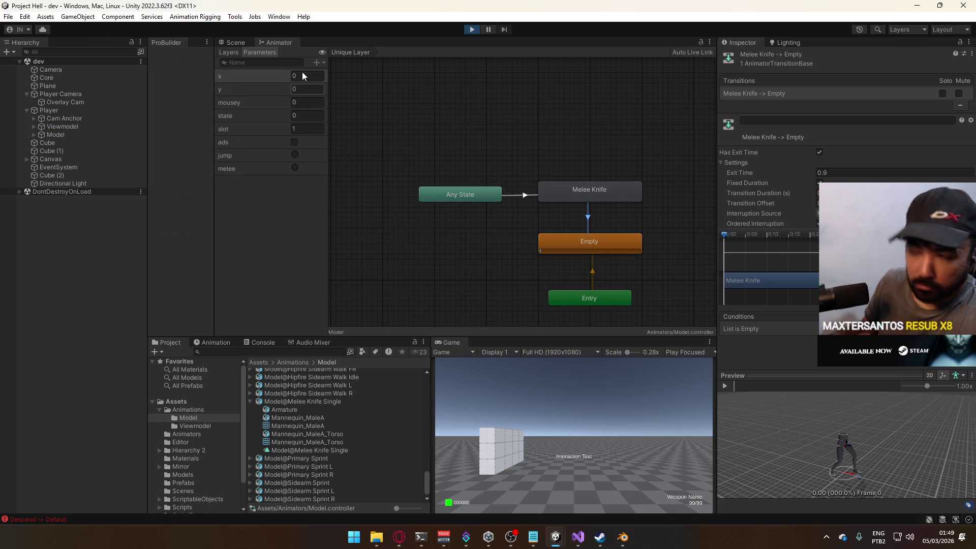
left_click(235, 42)
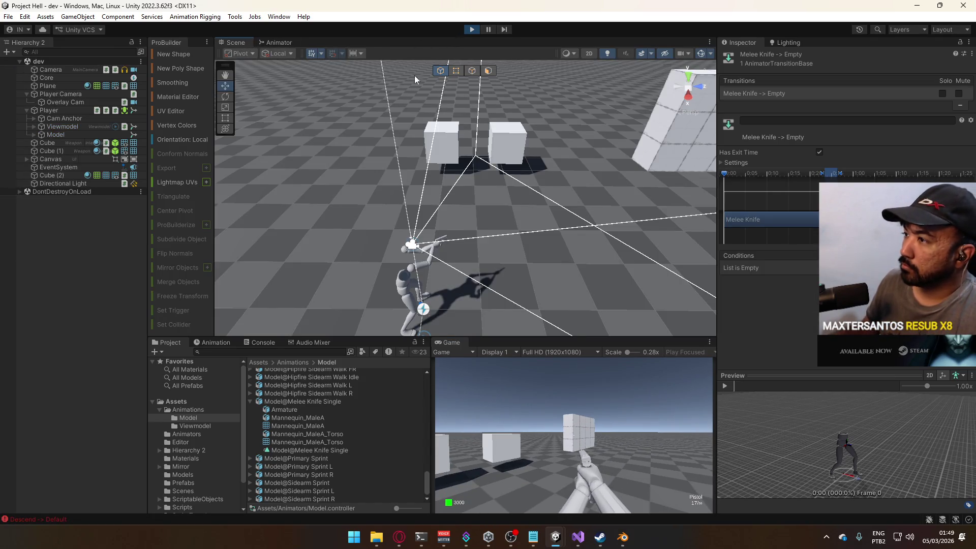
right_click(457, 346)
left_click(475, 372)
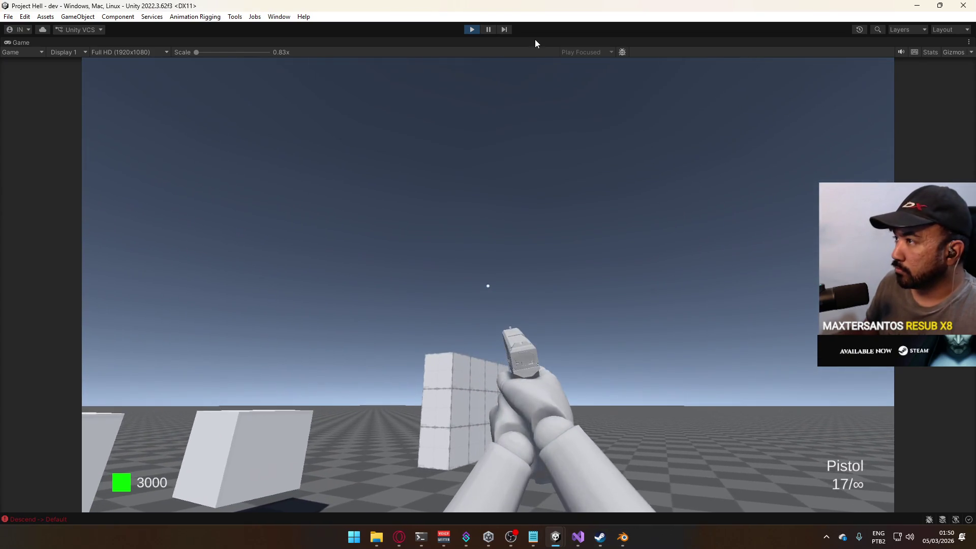
right_click(535, 39)
left_click(570, 74)
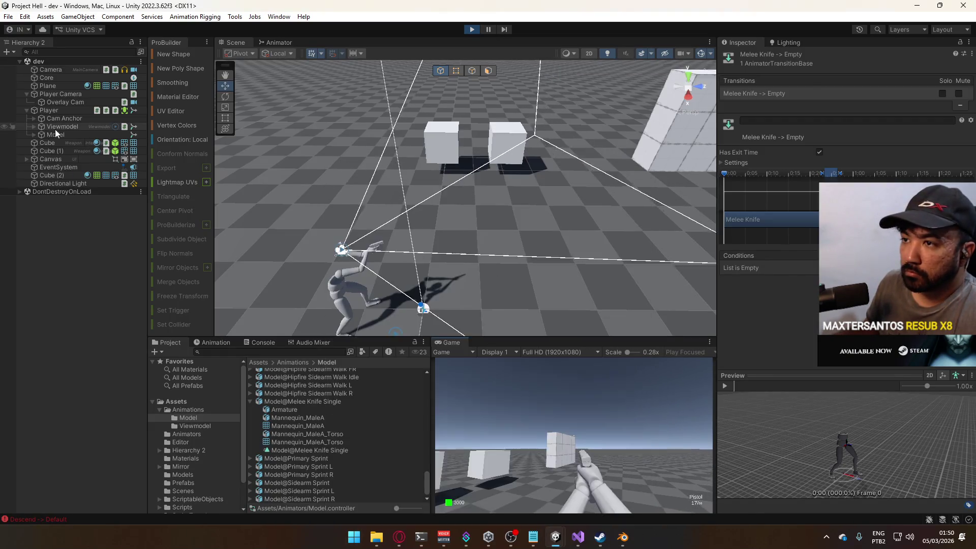
Expand Model in the Hierarchy and select Mannequin_MaleA_Torso to inspect its Skinned Mesh Renderer
left_click(60, 133)
left_click(34, 135)
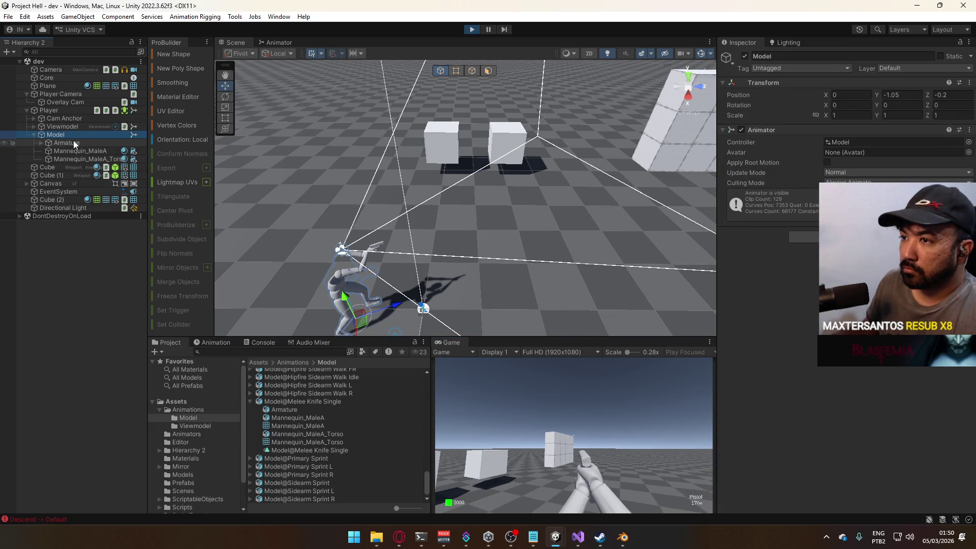
left_click(72, 141)
left_click(76, 158)
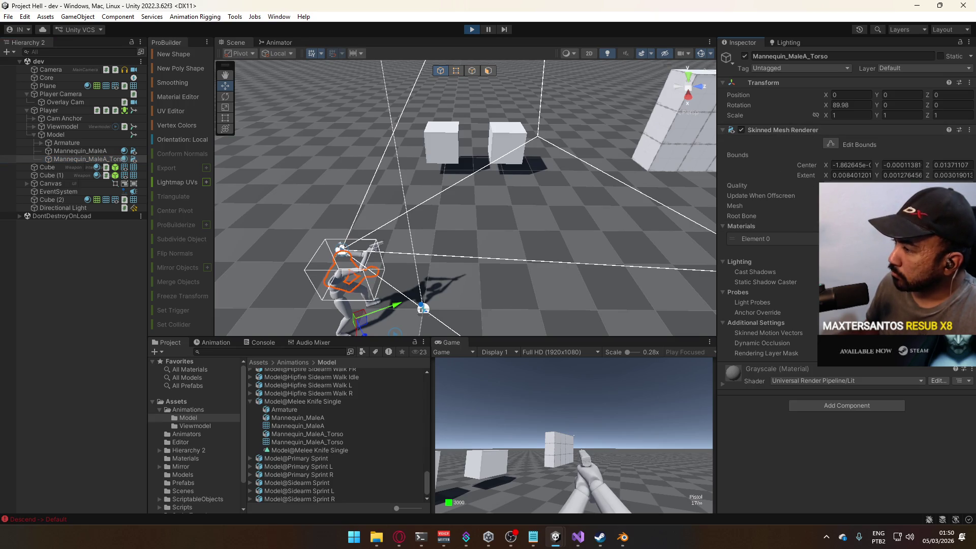
Fire the pistol in-game while orbiting the Scene view to a level view behind the character
left_click(557, 391)
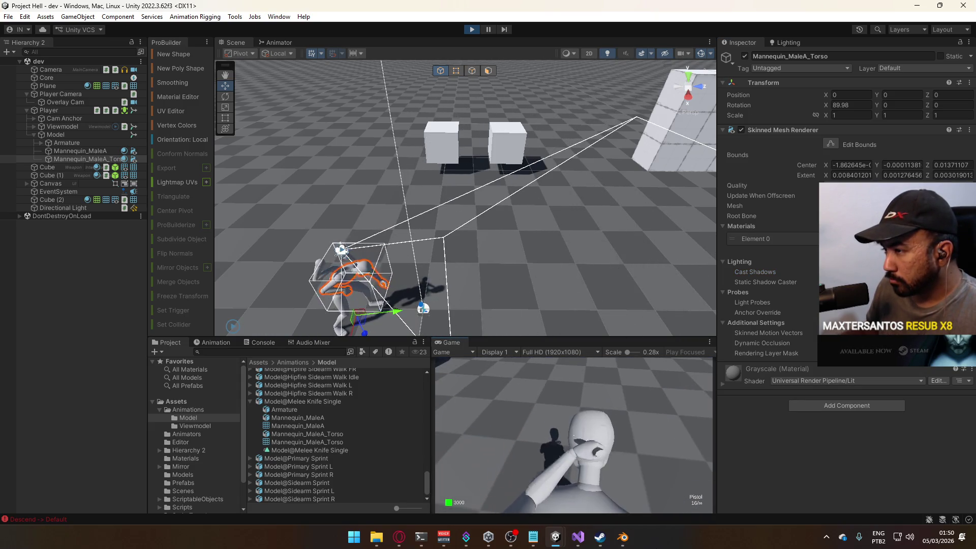
mouse_move(600, 537)
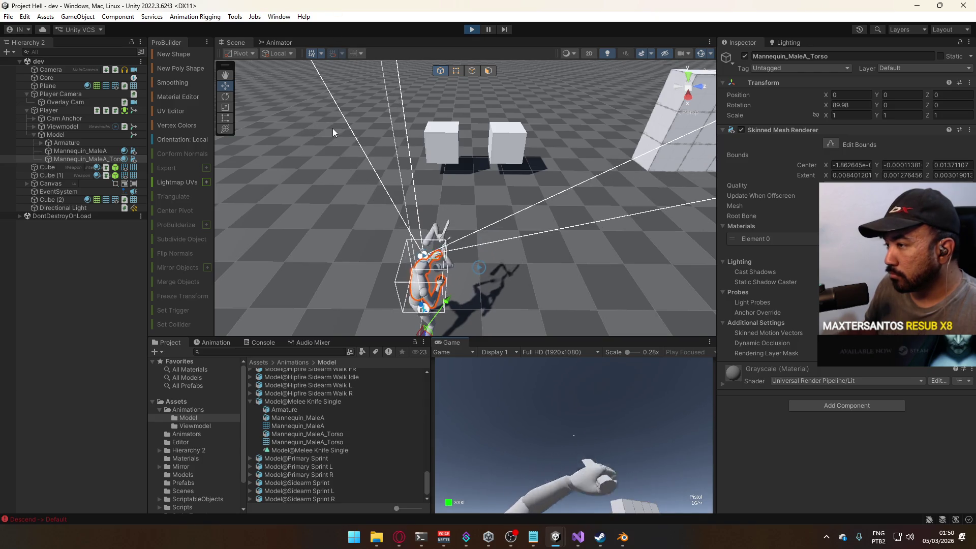
key("super")
mouse_move(333, 132)
left_mouse_down()
mouse_move(386, 112)
mouse_move(456, 61)
mouse_move(460, 71)
left_mouse_up()
left_click(590, 401)
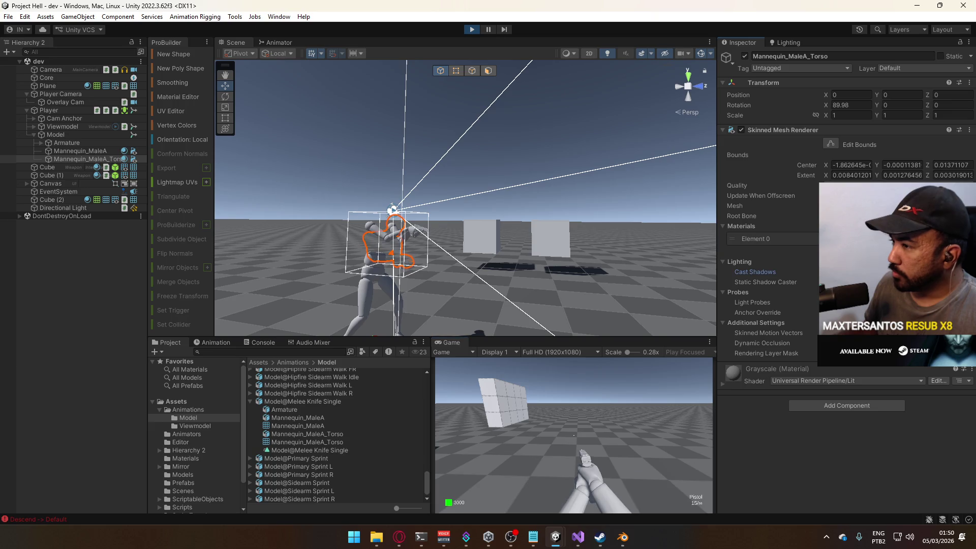
right_click(450, 341)
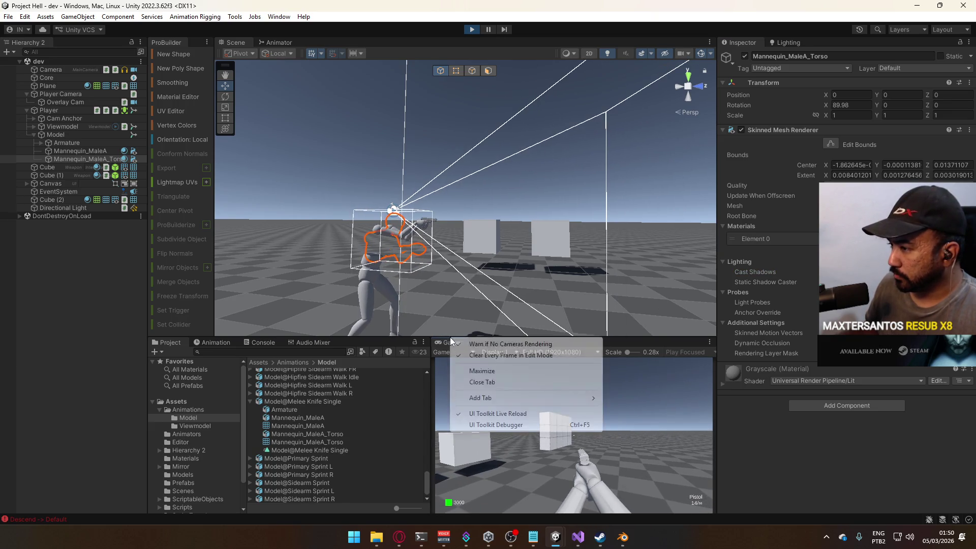
Maximize the Game view, fire the pistol at the wall and reload it
left_click(519, 373)
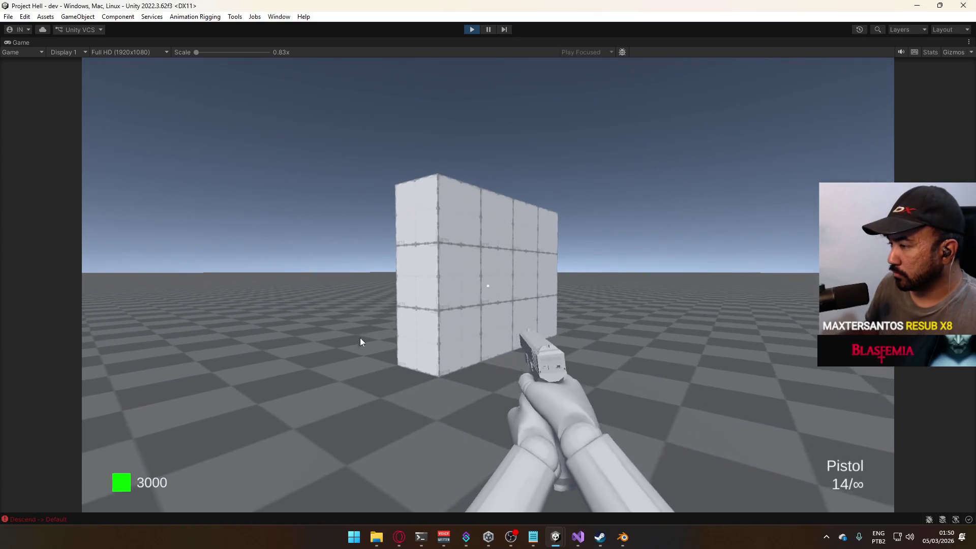
left_click(330, 353)
left_click(331, 351)
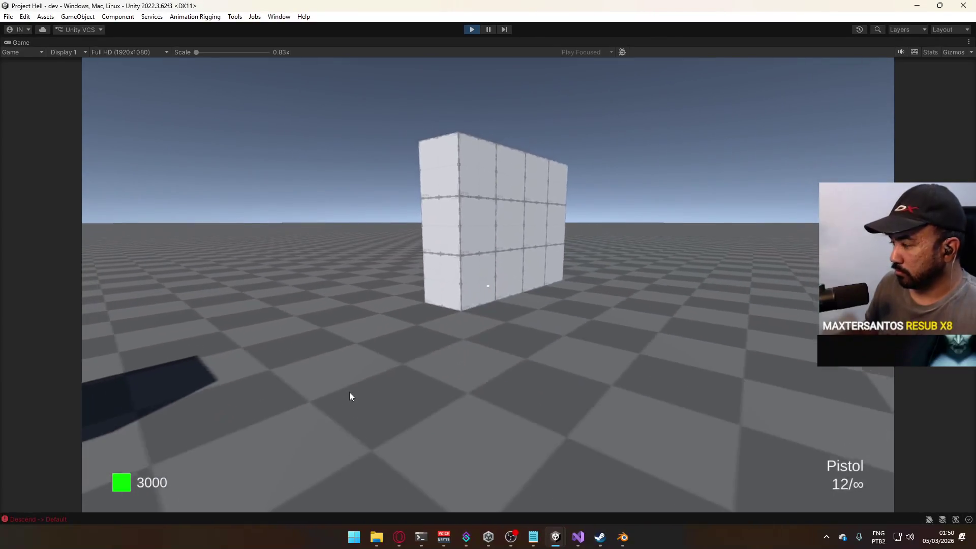
key("r")
key("super")
left_click(739, 310)
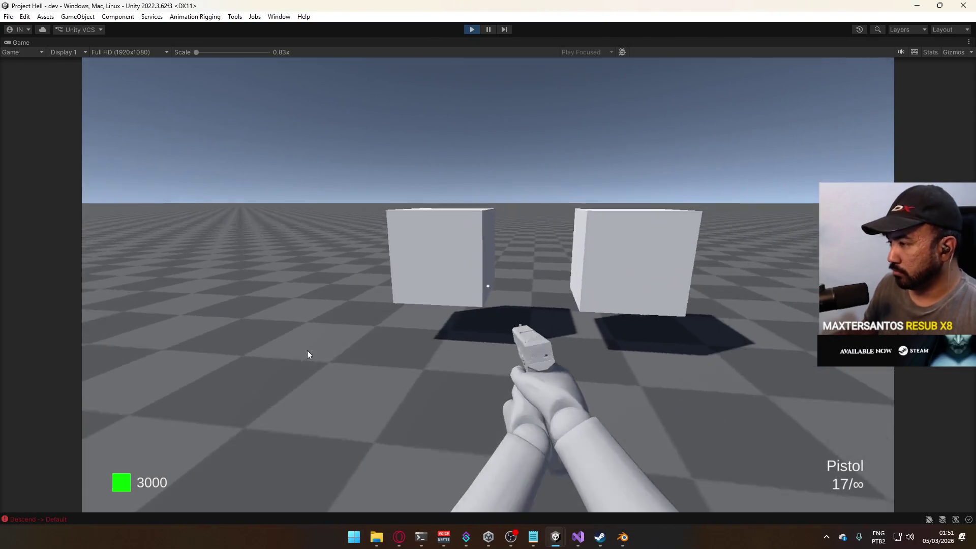
Switch to the AK to fire and reload, then do the same with the SMG
key("3")
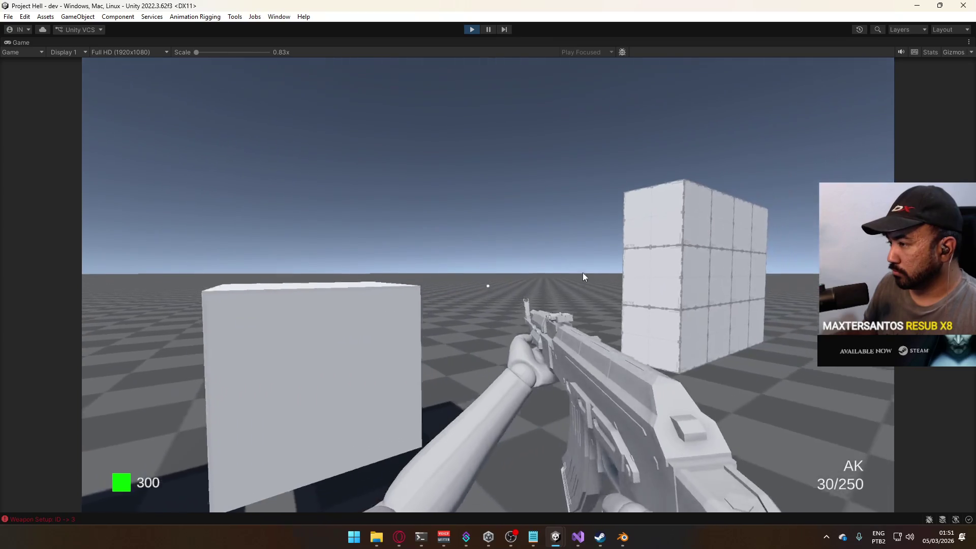
mouse_move(582, 273)
left_mouse_down()
mouse_move(545, 260)
mouse_move(475, 289)
left_mouse_up()
key("w")
key("r")
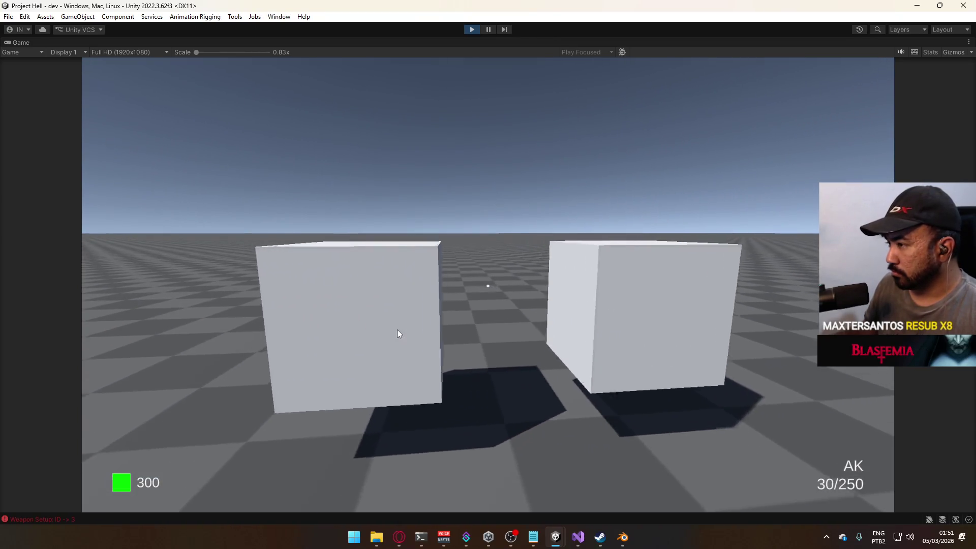
key("e")
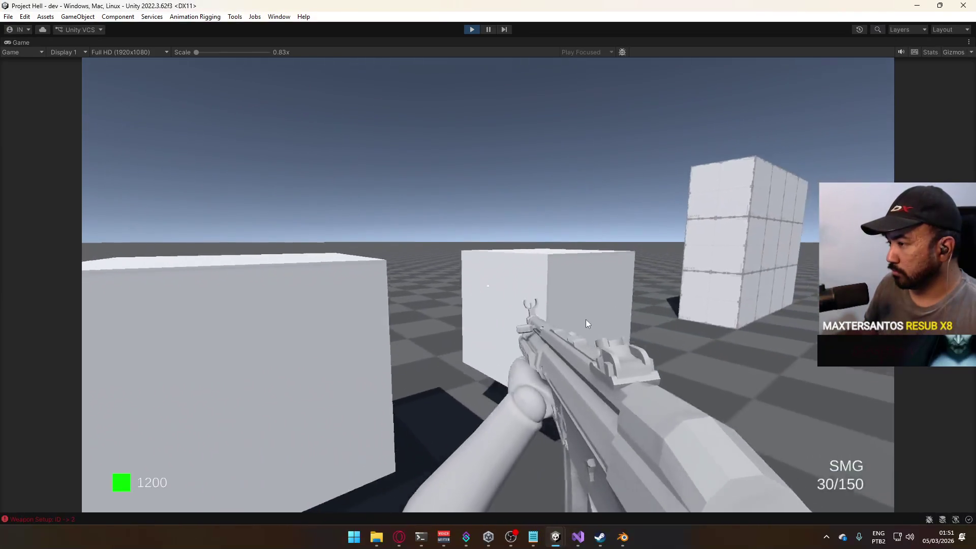
mouse_move(594, 281)
left_mouse_down()
mouse_move(532, 279)
mouse_move(522, 289)
mouse_move(627, 310)
mouse_move(608, 318)
left_mouse_up()
key("r")
Trigger two melee swings with V, stand up from crouch, and restore the editor layout
mouse_move(555, 536)
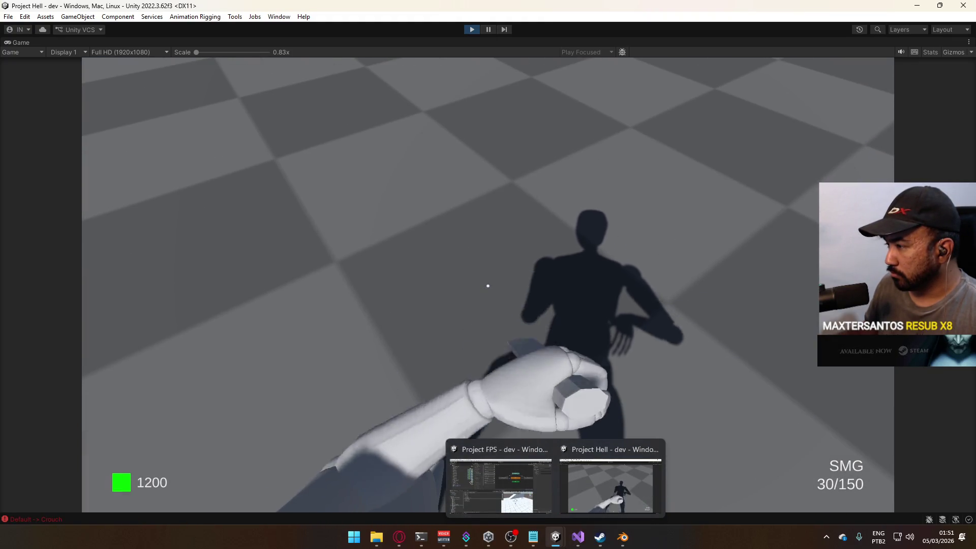
key("v")
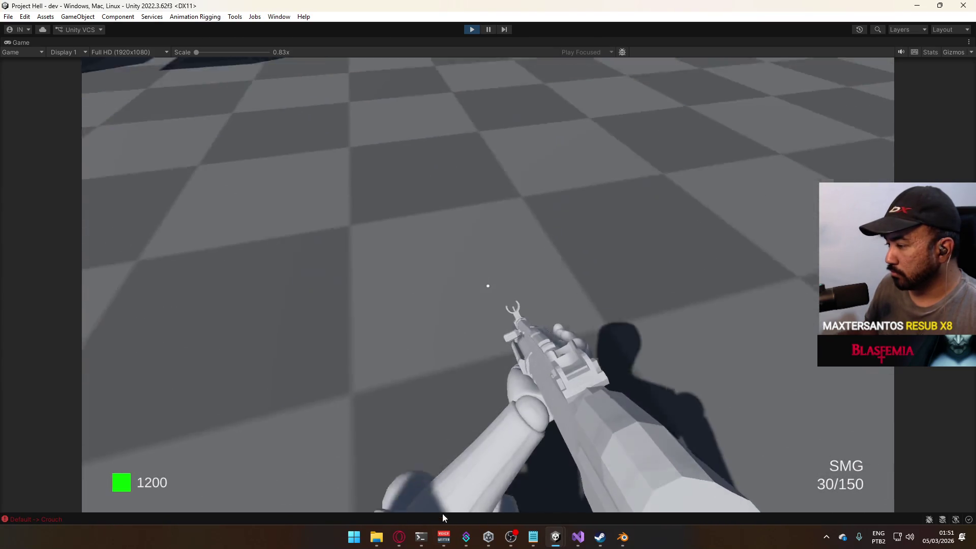
key("v")
mouse_move(448, 533)
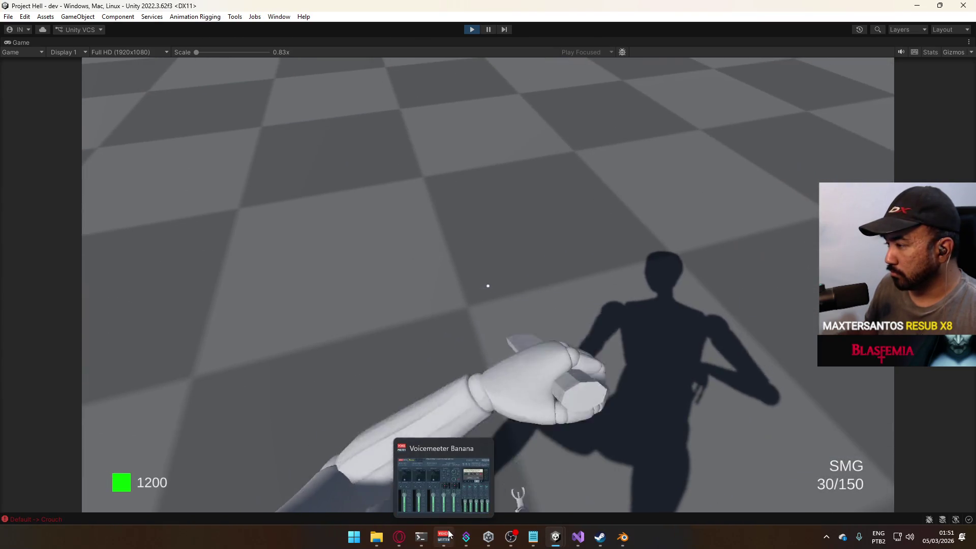
key("c")
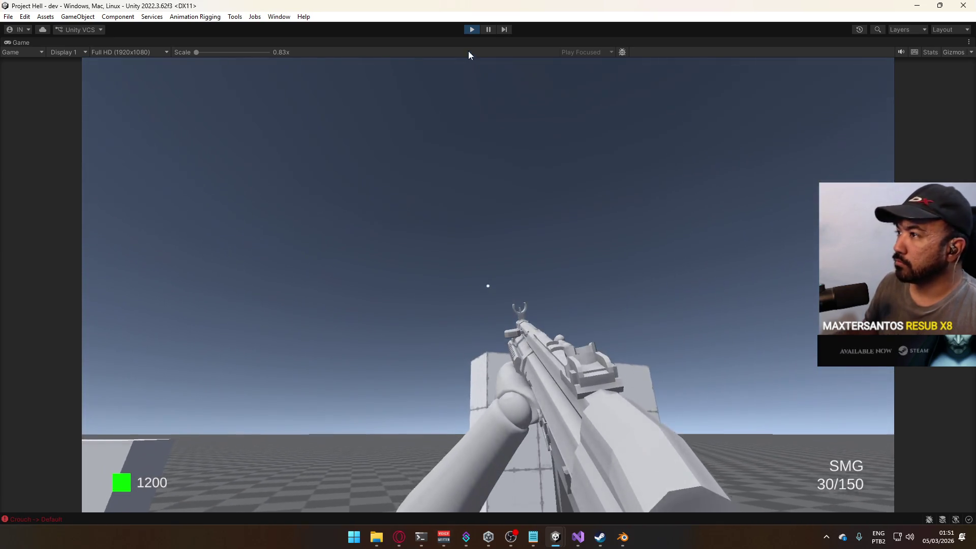
right_click(475, 42)
left_click(503, 74)
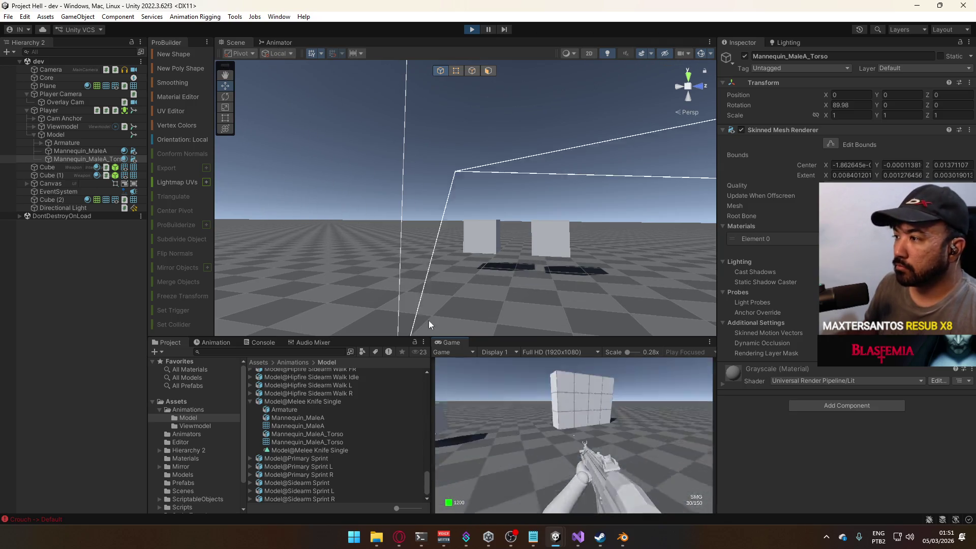
Browse the Project folders to Assets/Animators and select the Upper Body avatar mask
mouse_move(511, 536)
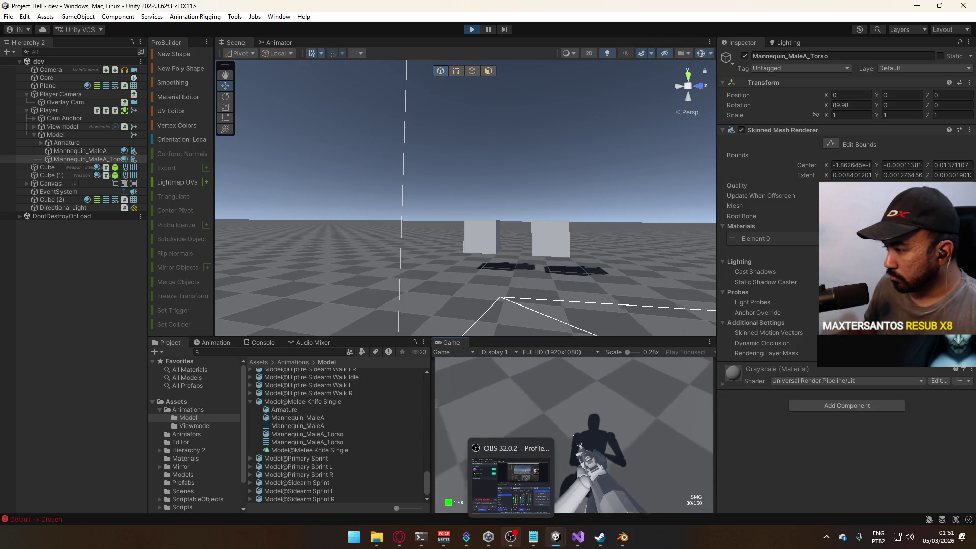
left_click(196, 426)
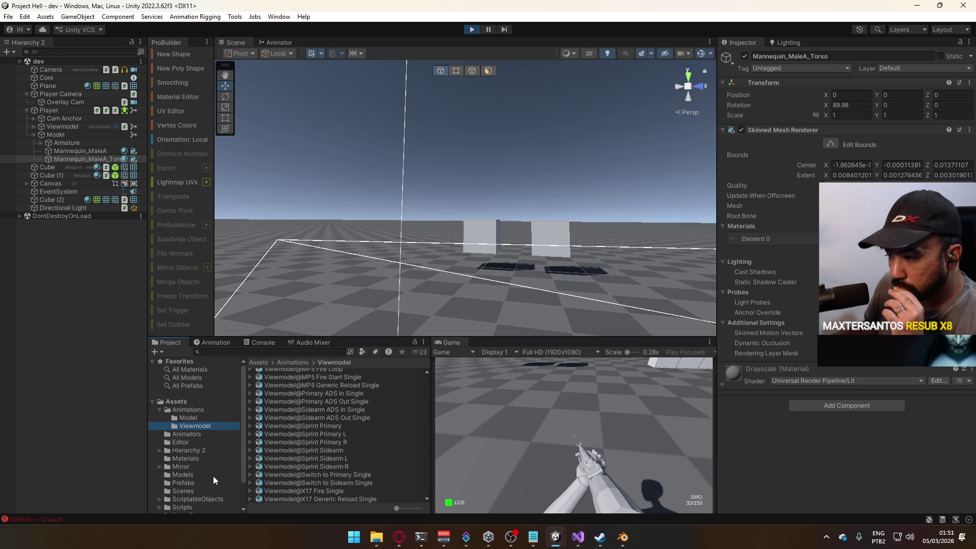
scroll(213, 474, "down", 3)
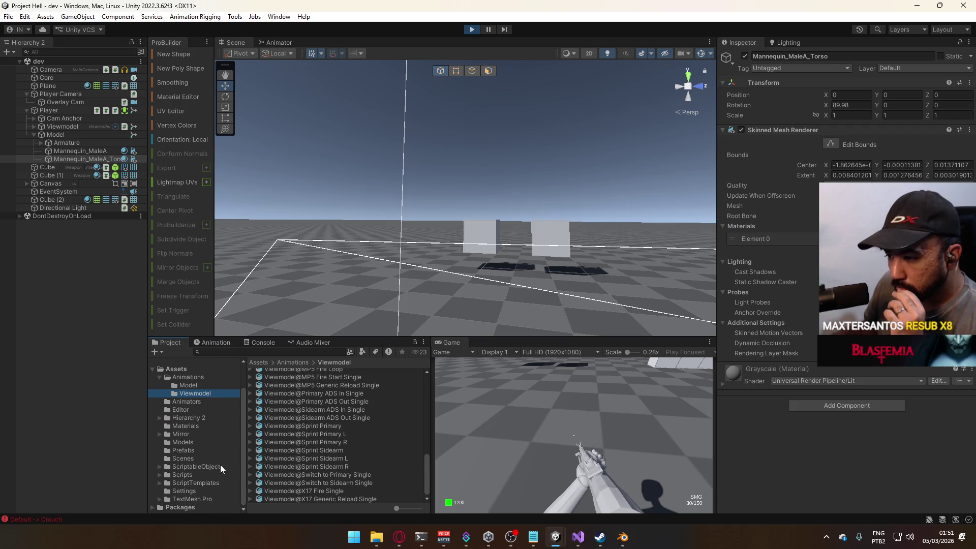
scroll(224, 451, "up", 2)
scroll(215, 462, "down", 2)
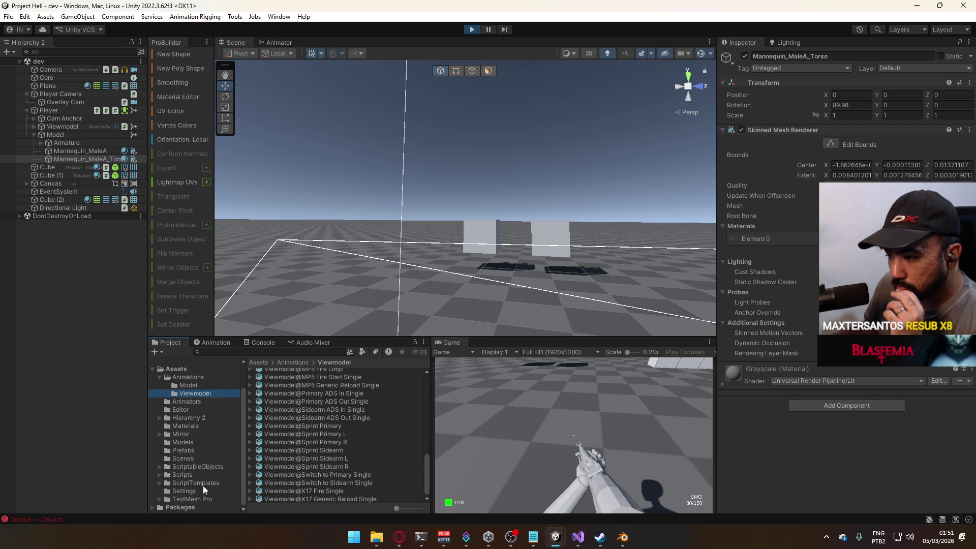
left_click(191, 378)
left_click(197, 402)
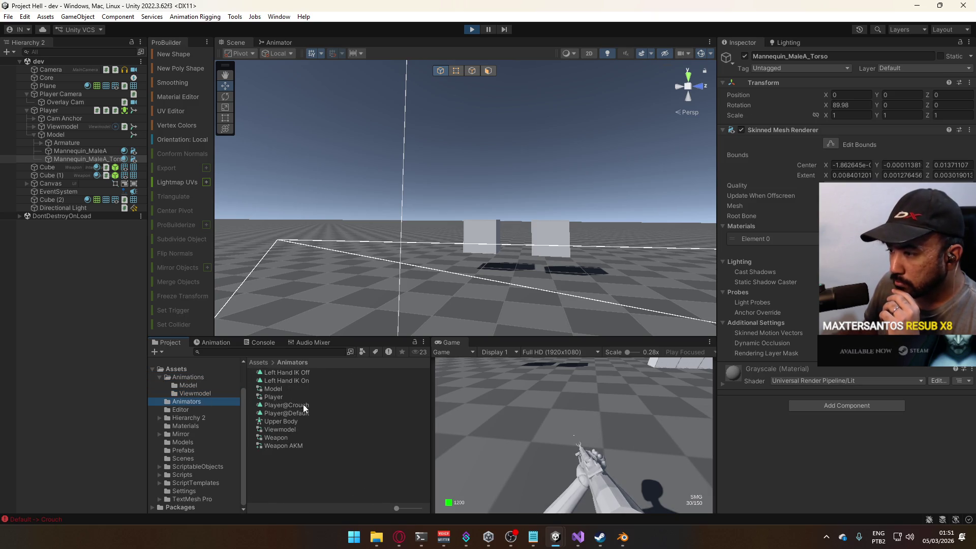
left_click(298, 421)
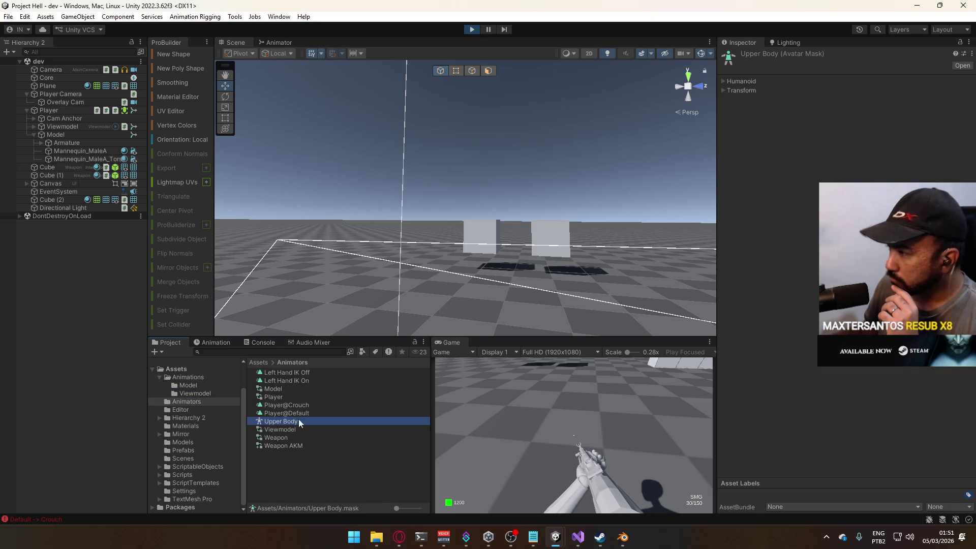
Toggle the torso off and back on in the Upper Body mask's Humanoid figure while testing the pistol
left_click(740, 81)
left_click(854, 147)
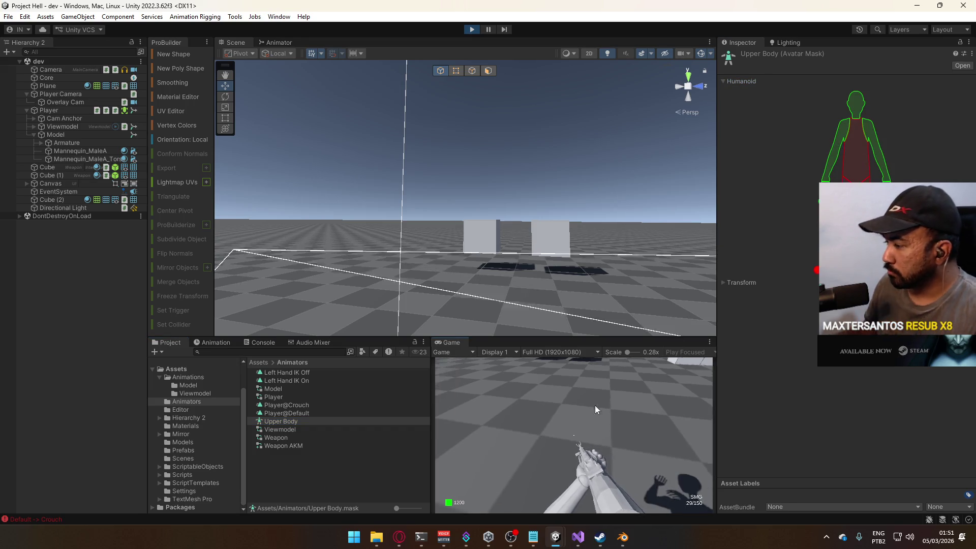
left_click(563, 480)
key("c")
key("2")
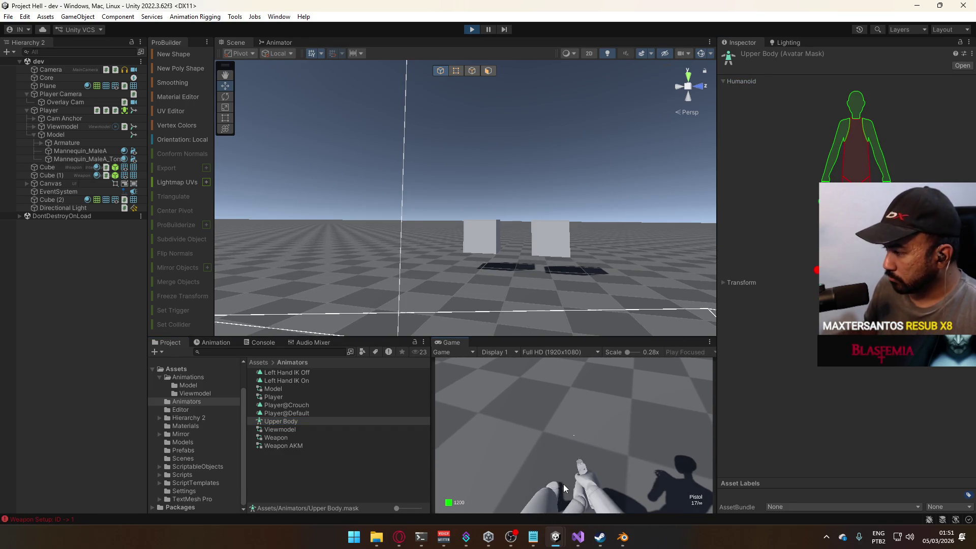
mouse_move(510, 537)
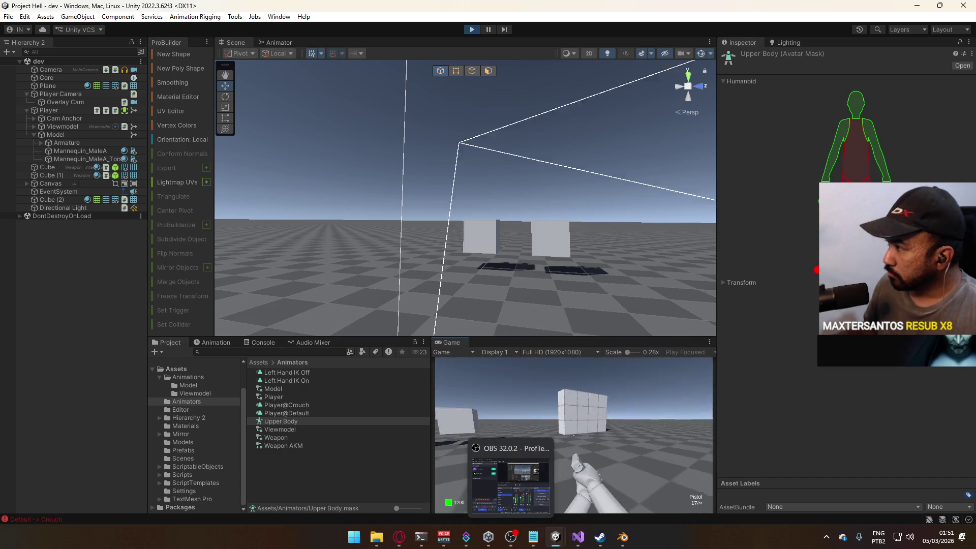
left_click(858, 171)
left_click(551, 434)
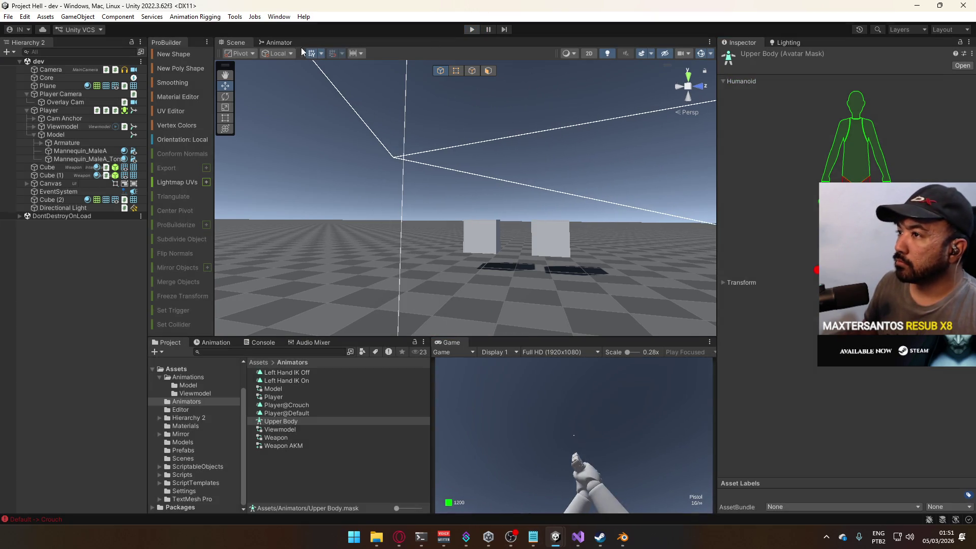
left_click(277, 42)
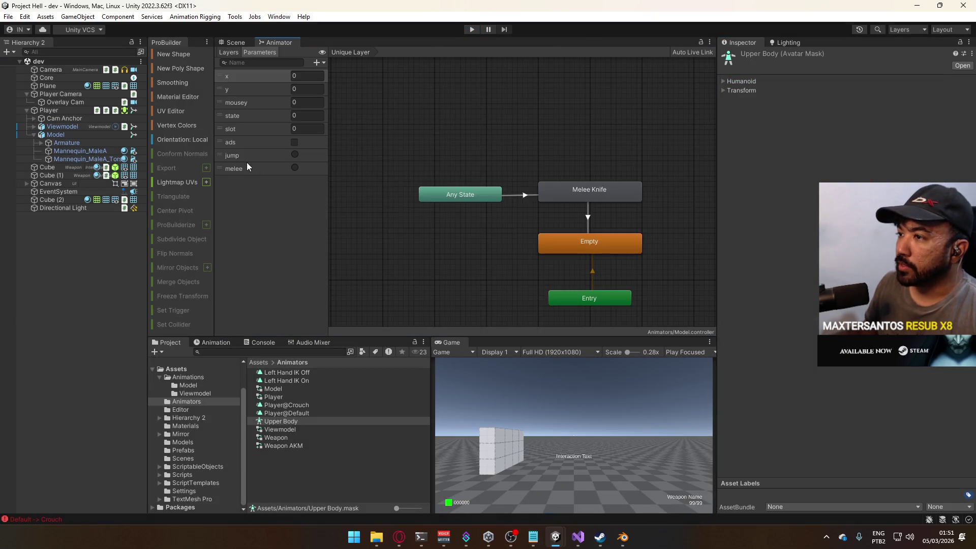
Change the Unique Layer's blending from Override to Additive in the Animator Layers list
left_click(229, 52)
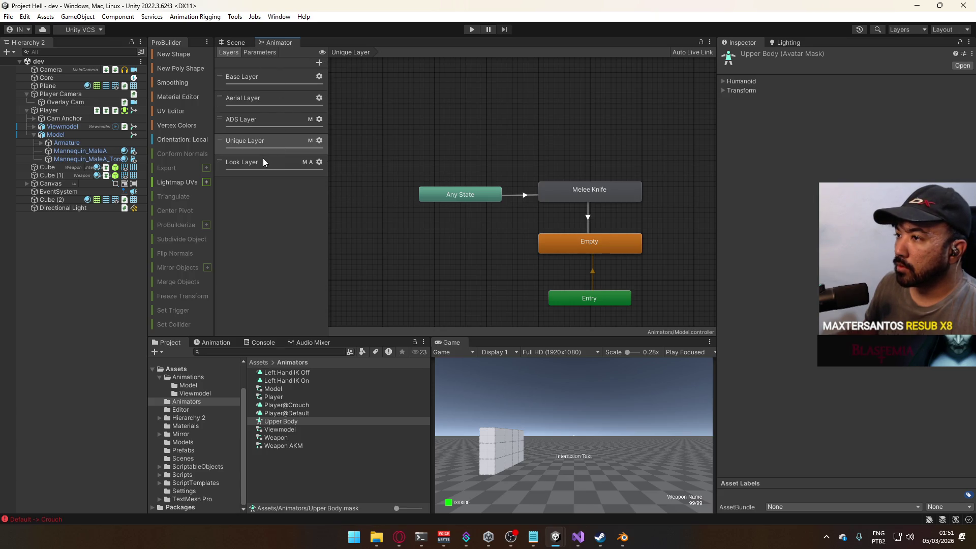
left_click(282, 146)
left_click(319, 140)
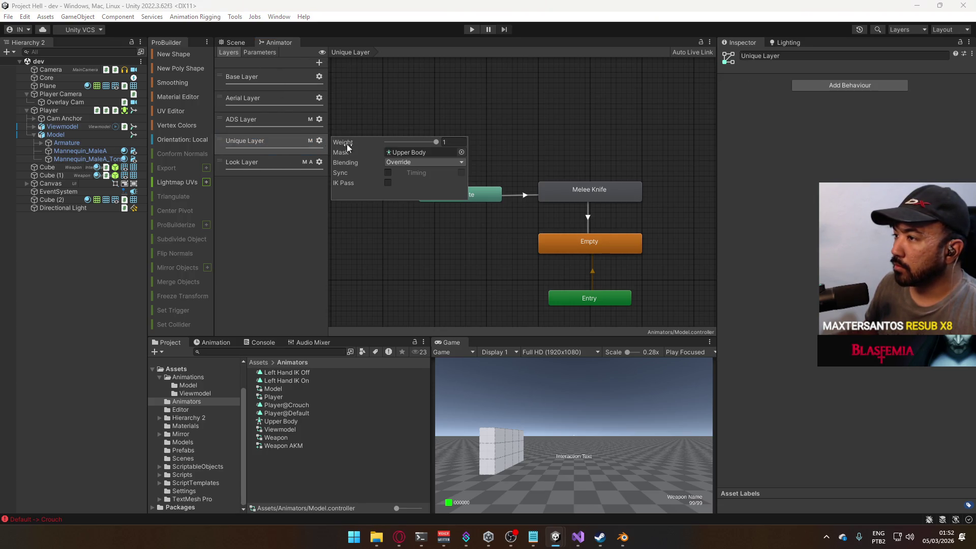
left_click(415, 162)
left_click(413, 185)
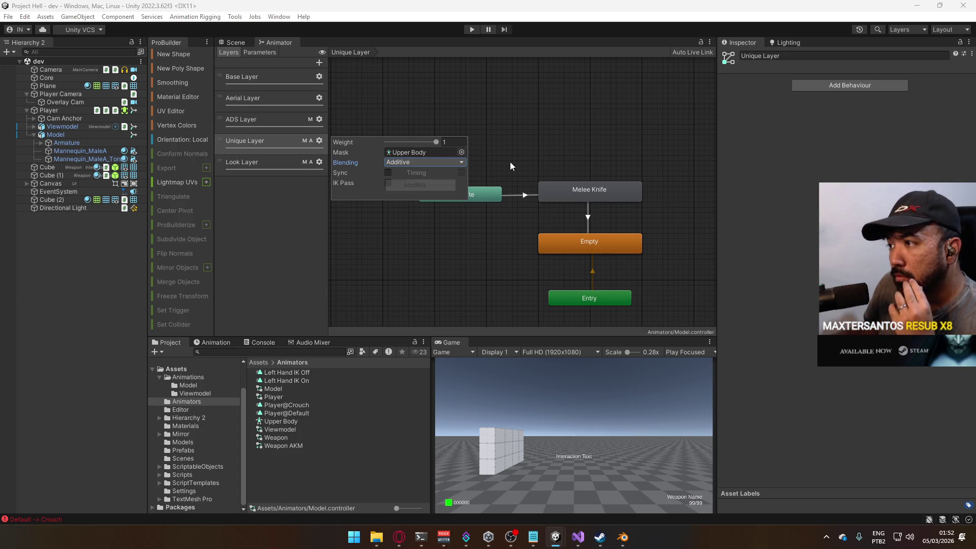
left_click(235, 44)
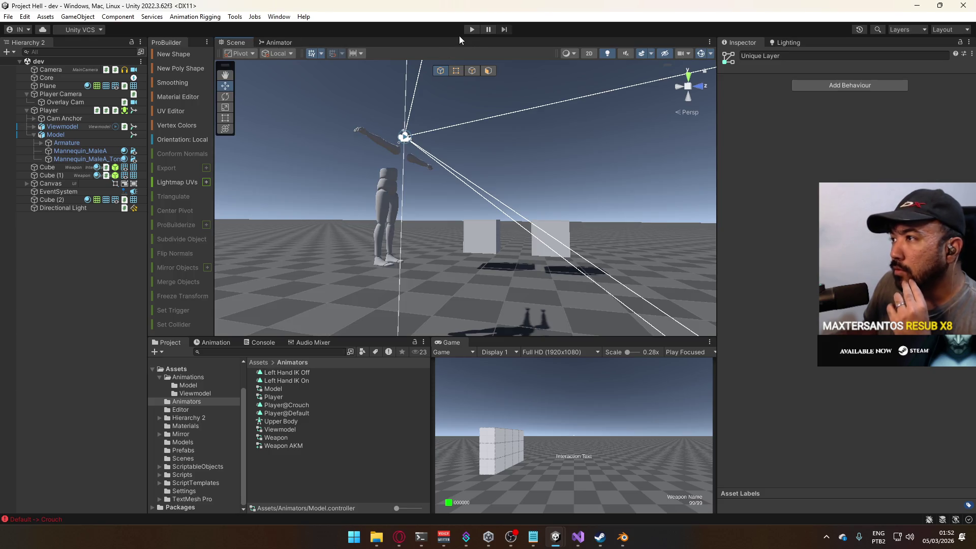
Start Play mode and set the Unique Layer's blending back to Override
left_click(472, 29)
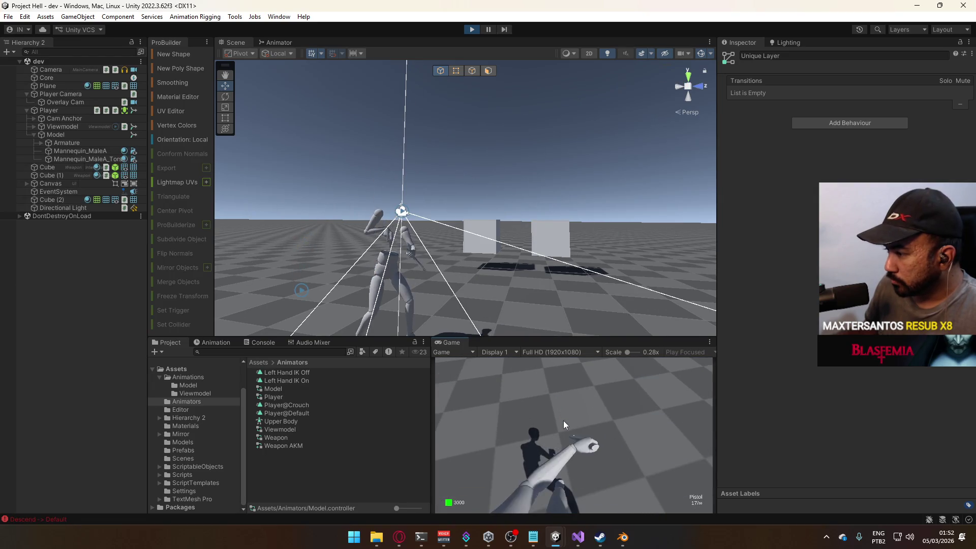
left_click(276, 42)
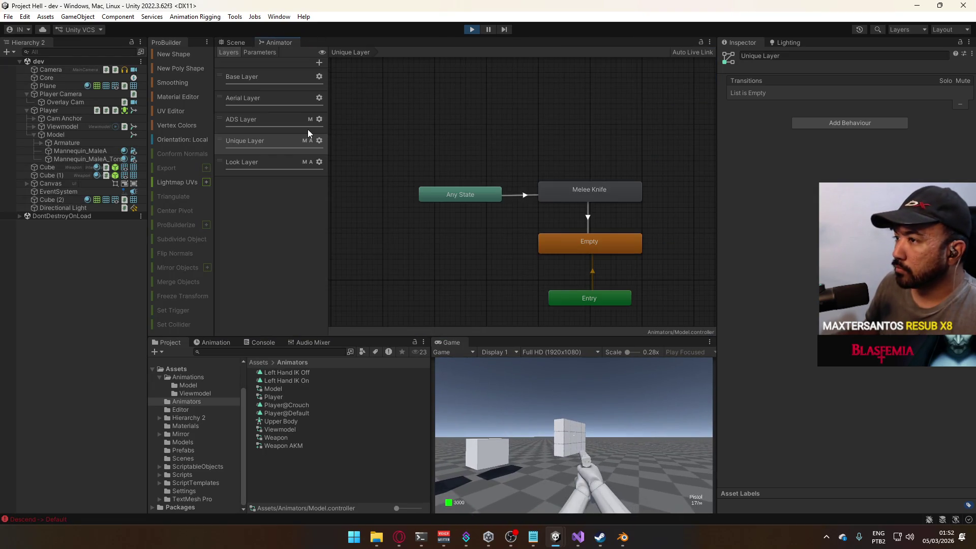
left_click(319, 141)
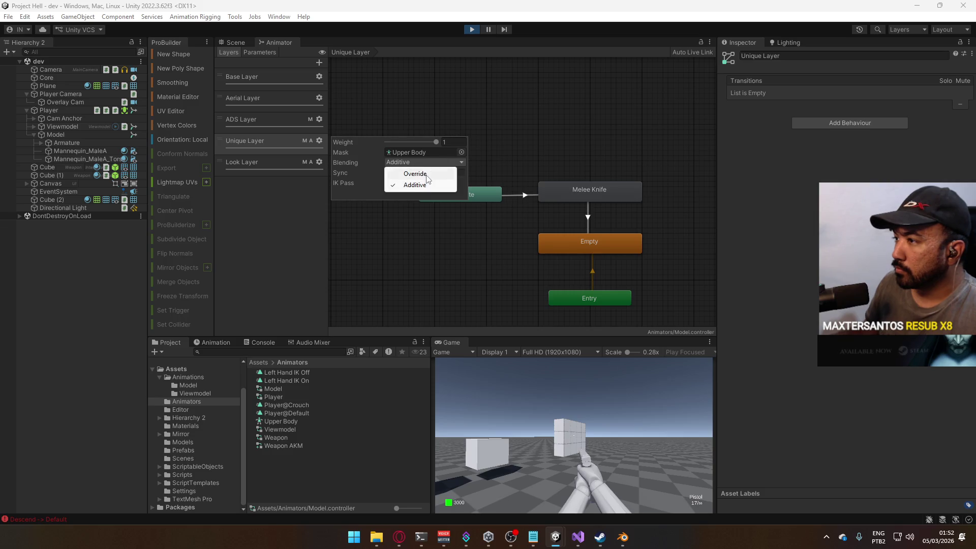
left_click(418, 174)
key("ctrl+1")
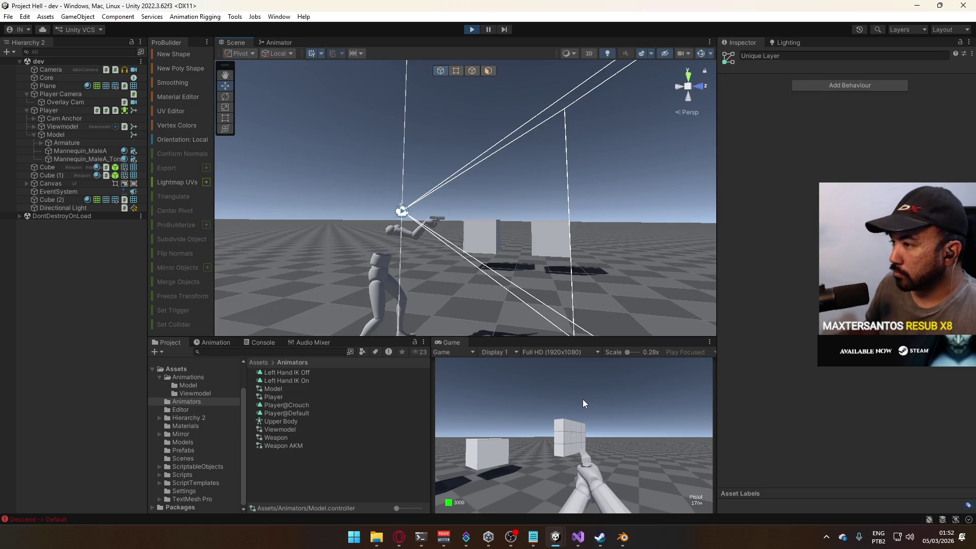
Test firing the pistol, walking around and crouching, then stop Play mode
left_click(583, 399)
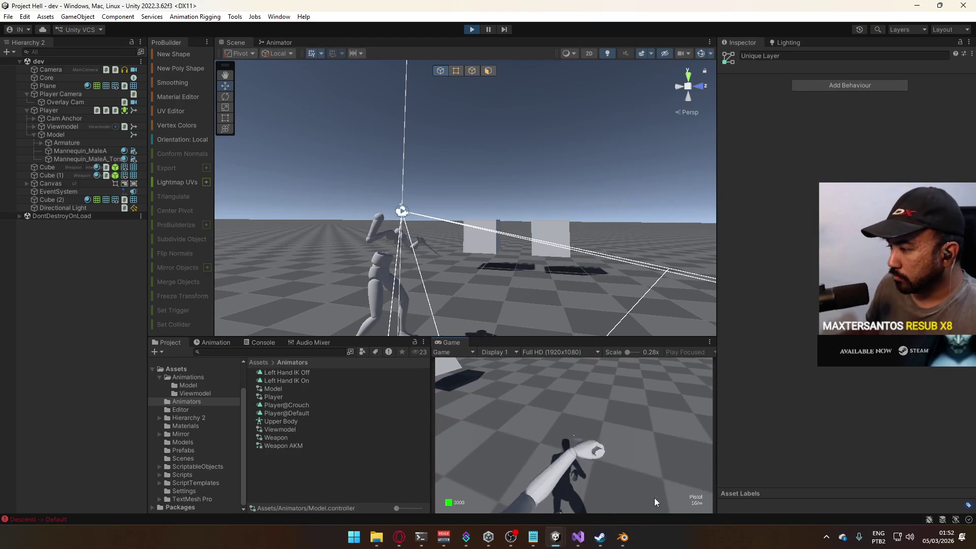
key("w")
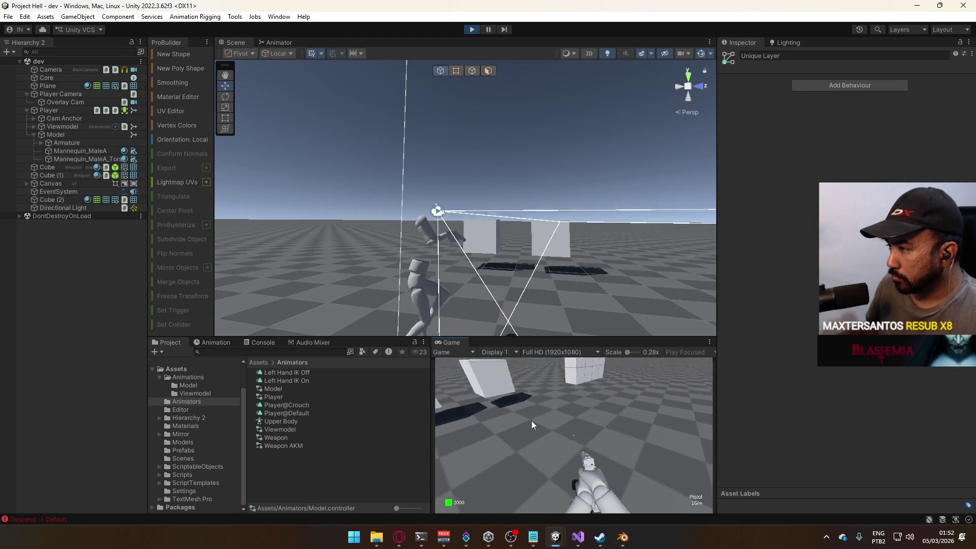
left_click(636, 408)
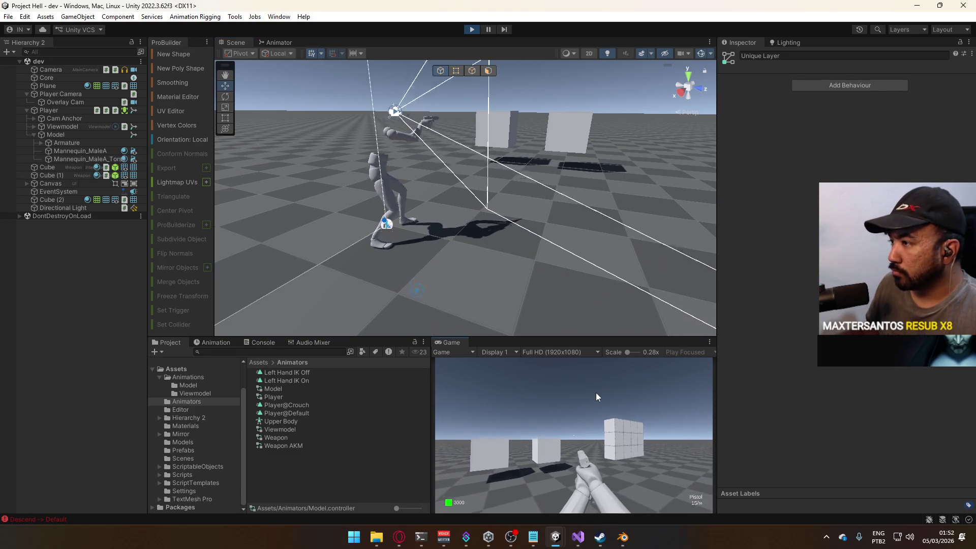
key("w")
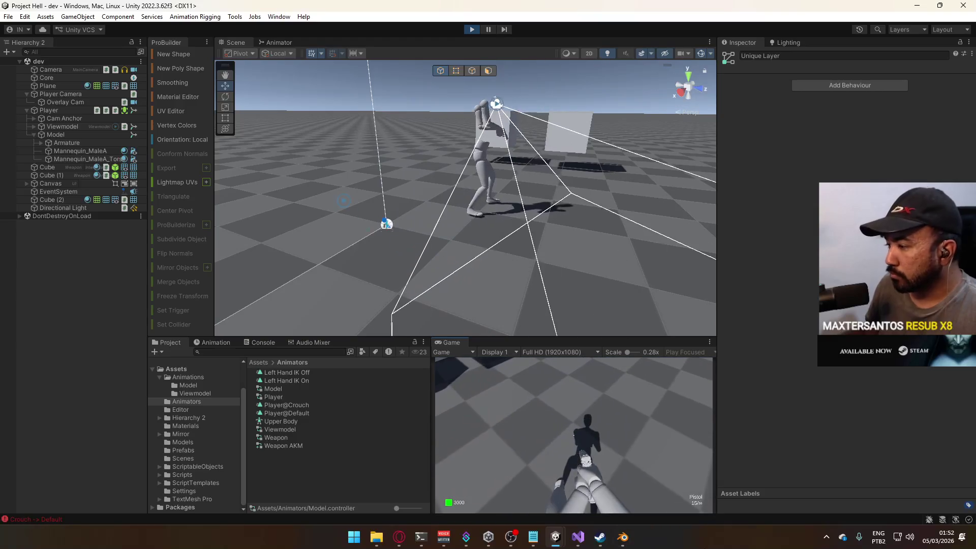
key("w")
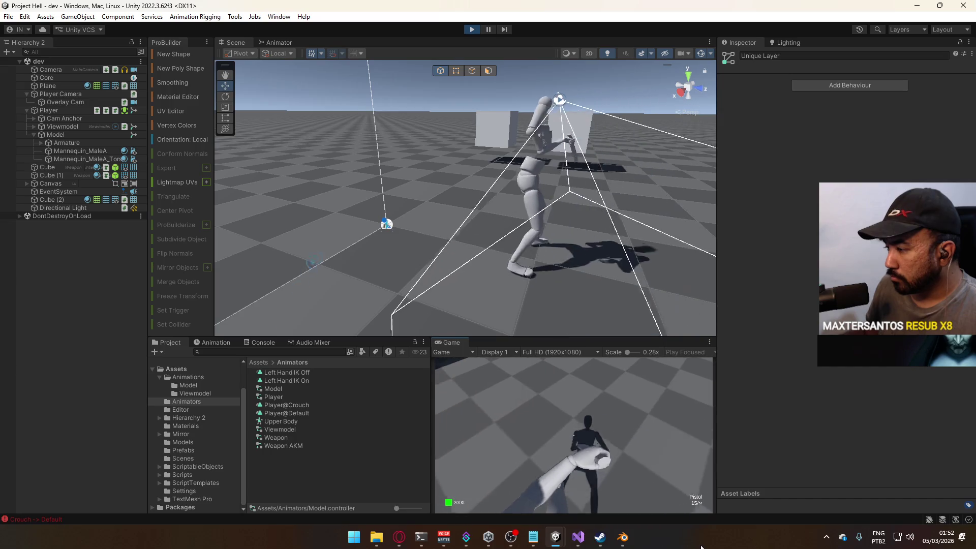
key("c")
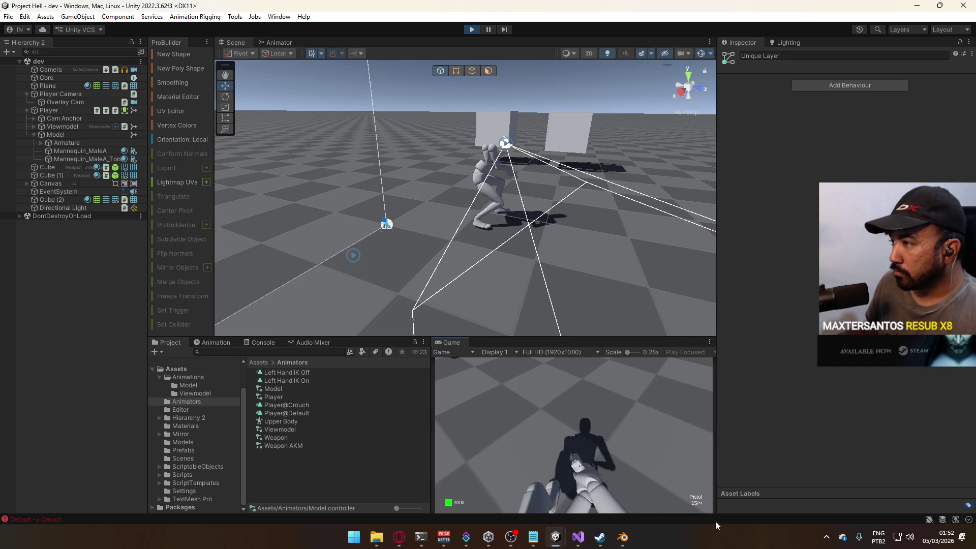
left_click(472, 29)
left_click(625, 541)
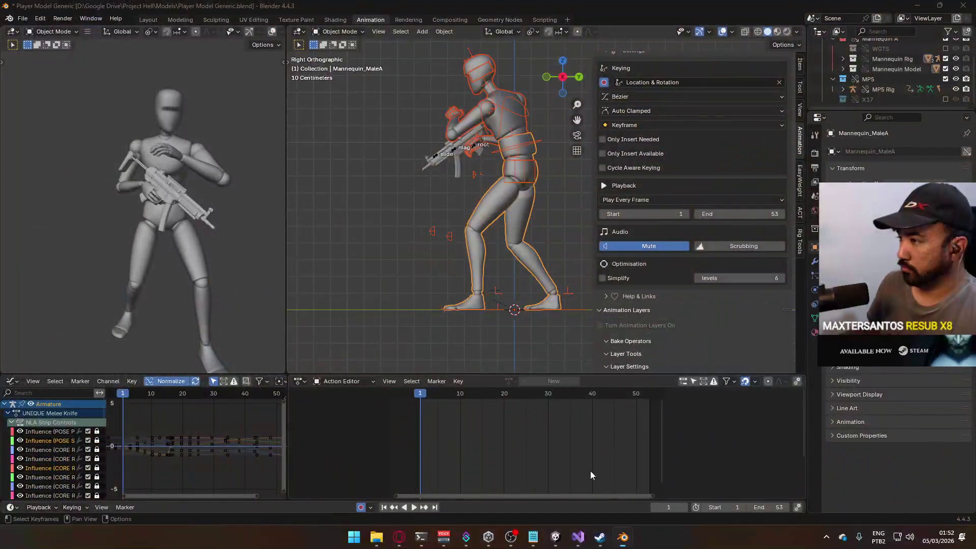
In Blender's Player Model Generic file, select the armature and preview its ADD Crouch layer
left_click(590, 470)
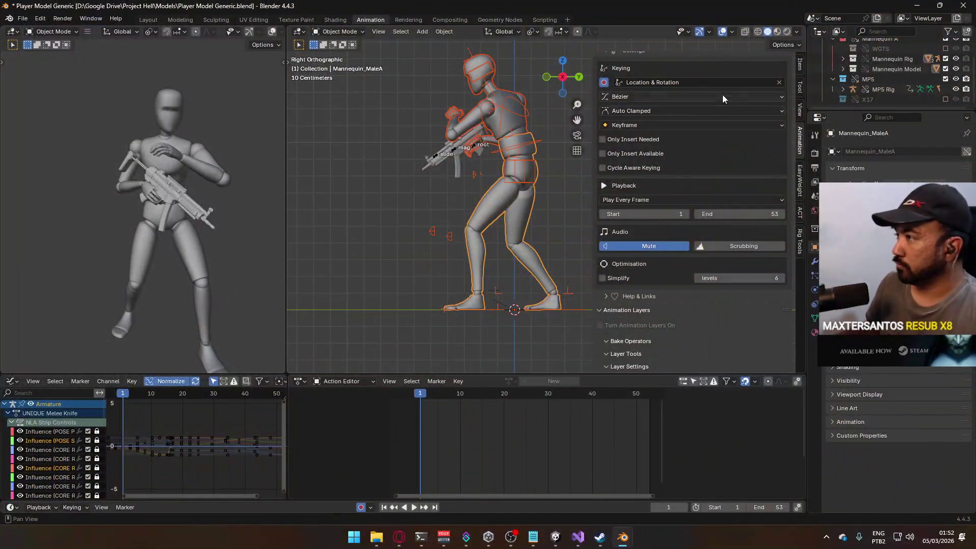
left_click(508, 118)
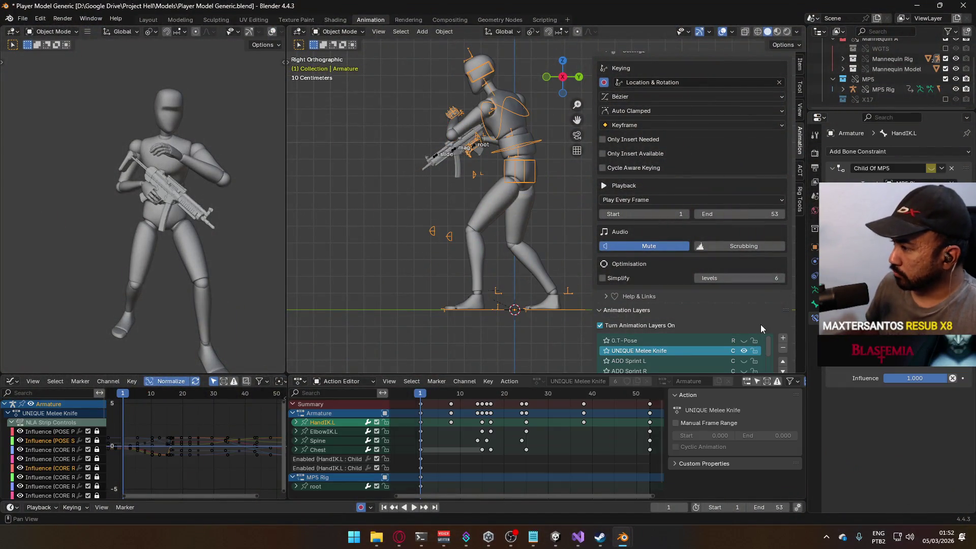
scroll(762, 324, "down", 1)
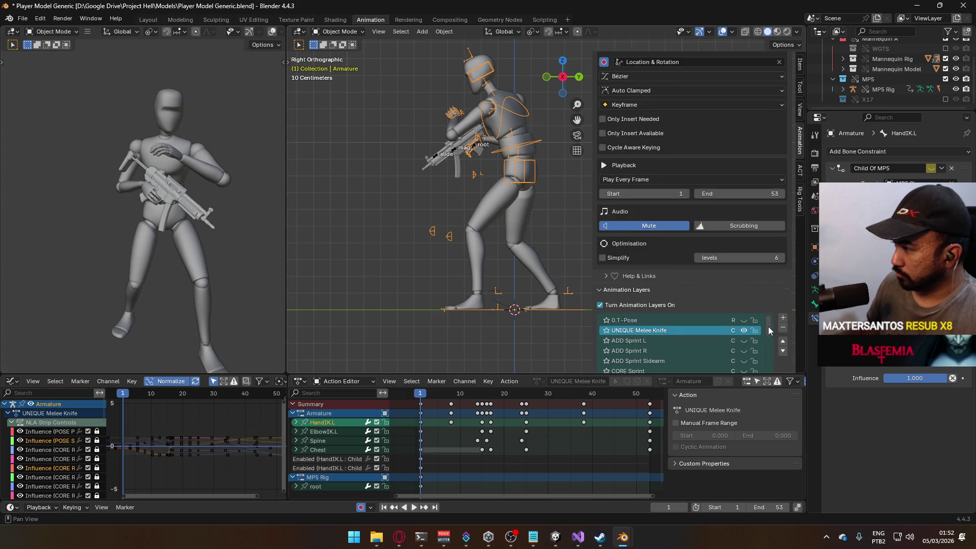
left_click_drag(768, 328, 774, 369)
scroll(711, 276, "down", 2)
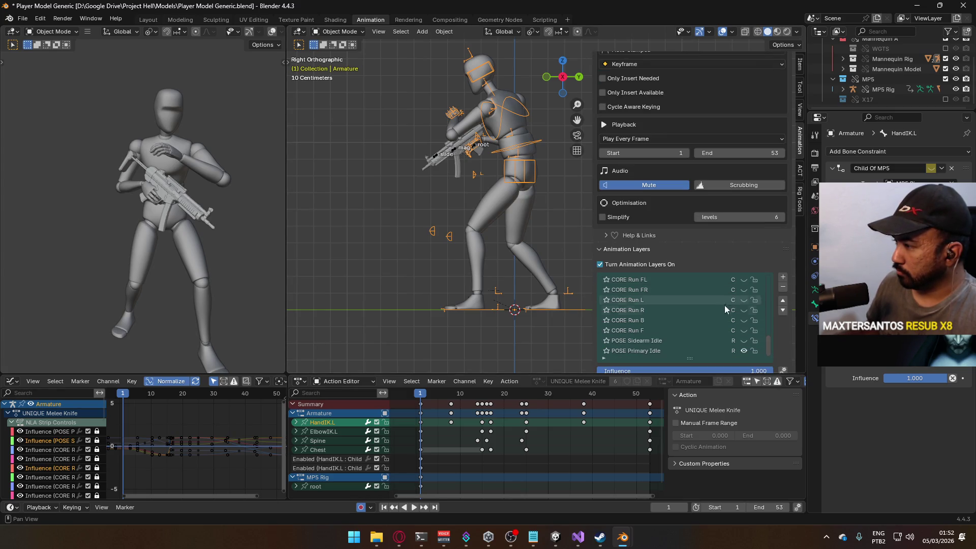
scroll(725, 328, "up", 5)
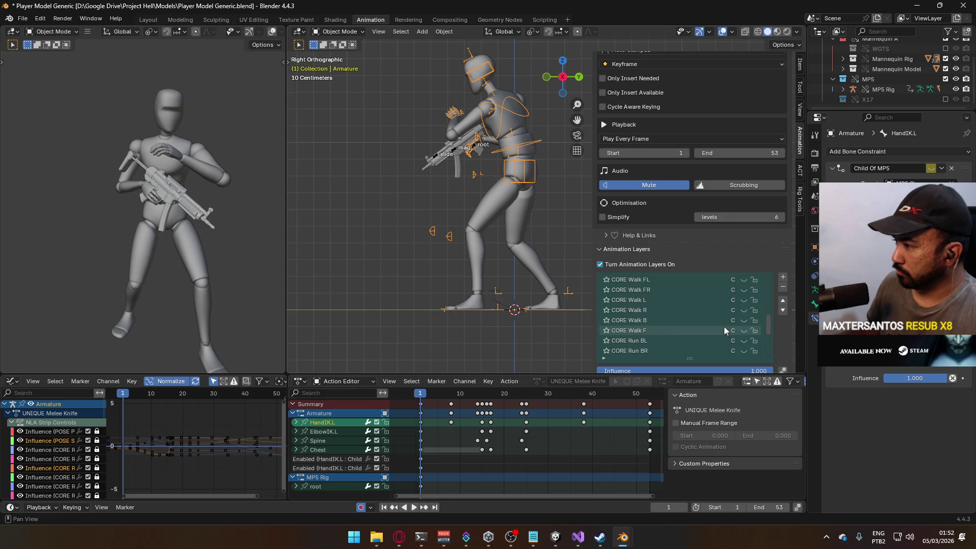
left_click(743, 301)
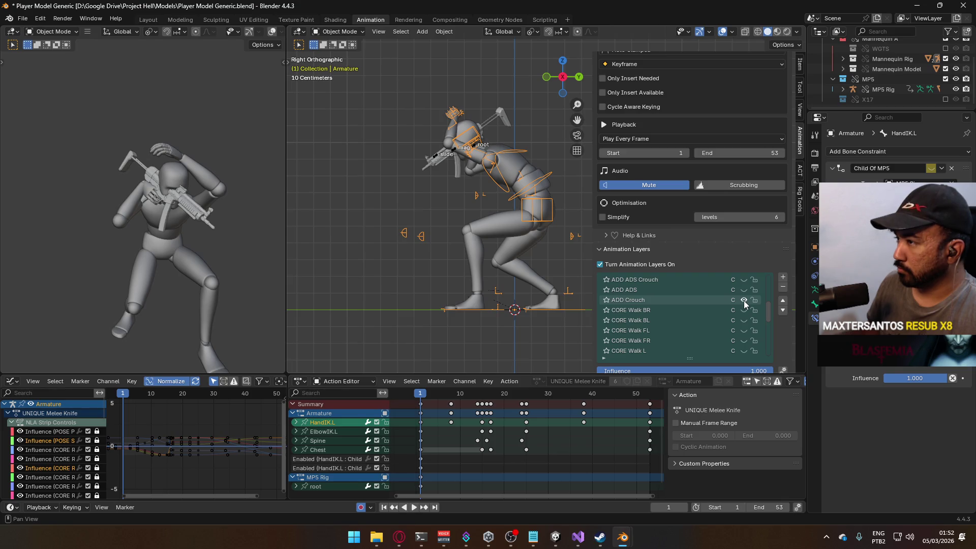
Show the ADD Crouch layer on the MP5 rig too and play back the crouch preview
left_click(475, 148)
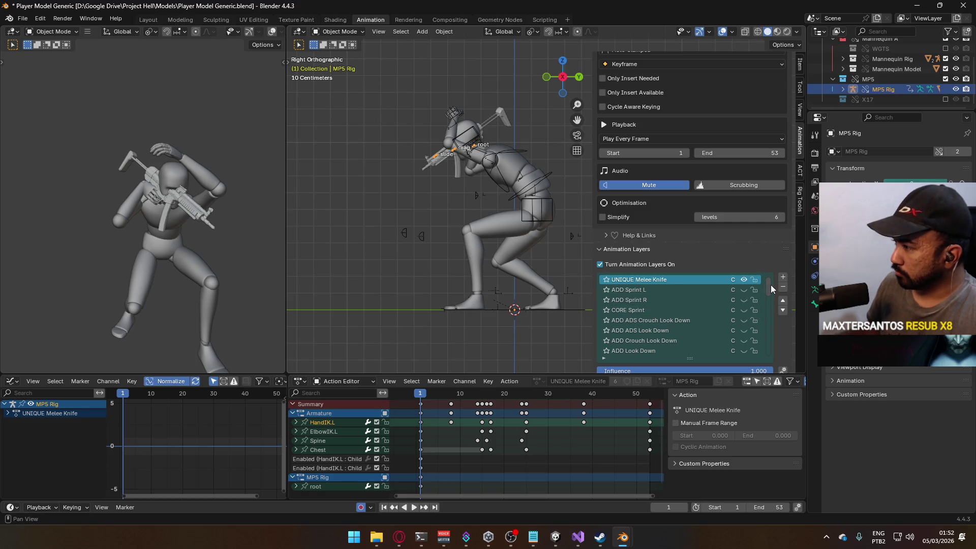
scroll(771, 284, "down", 10)
left_click_drag(773, 359, 770, 312)
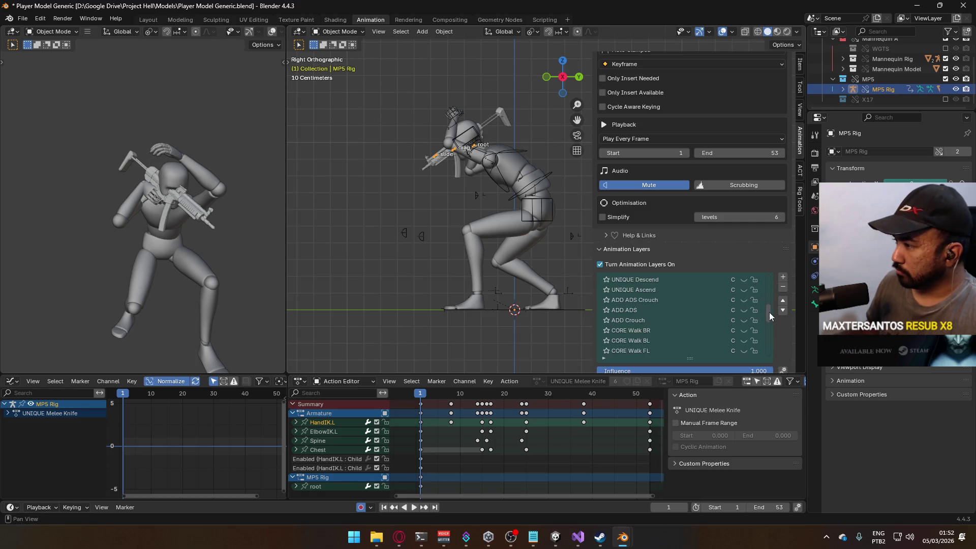
left_click(744, 320)
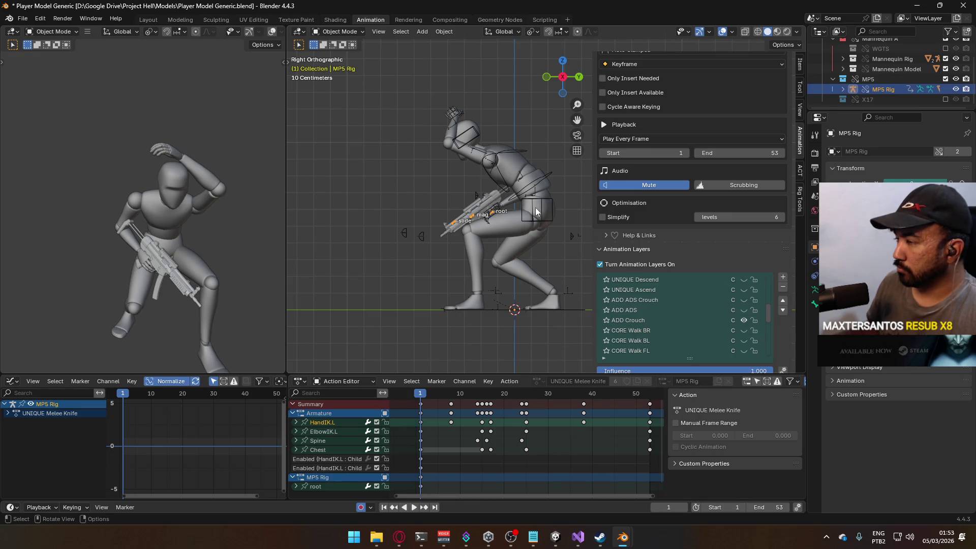
left_click(450, 114)
key("space")
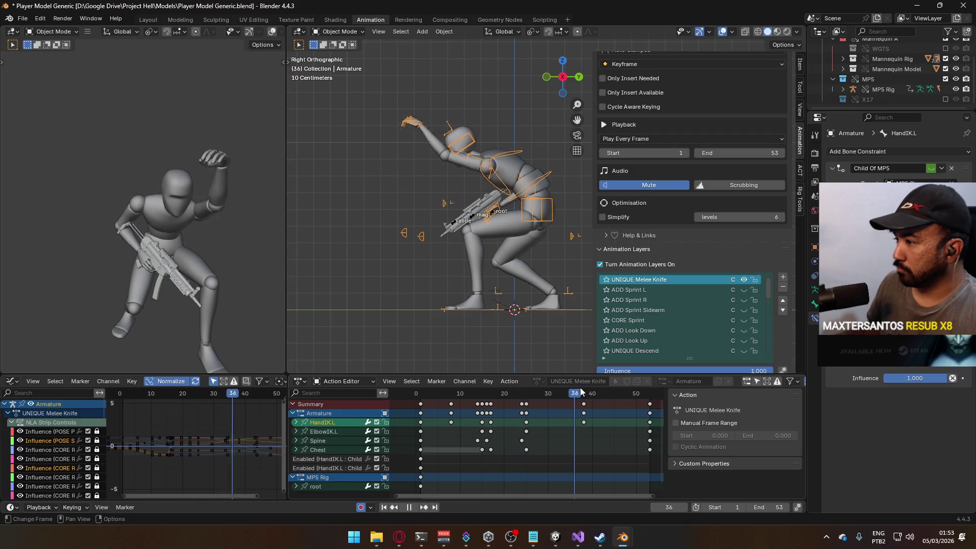
key("Escape")
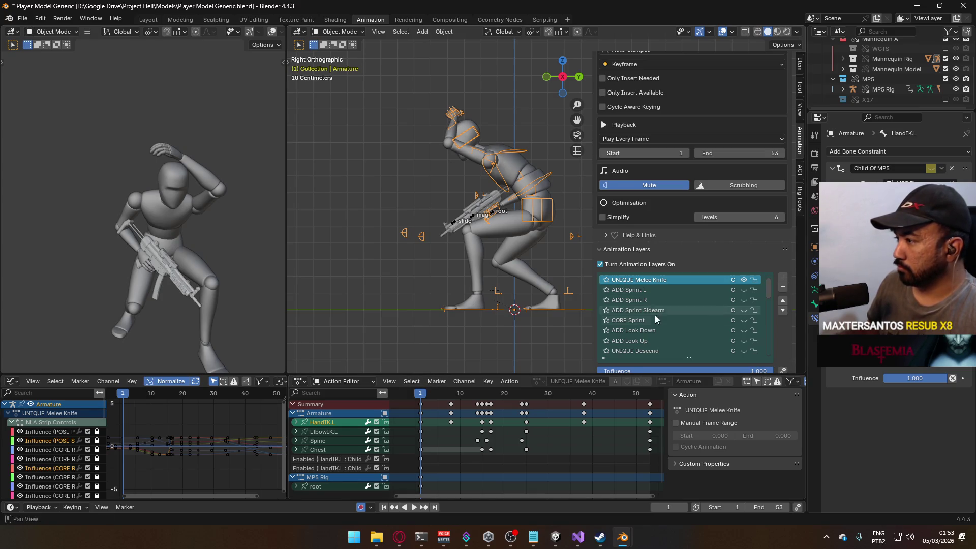
Load the ADD Crouch action into the editors and switch the armature to Pose Mode
scroll(656, 330, "down", 6)
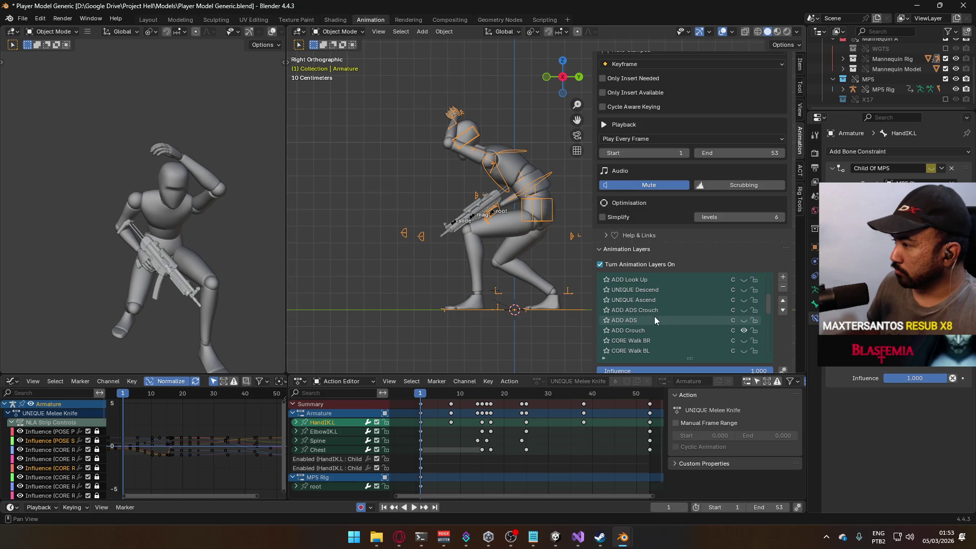
left_click(644, 331)
scroll(504, 431, "down", 4)
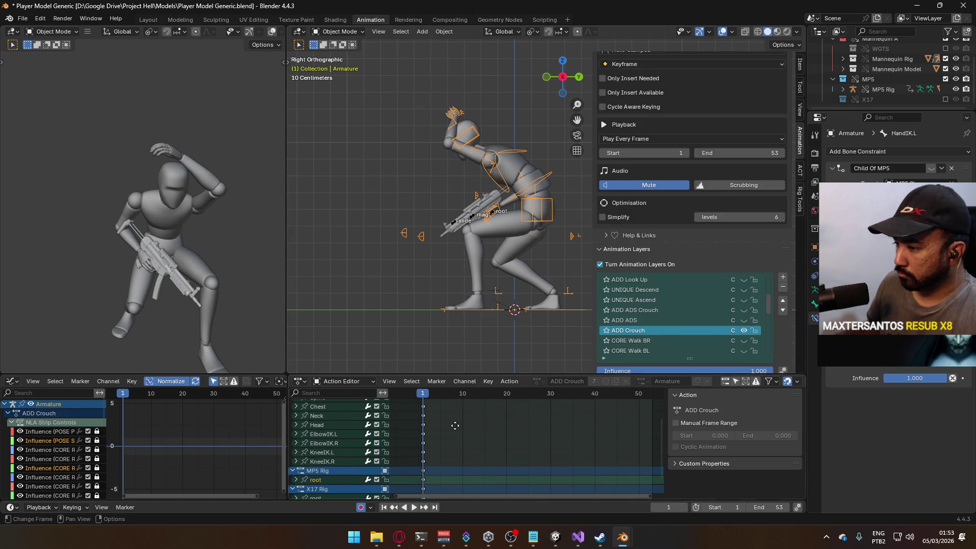
left_click_drag(456, 425, 487, 441)
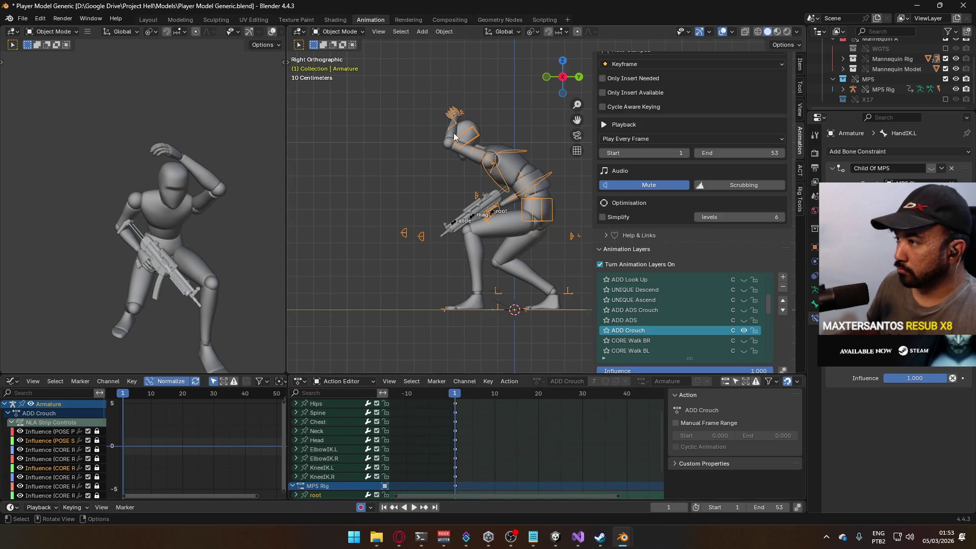
left_click(341, 66)
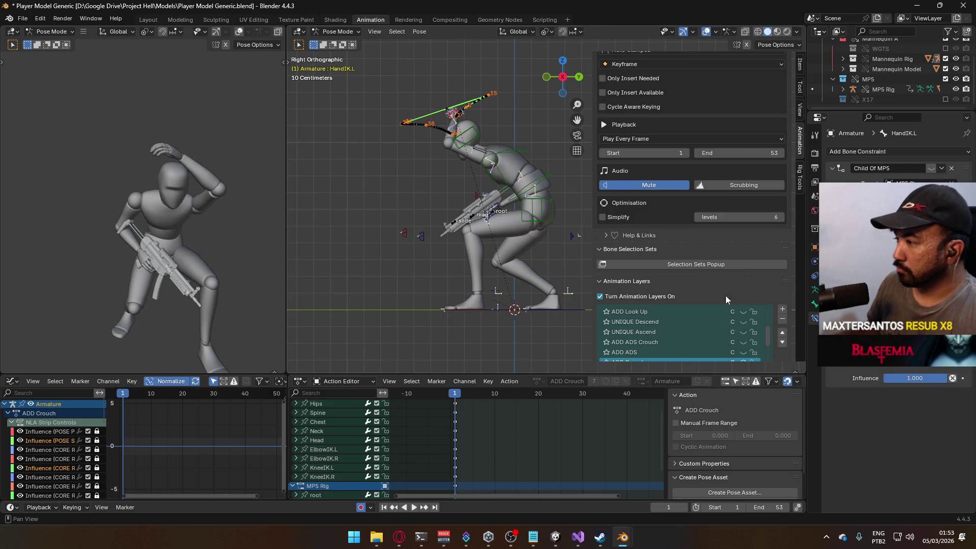
Make UNIQUE Melee Knife the active layer and add a new animation layer above it
scroll(727, 298, "down", 2)
scroll(712, 304, "up", 7)
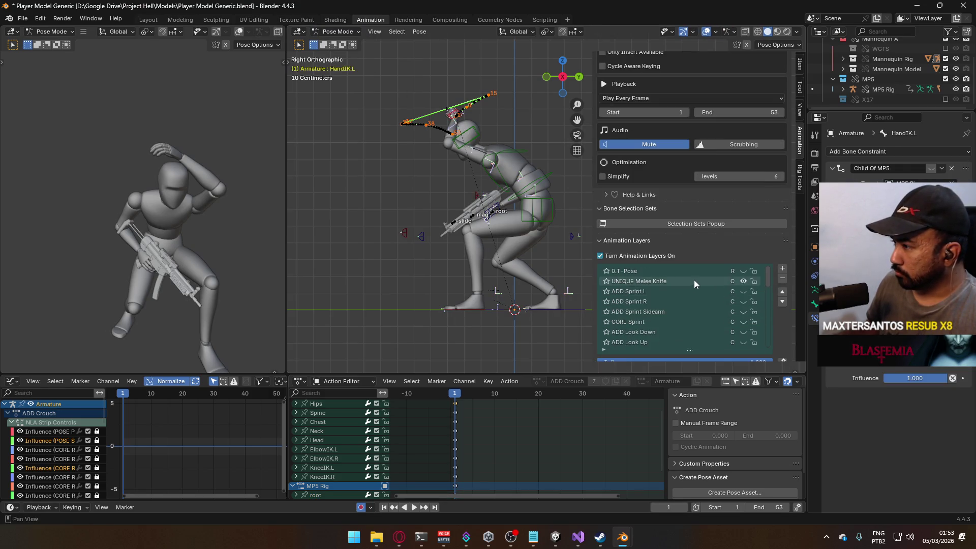
left_click(696, 280)
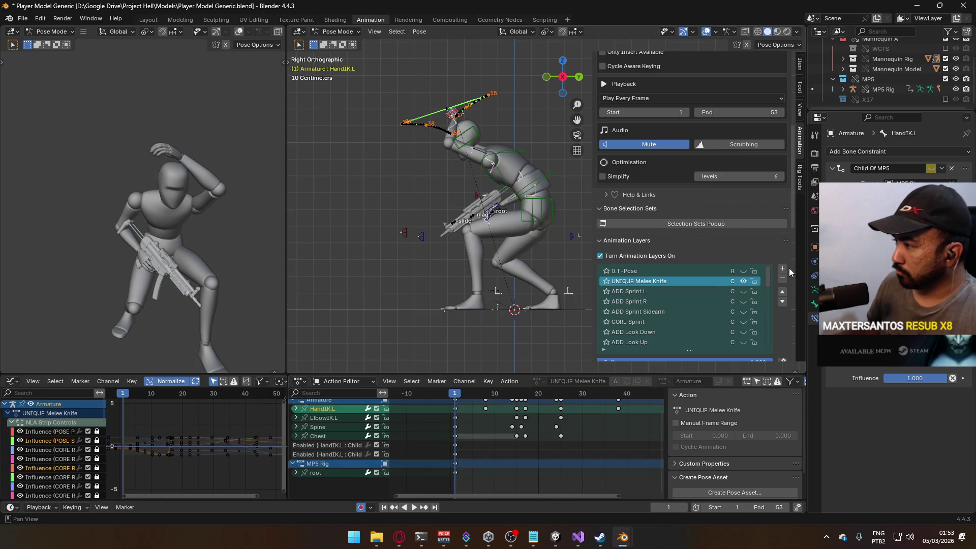
left_click(783, 268)
type("ADD Melee Knife Cr")
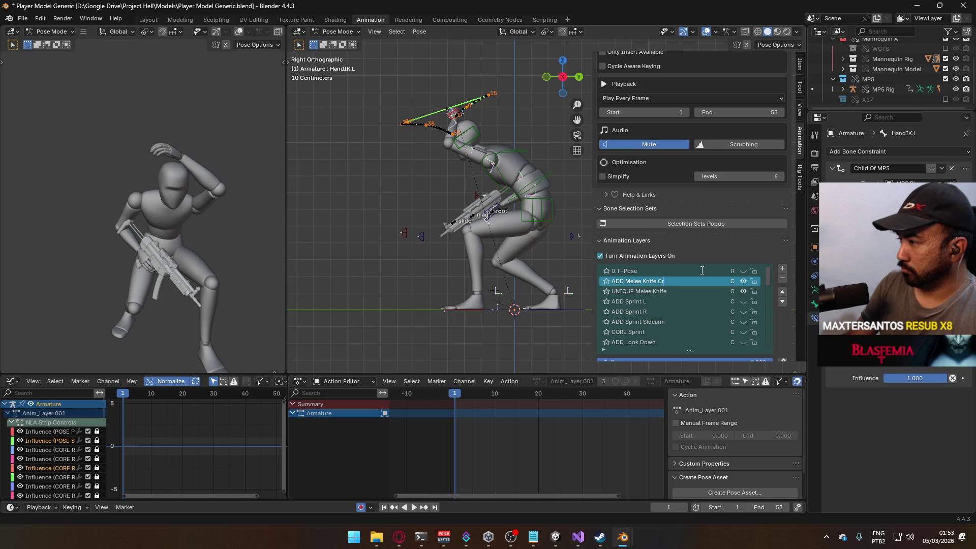
Name the layer 'ADD Melee Knife Crouch', keyframe the left hand IK bone at frame 1 and raise it vertically
type("ouch")
key("Return")
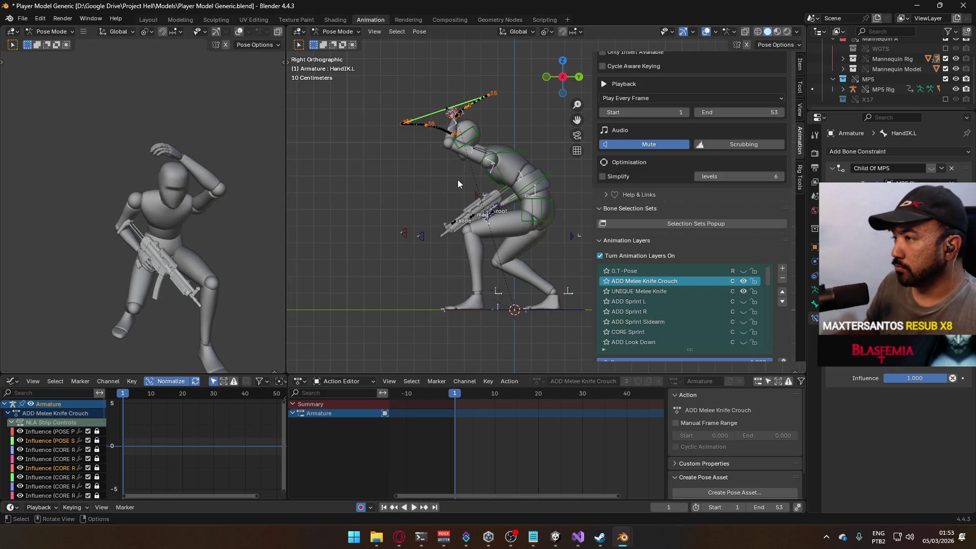
key("i")
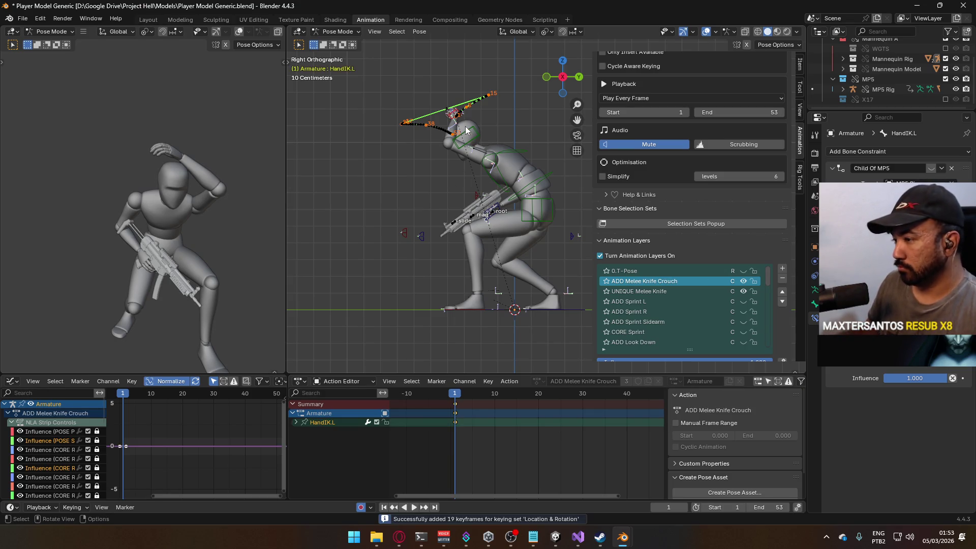
key("g")
key("z")
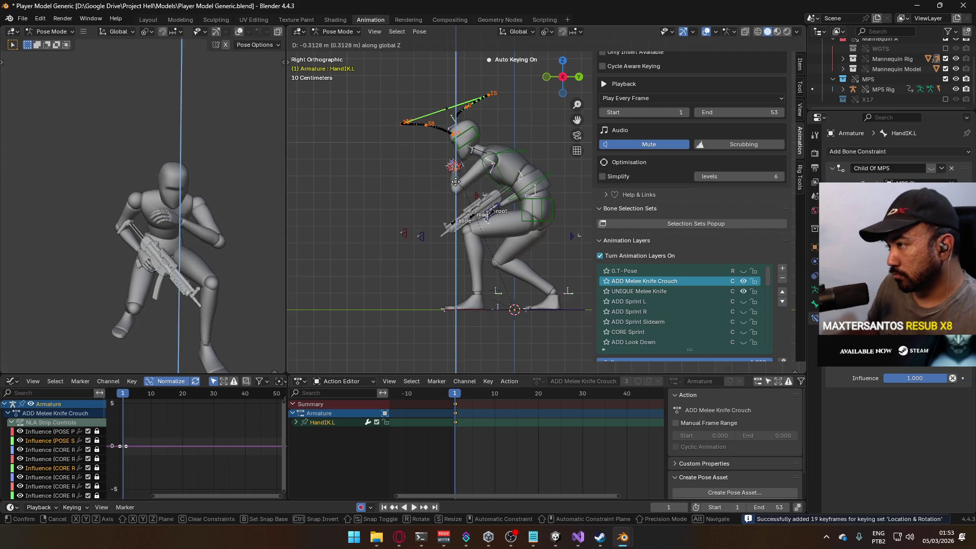
left_click(454, 184)
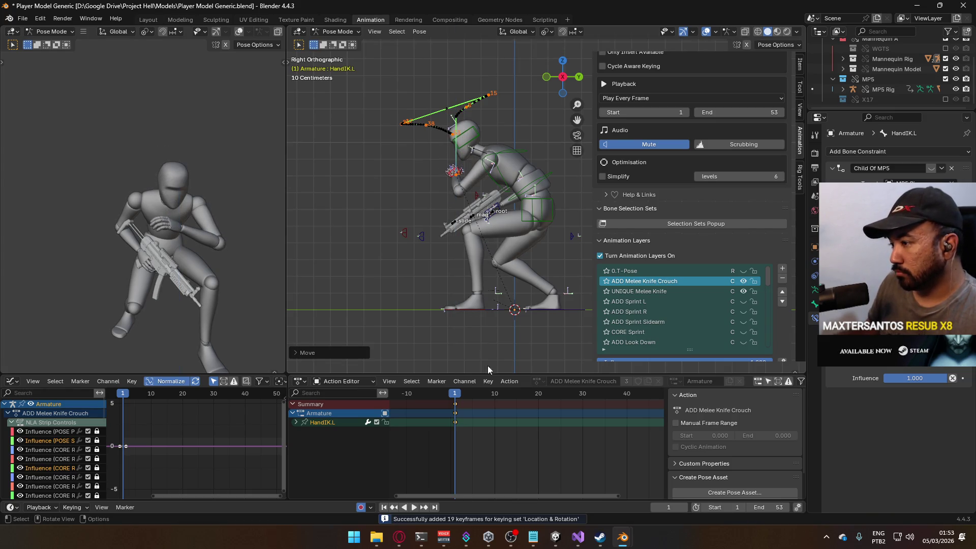
Preview the animation, then shift the left hand IK bone along the Y axis
key("space")
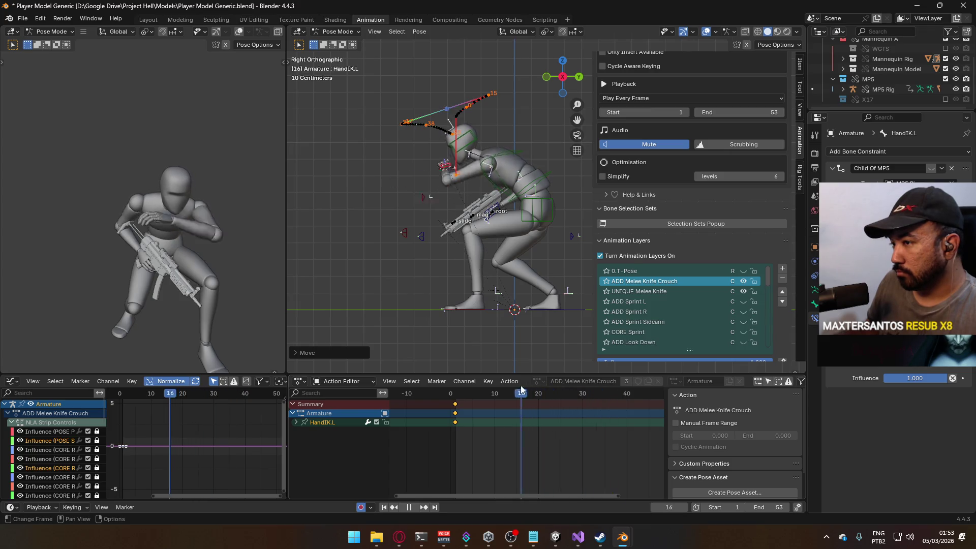
key("Escape")
scroll(449, 284, "up", 3)
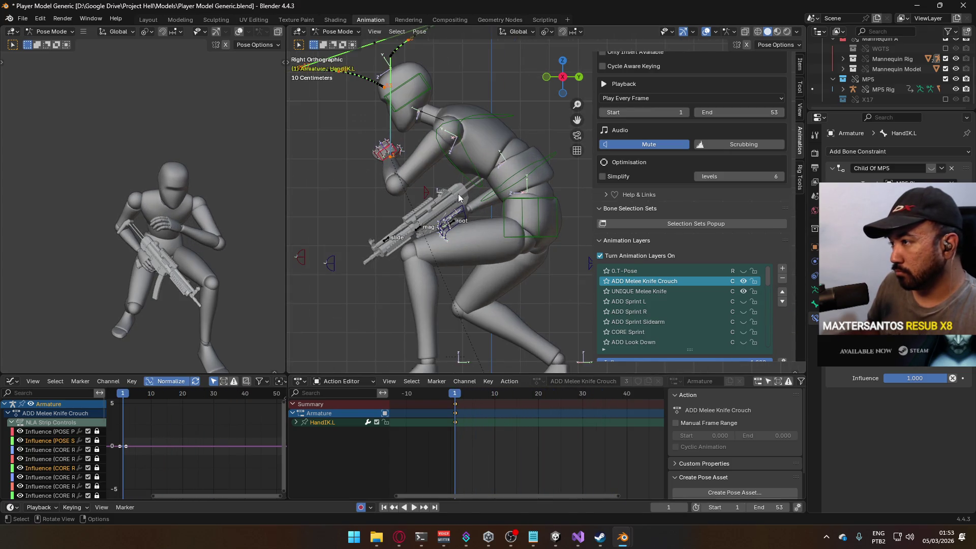
key("g")
key("y")
left_click(485, 362)
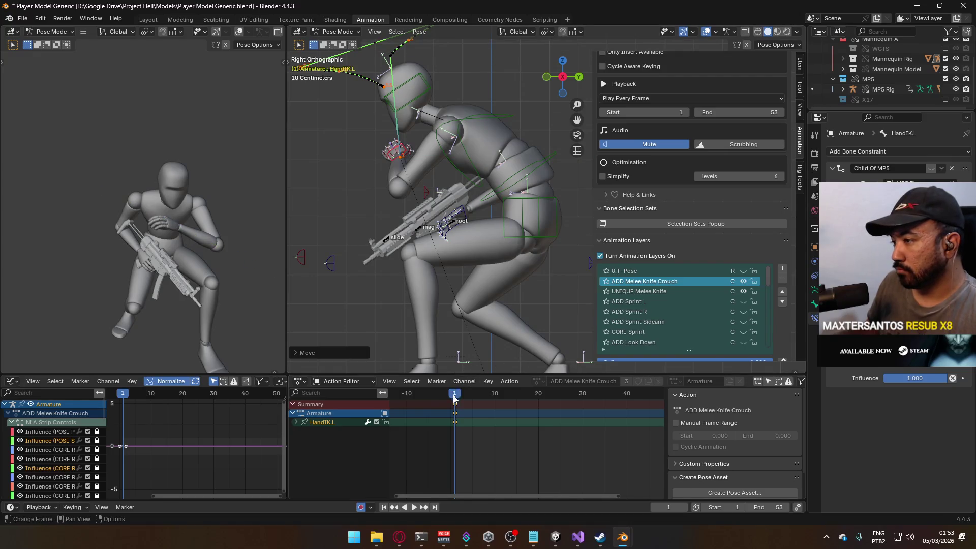
Scrub between frames 17 and 21 and nudge the left hand controller along Y
key("space")
left_click_drag(542, 389, 541, 388)
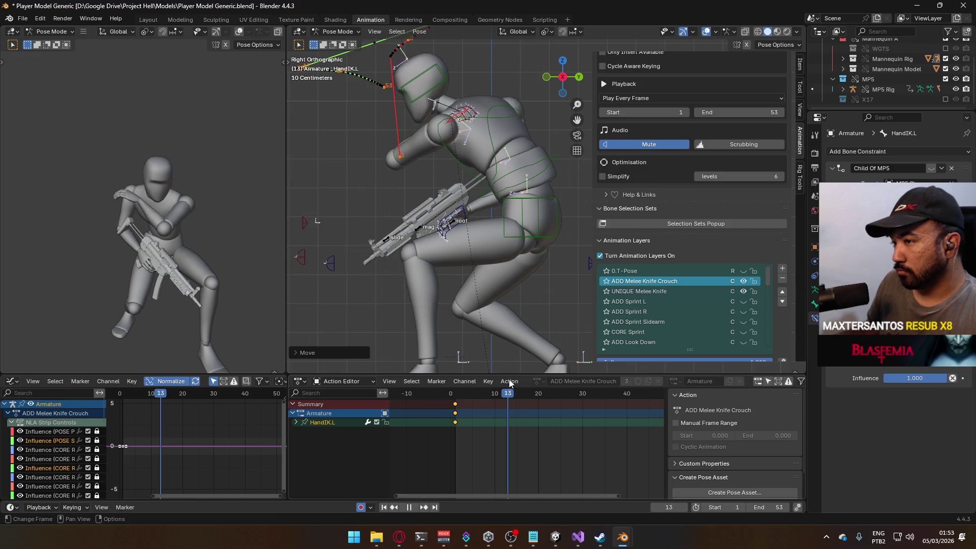
mouse_move(520, 378)
left_mouse_down()
mouse_move(534, 378)
mouse_move(517, 379)
mouse_move(527, 380)
mouse_move(512, 394)
mouse_move(453, 398)
left_mouse_up()
key("g")
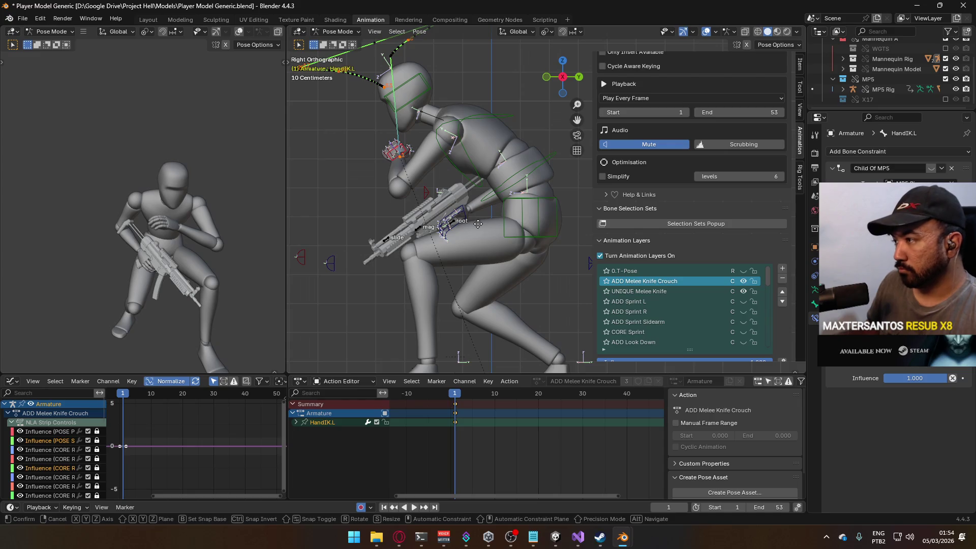
key("y")
left_click(488, 282)
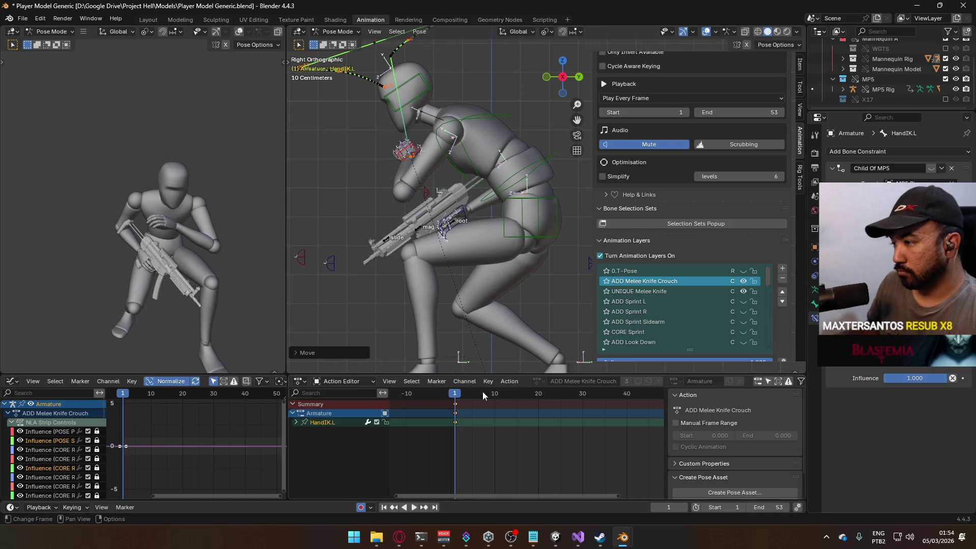
mouse_move(455, 393)
left_mouse_down()
mouse_move(526, 374)
mouse_move(545, 379)
left_mouse_up()
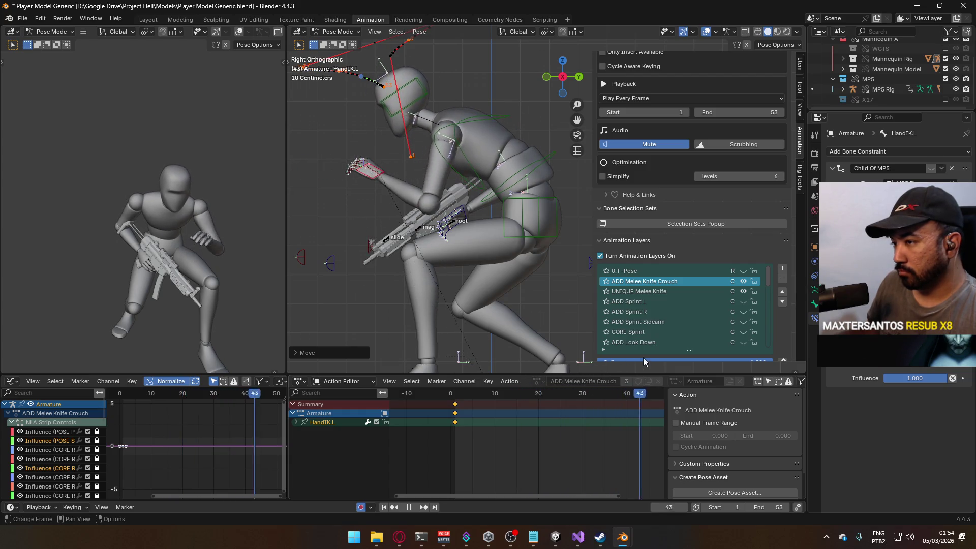
Play the crouch animation, return to frame 1, switch to Object Mode and save the blend file
key("space")
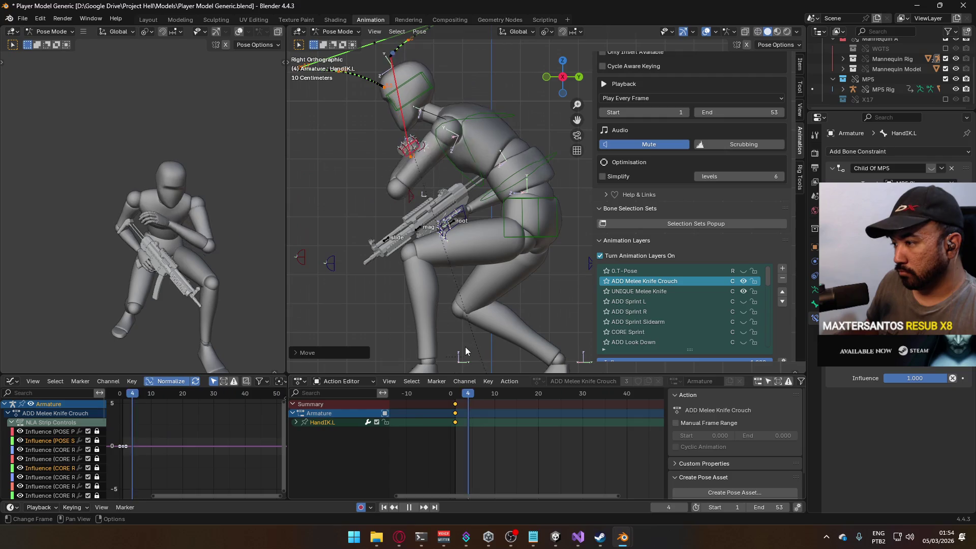
scroll(453, 254, "down", 4)
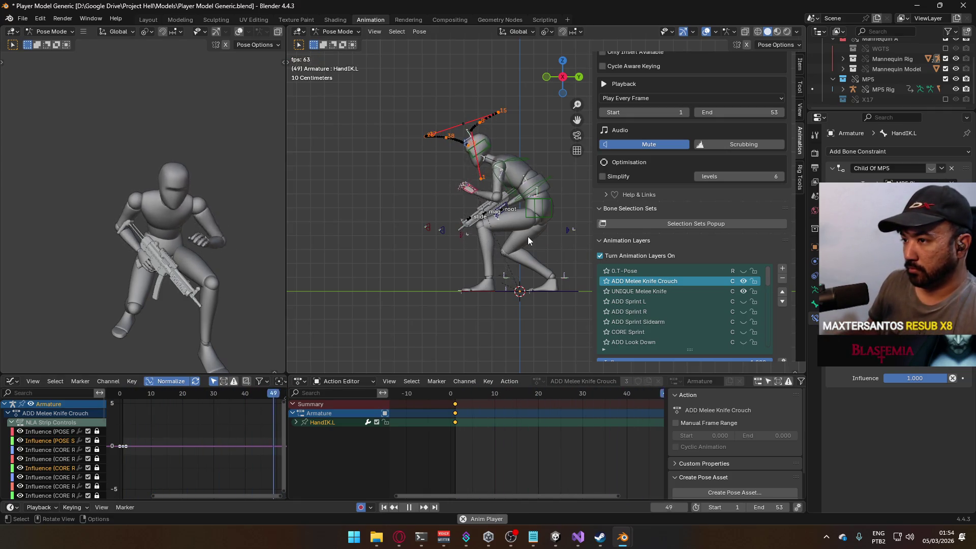
key("space")
key("shift+Left")
key("Home")
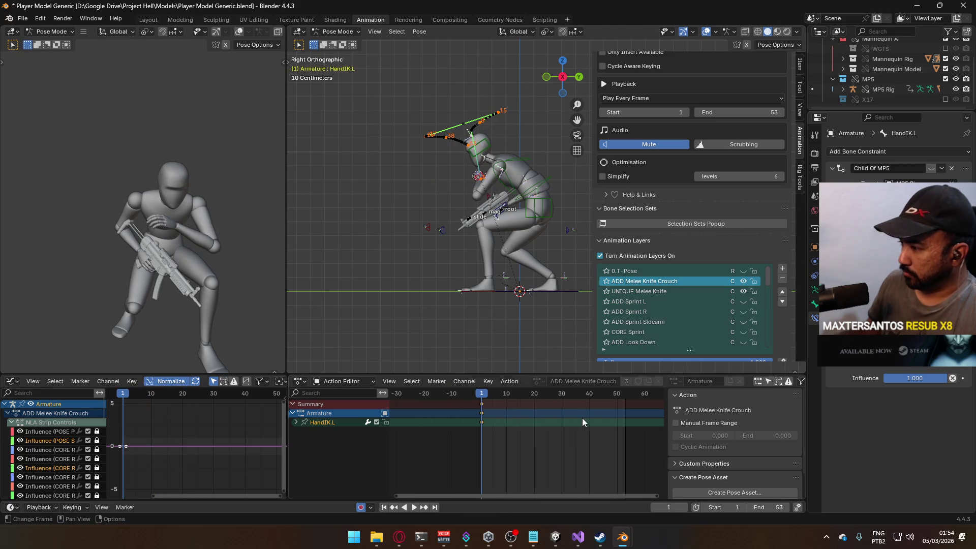
left_click(337, 34)
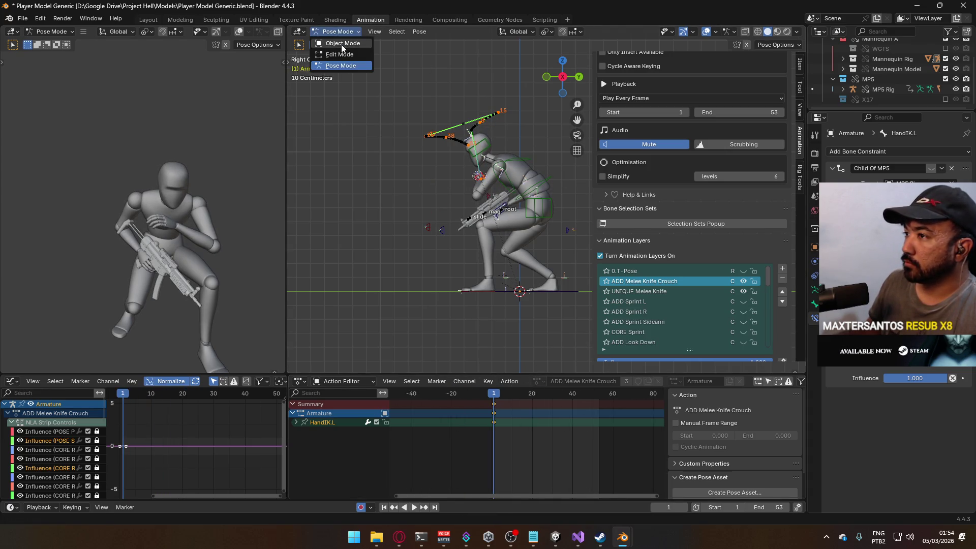
left_click(341, 43)
scroll(524, 176, "up", 3)
key("ctrl+s")
Select the mannequin, save again and open File > Export > FBX
left_click(541, 171)
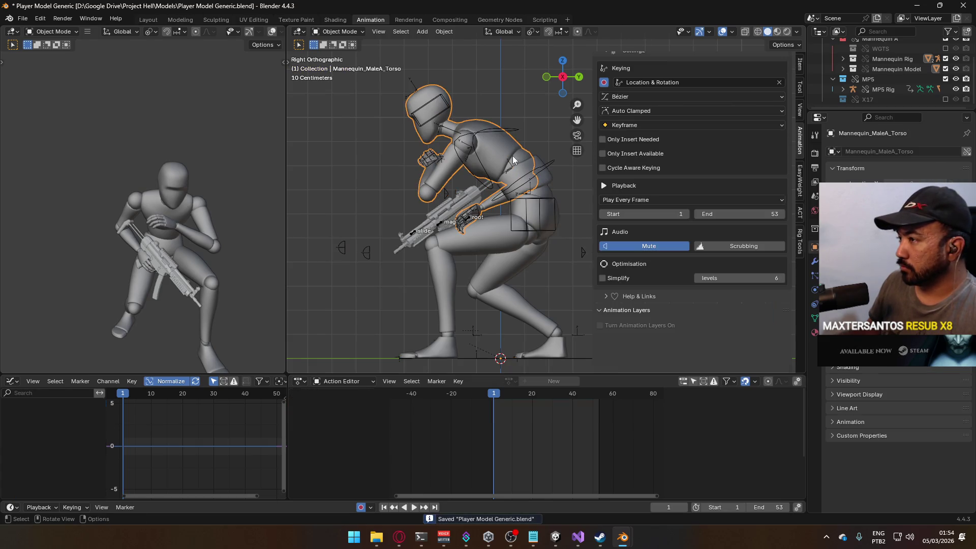
key("ctrl+s")
left_click(22, 19)
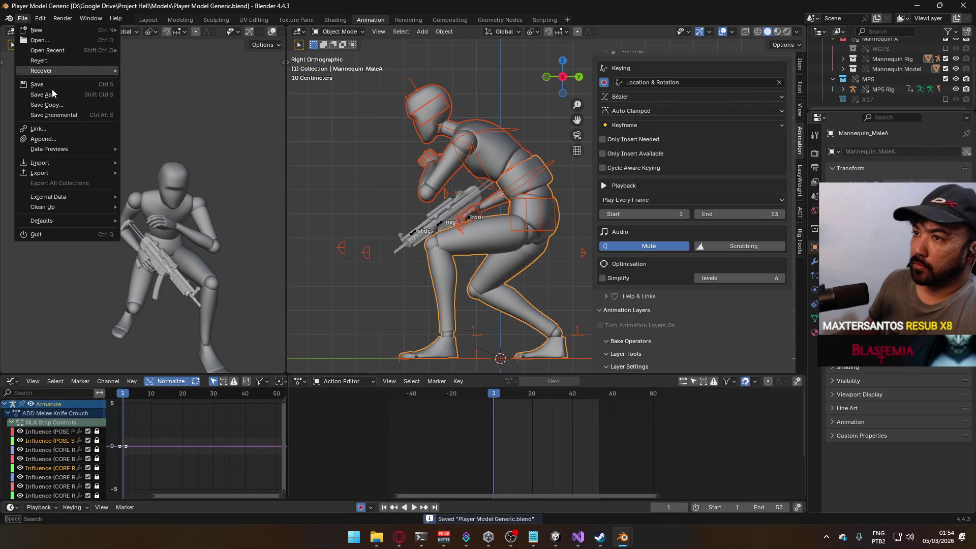
mouse_move(110, 173)
left_click(224, 264)
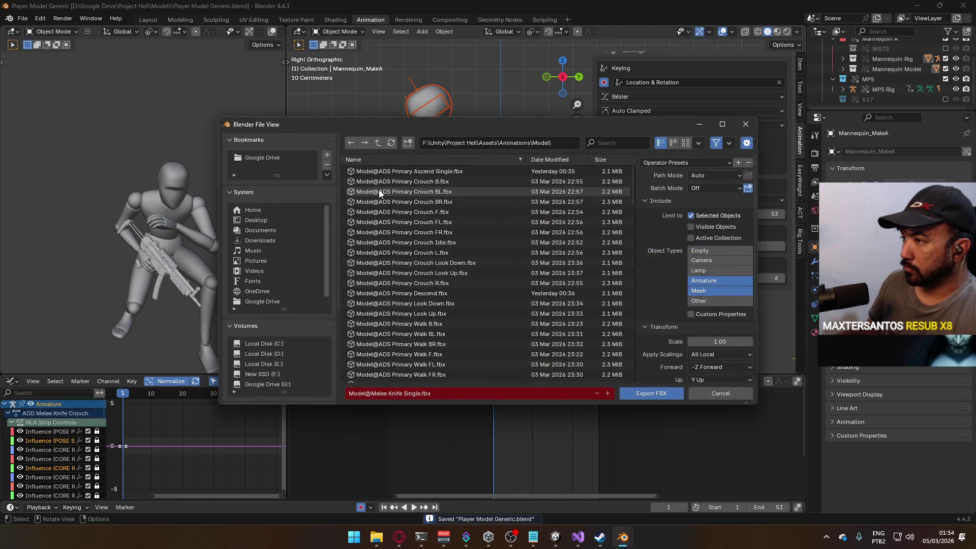
Sort the export folder by date modified and export the clip as Model@Melee Knife Crouch Single.fbx
left_click(549, 160)
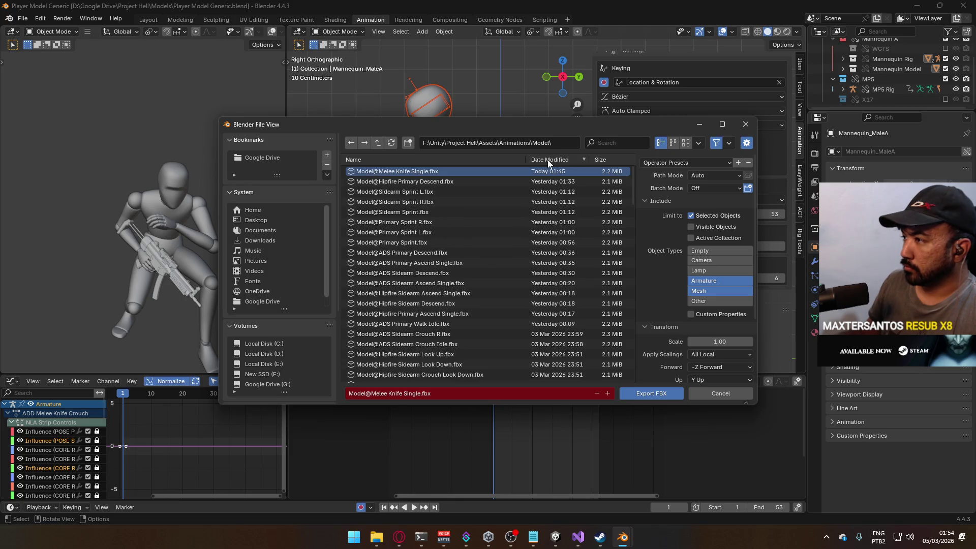
left_click(384, 394)
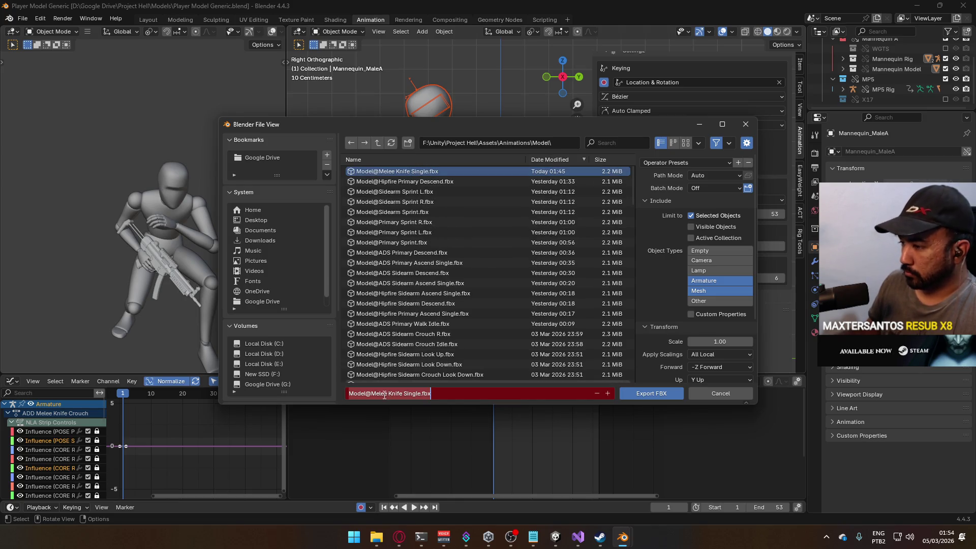
type("C")
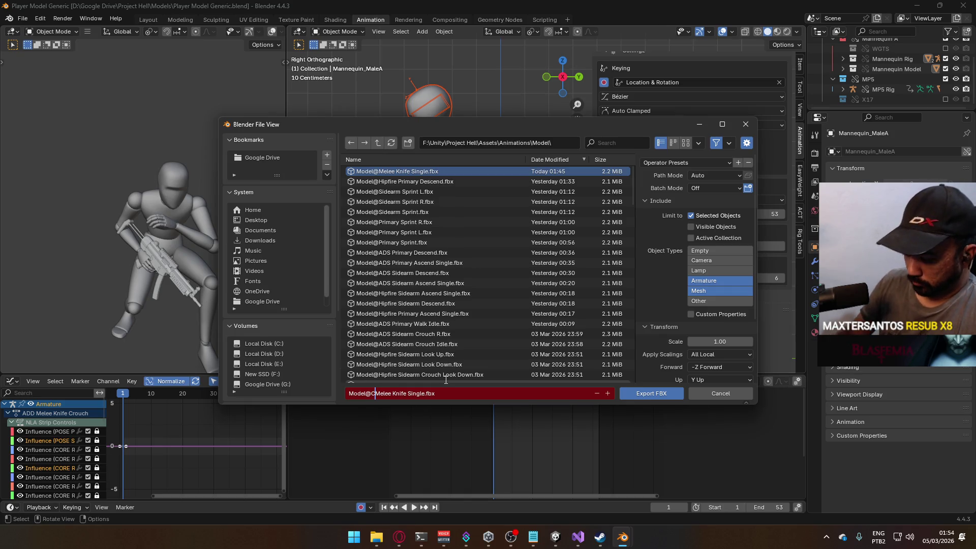
key("BackSpace")
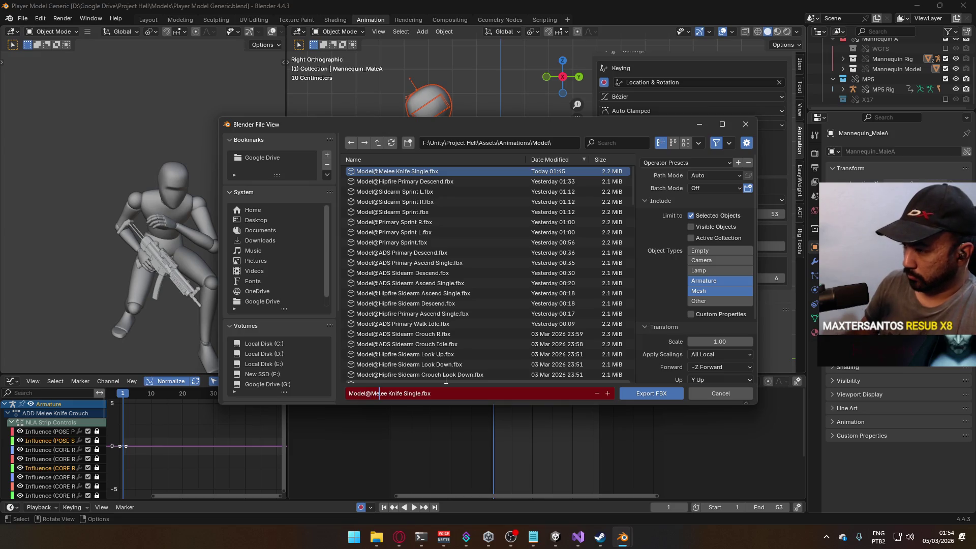
key("Right")
key("Right")
key("Right")
type("Crouch")
key("Return")
key("Return")
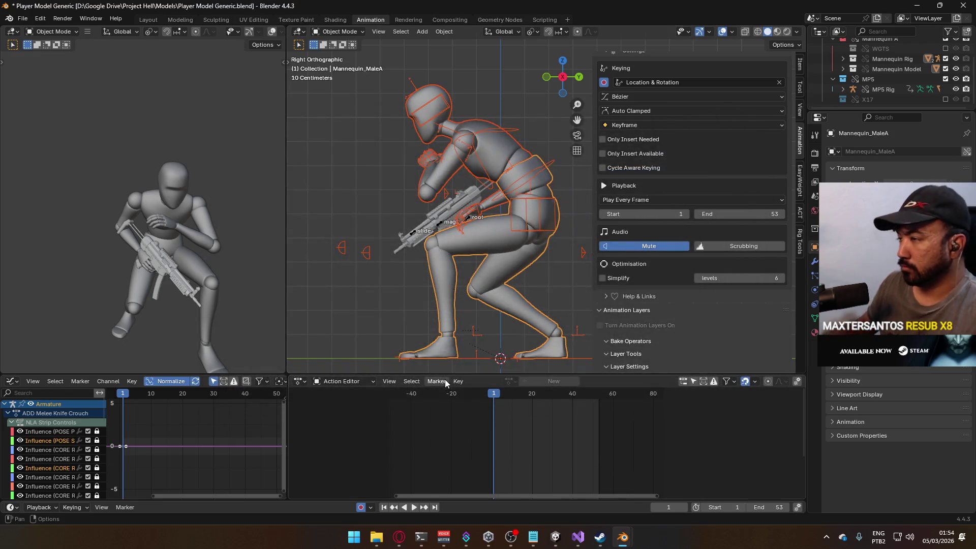
Back in Unity, open Animations/Model and select the imported Model@Melee Knife Crouch Single clip
mouse_move(555, 537)
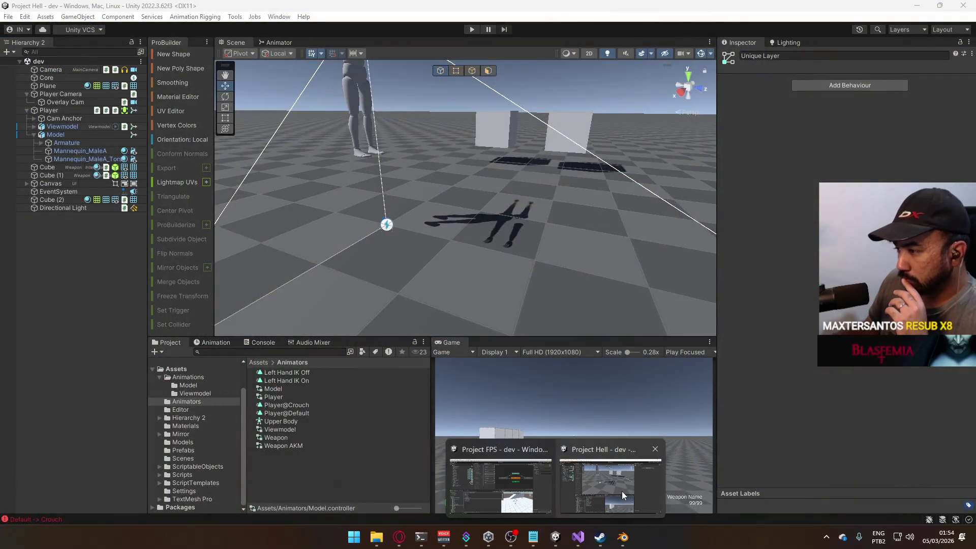
left_click(622, 491)
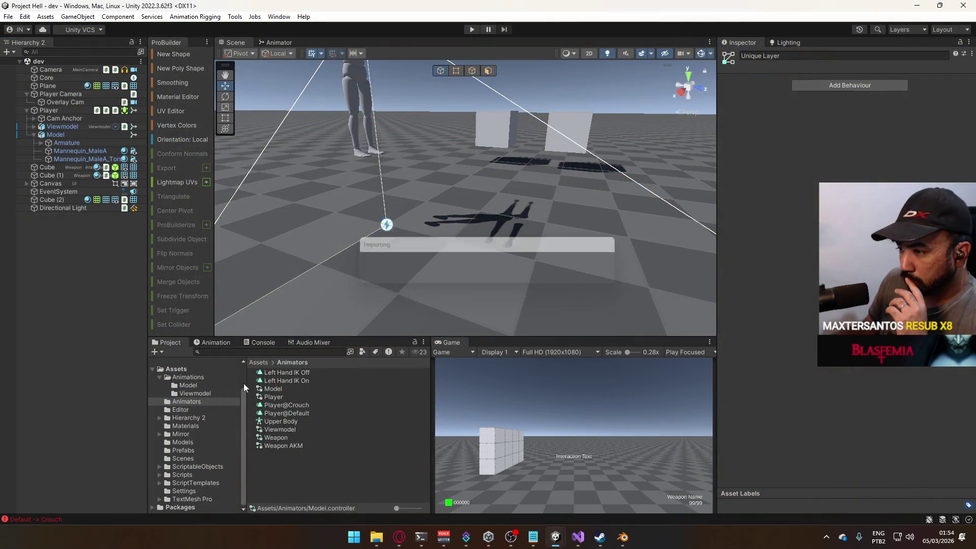
left_click(206, 444)
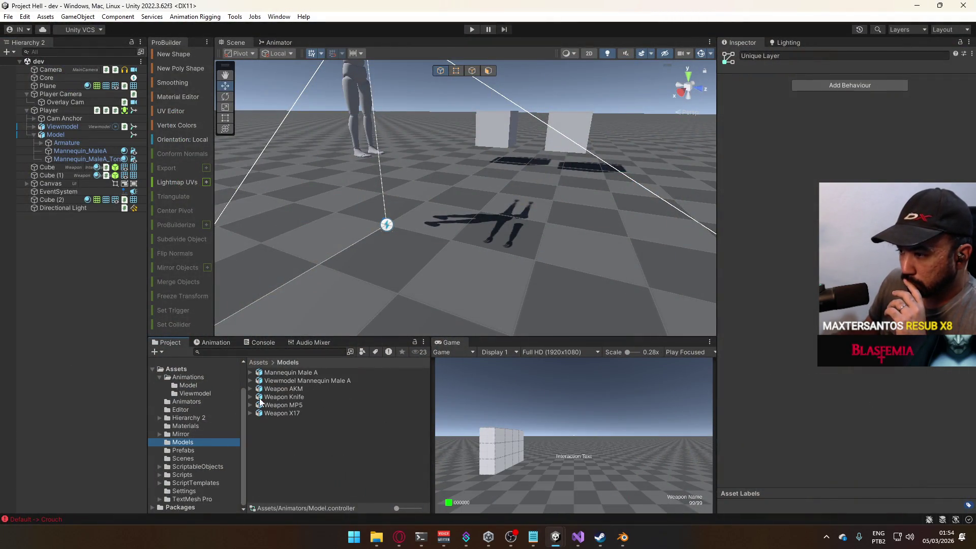
left_click(187, 402)
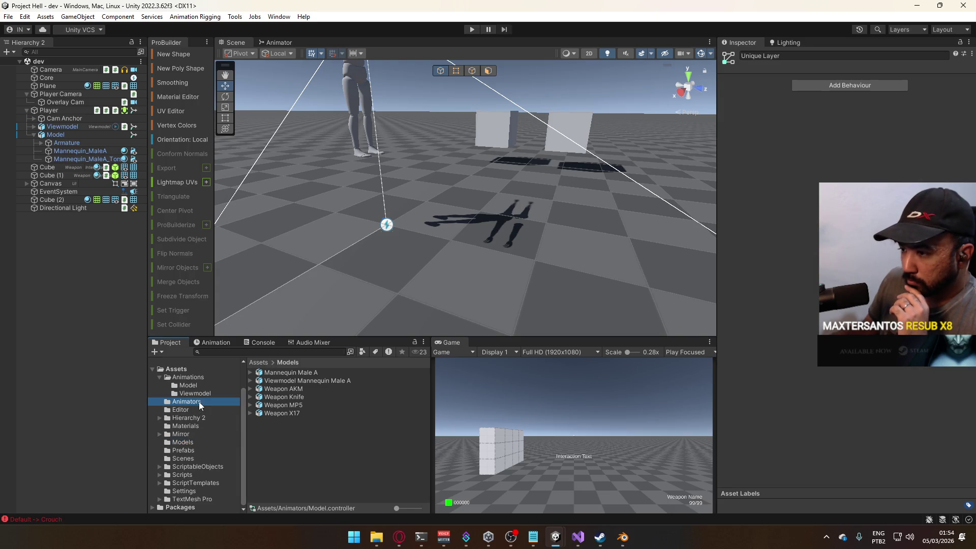
left_click(188, 386)
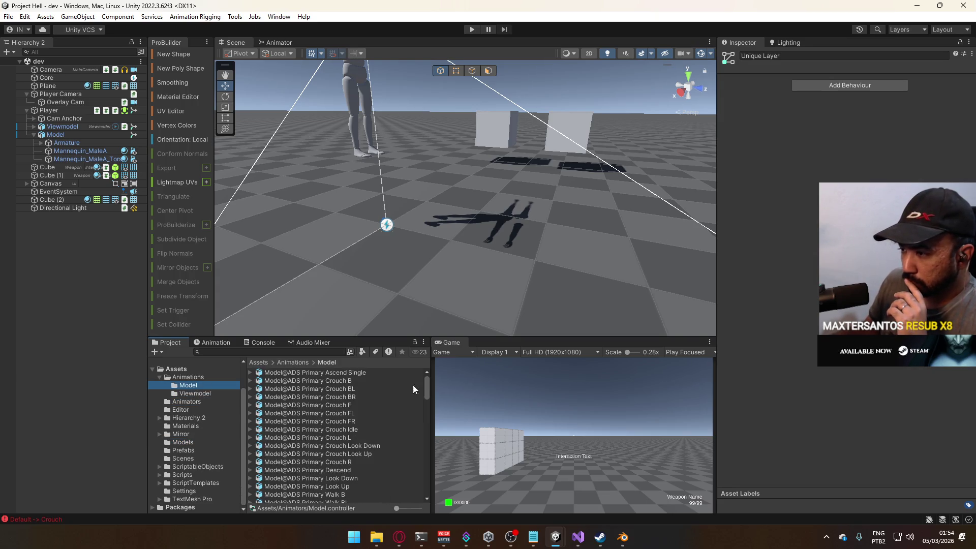
left_click_drag(427, 387, 429, 492)
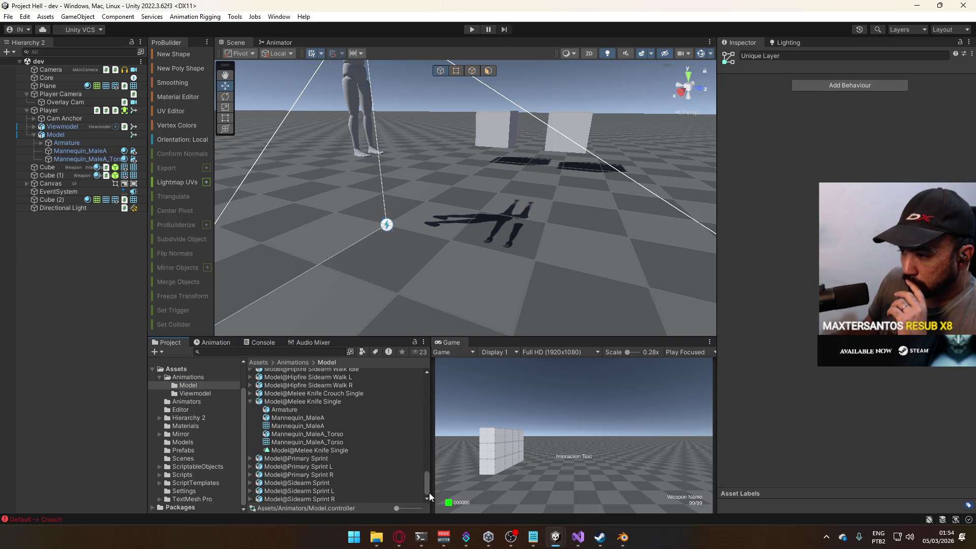
left_click(251, 401)
left_click(340, 441)
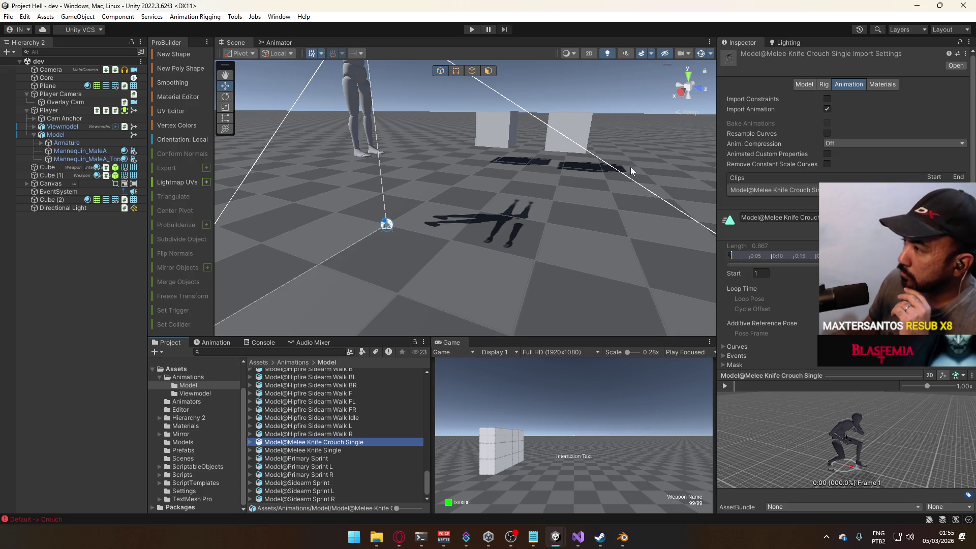
Show the Animator's Unique Layer graph and select the Any State node
left_click(275, 43)
mouse_move(584, 176)
left_mouse_down()
mouse_move(522, 160)
mouse_move(536, 160)
mouse_move(532, 183)
left_mouse_up()
left_click(392, 200)
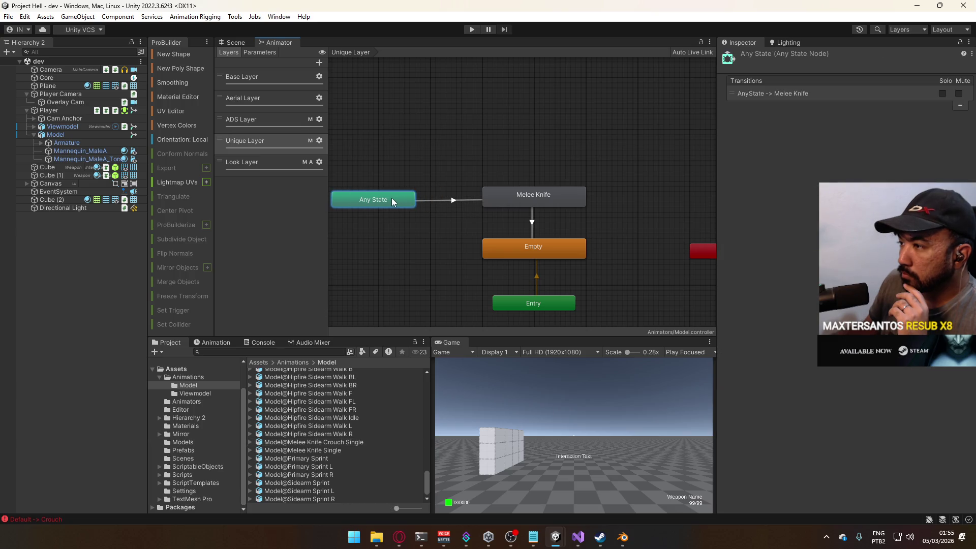
Duplicate the Melee Knife state with its Any State transition and place the copy above it
left_click(522, 197)
right_click(528, 171)
key("Escape")
left_click(462, 201)
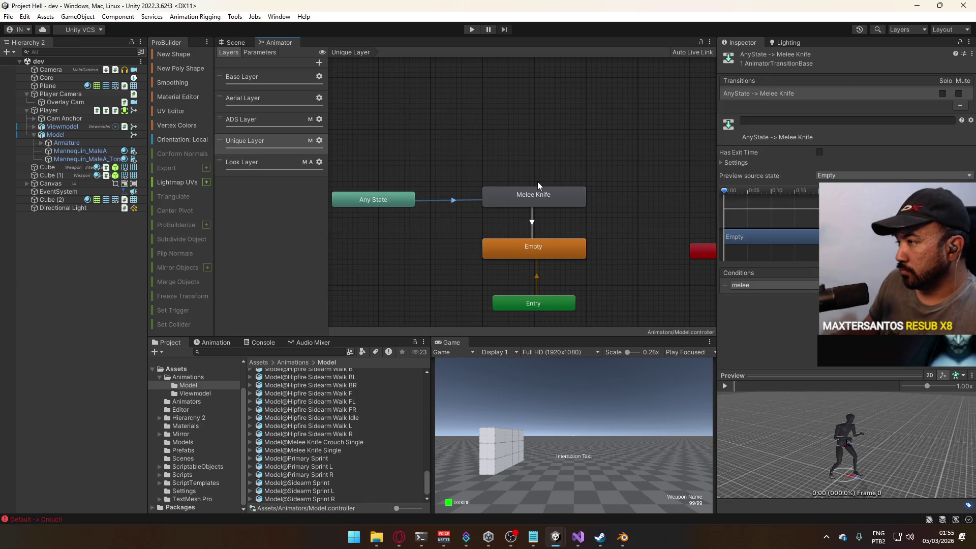
left_click(534, 217, "shift")
left_click(532, 198, "shift")
key("ctrl+d")
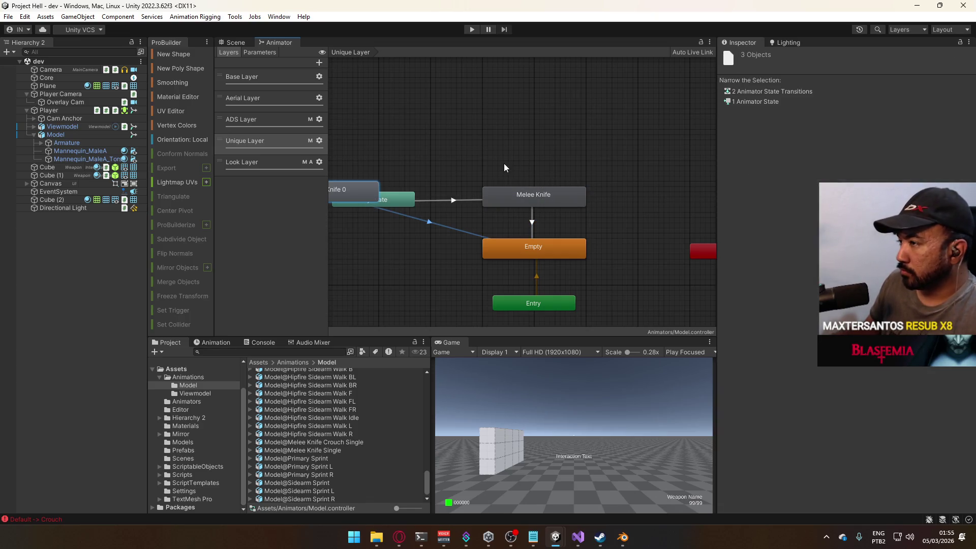
left_click_drag(357, 190, 584, 160)
left_click(582, 159)
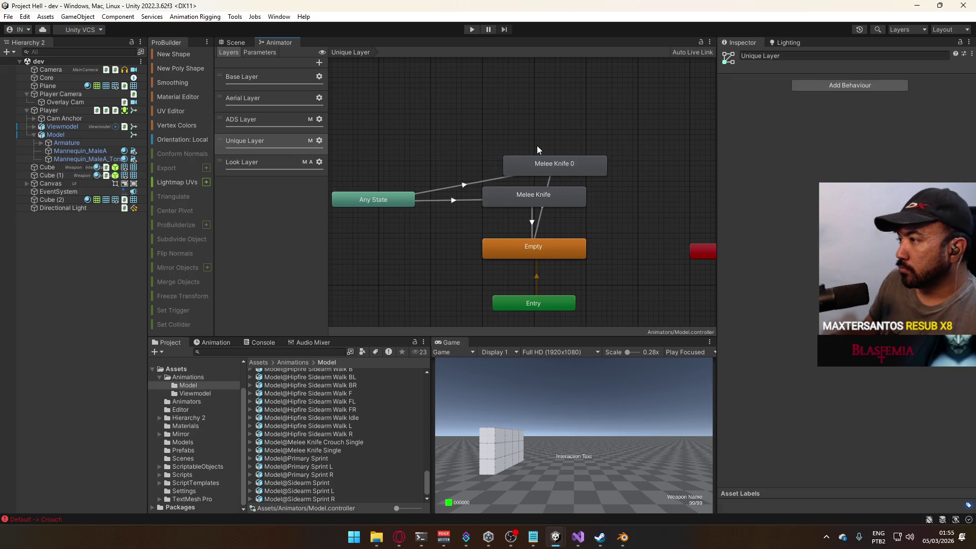
Rename the duplicated state to 'Melee Knife (Crouch)'
left_click(777, 56)
key("BackSpace")
type("(Crouch)")
key("Return")
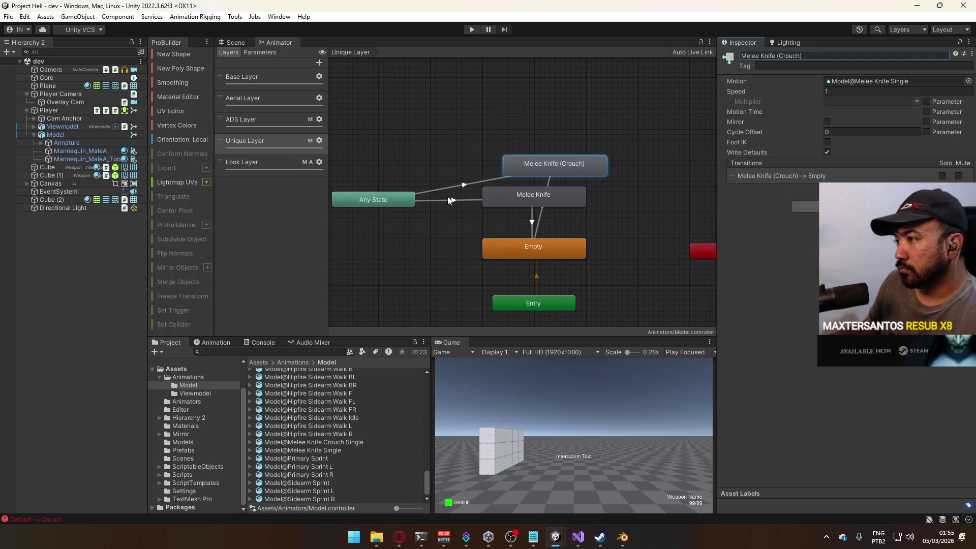
Add a 'state' condition to the Any State → Melee Knife transition
left_click(449, 200)
left_click(950, 295)
left_click(767, 297)
left_click(768, 356)
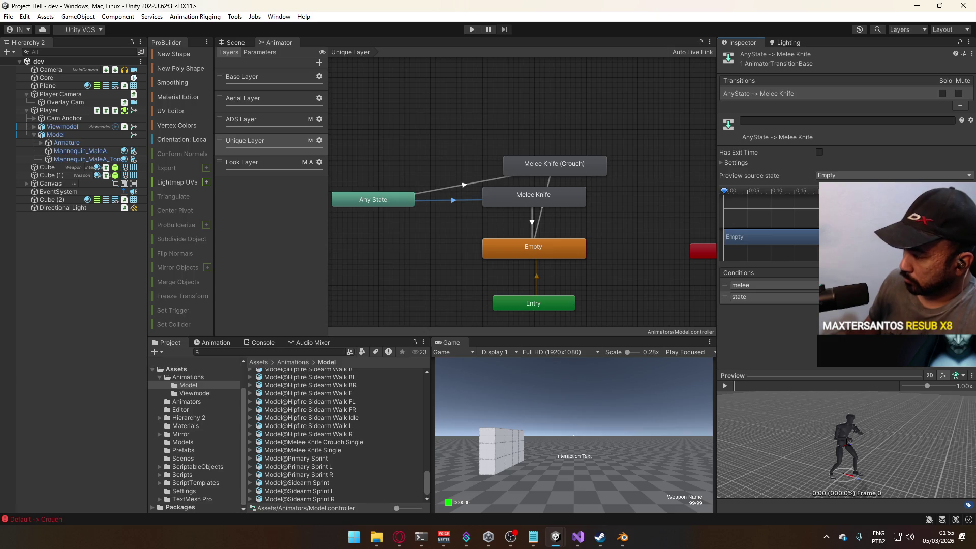
left_click(523, 123)
Add a 'state' condition to the Any State → Melee Knife (Crouch) transition and enter Play mode
left_click(483, 181)
left_click(960, 296)
left_click(783, 298)
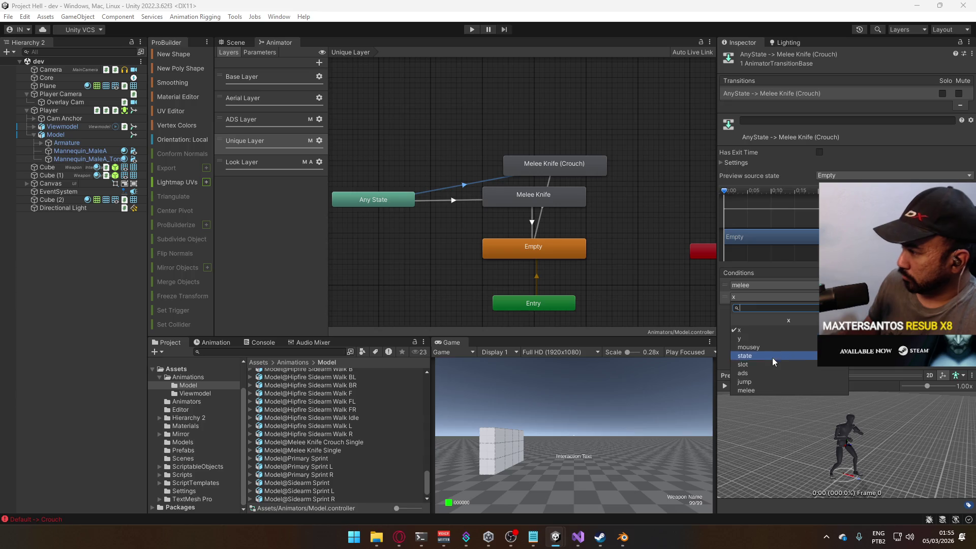
left_click(770, 357)
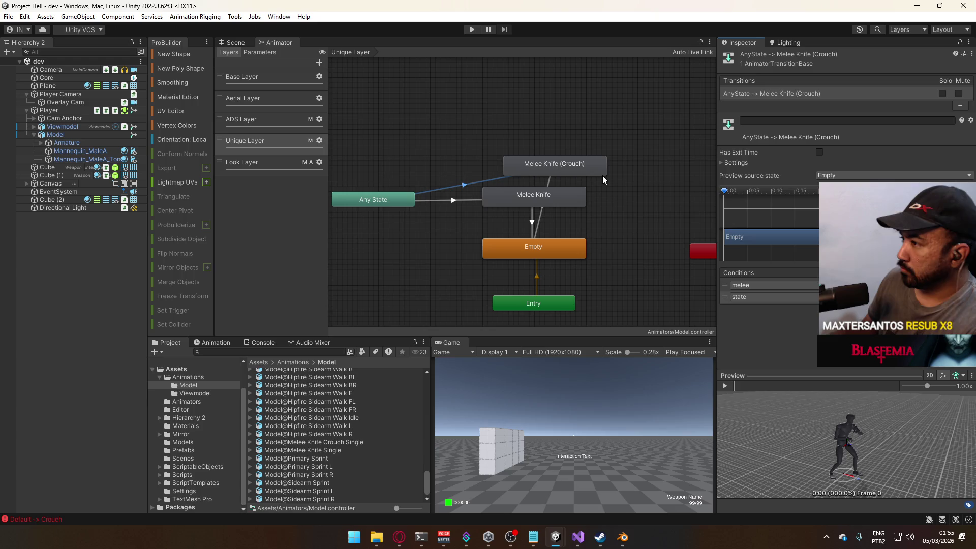
left_click(629, 191)
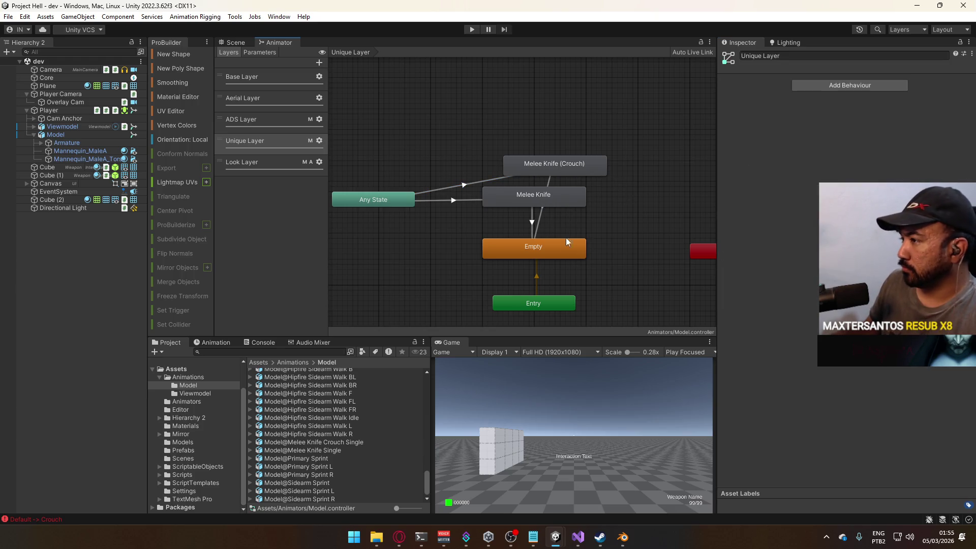
left_click(472, 29)
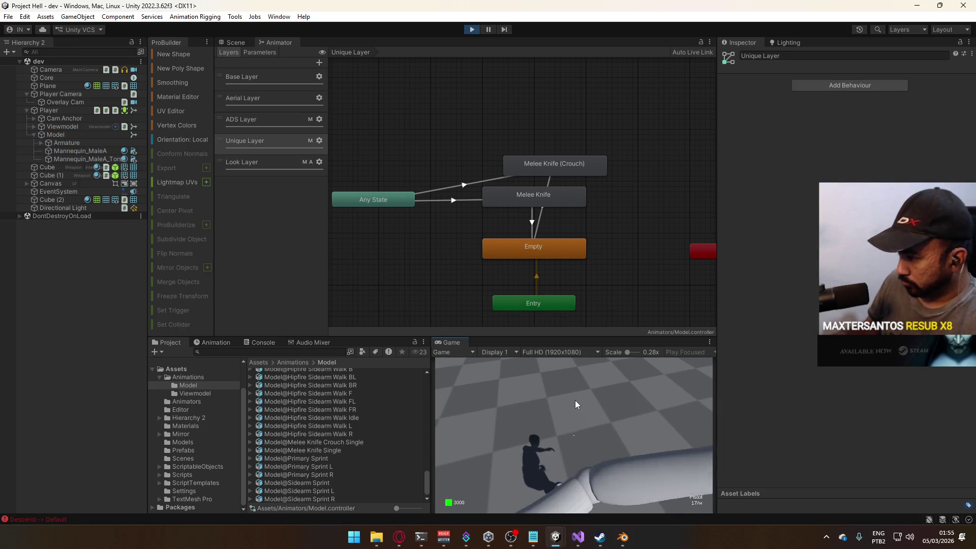
Test crouching in game and check the Melee Knife (Crouch) state's motion list
key("ctrl")
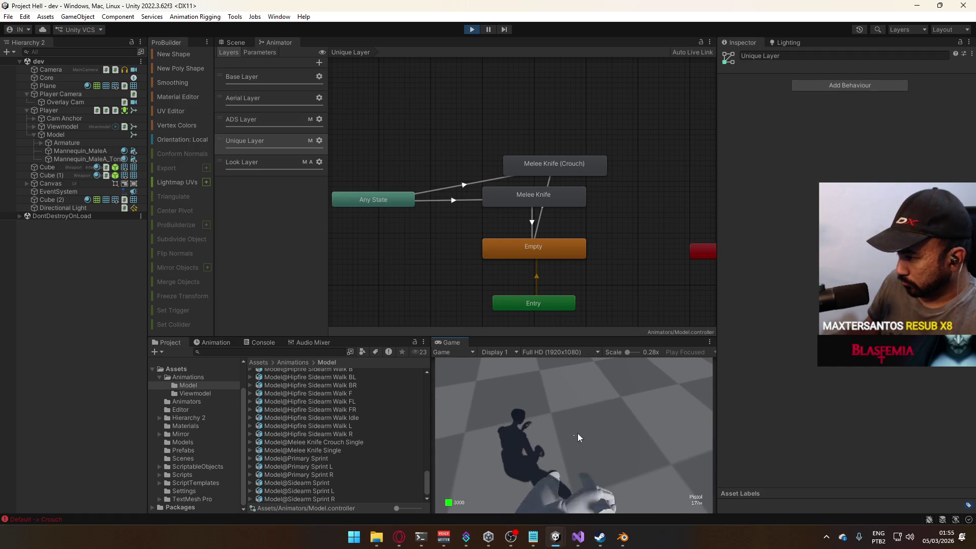
key("ctrl")
key("ctrl")
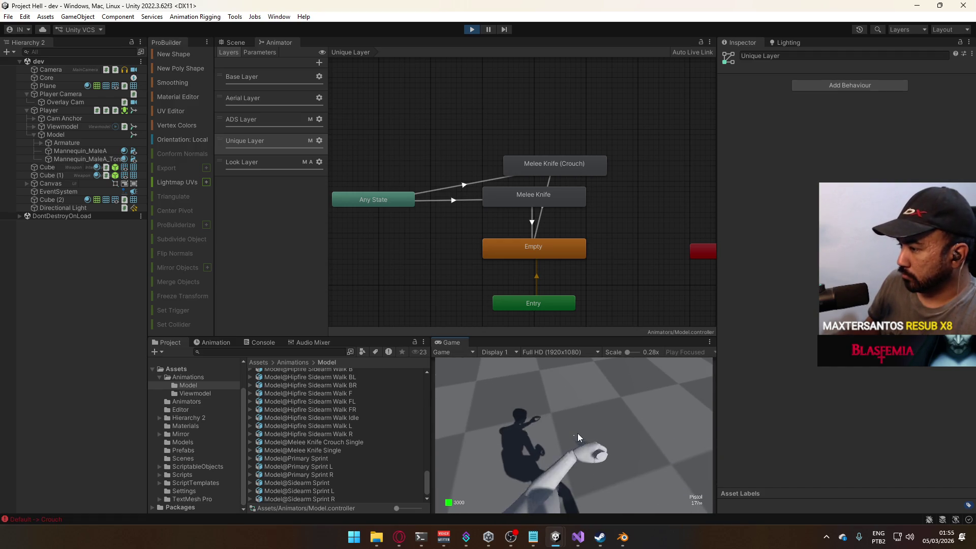
left_click(575, 171)
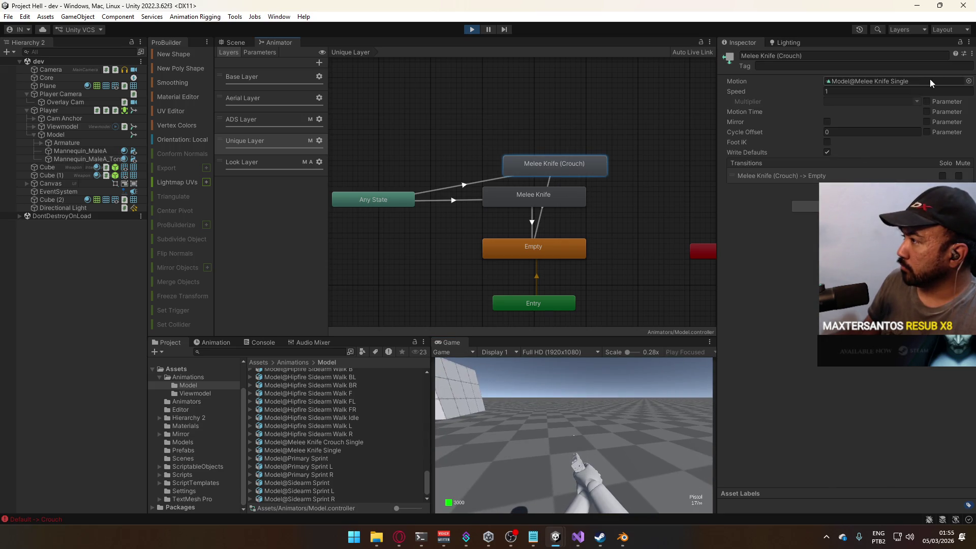
left_click(968, 81)
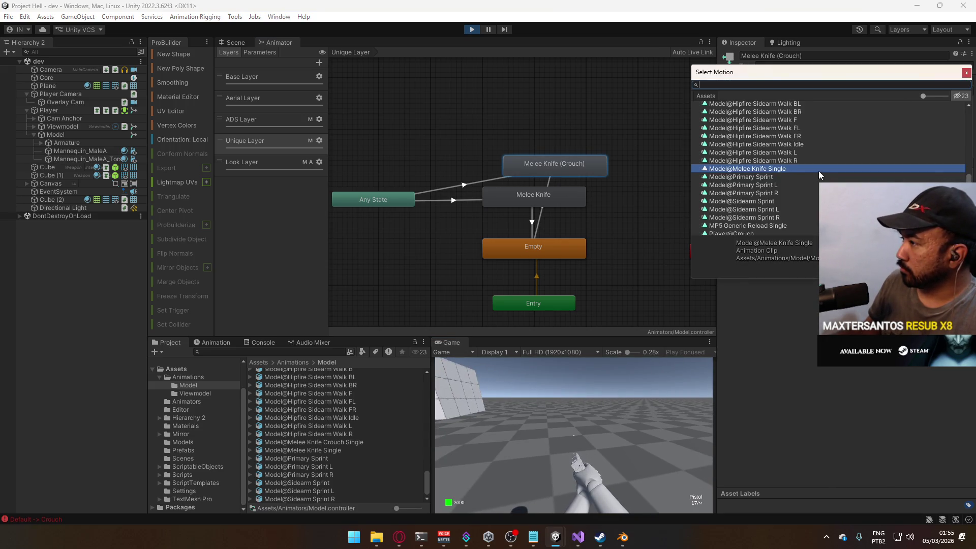
left_click(966, 73)
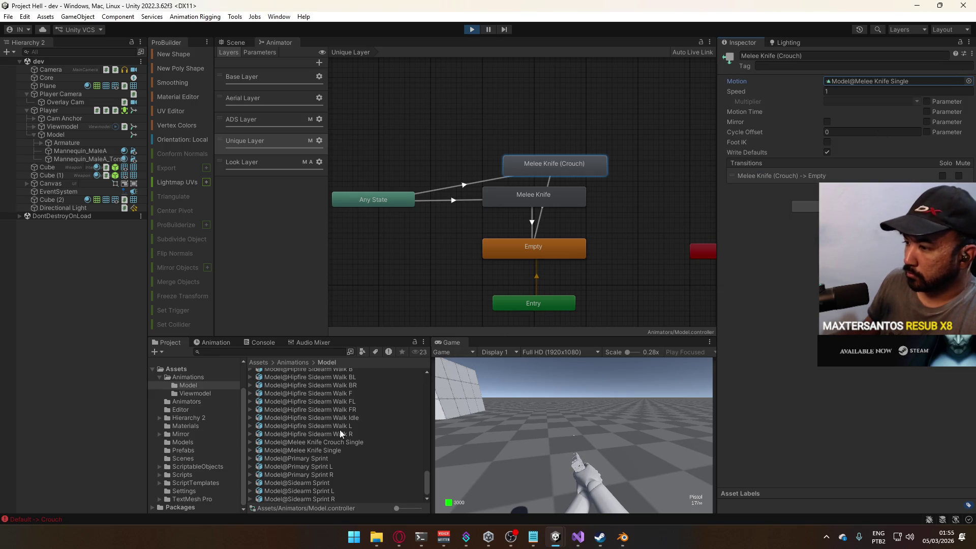
Exit Play mode and reimport the Model@Melee Knife Crouch Single clip
key("ctrl+p")
scroll(353, 411, "up", 10)
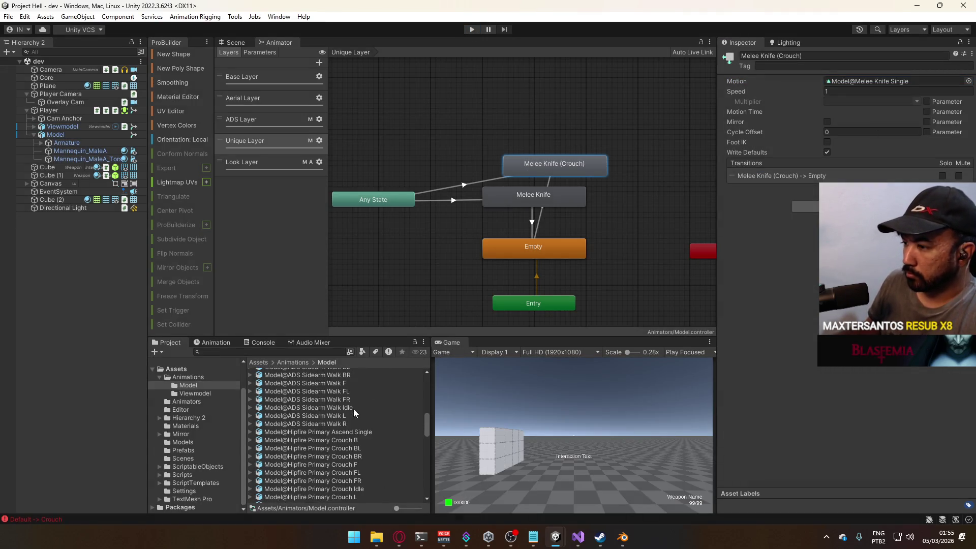
scroll(356, 397, "down", 12)
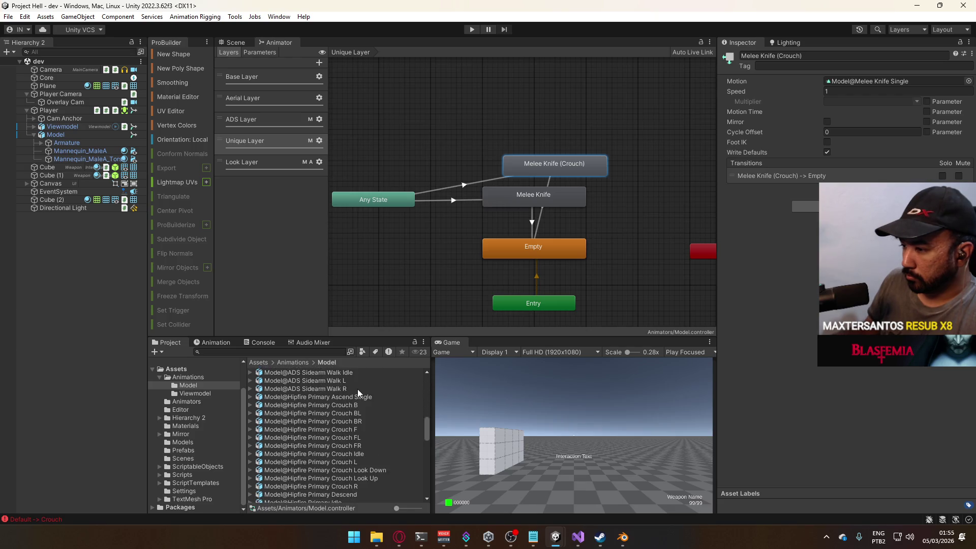
left_click(337, 450)
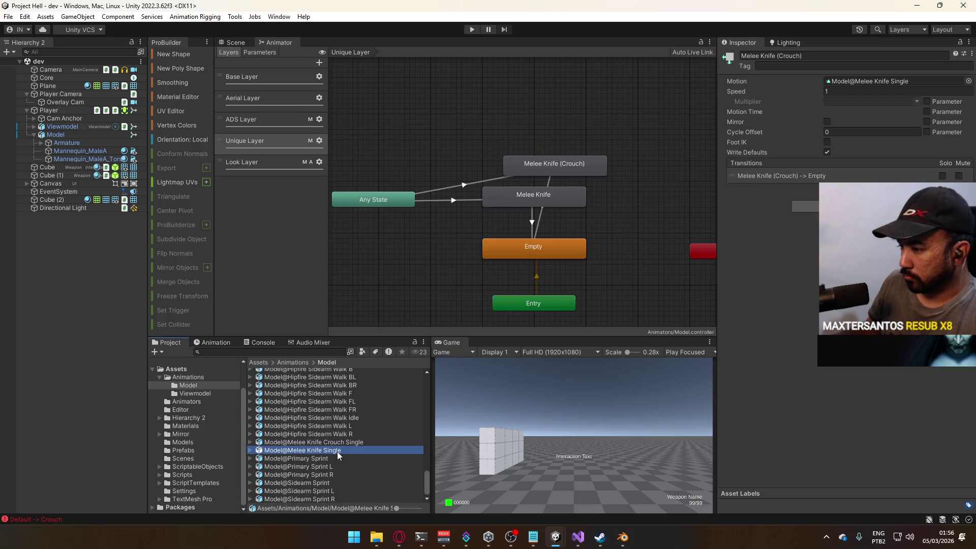
left_click(340, 442)
right_click(340, 441)
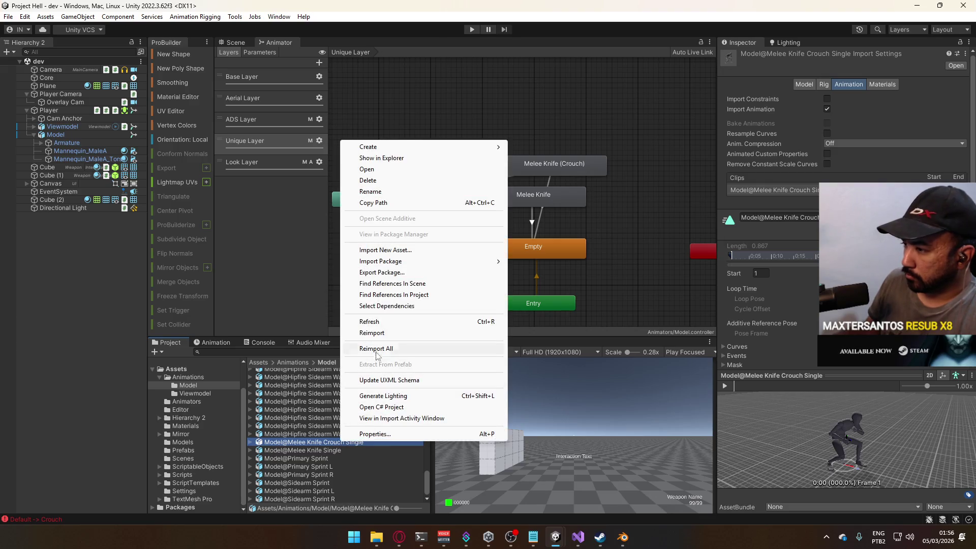
left_click(366, 333)
Assign Melee Knife Crouch Single as the Melee Knife (Crouch) state's Motion and press Play
left_click(554, 165)
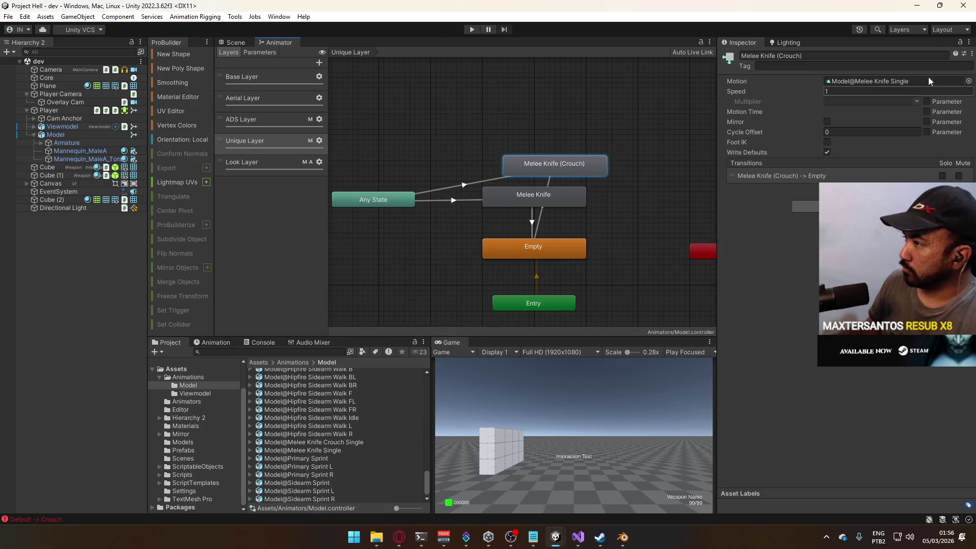
left_click(966, 83)
double_click(795, 160)
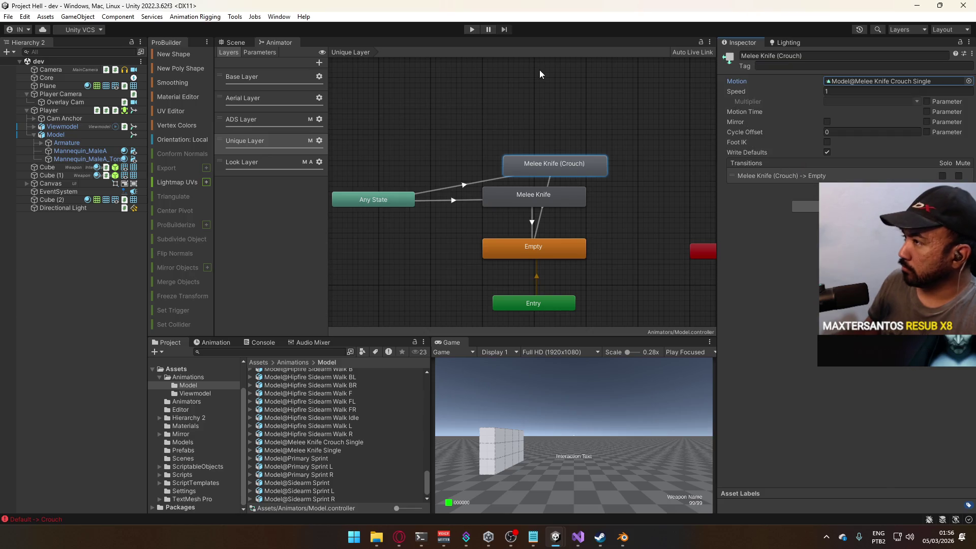
left_click(471, 30)
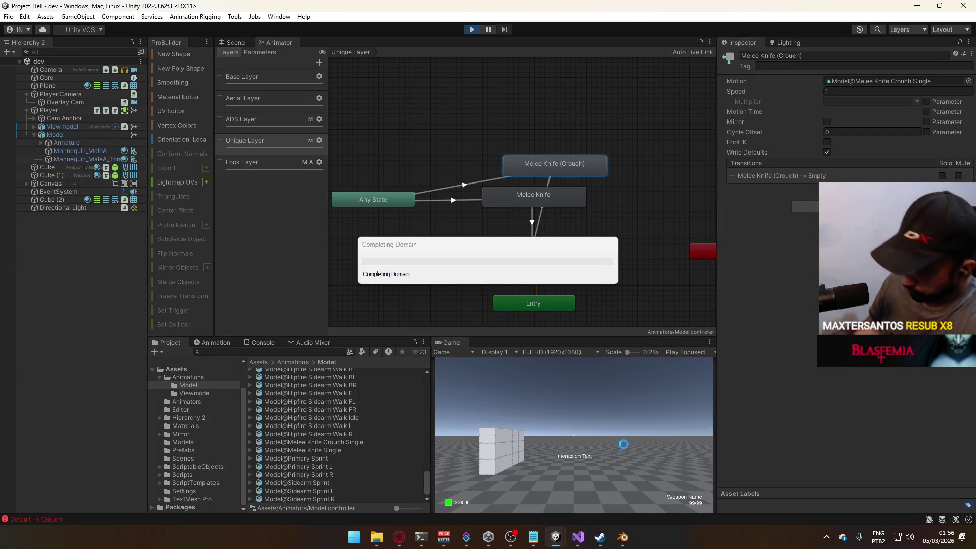
Return to the running game, compare the Look Layer and Unique Layer settings, then stop Play mode
mouse_move(600, 537)
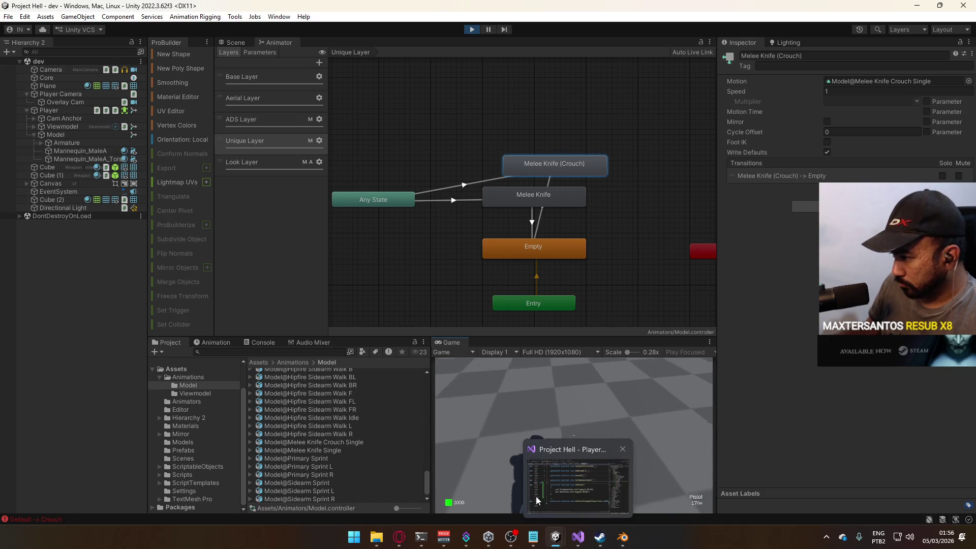
key("super")
left_click(661, 373)
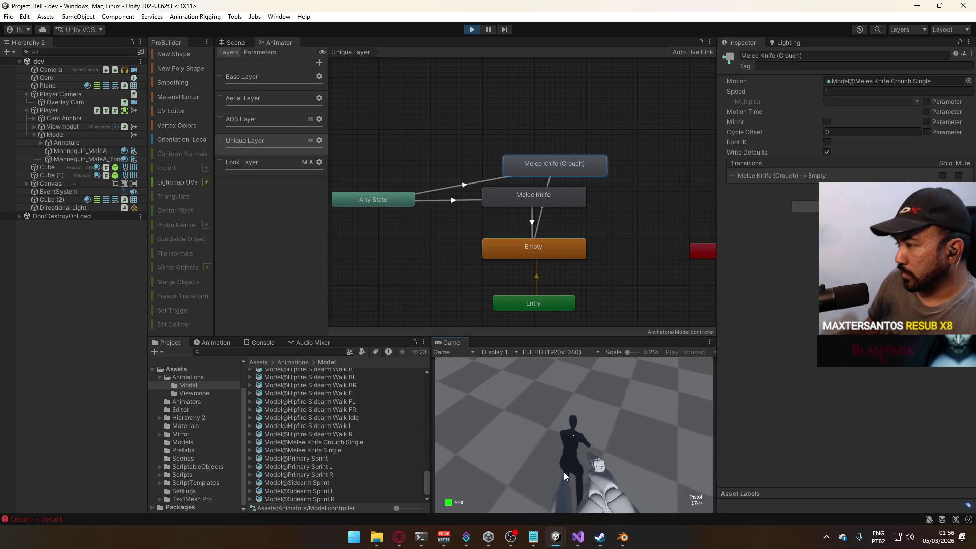
left_click(282, 160)
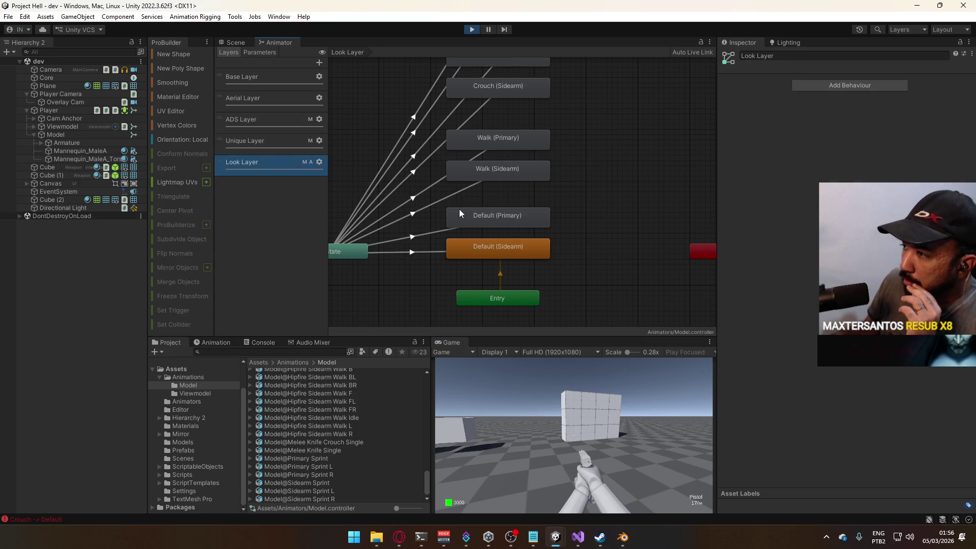
left_click(319, 162)
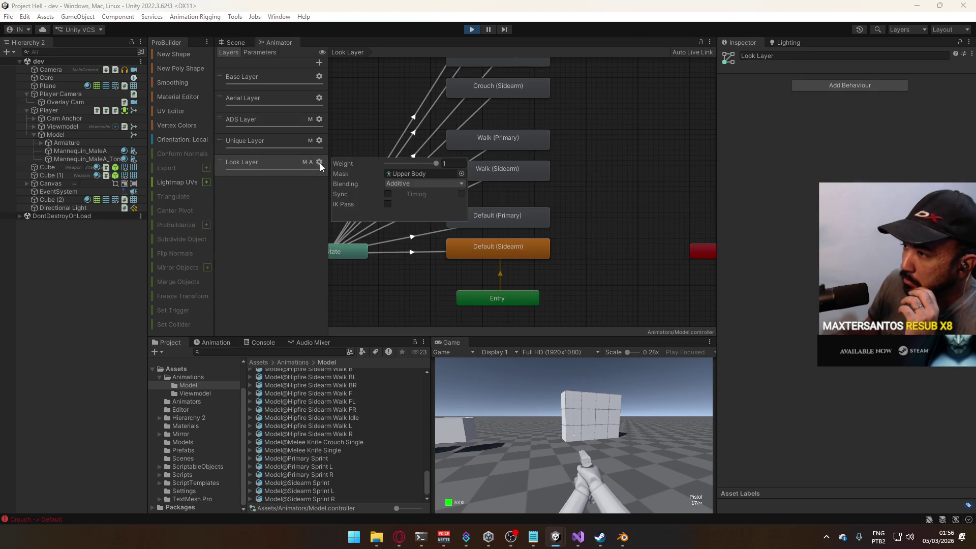
left_click(300, 147)
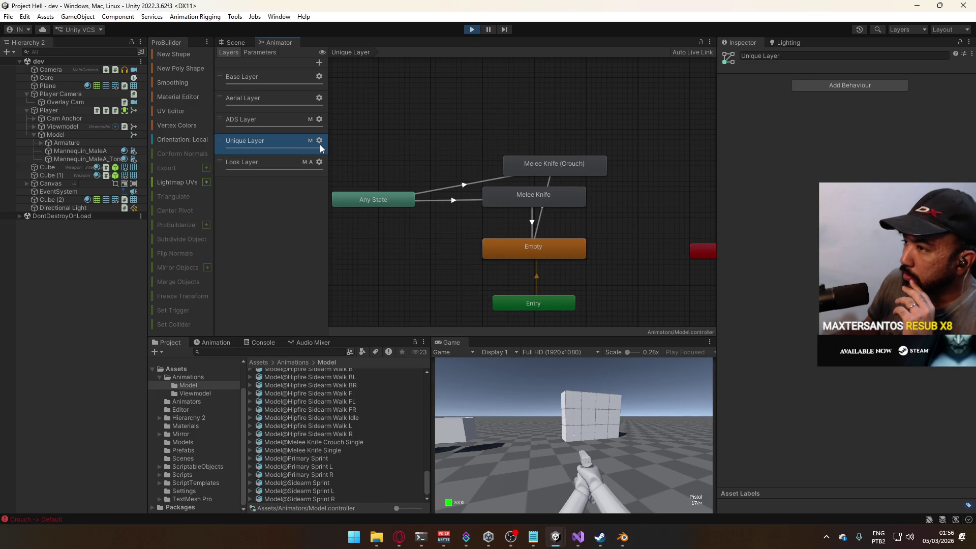
left_click(319, 145)
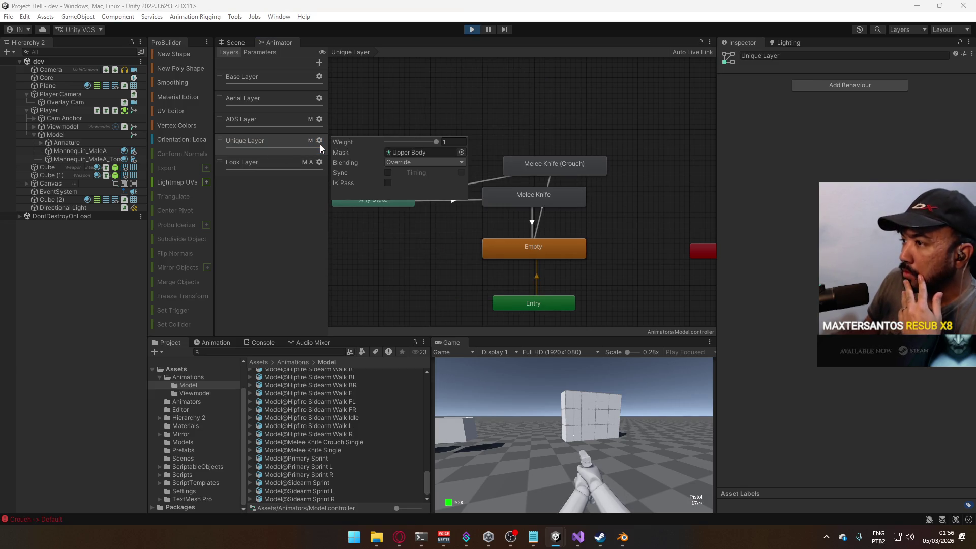
left_click(313, 167)
left_click(321, 162)
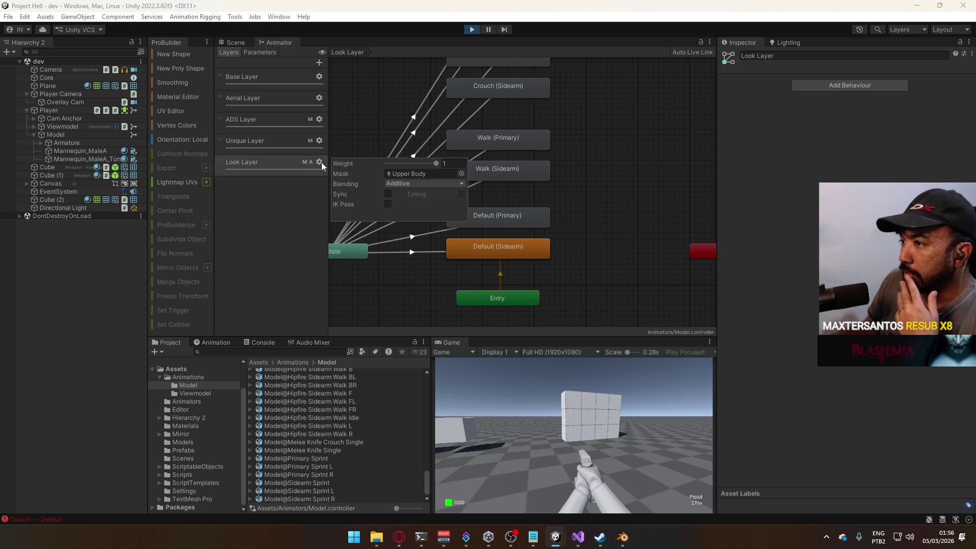
left_click(298, 221)
left_click(288, 144)
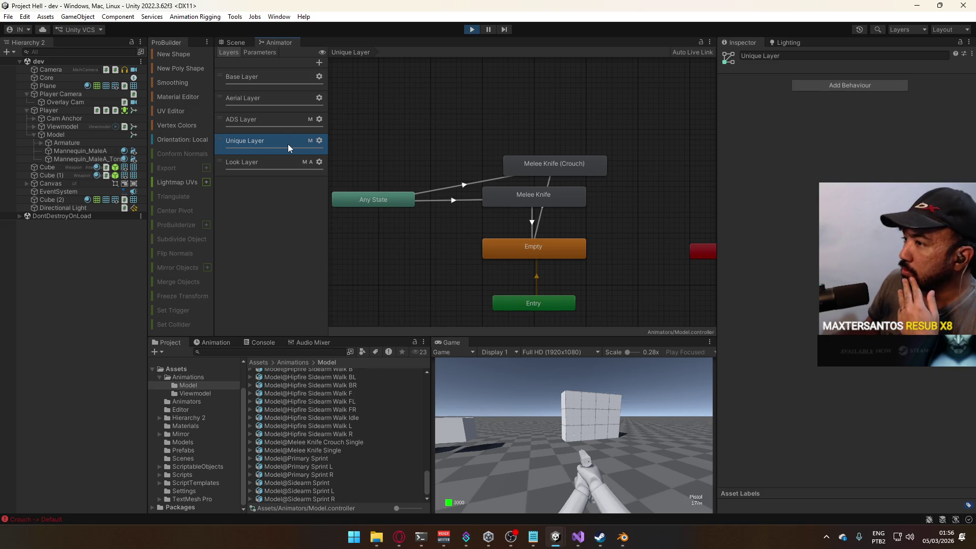
key("ctrl+p")
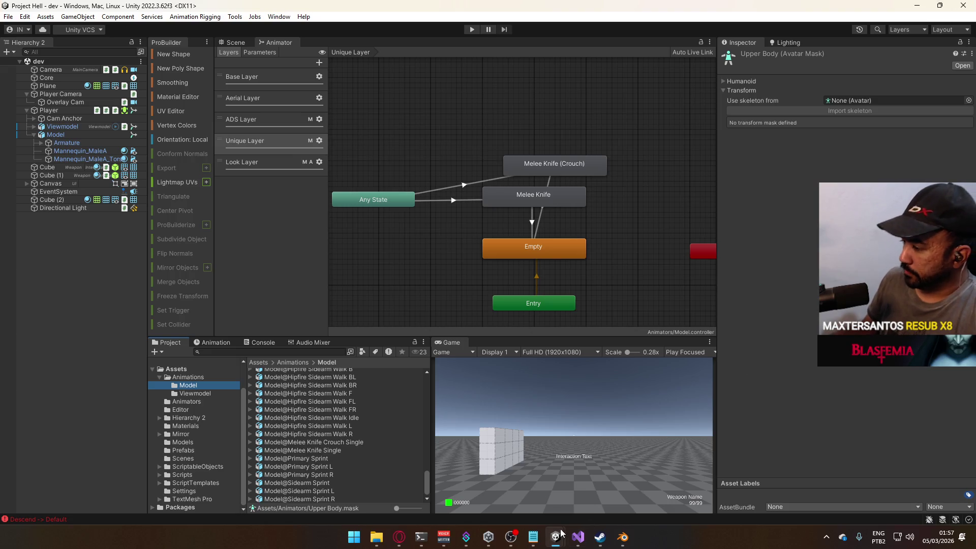
Switch to Project FPS and back to Project Hell, then bring up the AvatarMask API page in Opera
mouse_move(561, 532)
left_click(501, 486)
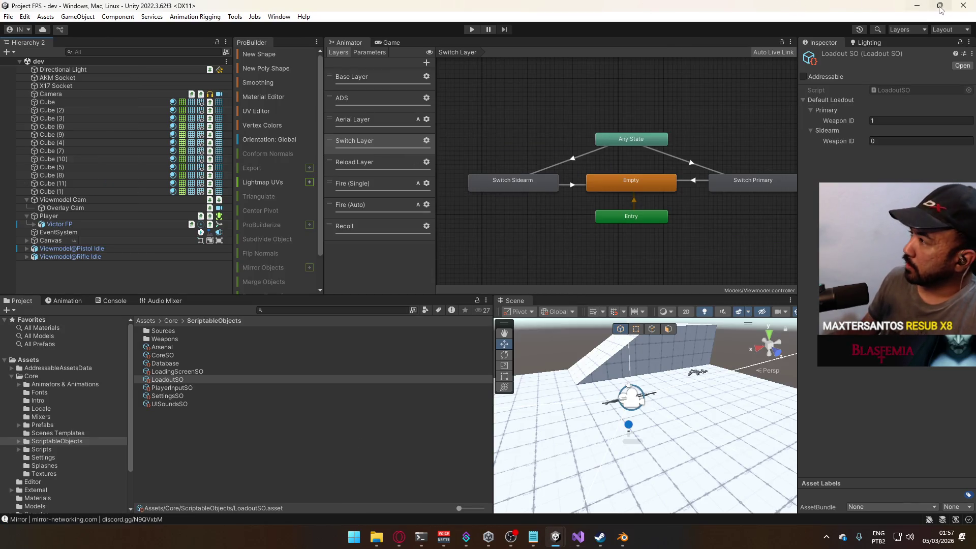
key("alt+Tab")
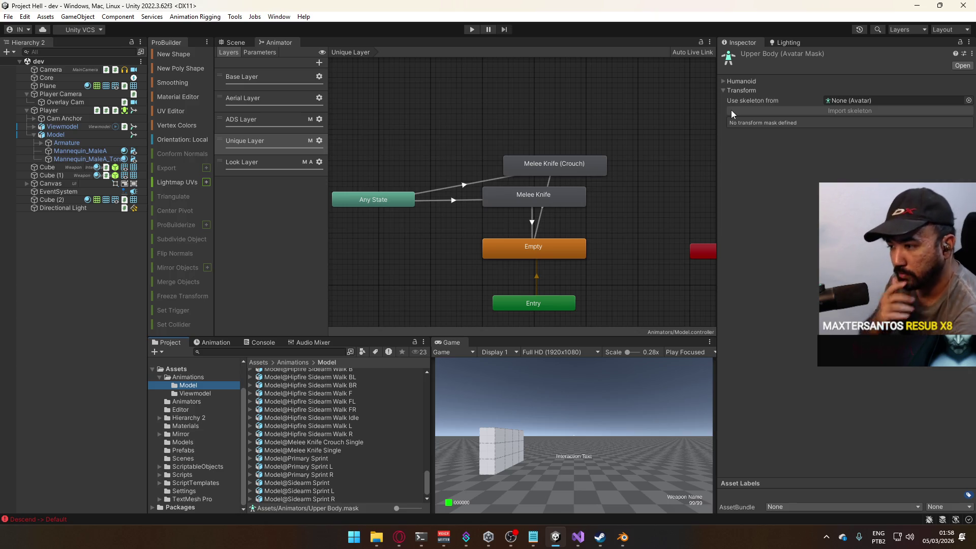
scroll(334, 432, "up", 10)
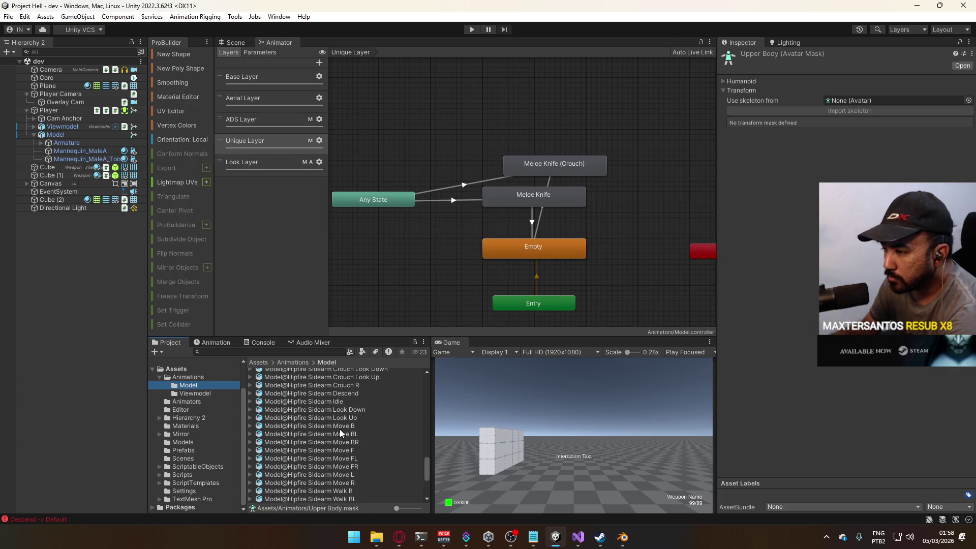
left_click(405, 537)
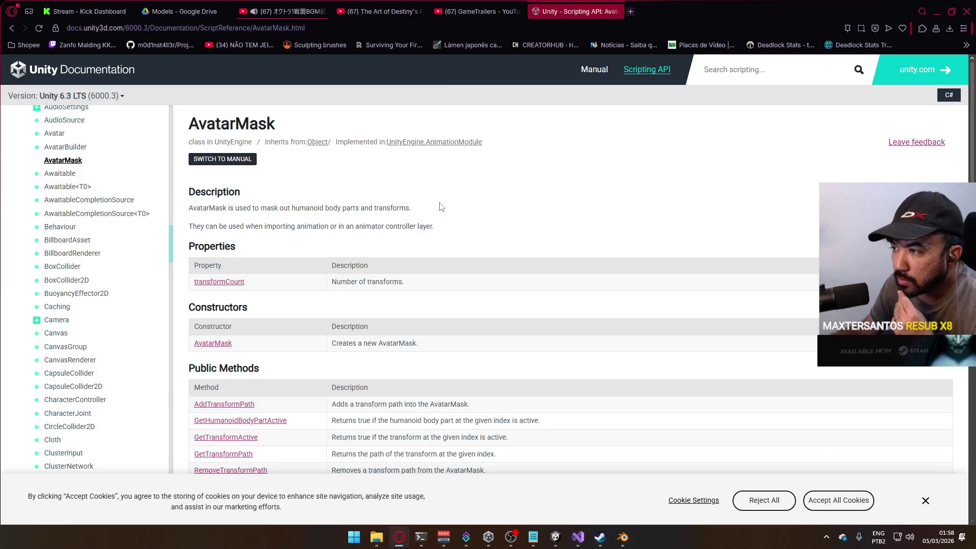
Search the web for 'avatarmask for generic rigs' and open the Avatar Mask To Generic rig thread
left_click(622, 24)
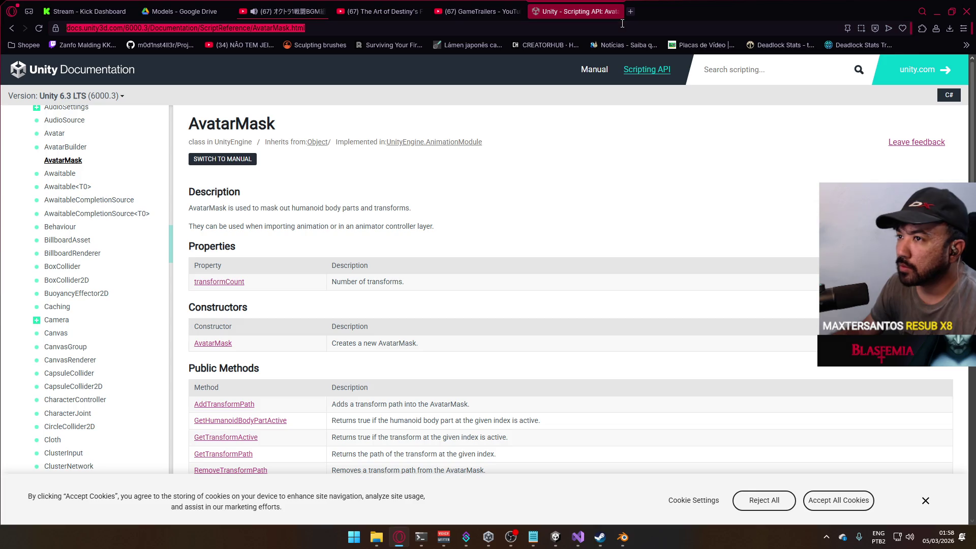
type("avatarmask for gen")
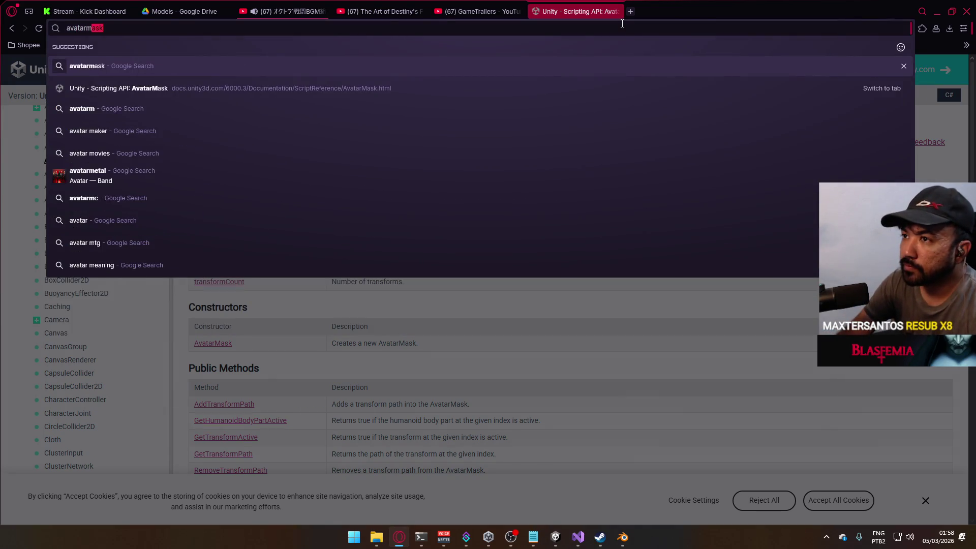
type("eric rigs")
key("Return")
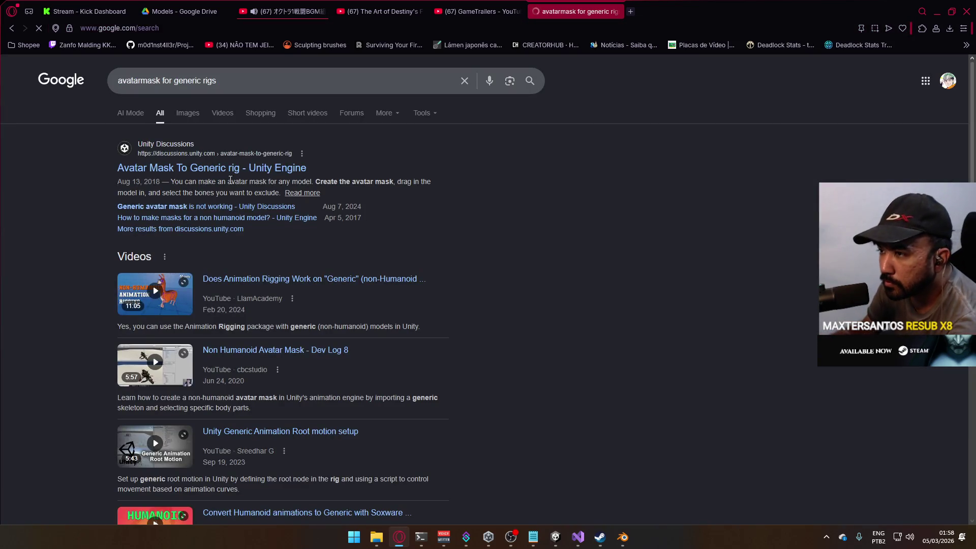
left_click_drag(255, 167, 263, 167)
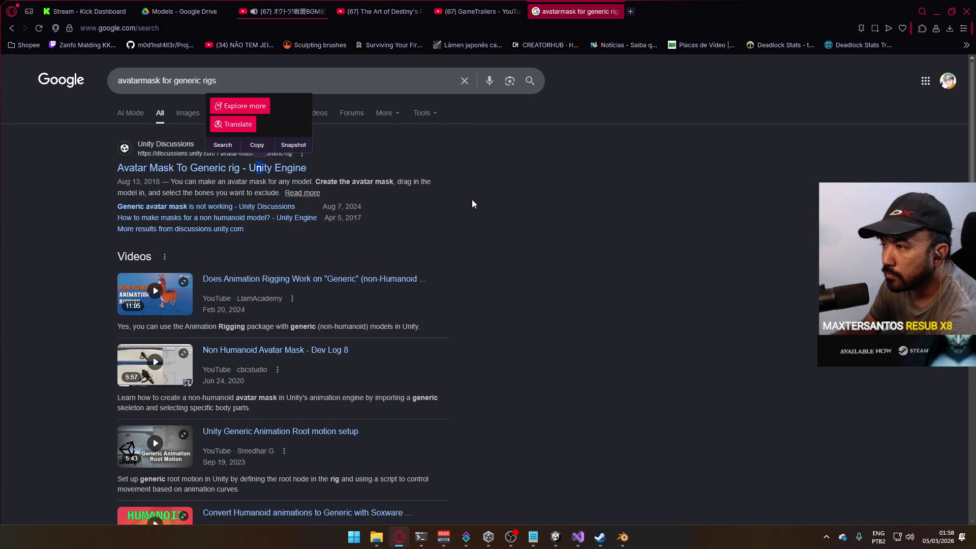
left_click(303, 193)
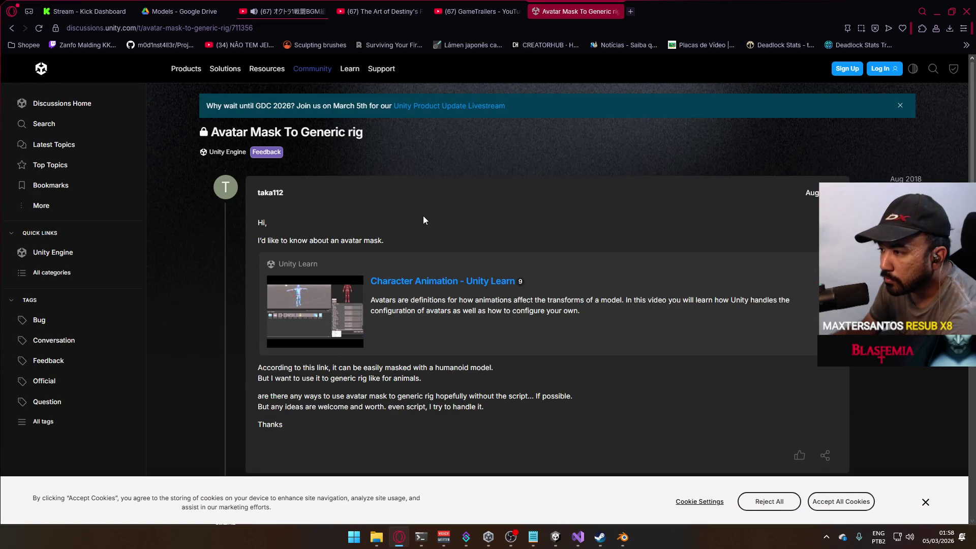
Read down through the thread and return to the Unity editor
scroll(423, 216, "down", 2)
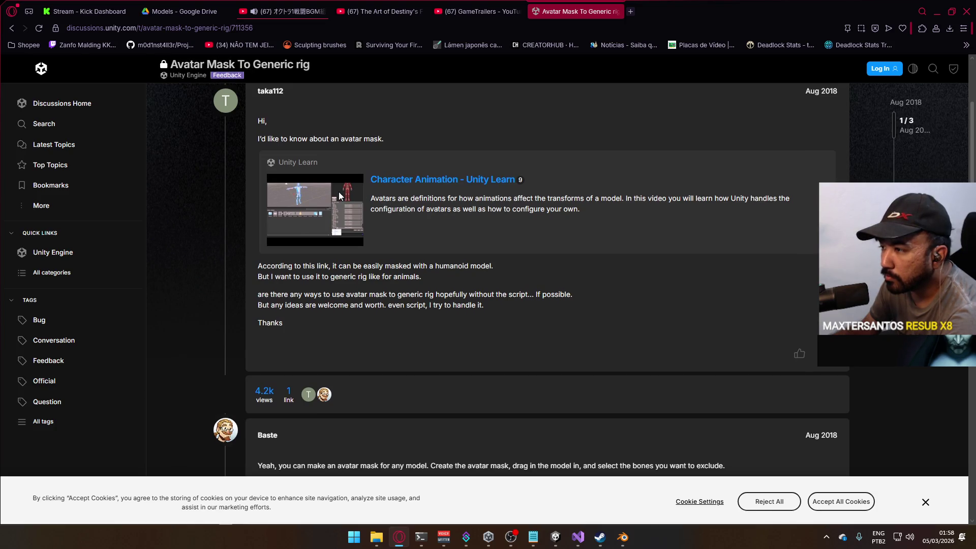
scroll(344, 192, "down", 2)
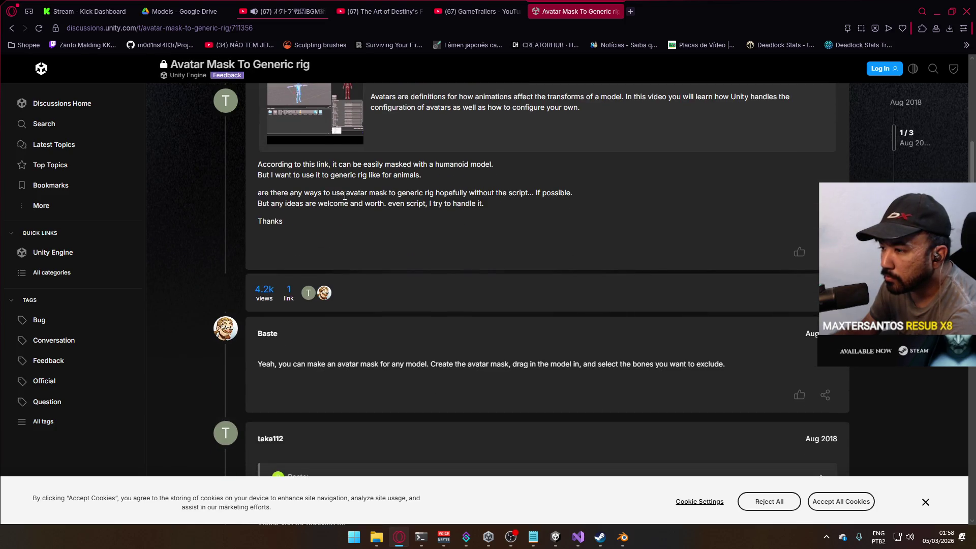
scroll(367, 201, "down", 2)
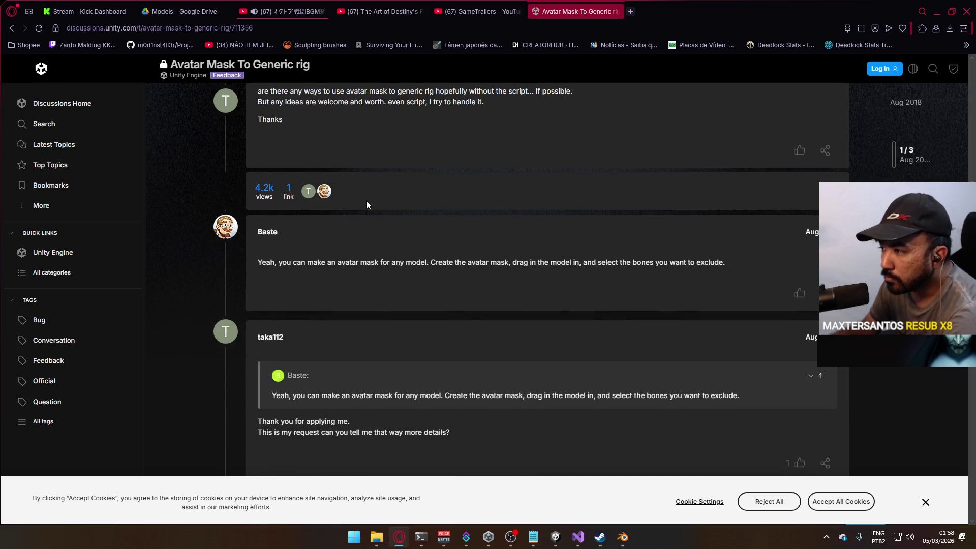
scroll(366, 202, "down", 3)
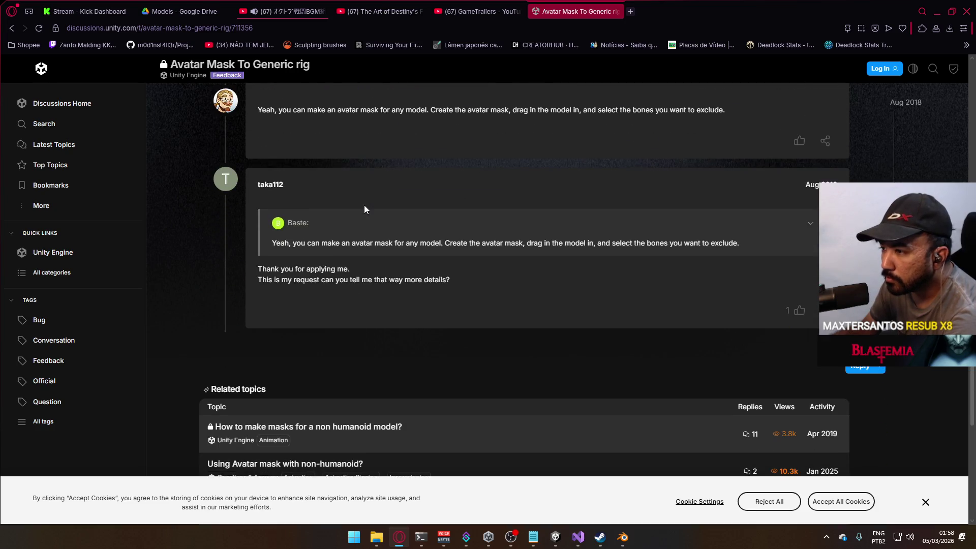
key("alt+Tab")
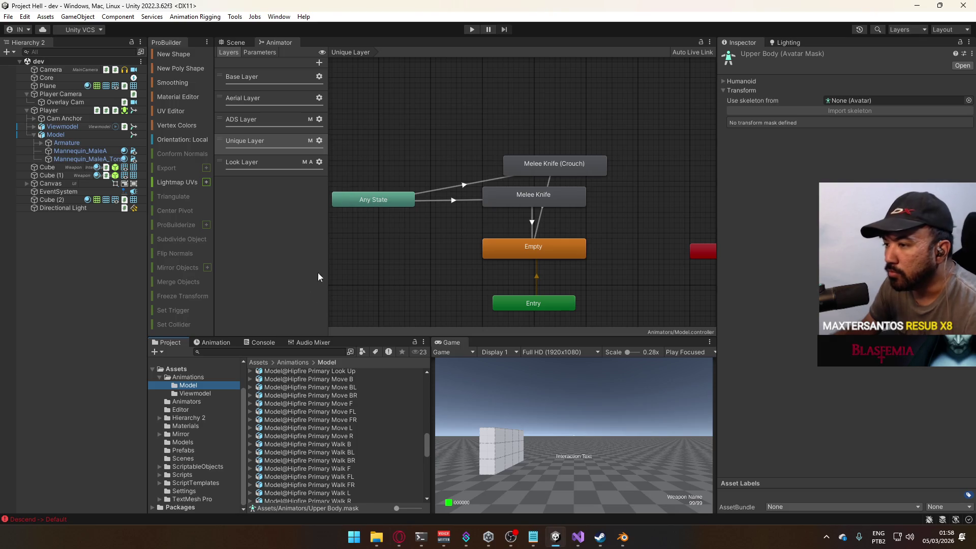
Set Mannequin Male A's rig to Create From This Model with root node Armature/root and apply
left_click(200, 442)
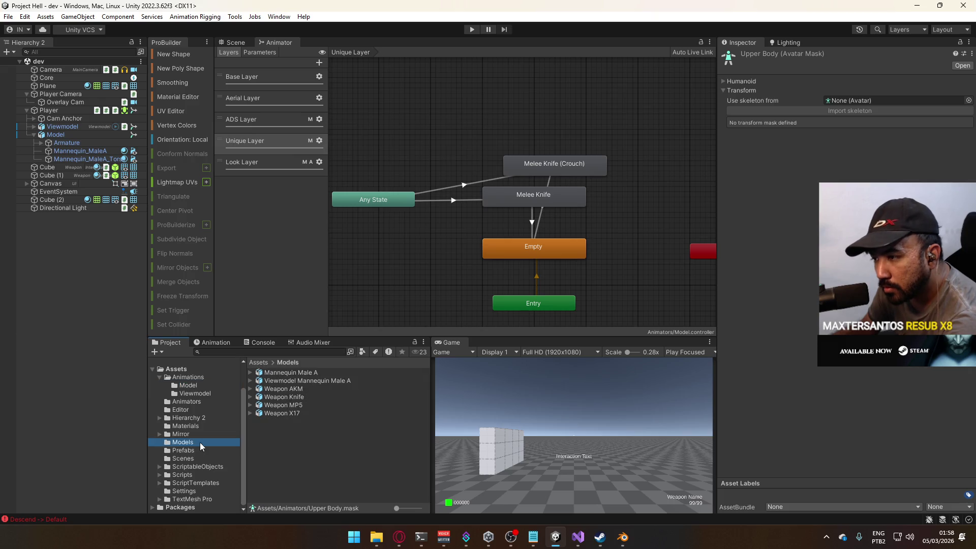
left_click(308, 389)
left_click(319, 380)
left_click(321, 373)
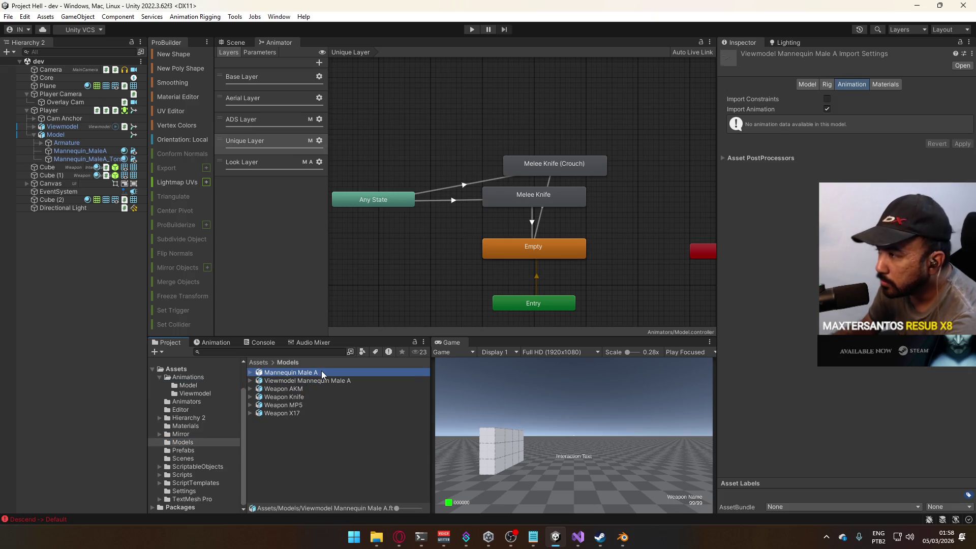
left_click(827, 86)
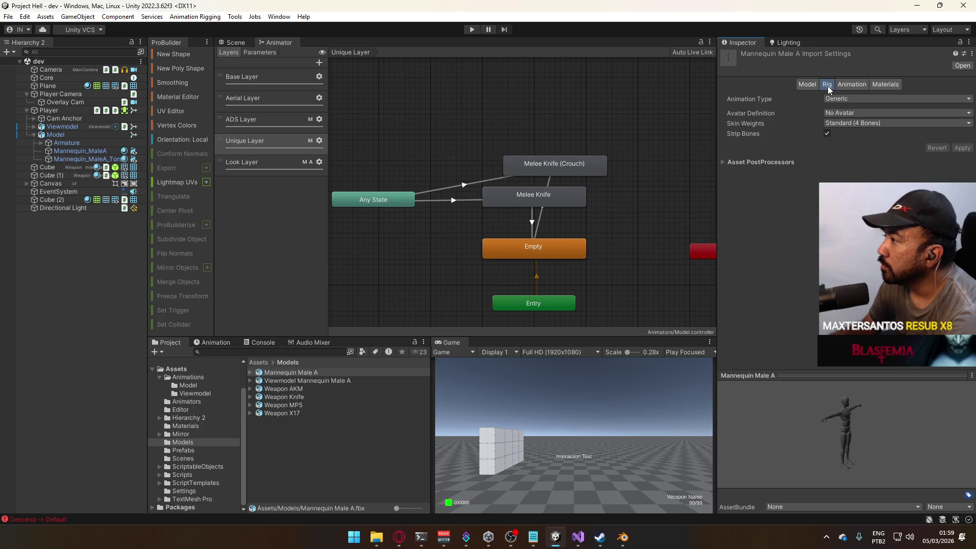
left_click(846, 113)
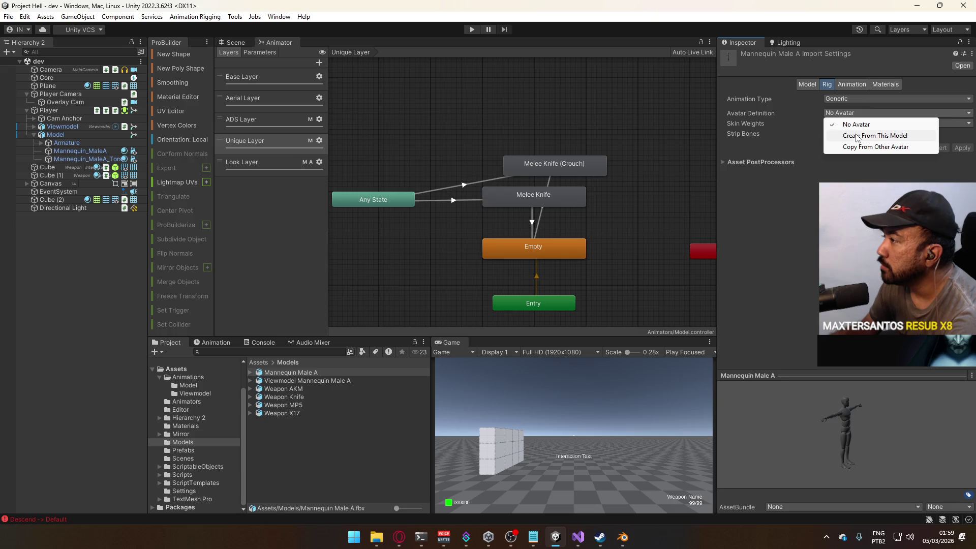
left_click(857, 136)
left_click(850, 124)
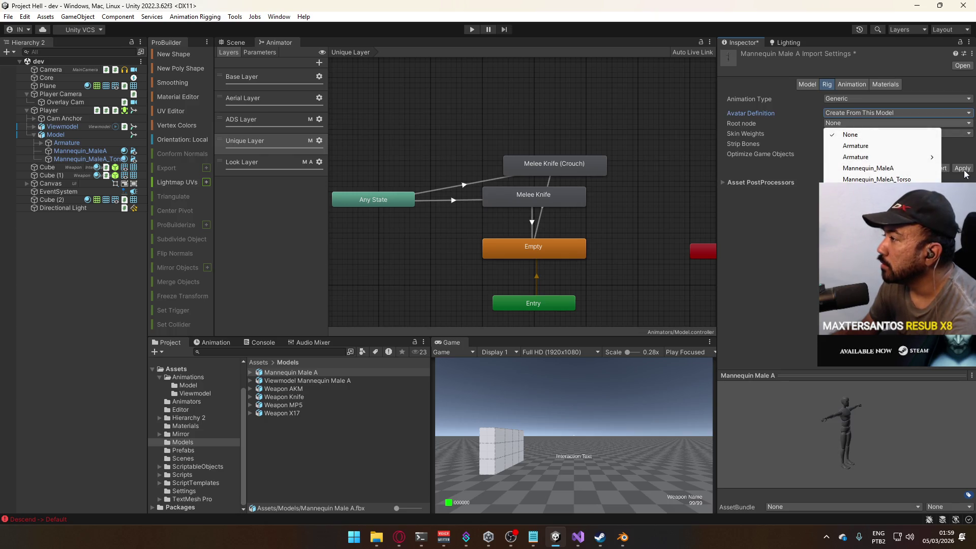
mouse_move(877, 158)
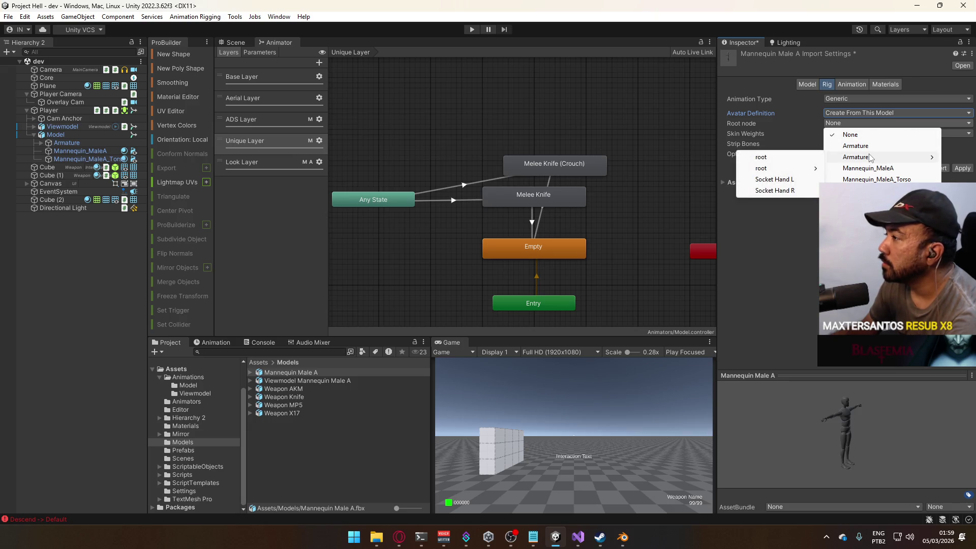
left_click(805, 157)
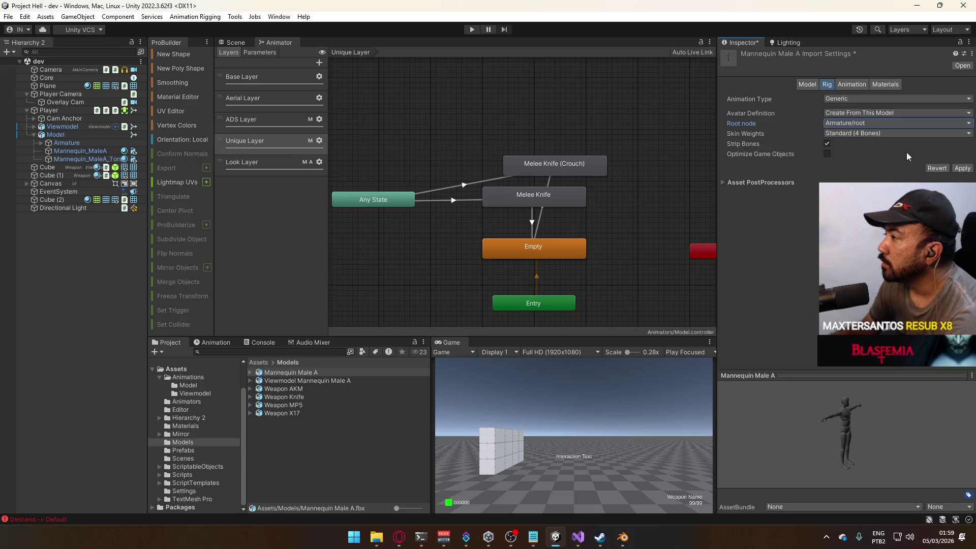
left_click(958, 168)
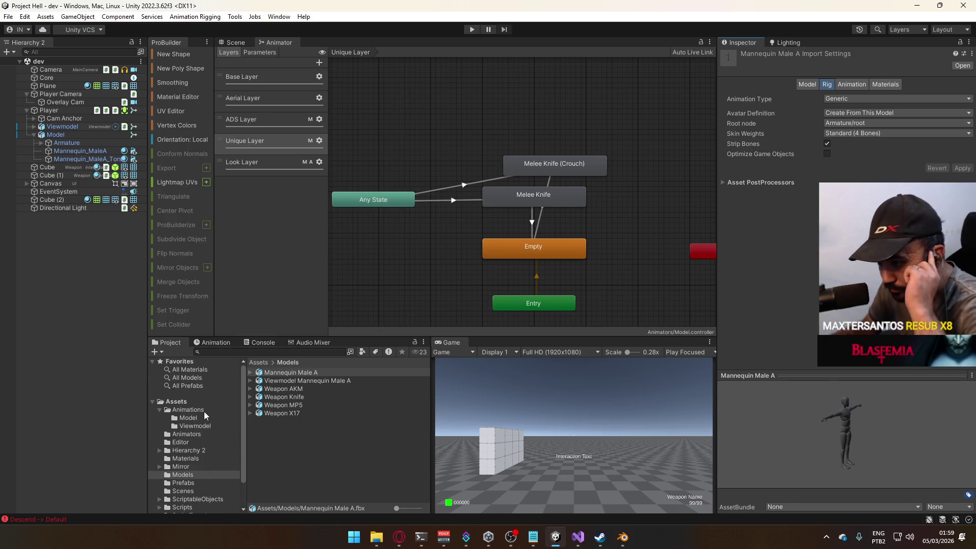
left_click(185, 402)
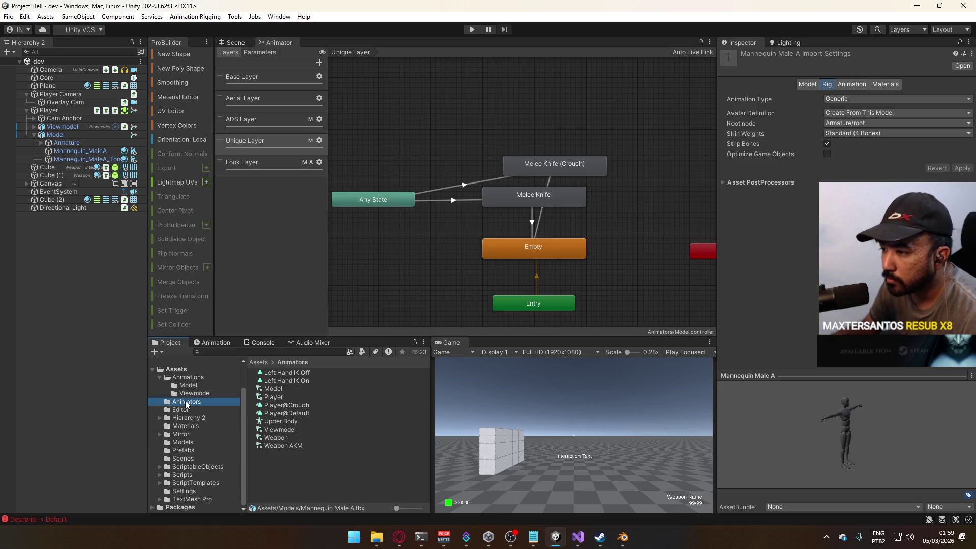
Set the Upper Body mask's skeleton source to Mannequin Male AAvatar and import the skeleton
left_click(291, 422)
left_click(748, 90)
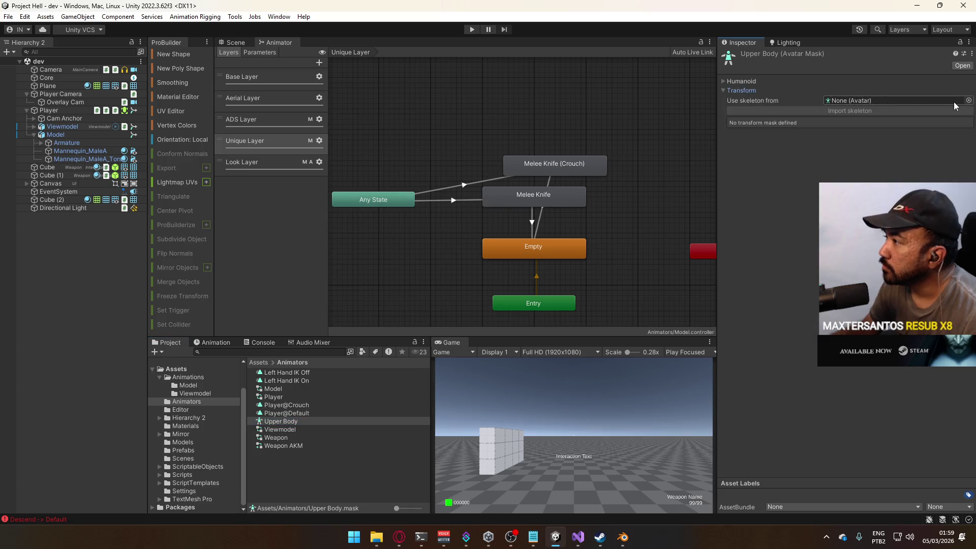
left_click(965, 102)
left_click(782, 133)
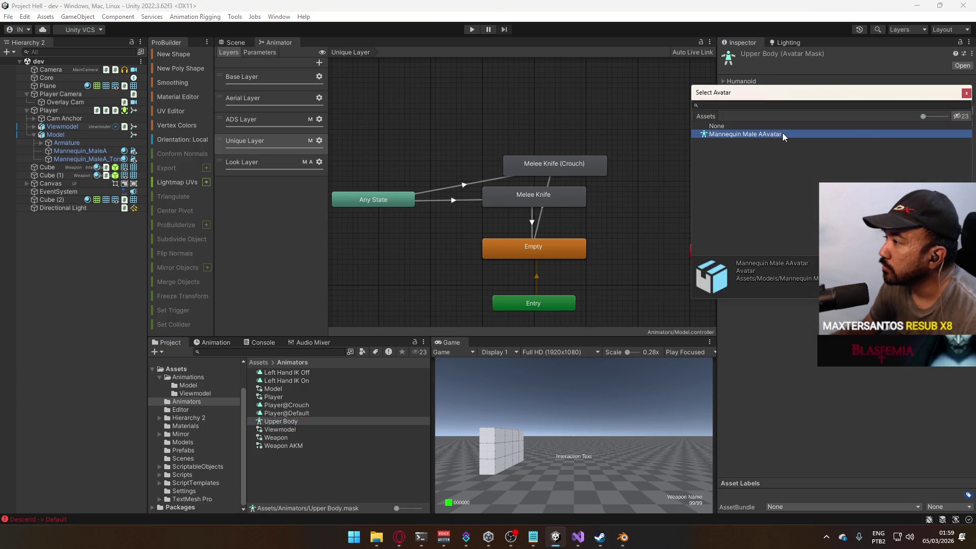
double_click(782, 133)
left_click(848, 111)
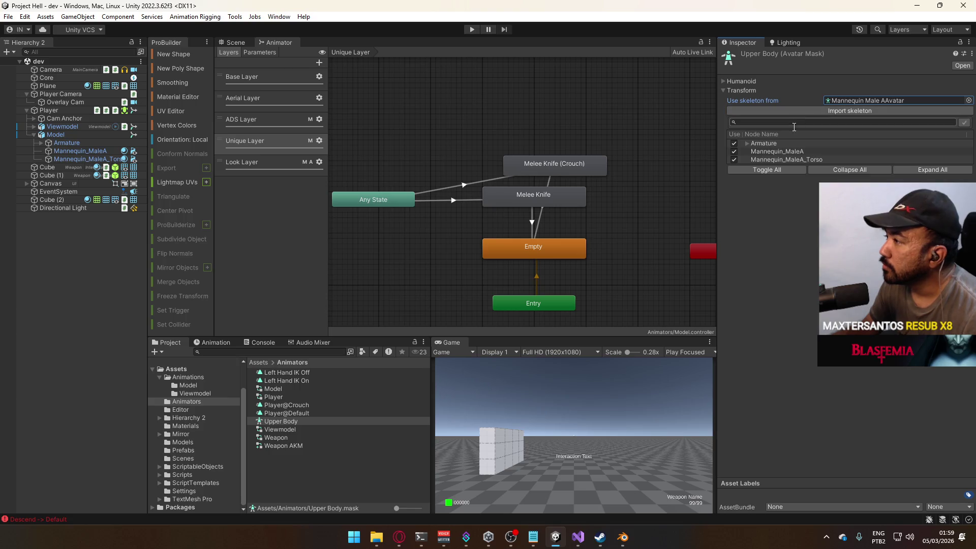
Expand the Armature down to Hips and include the Spine and Chest bones in the mask
left_click(748, 143)
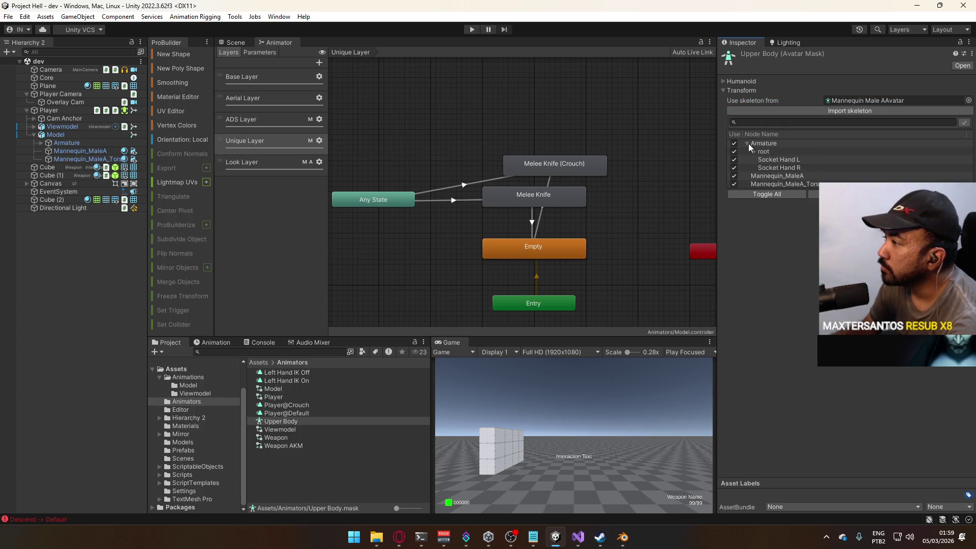
left_click(754, 152)
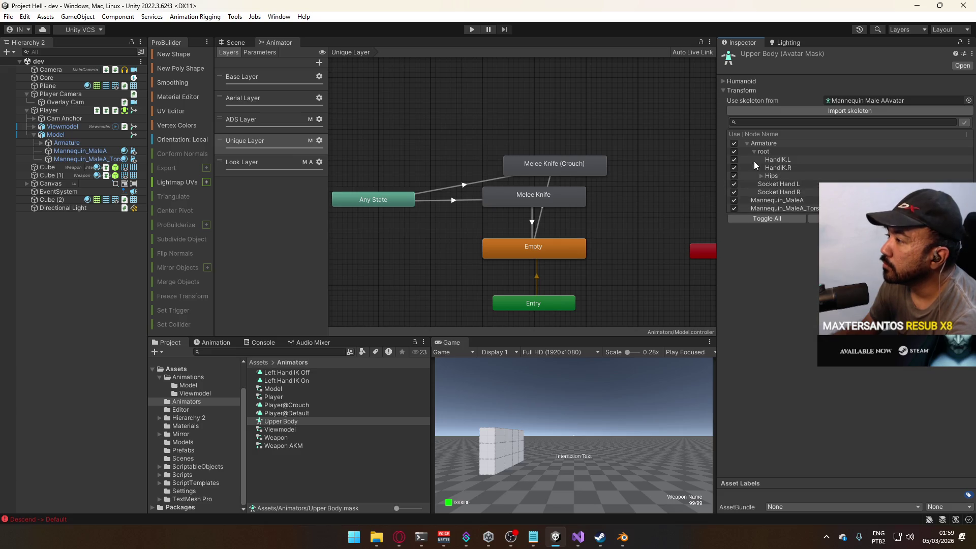
left_click(759, 176)
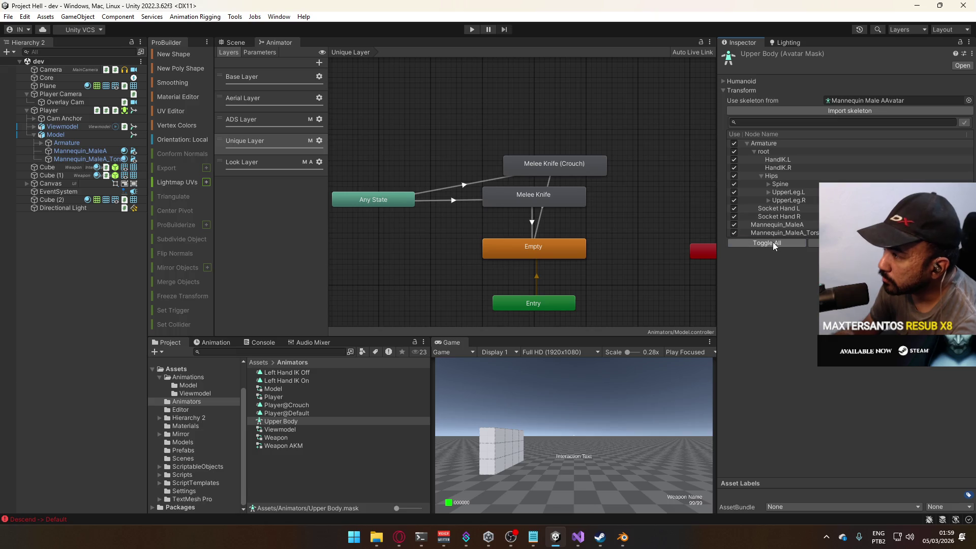
left_click(734, 184)
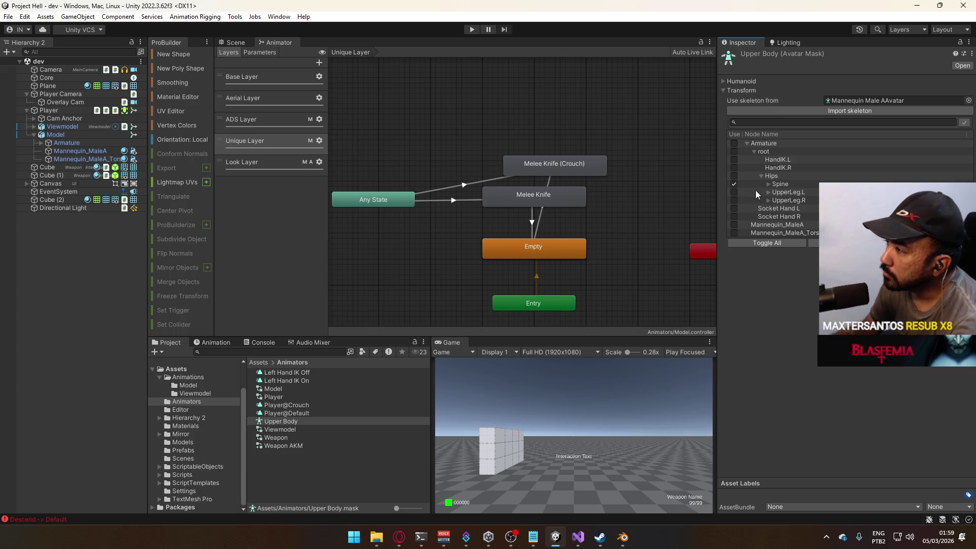
left_click(768, 184)
left_click(733, 192)
Include the shoulder, bicep, forearm and hand bones on both arms in the mask
left_click(774, 192)
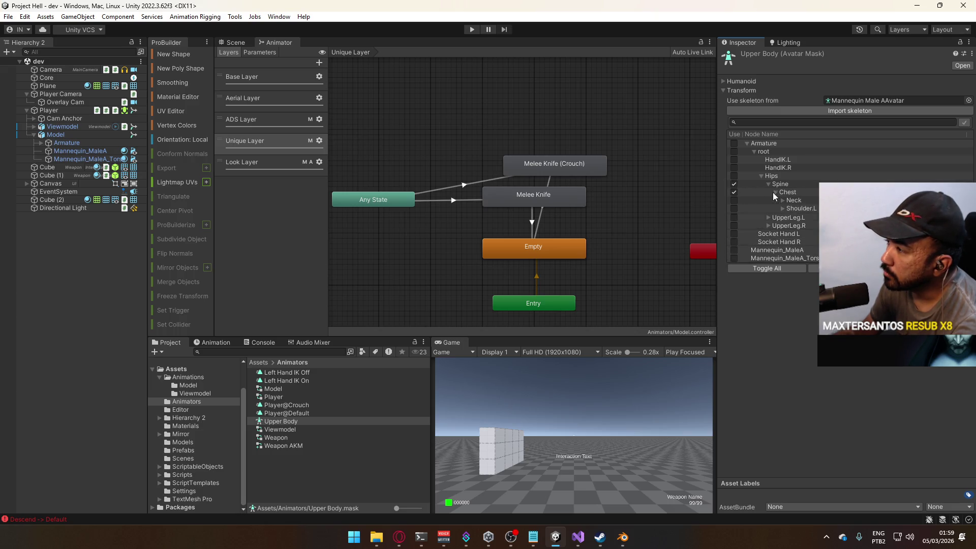
left_click(782, 216)
left_click(783, 209)
left_click(734, 217)
left_click(790, 232)
left_click(791, 217)
left_click(735, 248)
left_click(735, 219)
left_click(736, 218)
left_click(797, 225)
left_click(796, 257)
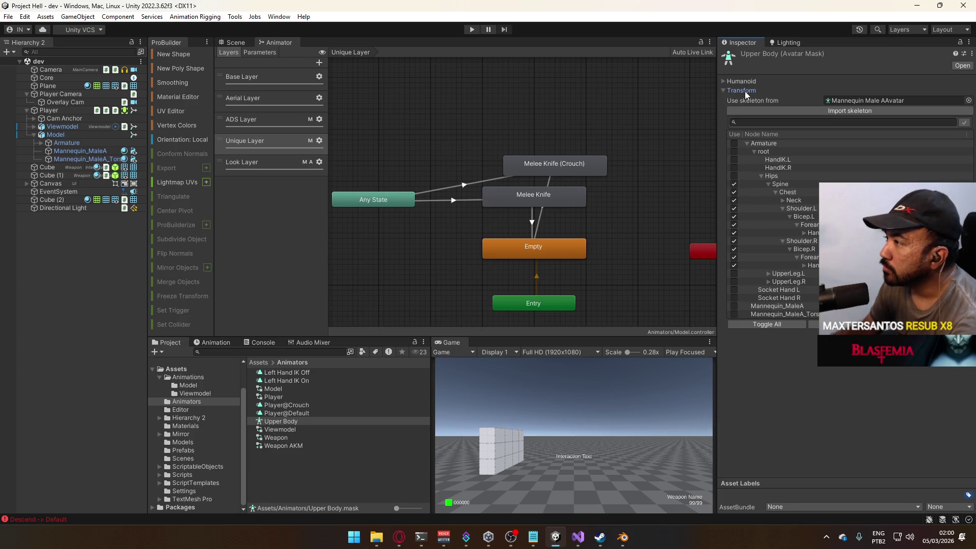
left_click(723, 91)
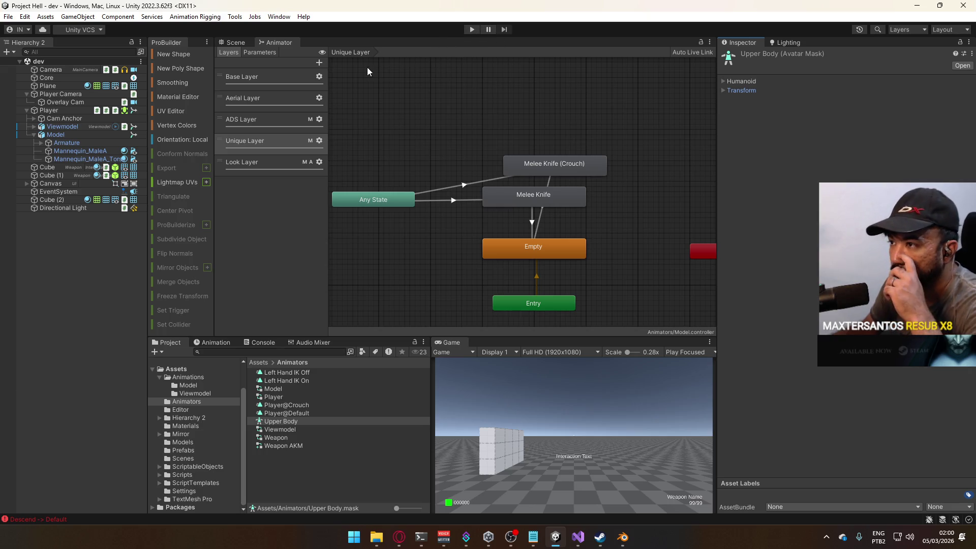
Enter Play mode and maximize the Game view with Shift+Space to test the pistol arms
left_click(475, 31)
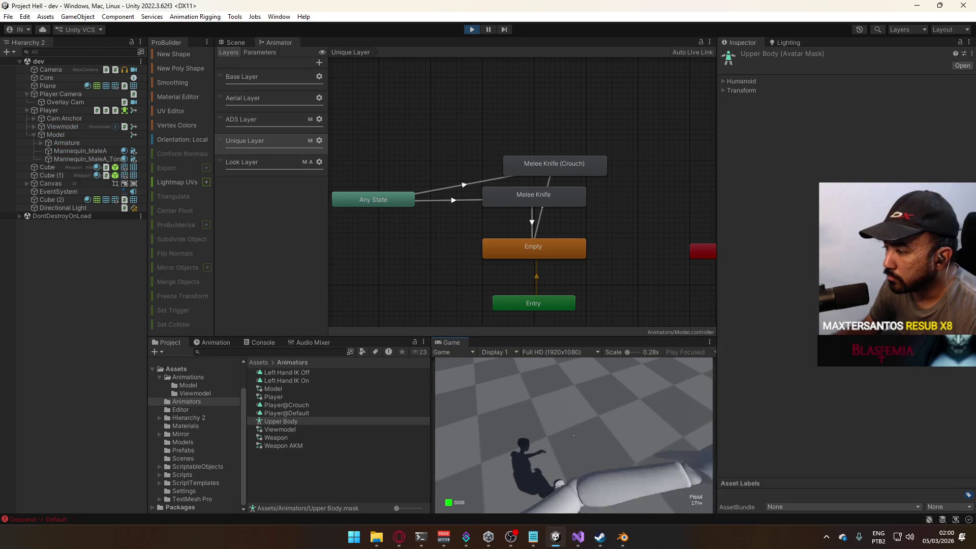
mouse_move(592, 548)
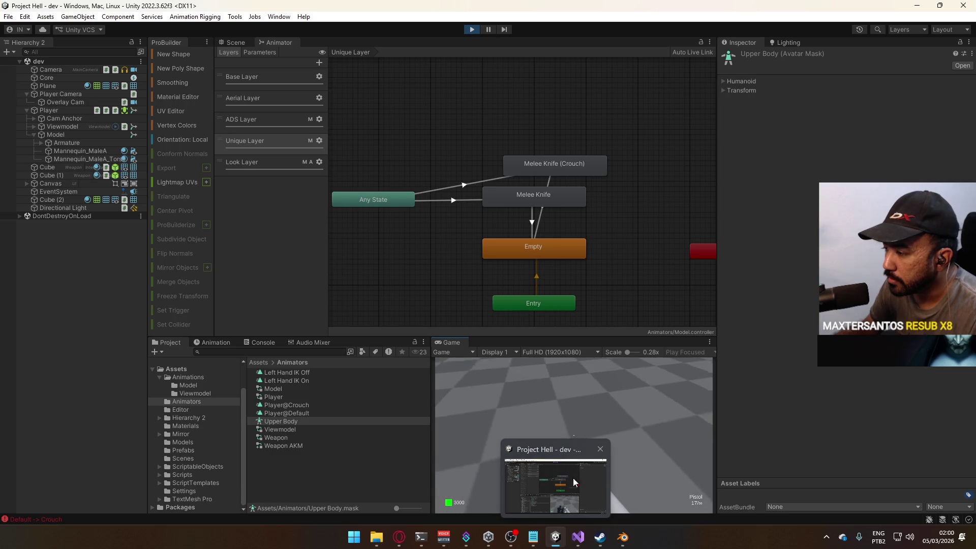
key("super")
left_click(650, 413)
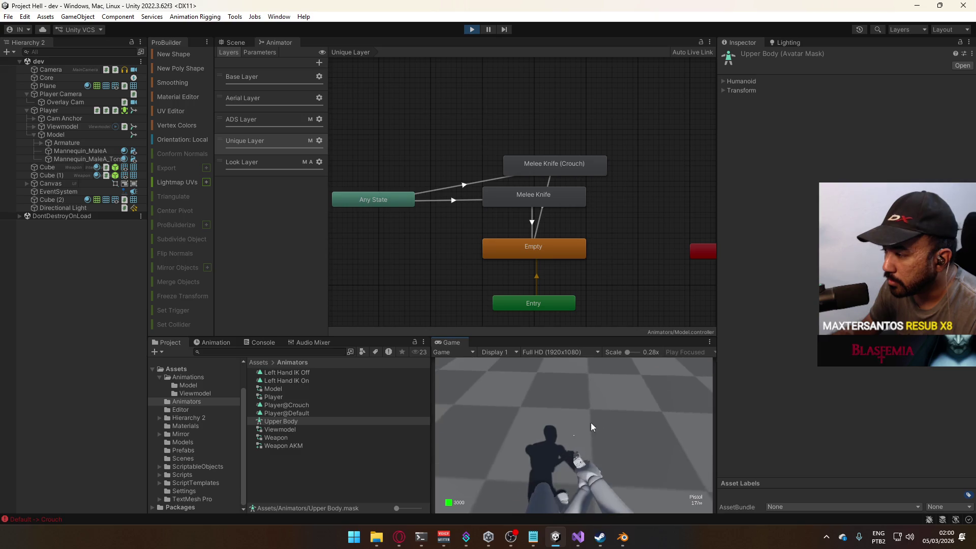
key("shift+space")
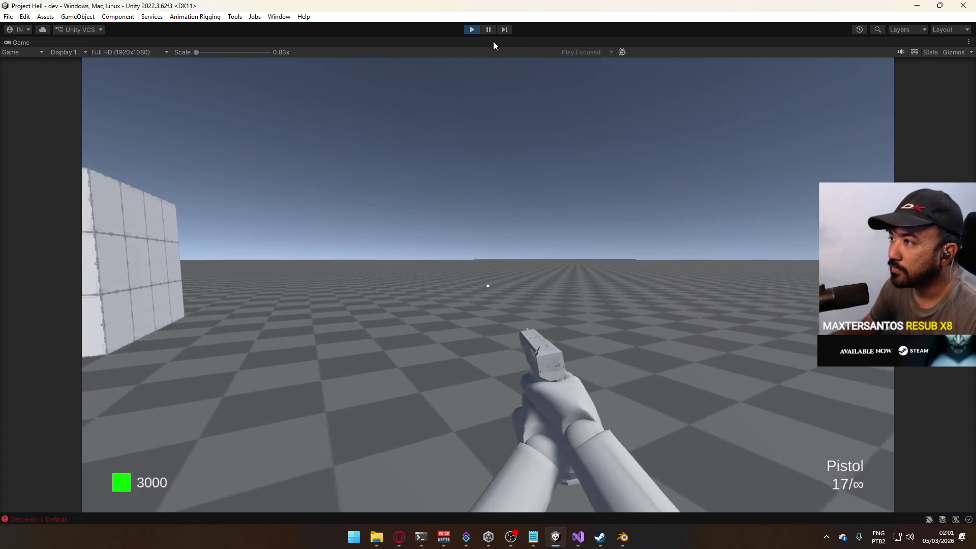
right_click(493, 46)
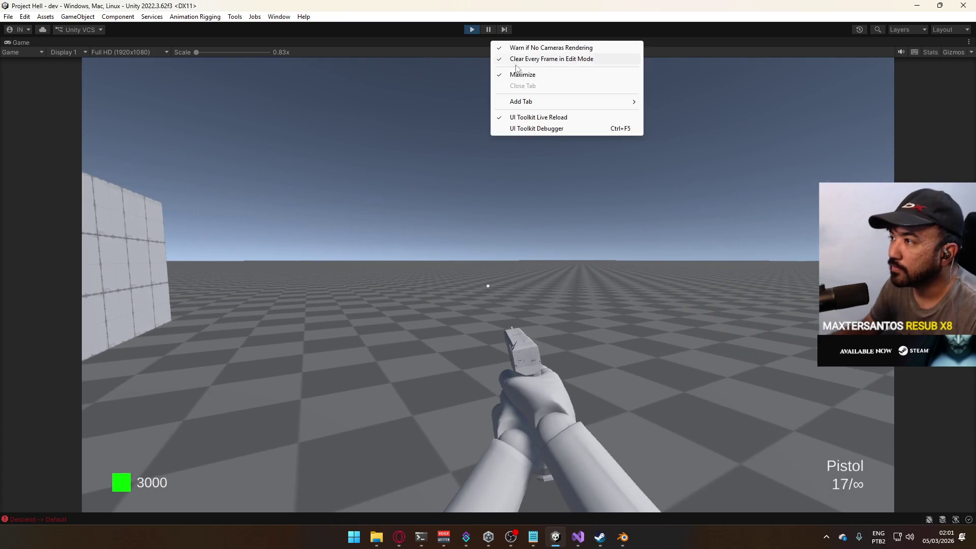
Restore the editor layout, stop Play mode, and nudge Melee Knife (Crouch) slightly up-right
left_click(525, 75)
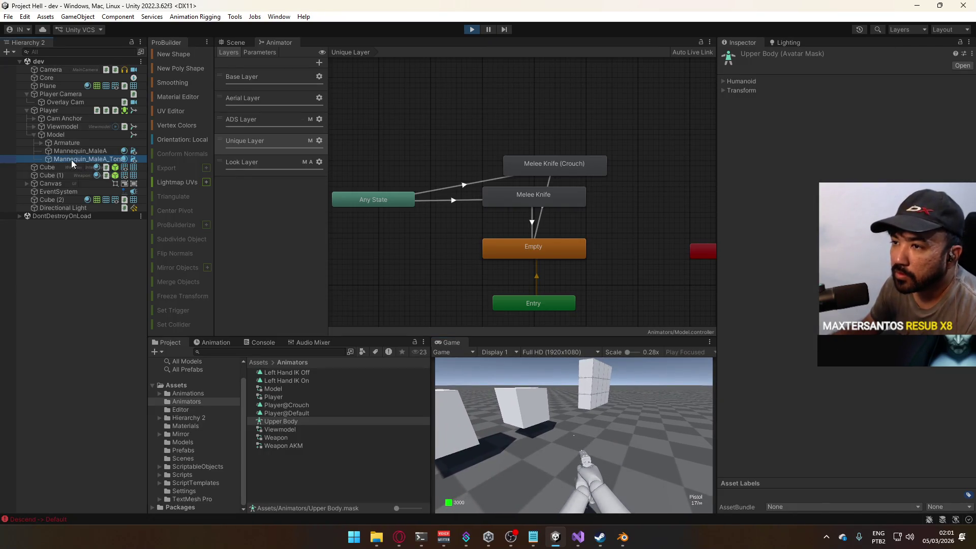
left_click(71, 159)
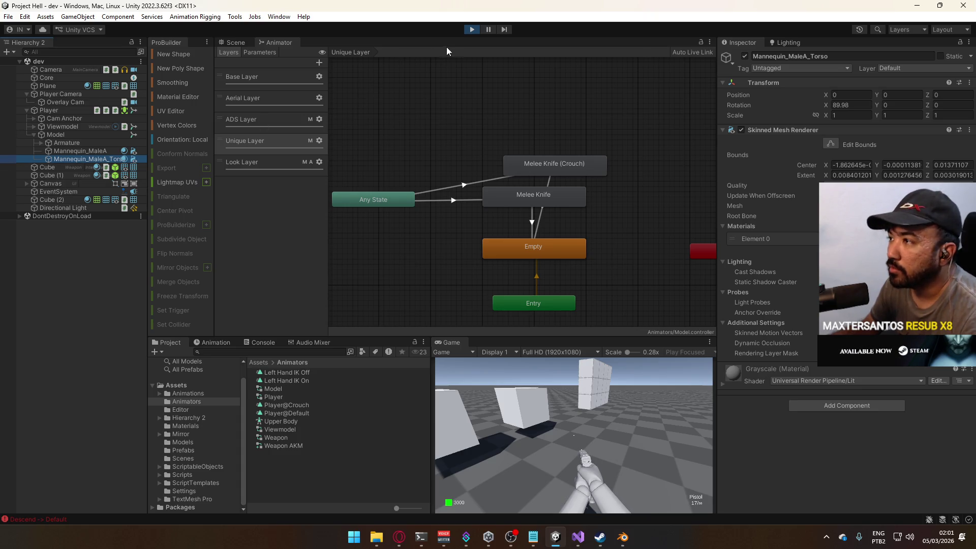
left_click(471, 29)
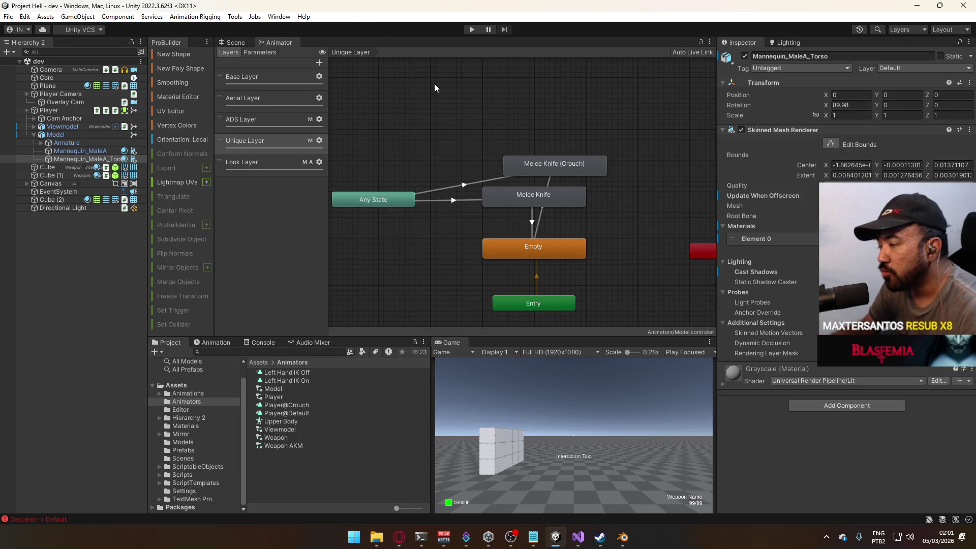
mouse_move(557, 174)
left_mouse_down()
mouse_move(655, 202)
mouse_move(576, 154)
mouse_move(588, 165)
left_mouse_up()
Create a new sub-state machine in the Unique Layer and name it Melee Knife
left_click(577, 123)
left_click(526, 203)
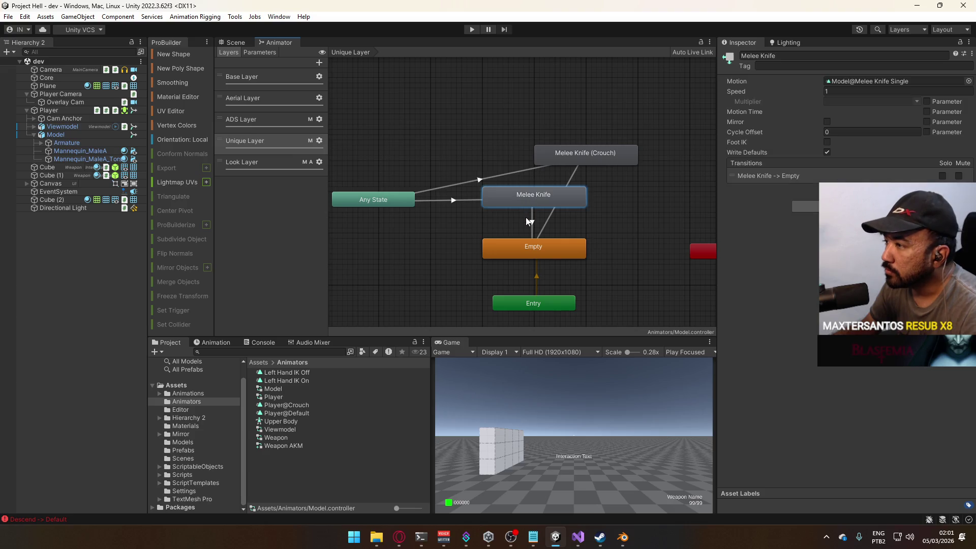
left_click(486, 140)
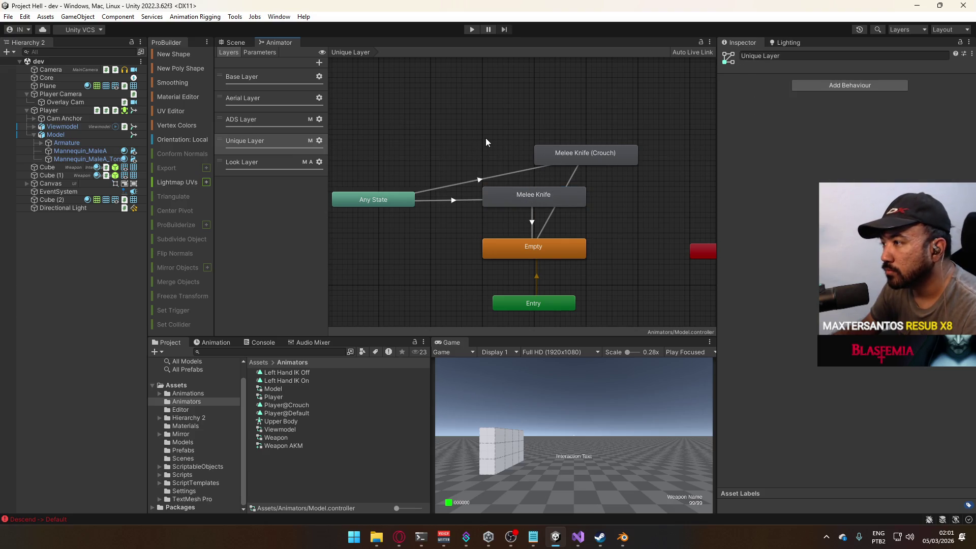
right_click(472, 143)
left_click(532, 162)
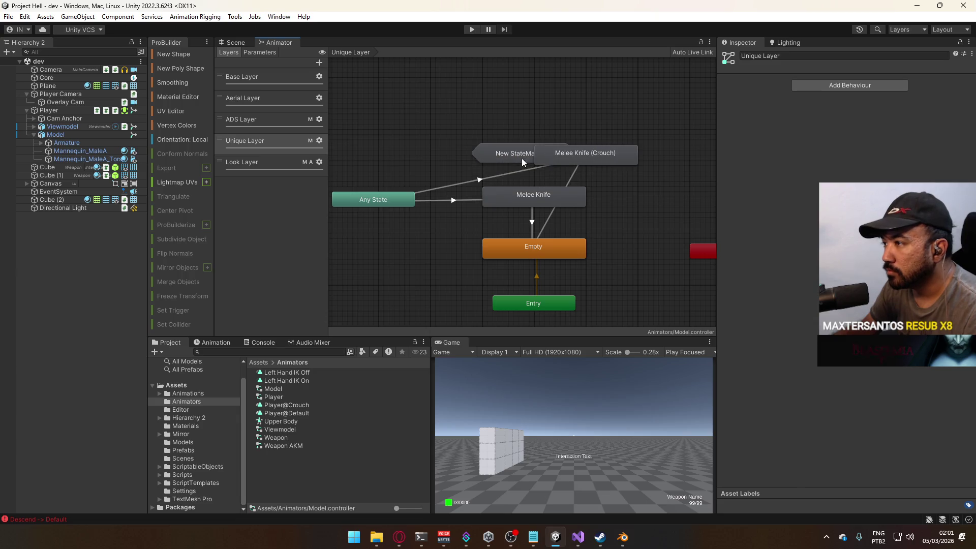
left_click(794, 56)
type("Melee Knife")
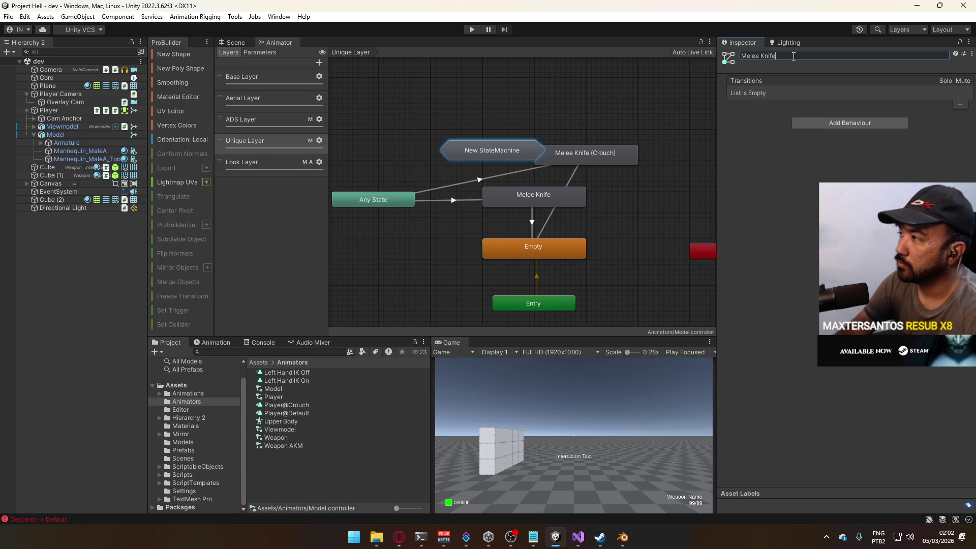
key("Return")
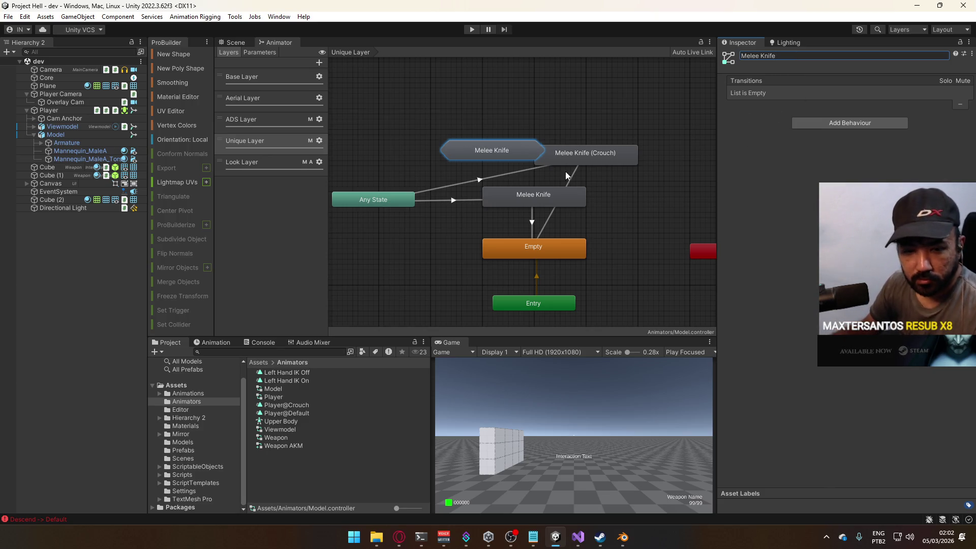
Move Melee Knife and Melee Knife (Crouch) into the Melee Knife sub-state machine
scroll(494, 206, "up", 2)
left_click(508, 200)
left_click(606, 144, "shift")
mouse_move(606, 145)
left_mouse_down()
mouse_move(489, 124)
mouse_move(499, 135)
mouse_move(490, 138)
left_mouse_up()
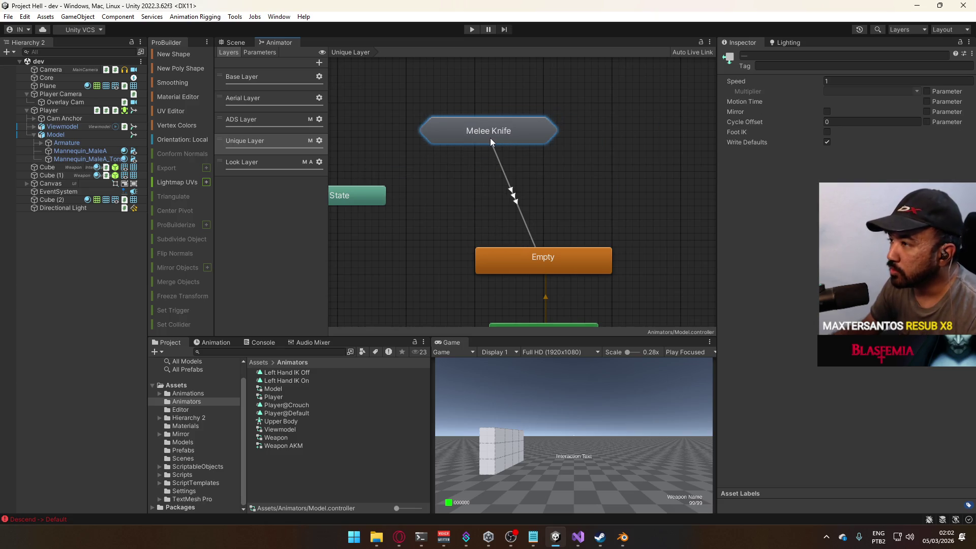
Arrange the knife states, Entry and Any State neatly inside the sub-state machine
double_click(490, 135)
left_click_drag(390, 173, 540, 184)
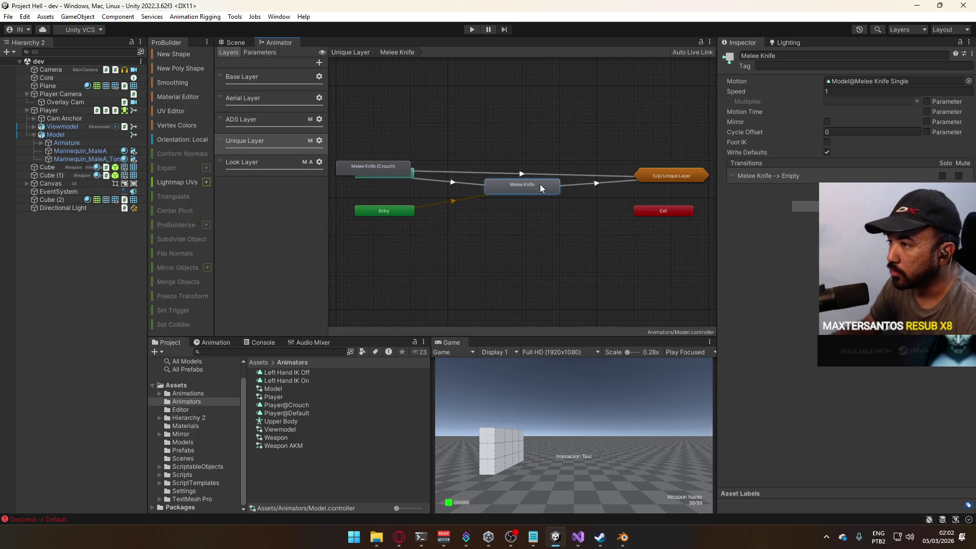
left_click_drag(374, 168, 552, 135)
left_click_drag(521, 189, 535, 196)
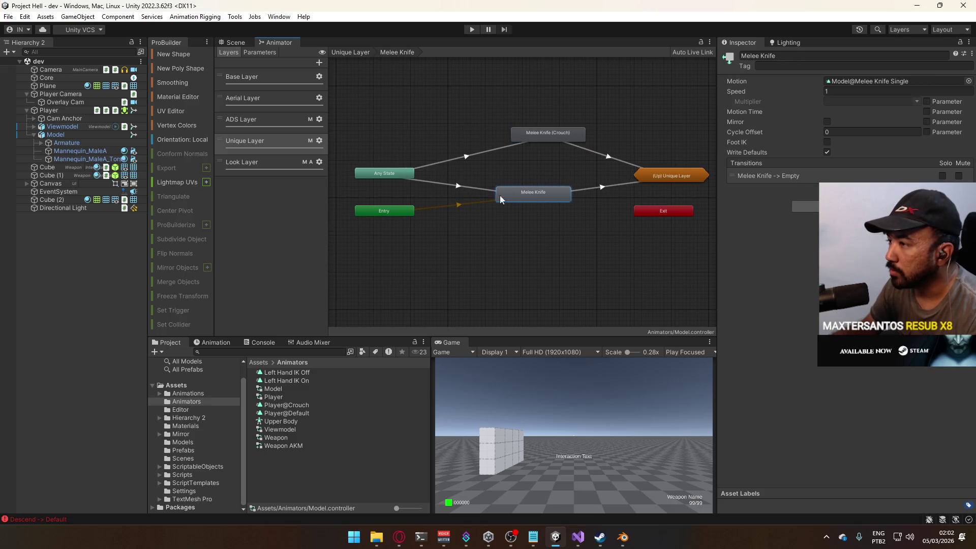
left_click_drag(397, 215, 546, 236)
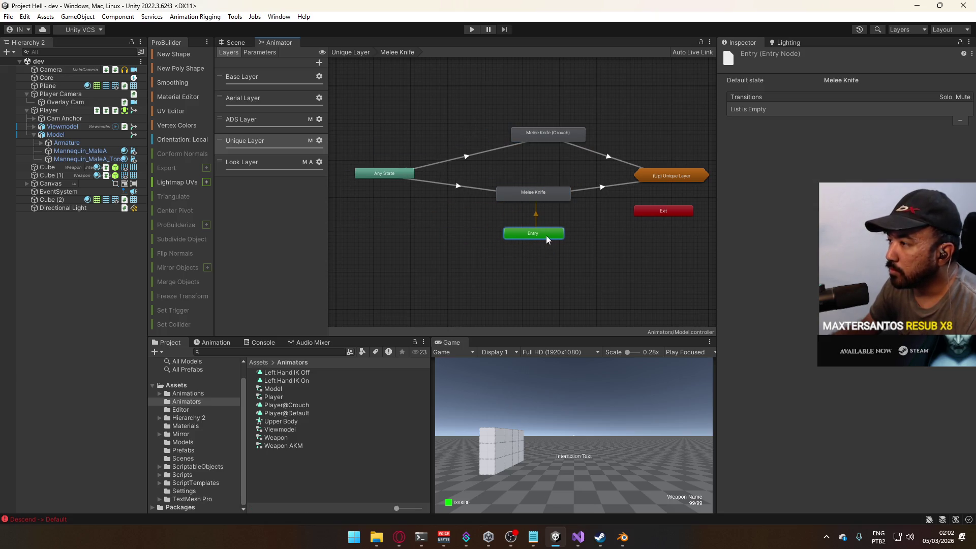
left_click_drag(555, 135, 538, 162)
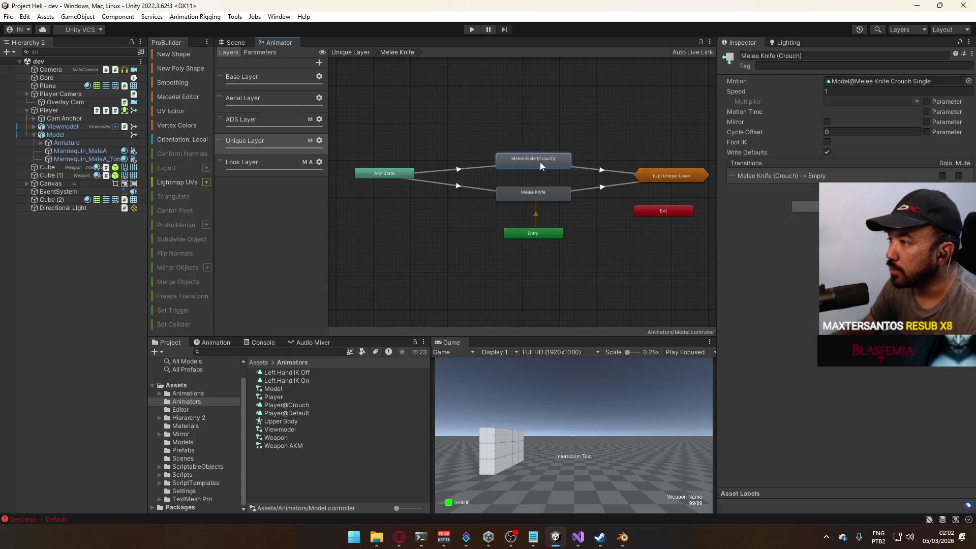
left_click_drag(402, 174, 402, 178)
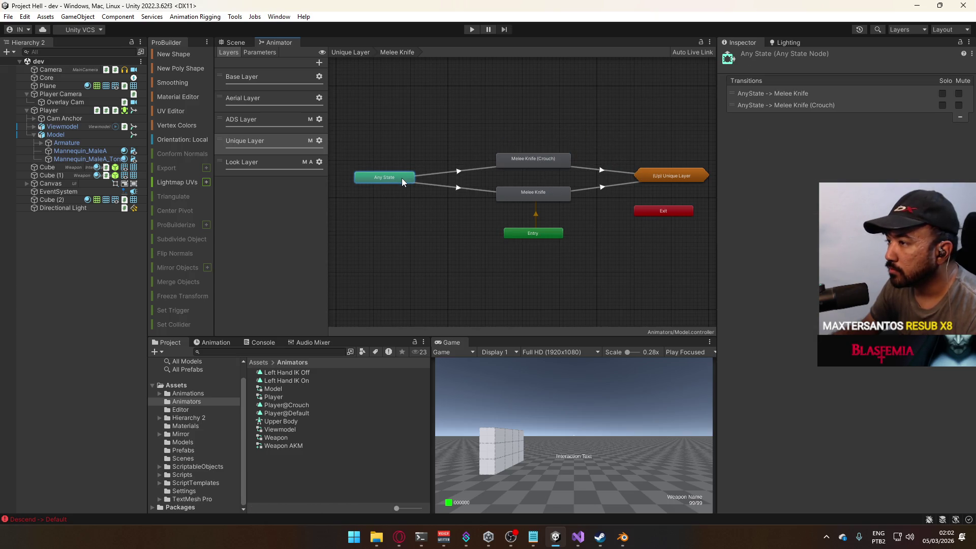
left_click(650, 136)
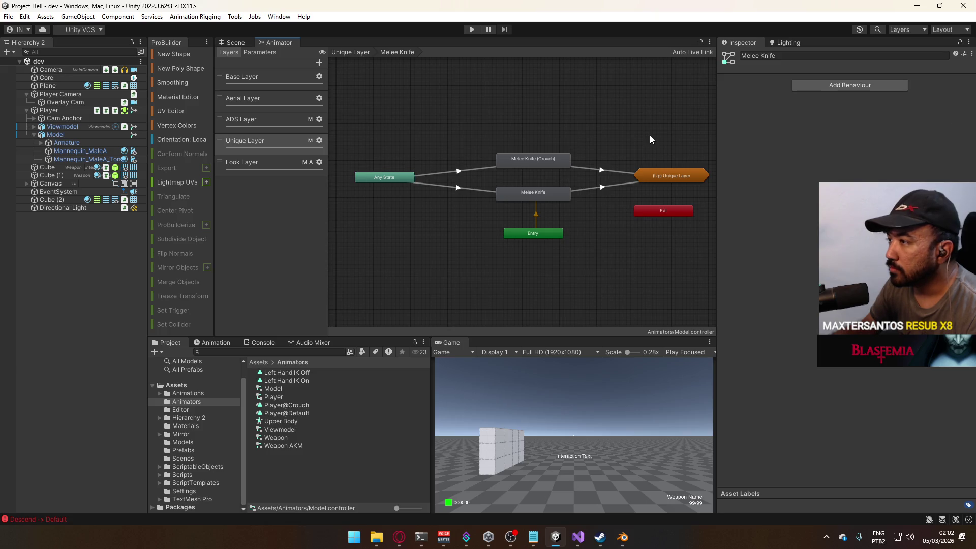
Place the Melee Knife sub-state machine above Empty, then view the mannequin in the Scene view
double_click(660, 174)
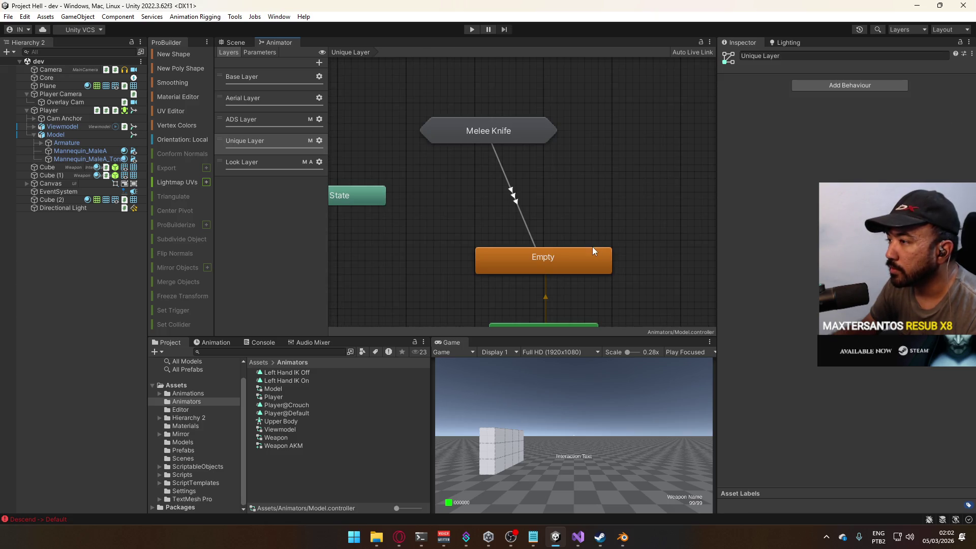
mouse_move(489, 130)
left_mouse_down()
mouse_move(570, 187)
mouse_move(544, 198)
left_mouse_up()
left_click(551, 150)
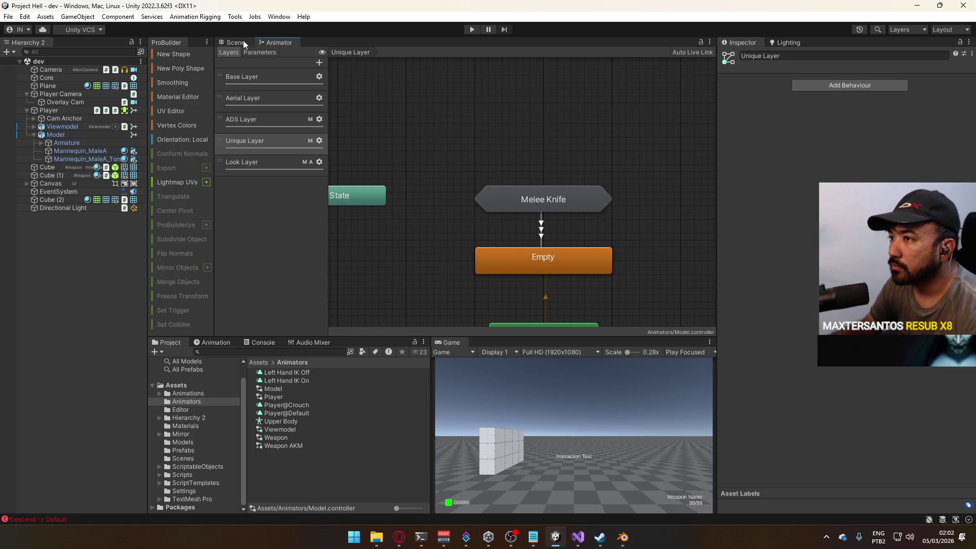
left_click(236, 42)
mouse_move(503, 171)
left_mouse_down()
mouse_move(458, 133)
mouse_move(503, 124)
left_mouse_up()
left_click(472, 29)
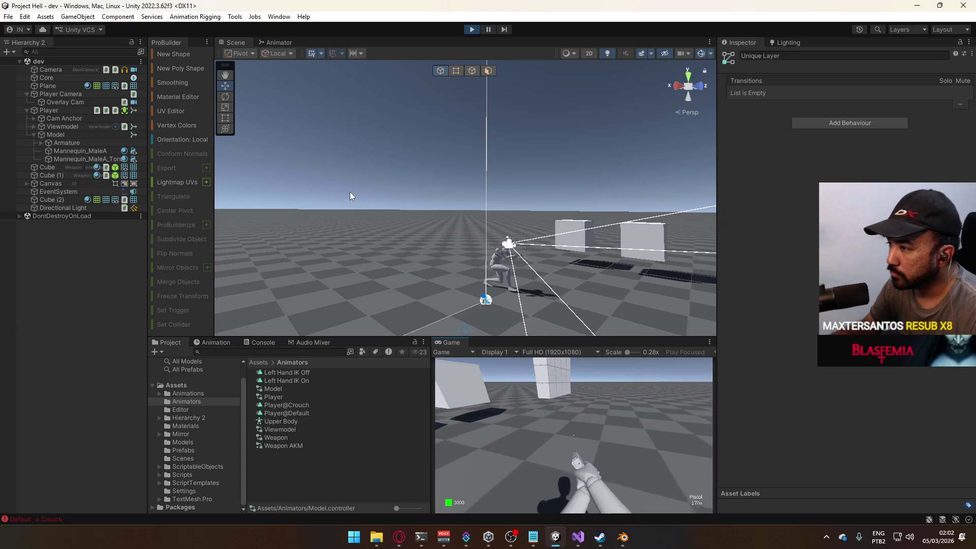
Maximize the Game view for a pistol test run, then uncheck Maximize to restore the layout
right_click(452, 342)
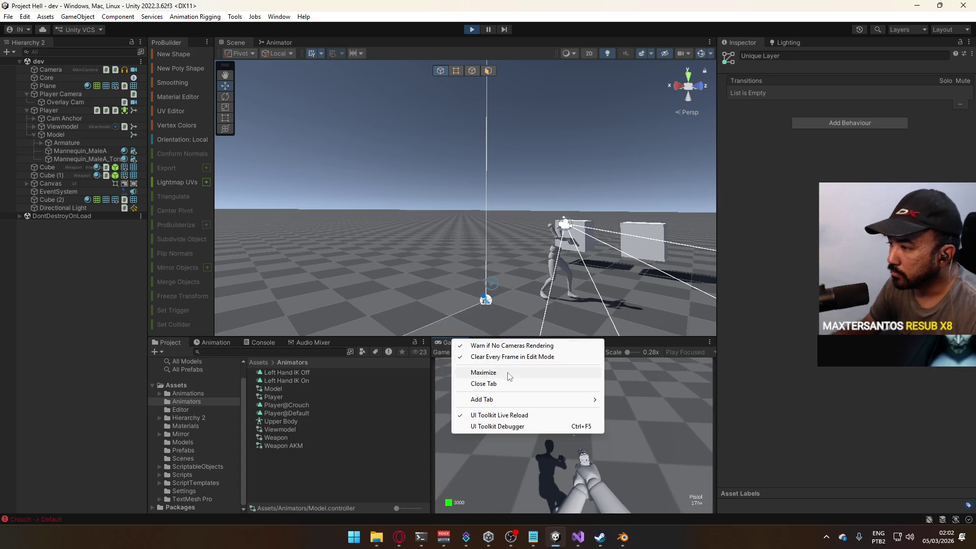
left_click(478, 372)
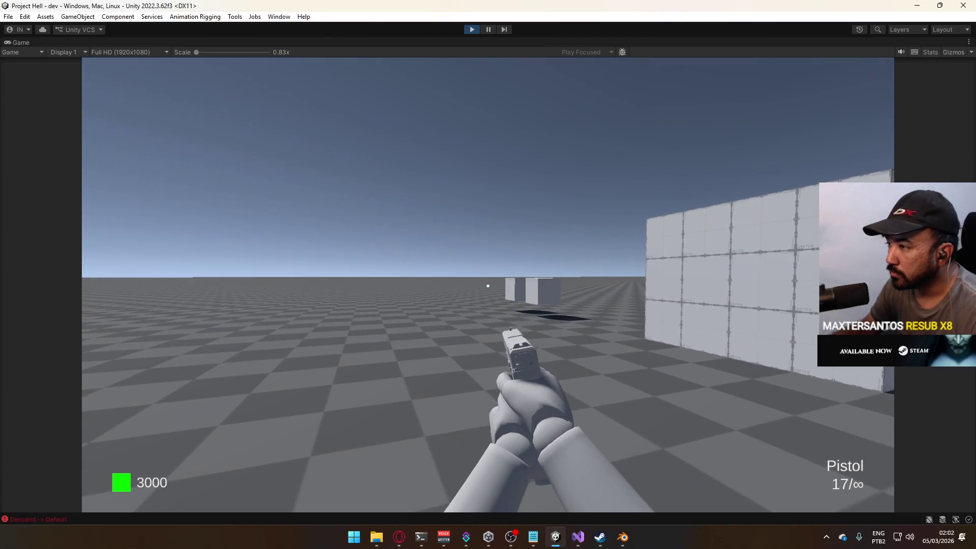
key("super")
left_click(7, 201)
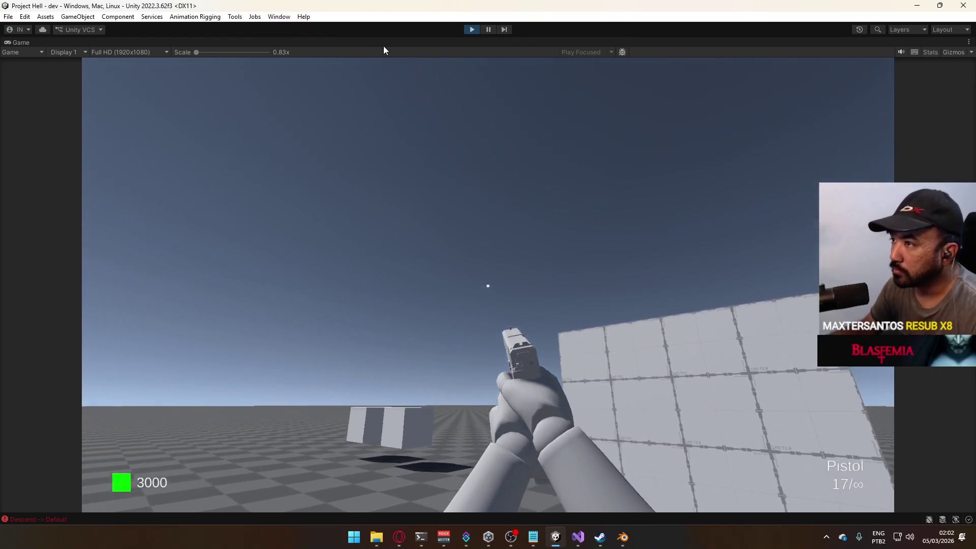
right_click(392, 43)
left_click(448, 73)
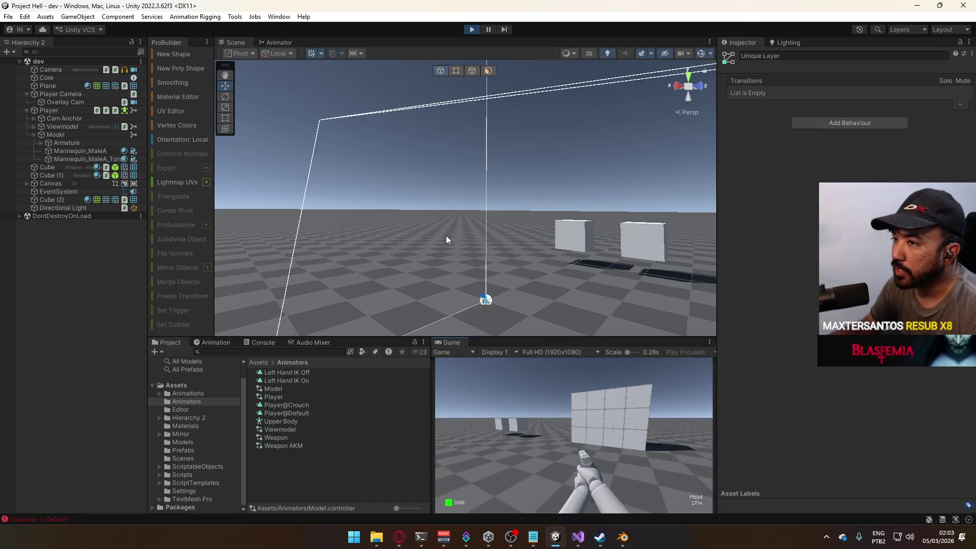
Walk to the weapon cubes and buy the SMG, then the AK, leaving 300 money
key("w")
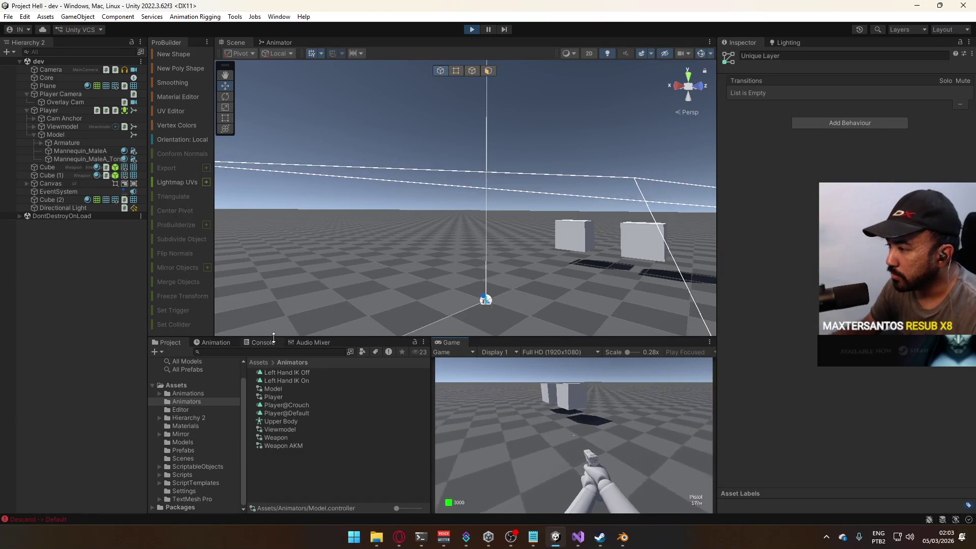
key("w")
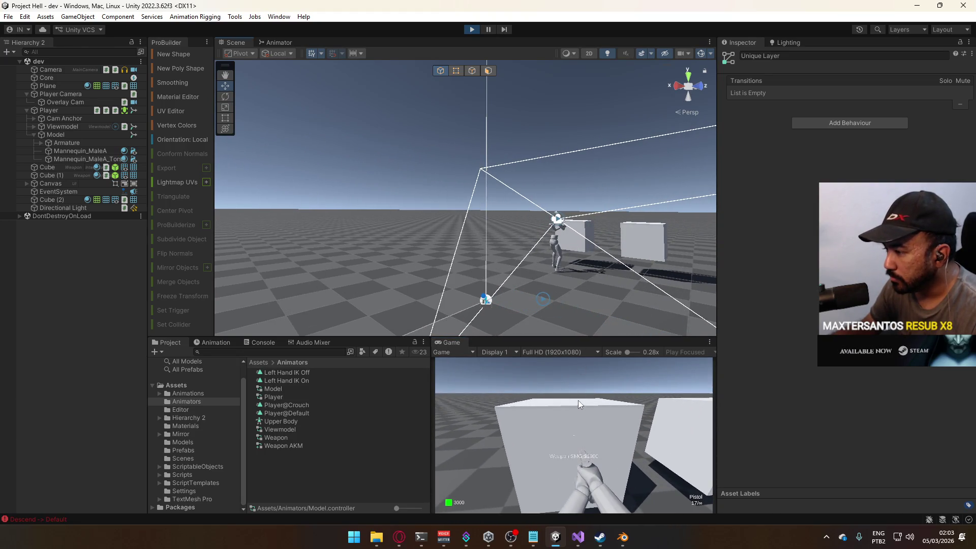
key("e")
key("s")
key("w")
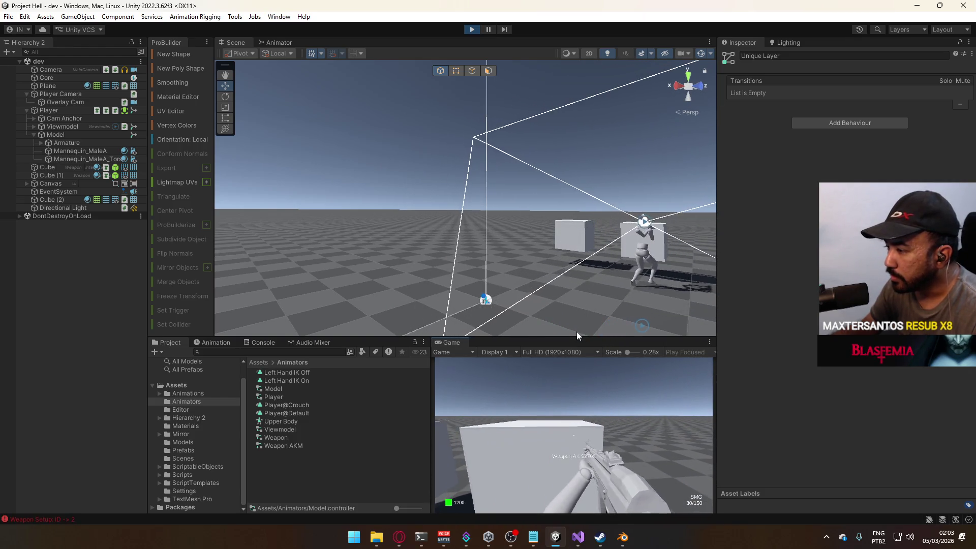
key("s")
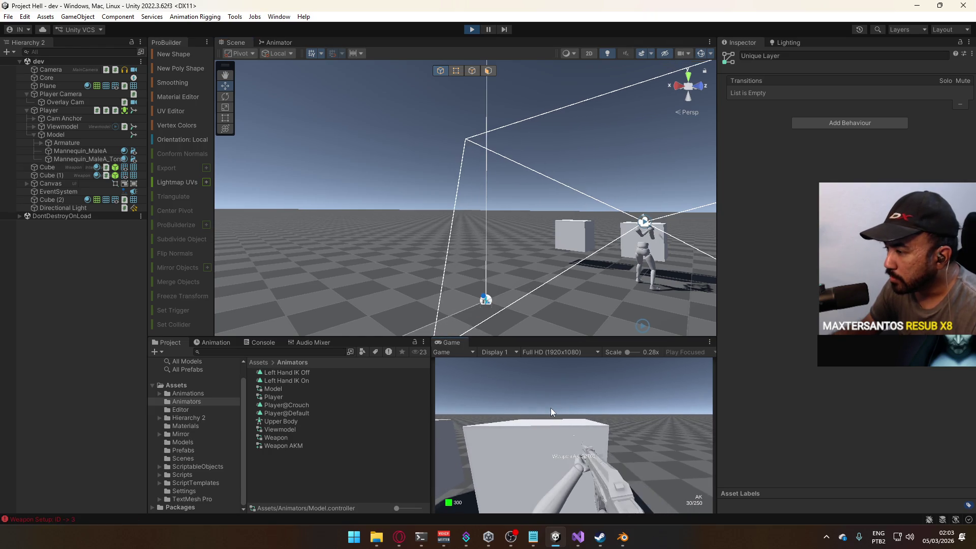
key("e")
key("super")
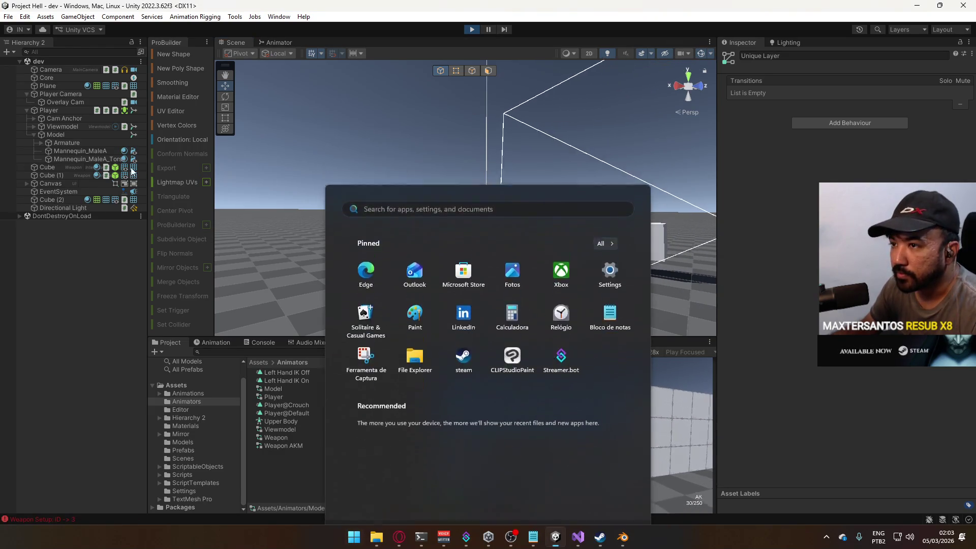
key("super")
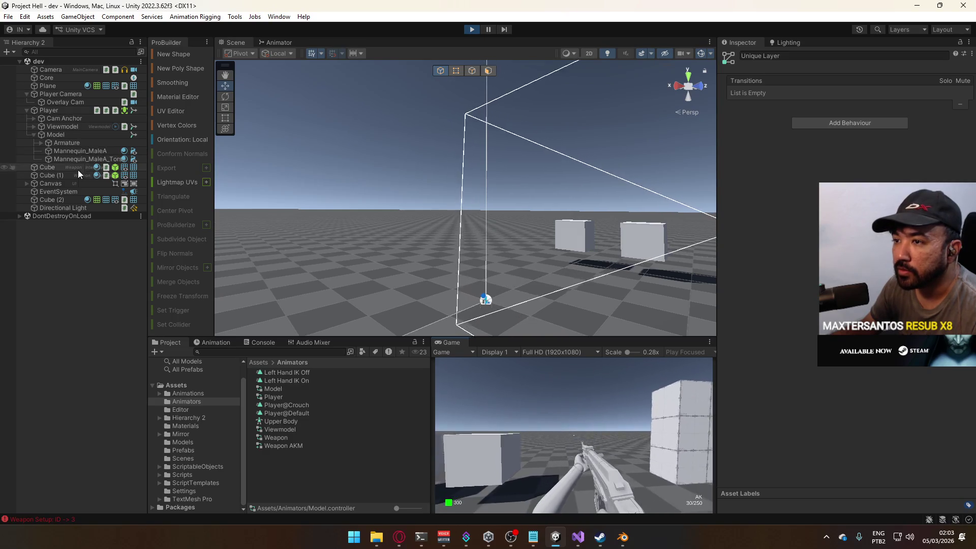
Expand the Player's Viewmodel hierarchy and select the Viewmodel Offset object
left_click(72, 111)
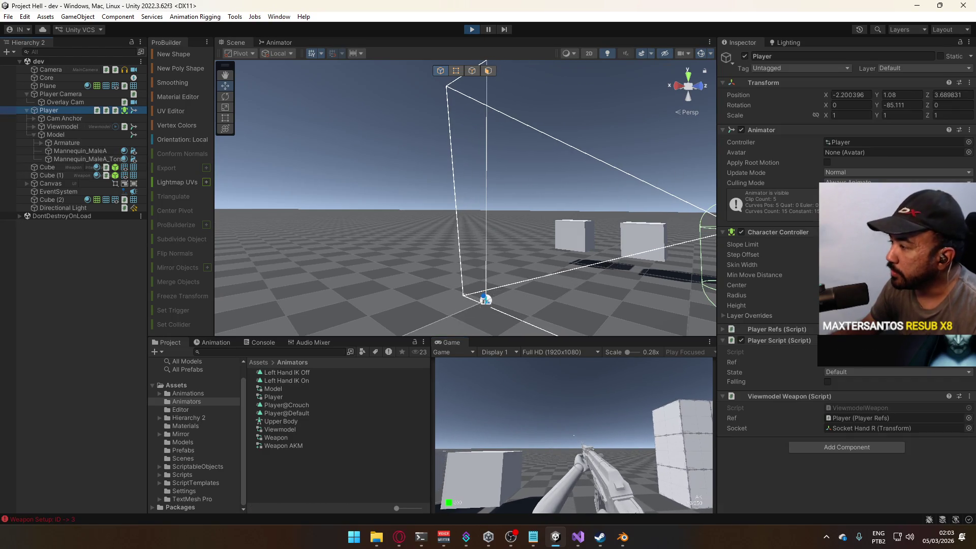
left_click(34, 134)
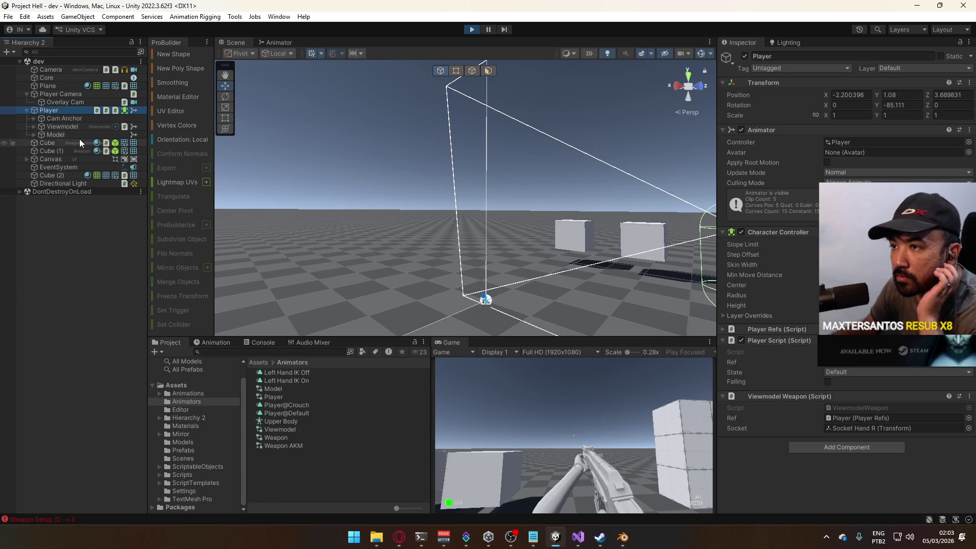
left_click(34, 126)
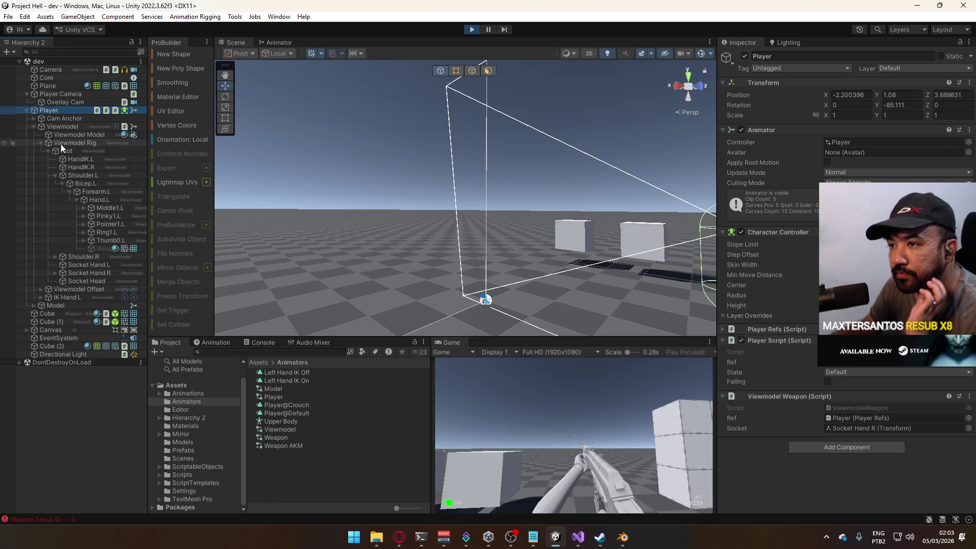
left_click(44, 142)
left_click(40, 143)
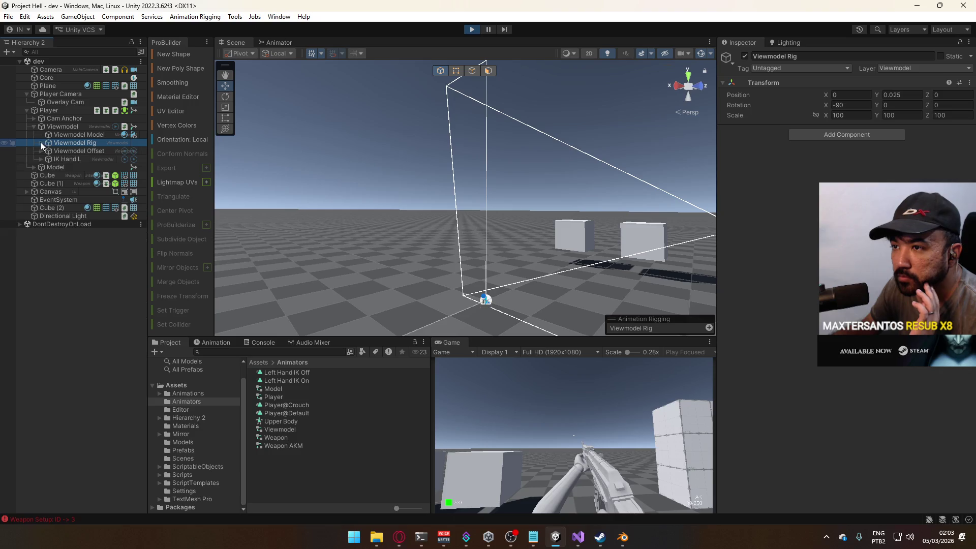
left_click(77, 150)
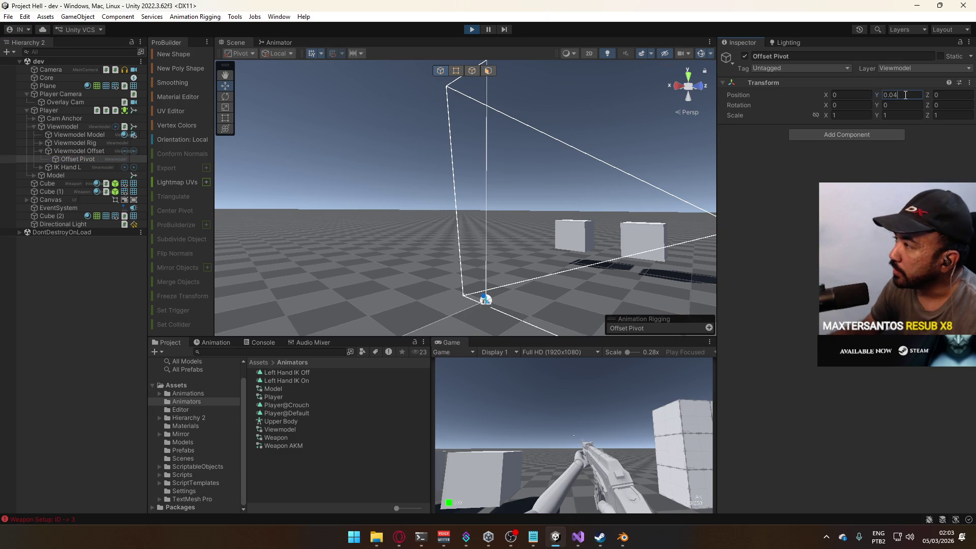
Set the Offset Pivot's Y position to 0.05, check the game, then change it to 0.025
key("BackSpace")
type("5")
left_click(563, 386)
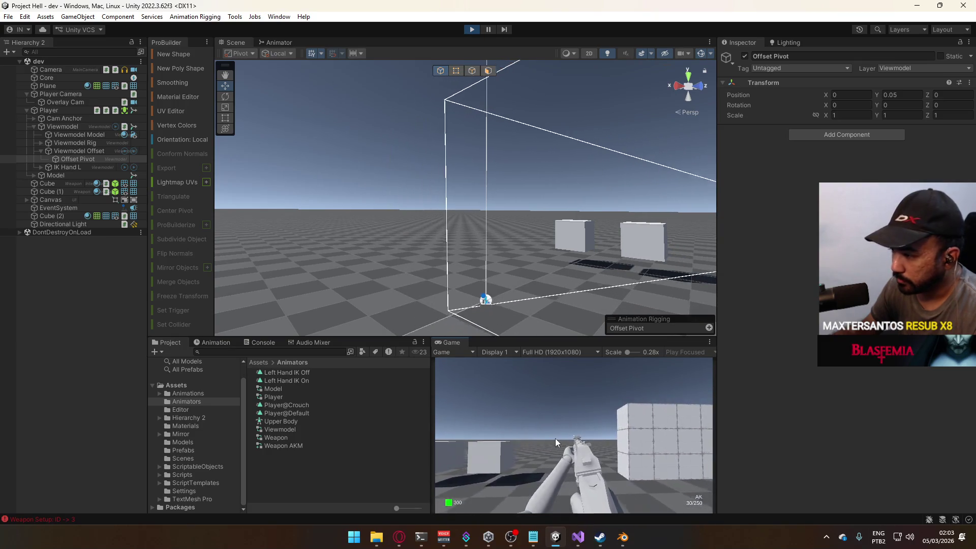
double_click(902, 95)
type("0.025")
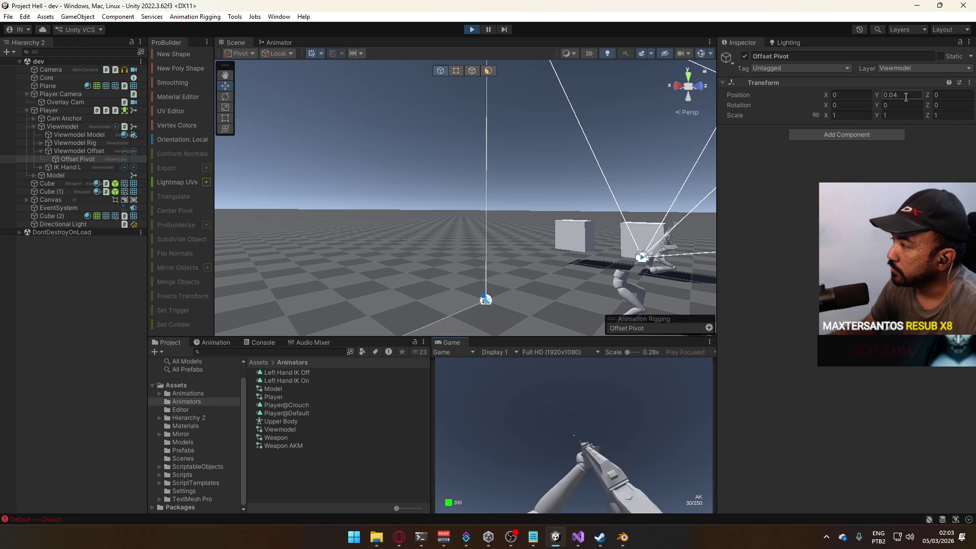
key("Return")
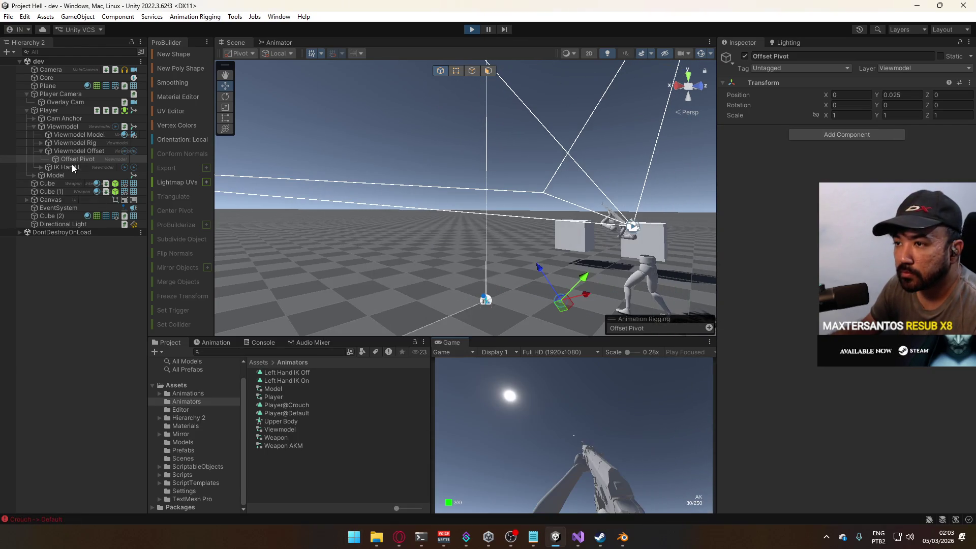
Set IK Hand L's Two Bone IK Constraint weight to 1 and frame the arms and rifle
left_click(71, 166)
left_click(944, 144)
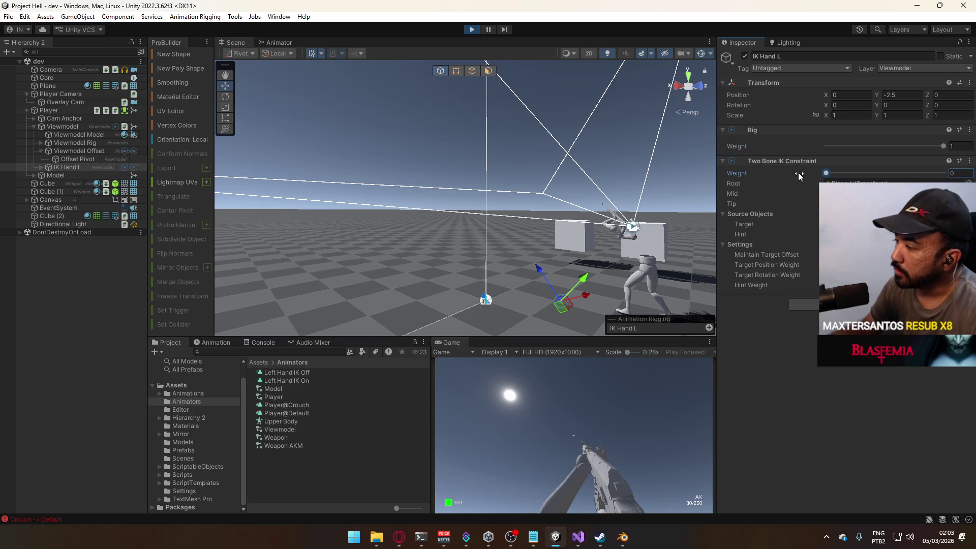
left_click(564, 304)
key("f")
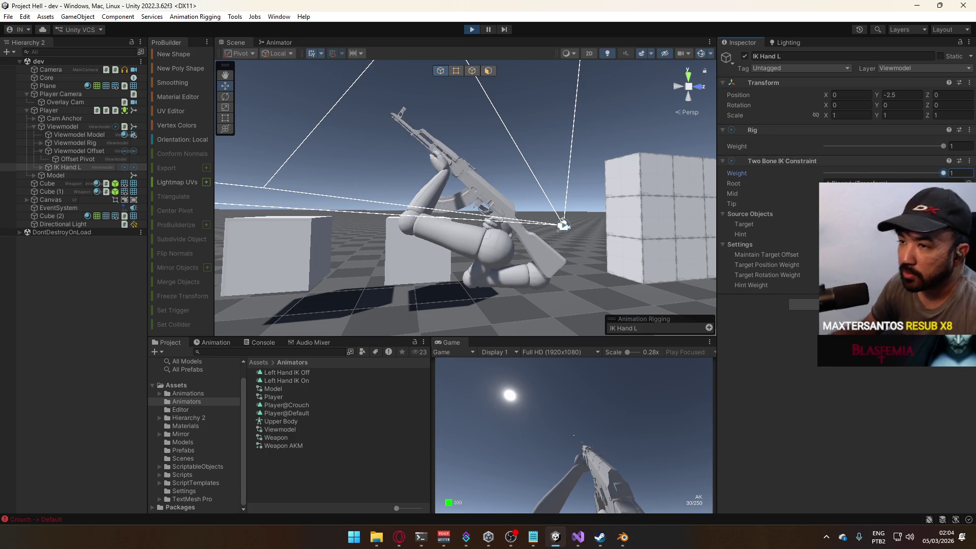
type("Hand L Target")
left_click(35, 126)
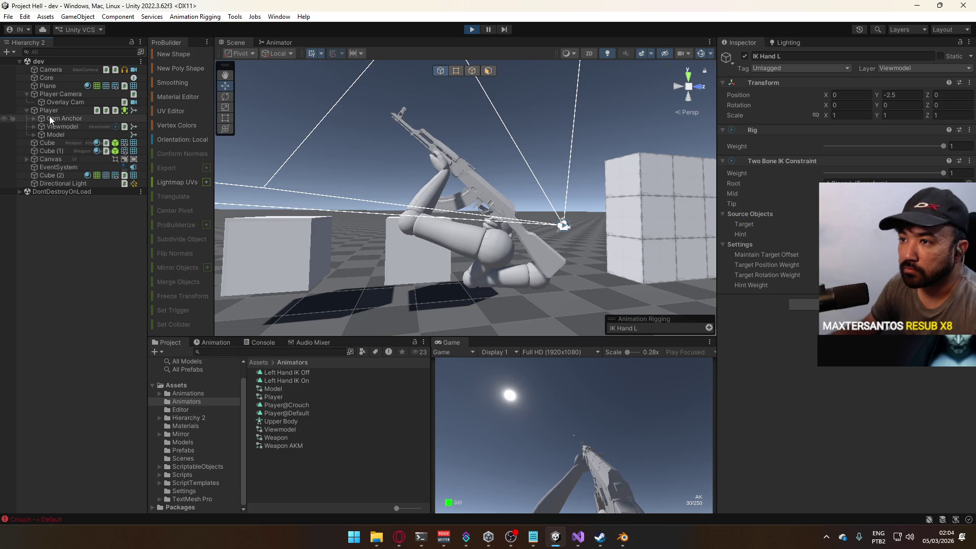
Move the AKM's Hand Anchor to -0.0487, 0.013, 0.2595 where the left hand grips
left_click(34, 126)
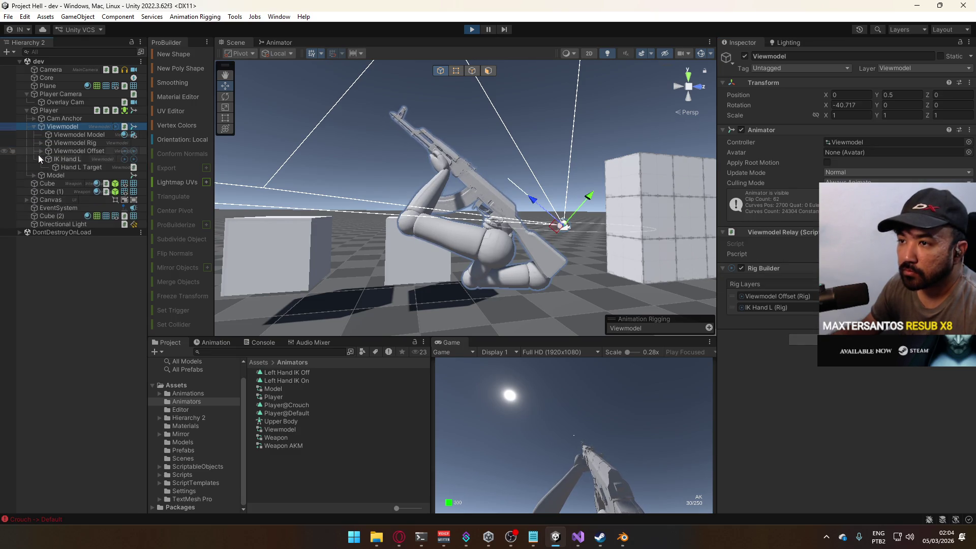
left_click(481, 184)
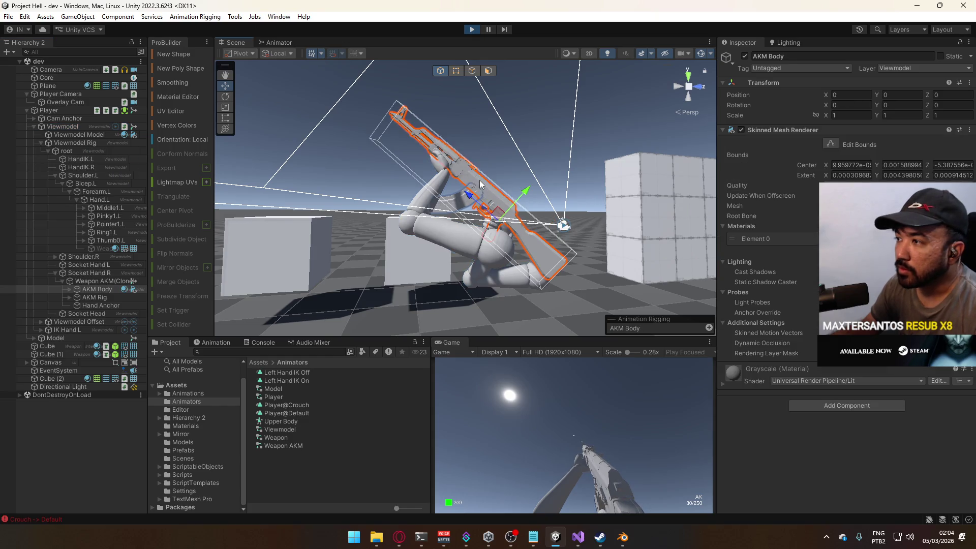
double_click(102, 305)
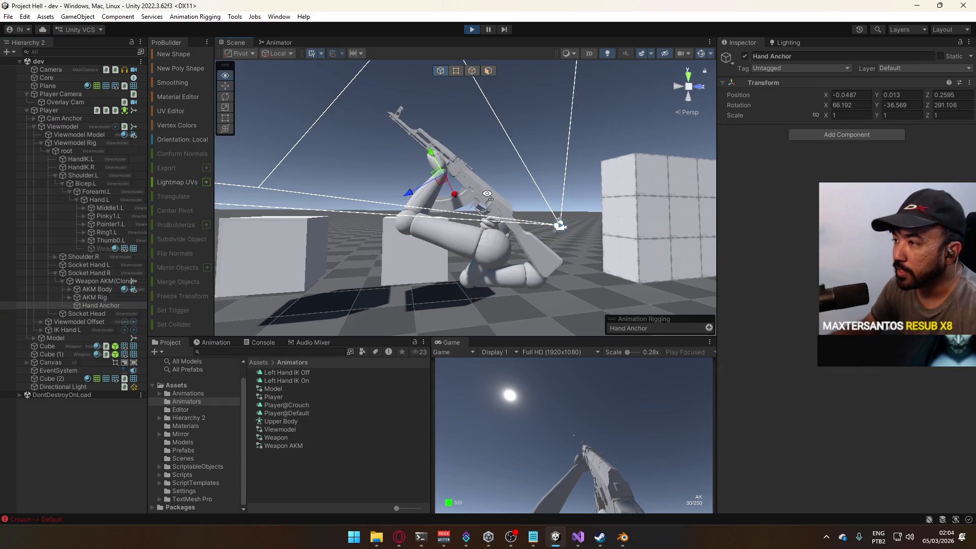
scroll(279, 177, "down", 5)
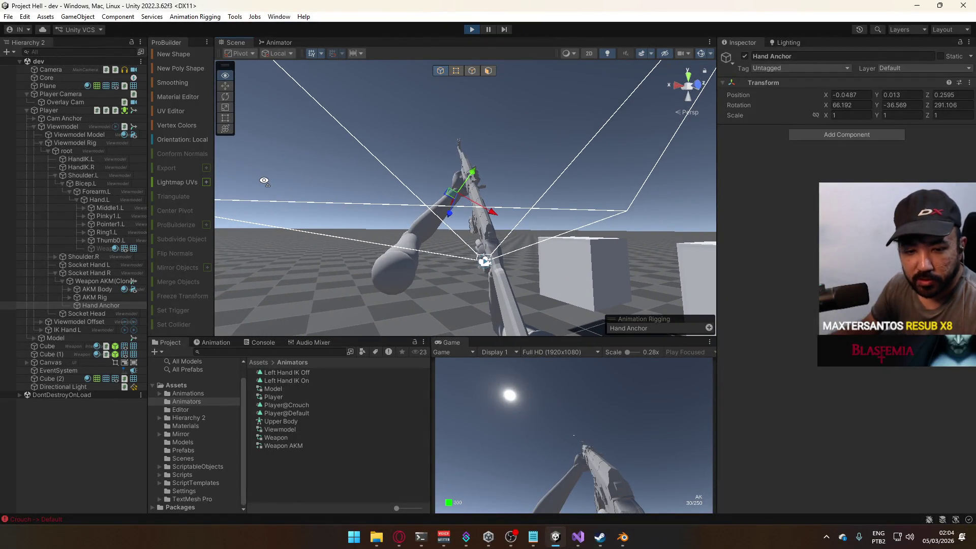
scroll(264, 181, "up", 3)
left_click_drag(444, 215, 628, 203)
mouse_move(558, 196)
left_mouse_down()
mouse_move(540, 197)
mouse_move(559, 212)
mouse_move(521, 163)
mouse_move(297, 51)
left_mouse_up()
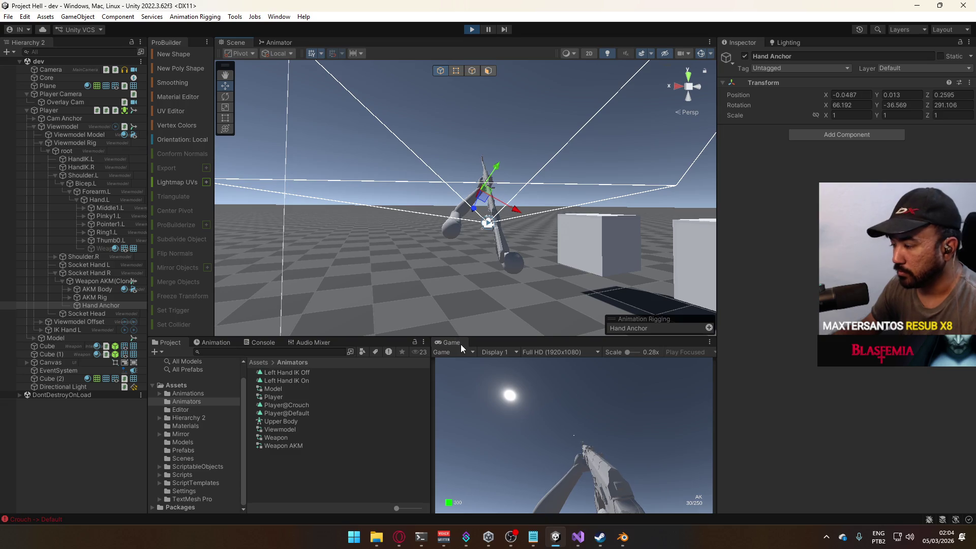
left_click(510, 359)
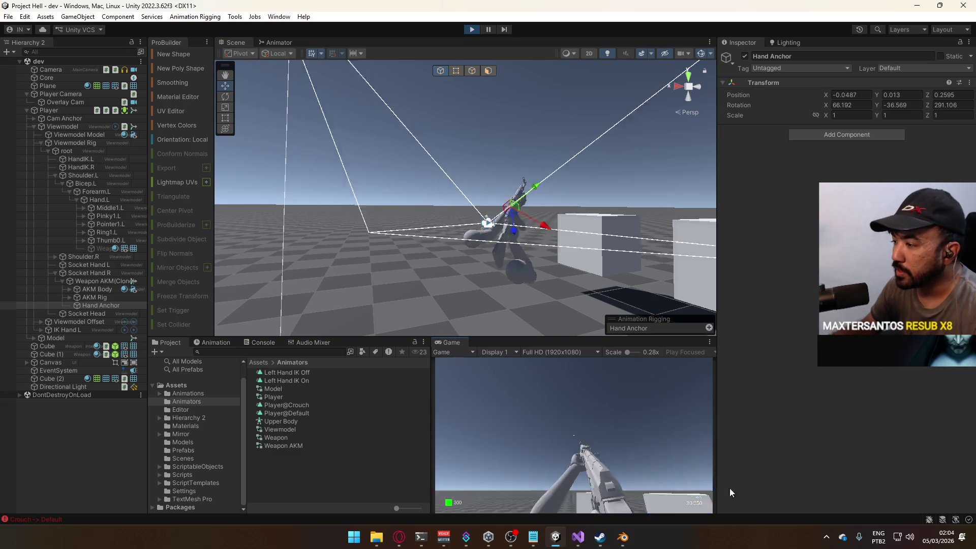
Fire the rifle while turning the camera, then reload with R
key("super")
left_click(502, 226)
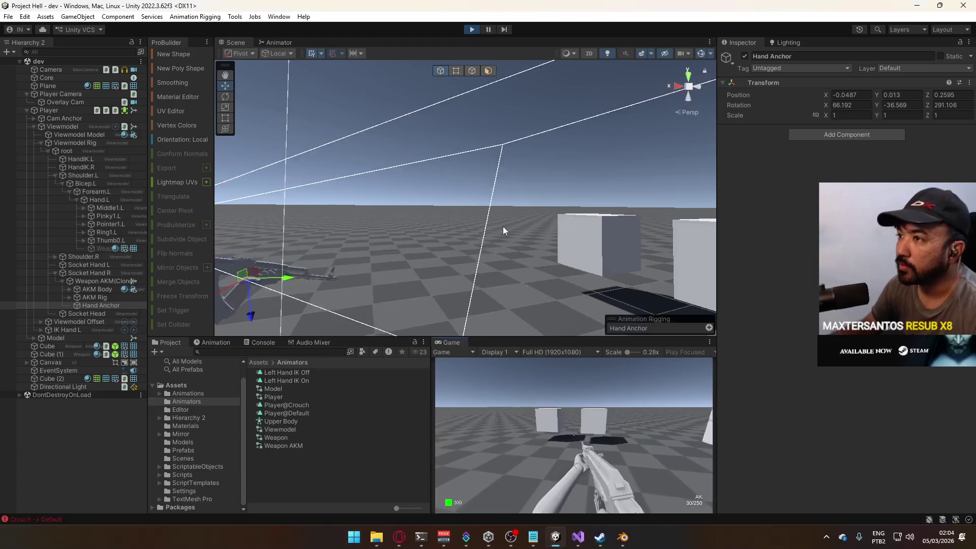
left_click(423, 163)
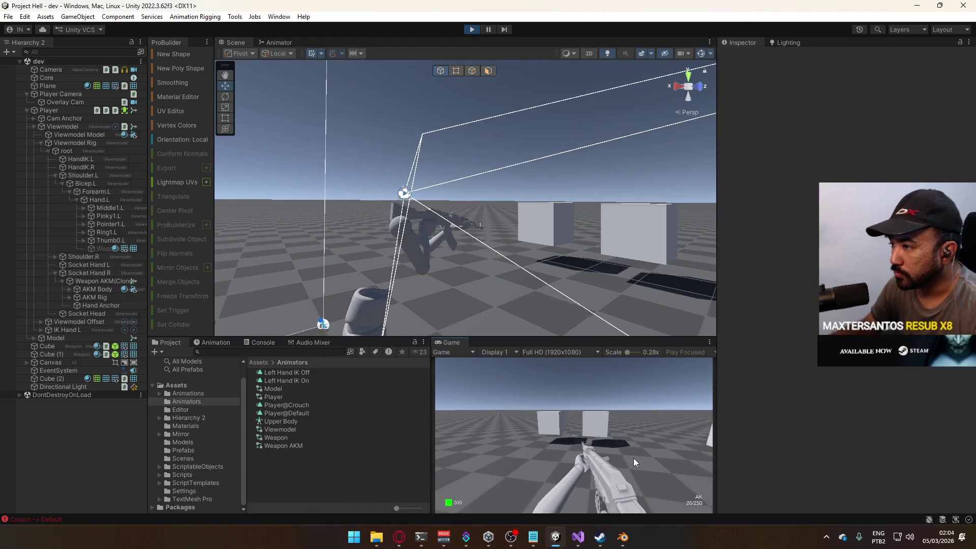
left_click(634, 458)
mouse_move(662, 442)
left_mouse_down()
mouse_move(617, 447)
mouse_move(642, 432)
left_mouse_up()
key("r")
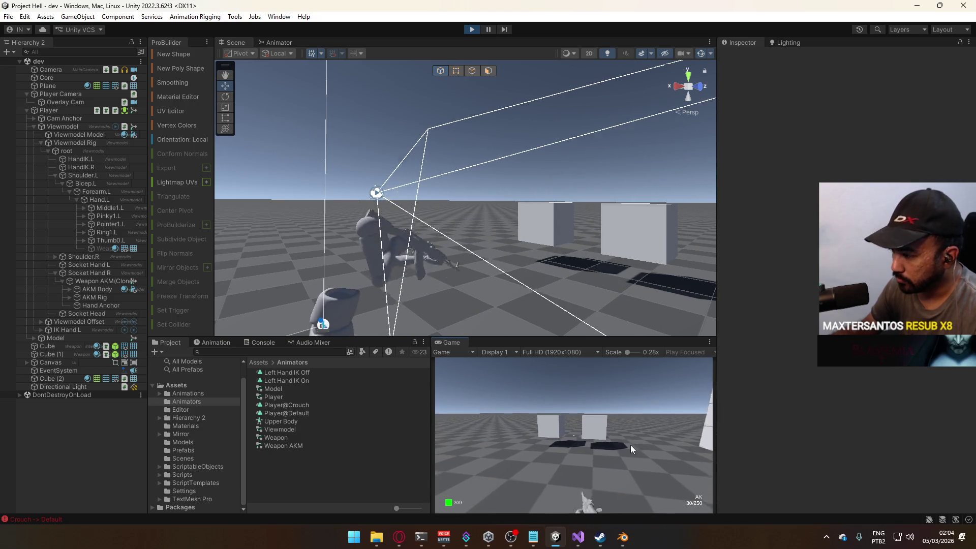
Move the player around the cubes with WASD, strafing toward and away from the wall
key("space")
key("w")
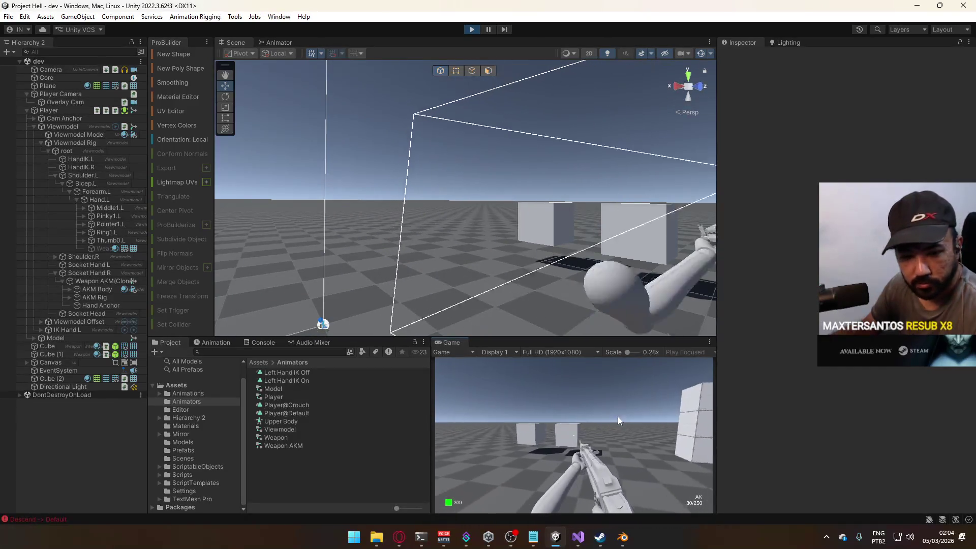
key("d")
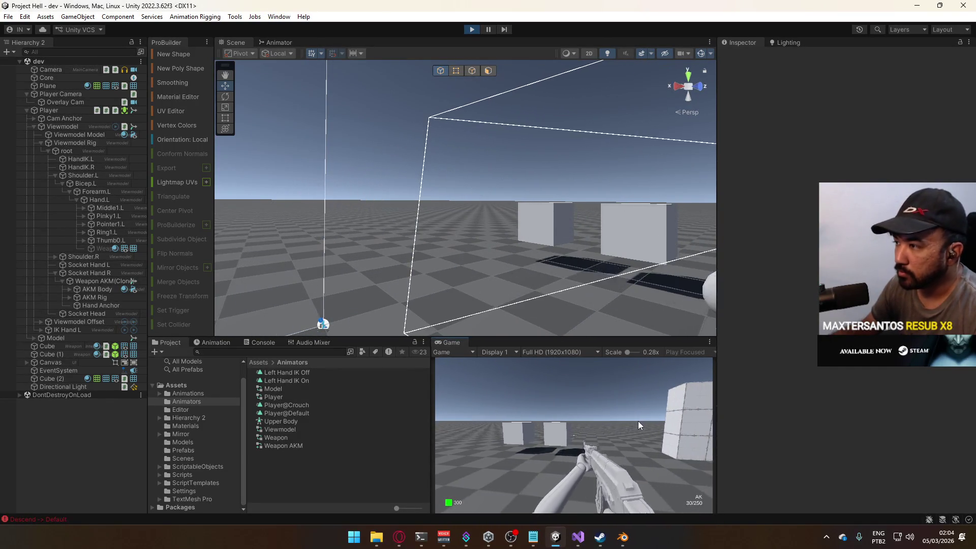
key("a")
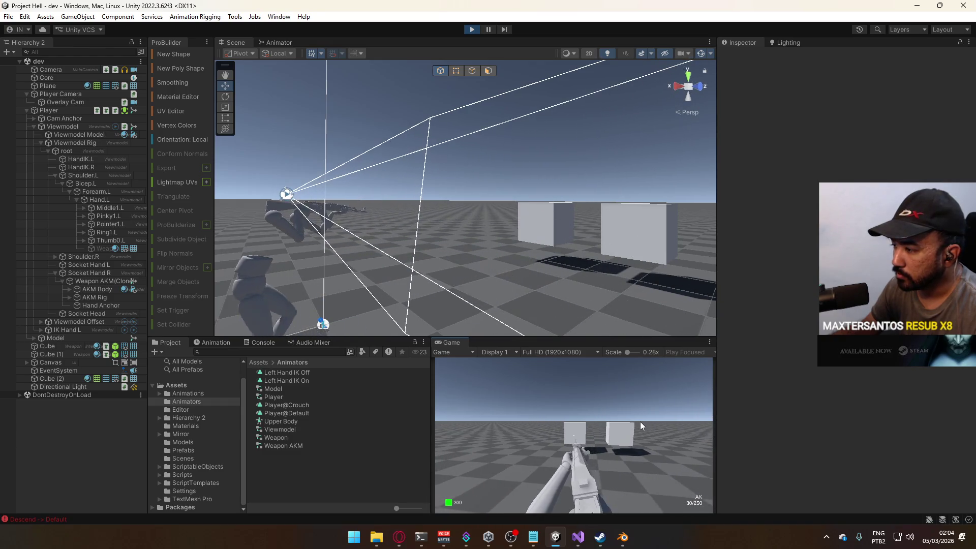
key("d")
key("d")
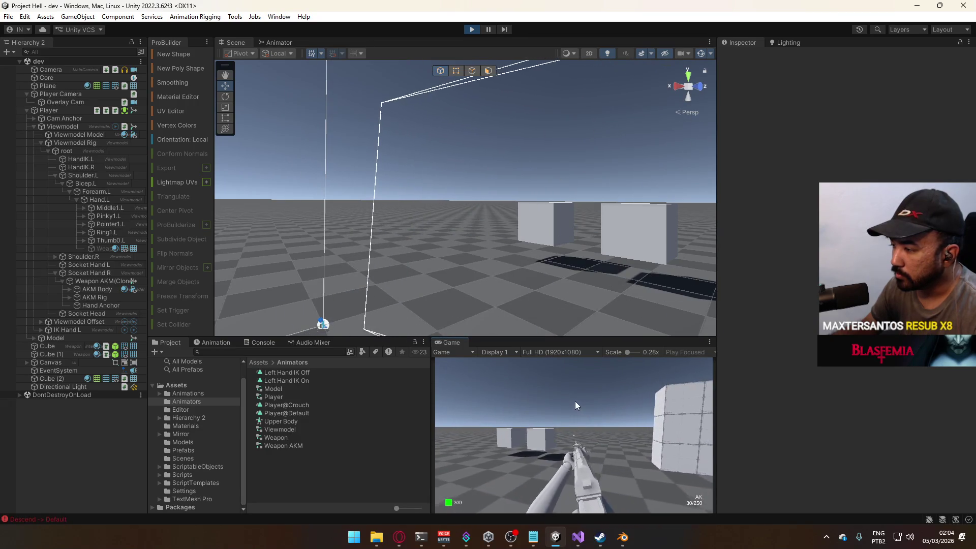
key("a")
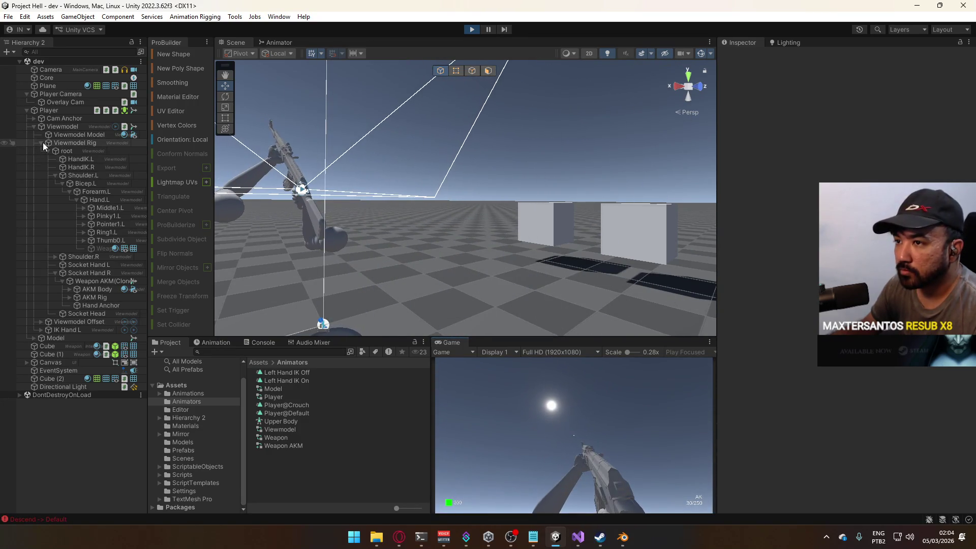
left_click(43, 143)
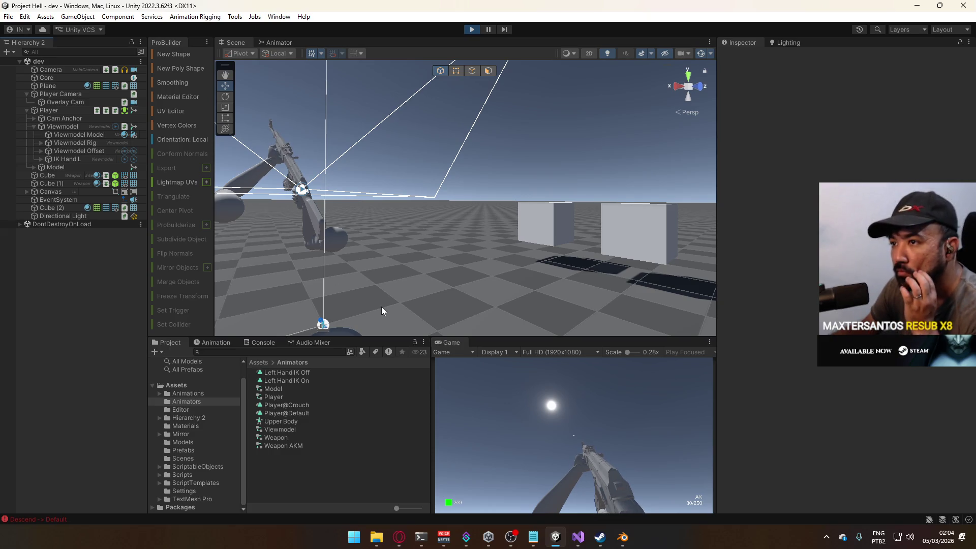
mouse_move(474, 332)
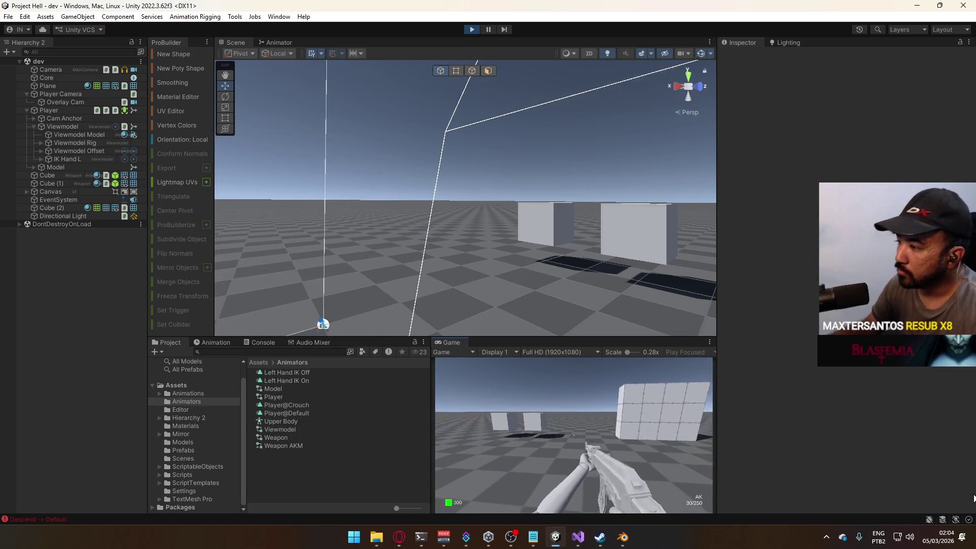
mouse_move(974, 484)
key("w")
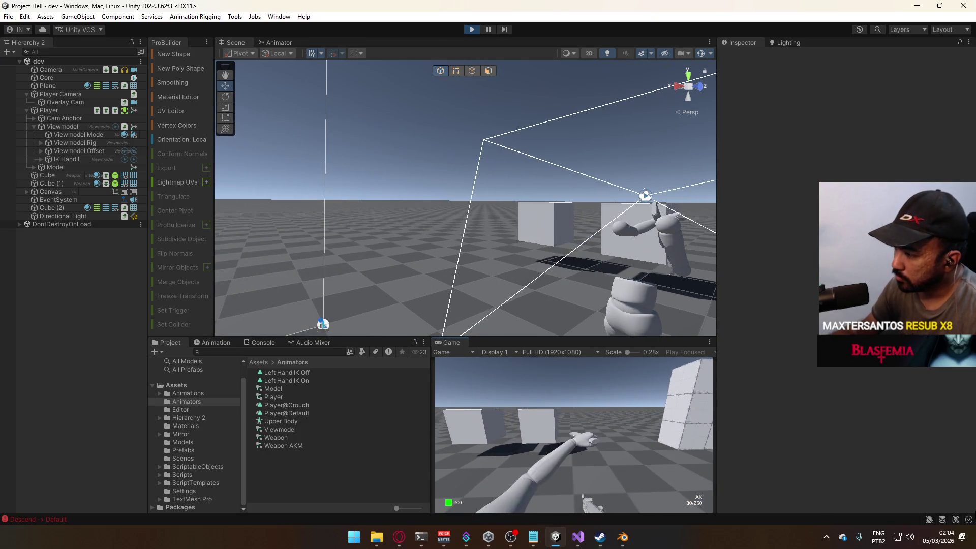
mouse_move(973, 529)
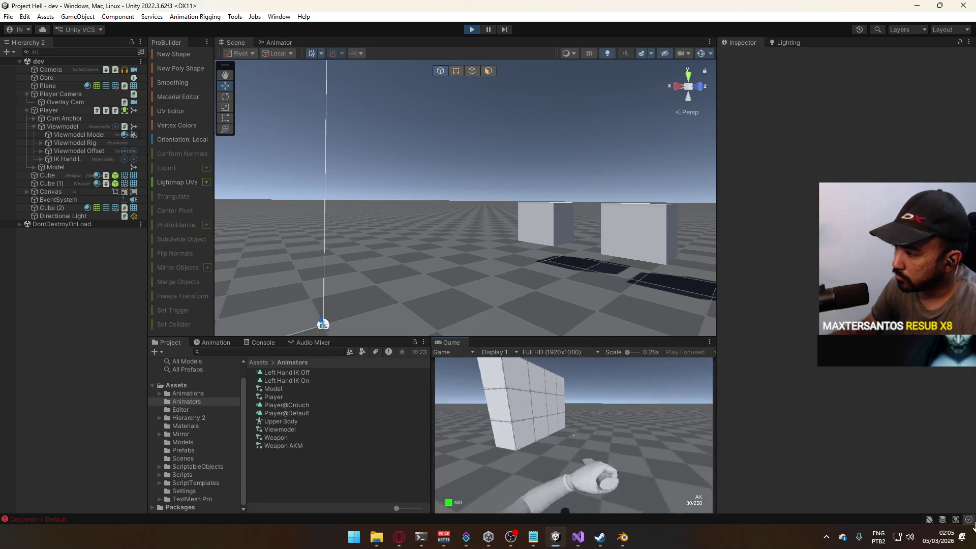
key("s")
mouse_move(852, 530)
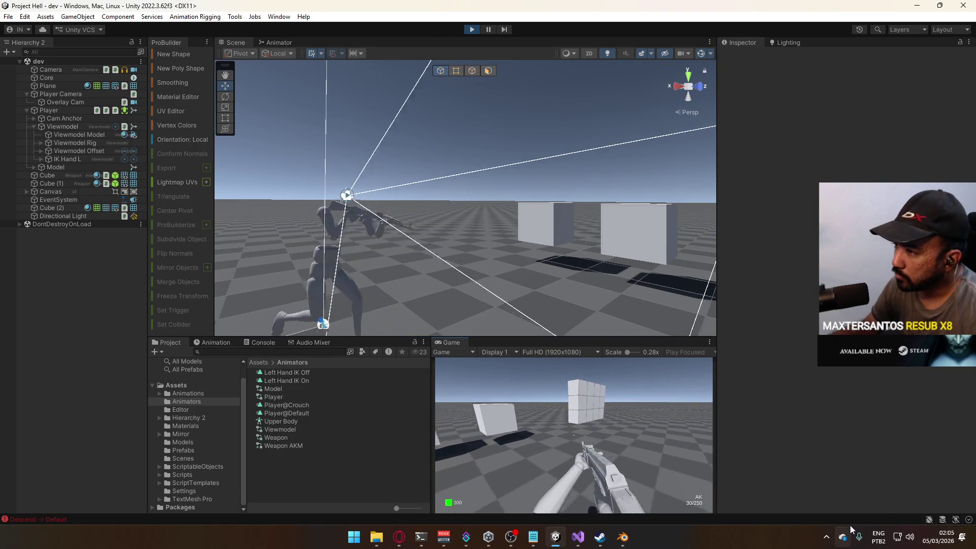
key("w")
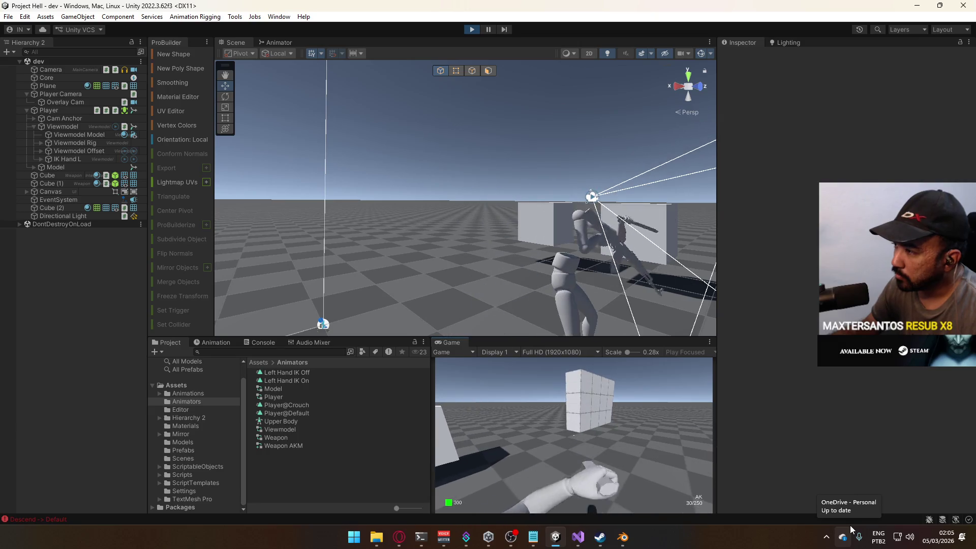
key("s")
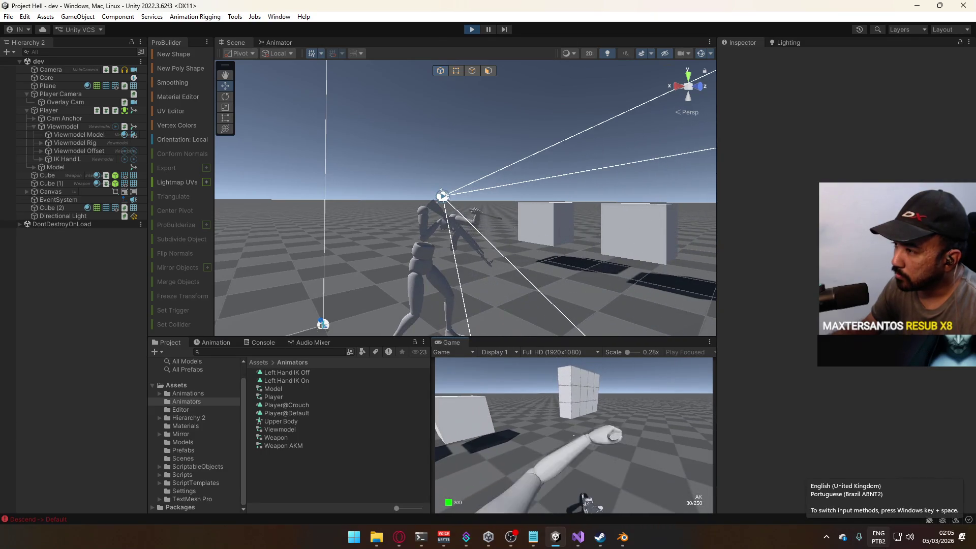
key("w")
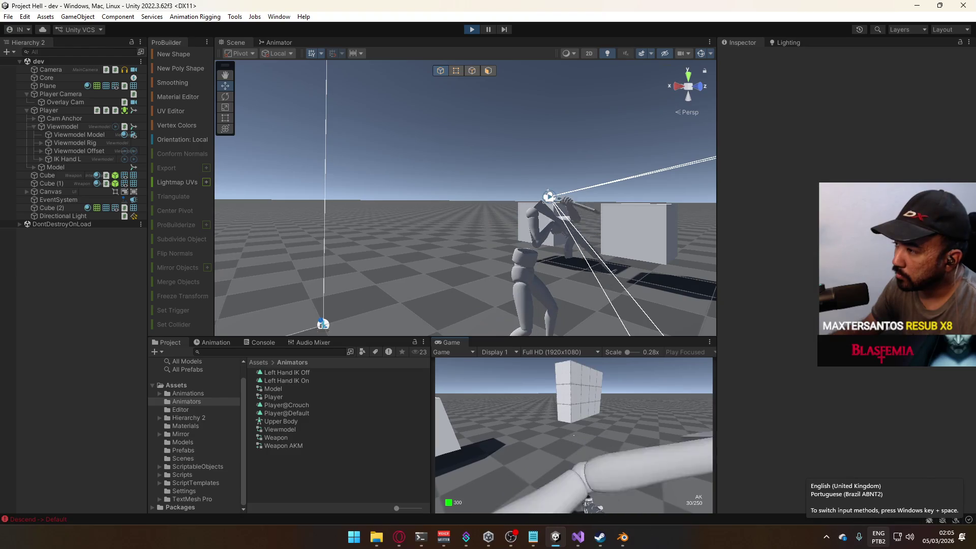
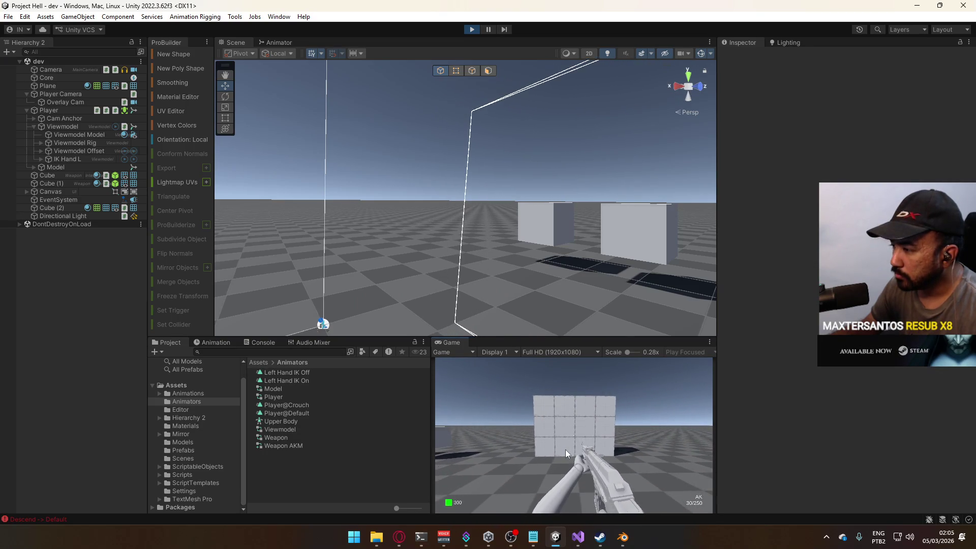
Select the Viewmodel object and stop play mode to return to edit mode
key("super")
mouse_move(538, 242)
left_mouse_down()
mouse_move(666, 276)
mouse_move(501, 266)
mouse_move(504, 283)
left_mouse_up()
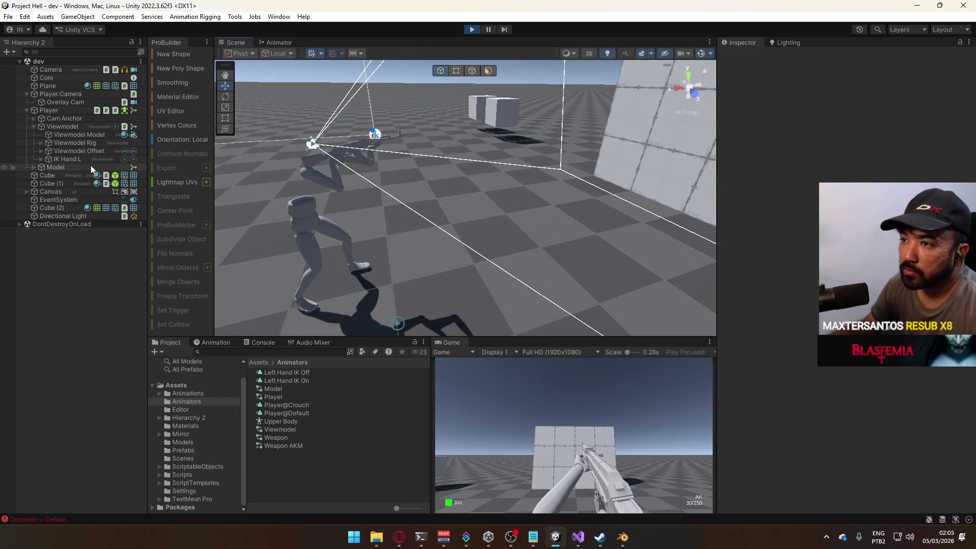
left_click(62, 128)
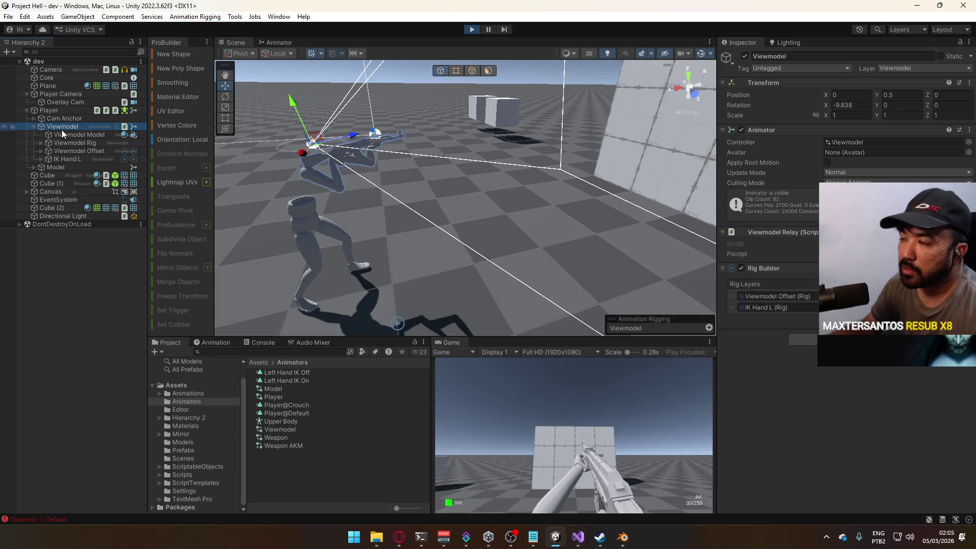
left_click(472, 29)
mouse_move(406, 91)
left_mouse_down()
mouse_move(585, 114)
mouse_move(557, 120)
left_mouse_up()
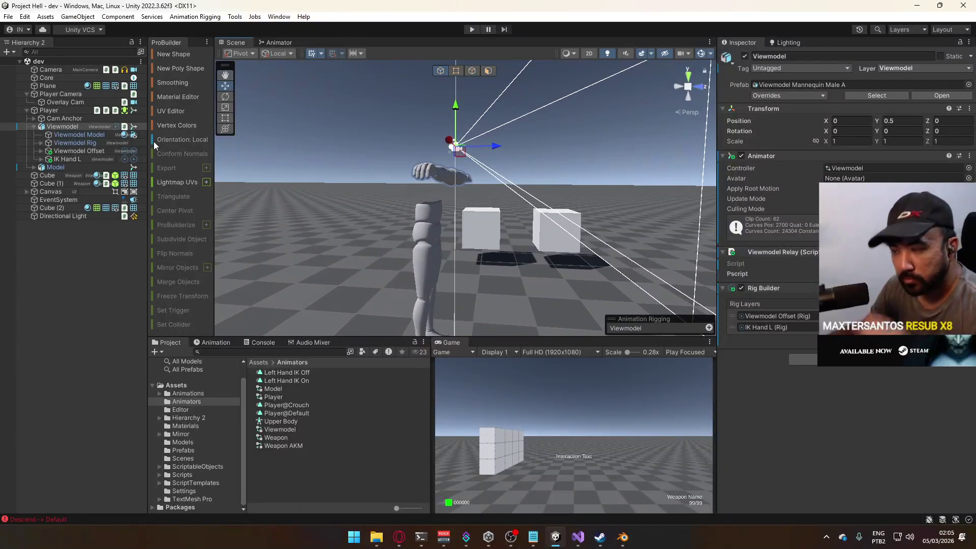
Create an empty child under Viewmodel with a Multi-Aim Constraint constraining Viewmodel Rig
right_click(68, 128)
left_click(105, 255)
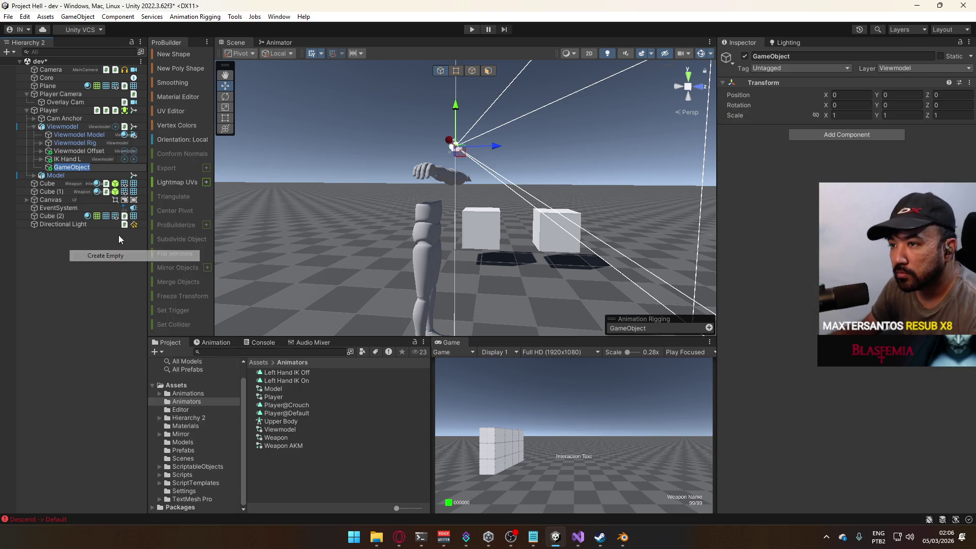
left_click(831, 132)
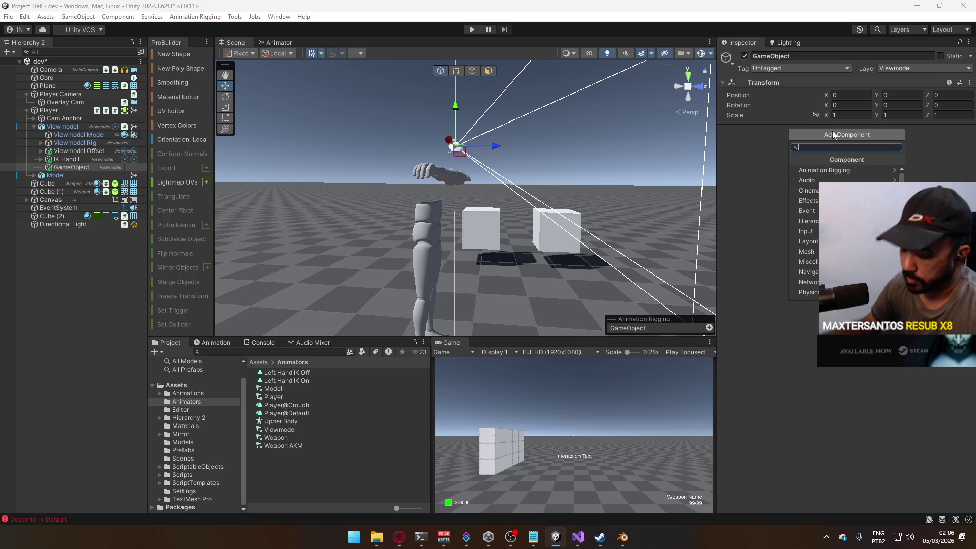
left_click(834, 170)
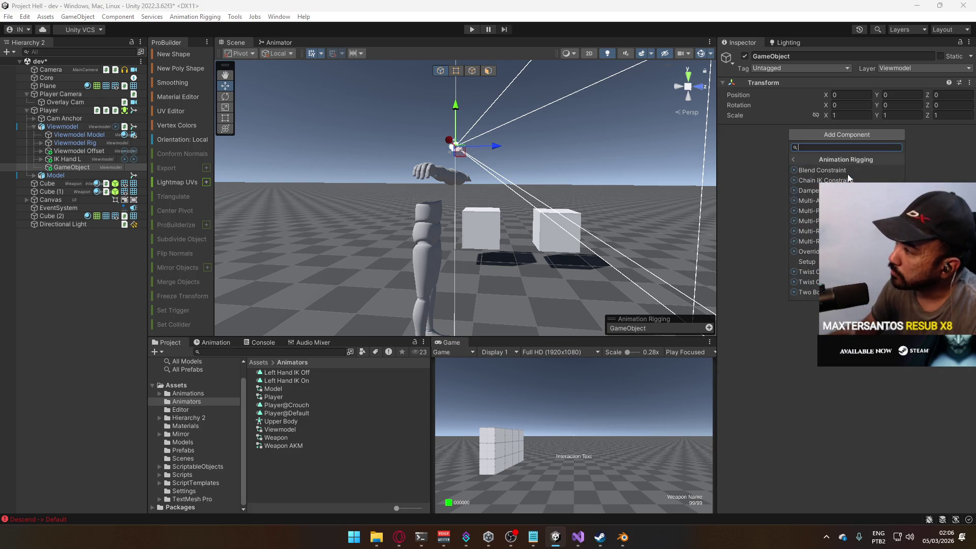
left_click(834, 201)
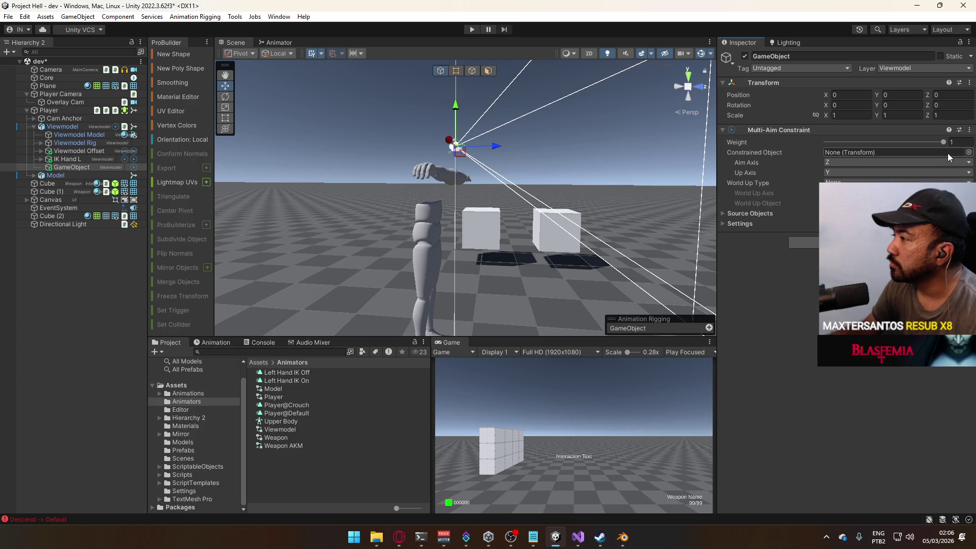
left_click_drag(76, 143, 864, 152)
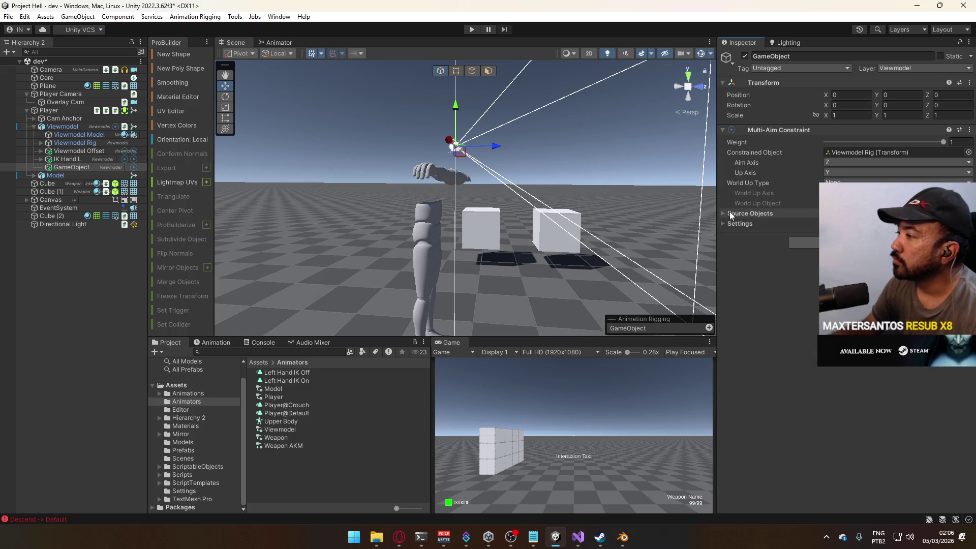
right_click(93, 168)
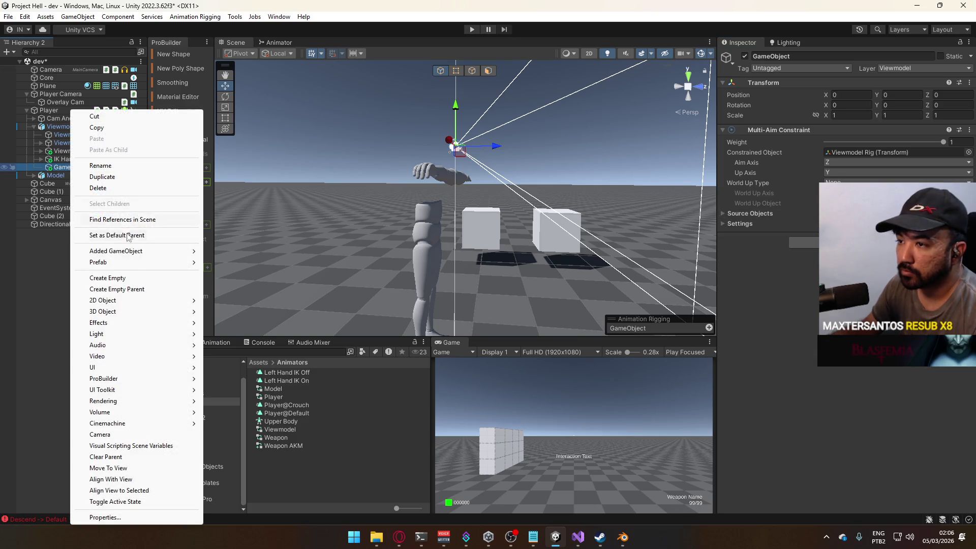
Create an empty child of GameObject and rename it T
left_click(97, 277)
left_click(76, 224)
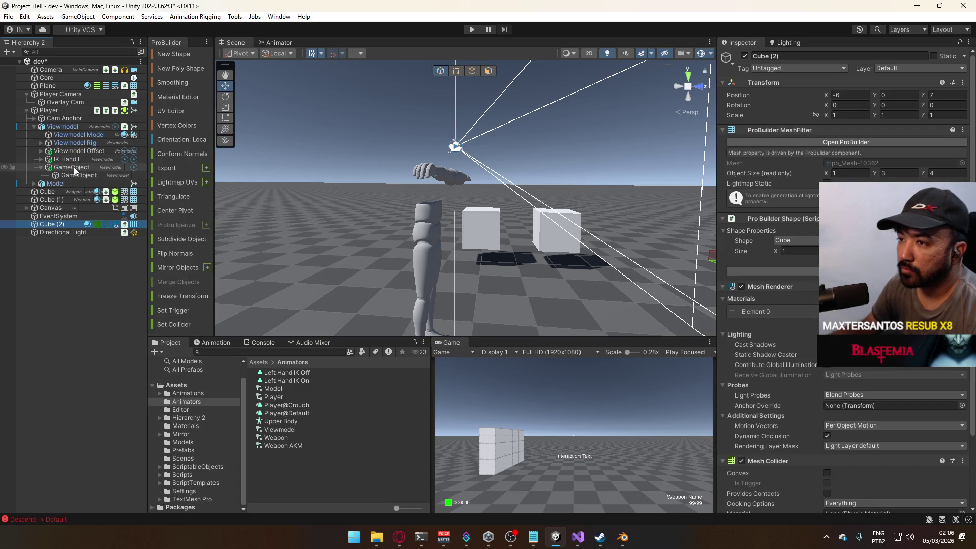
left_click(89, 175)
key("F2")
type("T")
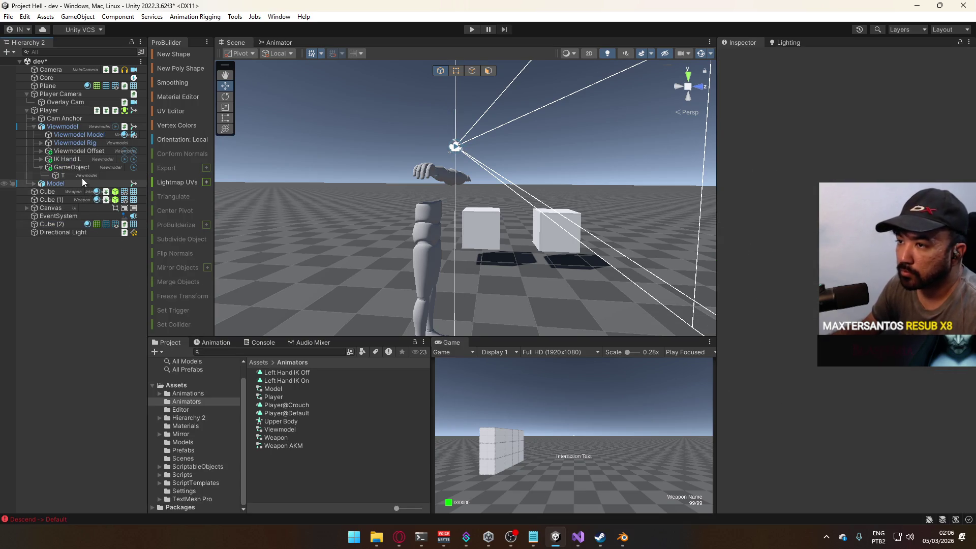
Expand the Multi-Aim Constraint's Source Objects and Settings, then enter play mode
left_click(72, 167)
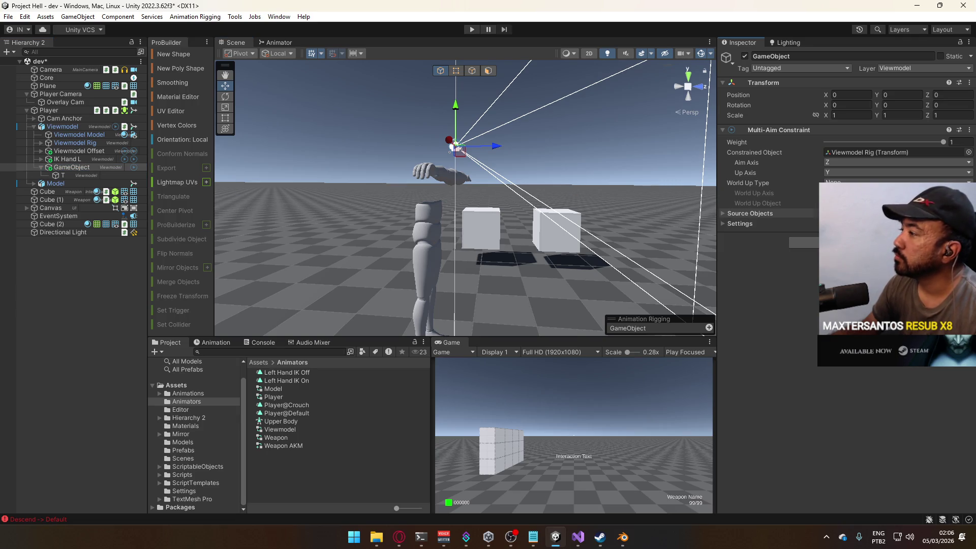
left_click(725, 216)
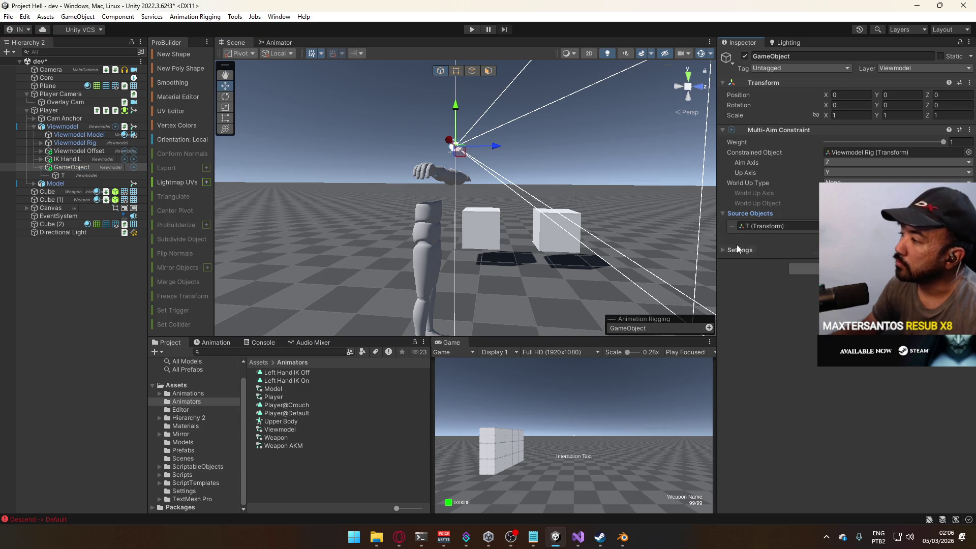
left_click(736, 250)
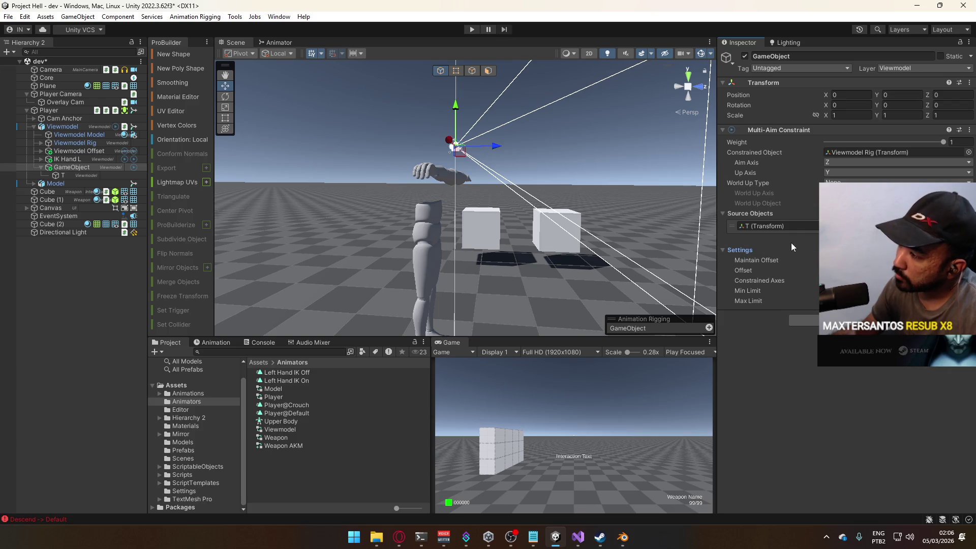
left_click(473, 30)
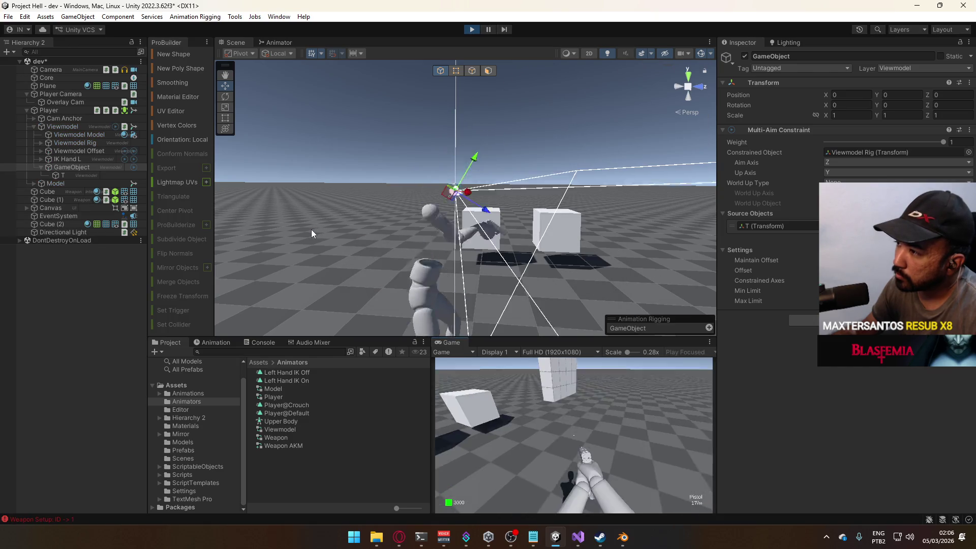
Move target T to about X 1.161, Z 1.288 and check the constraint's Weight
key("super")
left_click(63, 175)
left_click_drag(356, 229, 450, 238)
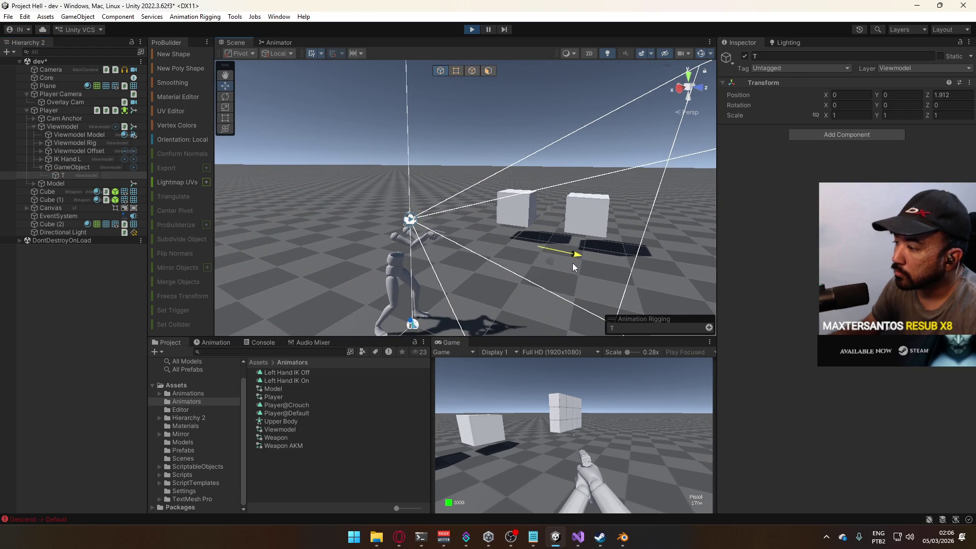
mouse_move(562, 276)
left_mouse_down()
mouse_move(598, 309)
mouse_move(590, 288)
mouse_move(428, 286)
left_mouse_up()
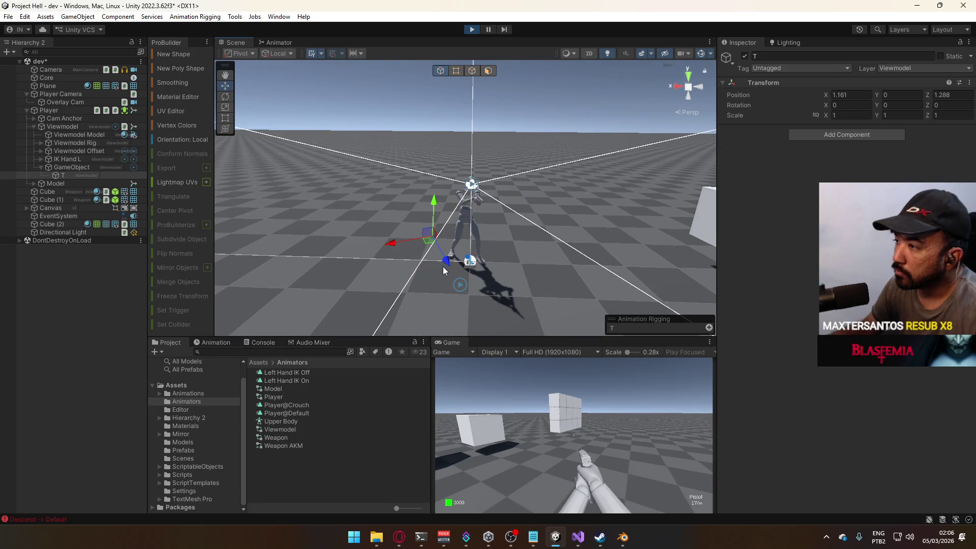
left_click(79, 168)
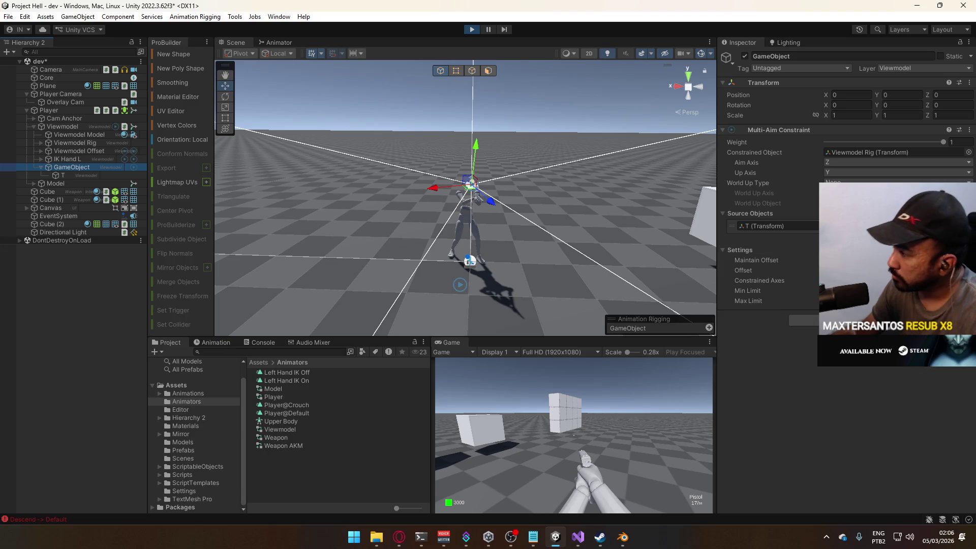
left_click(944, 141)
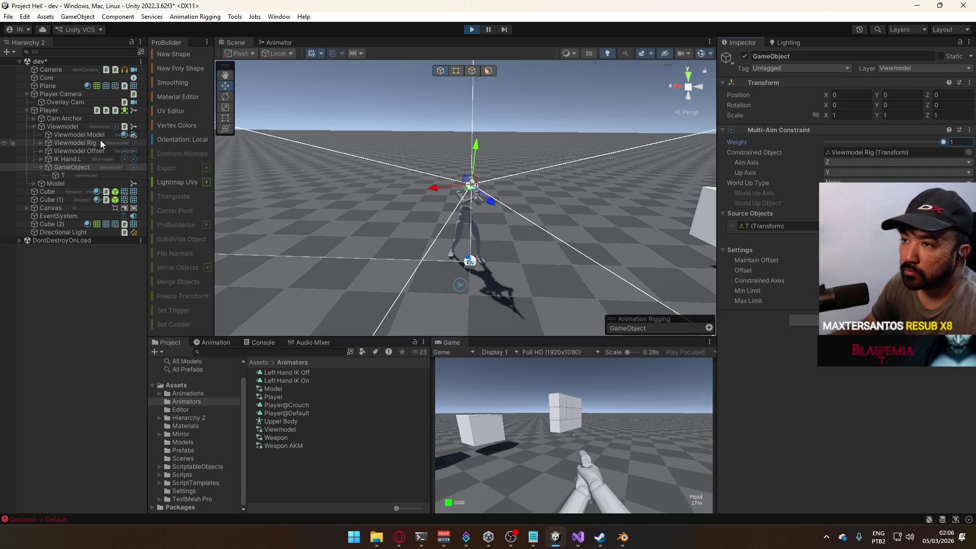
Expand Viewmodel Rig's bones, try root as the constrained object, and stop play mode
left_click(39, 143)
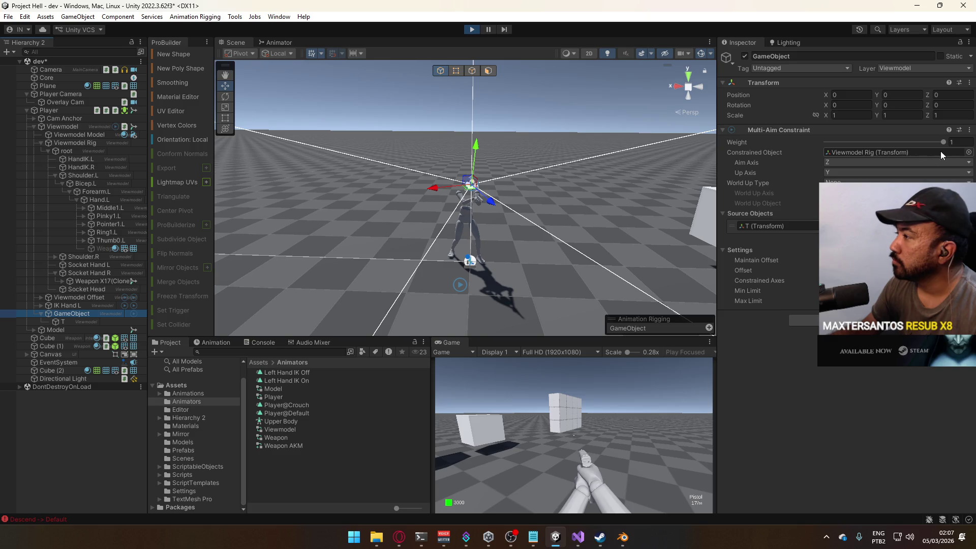
left_click(969, 152)
type("r")
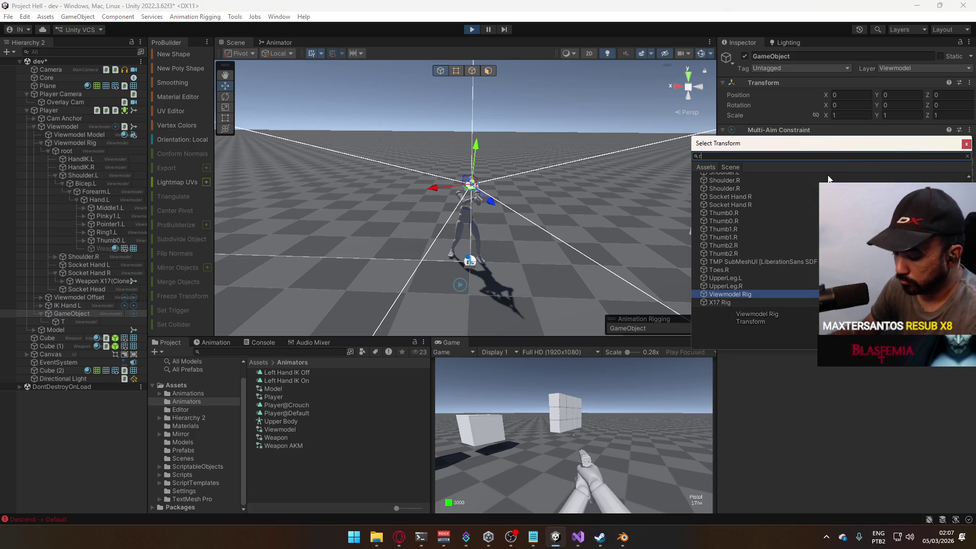
type("ot")
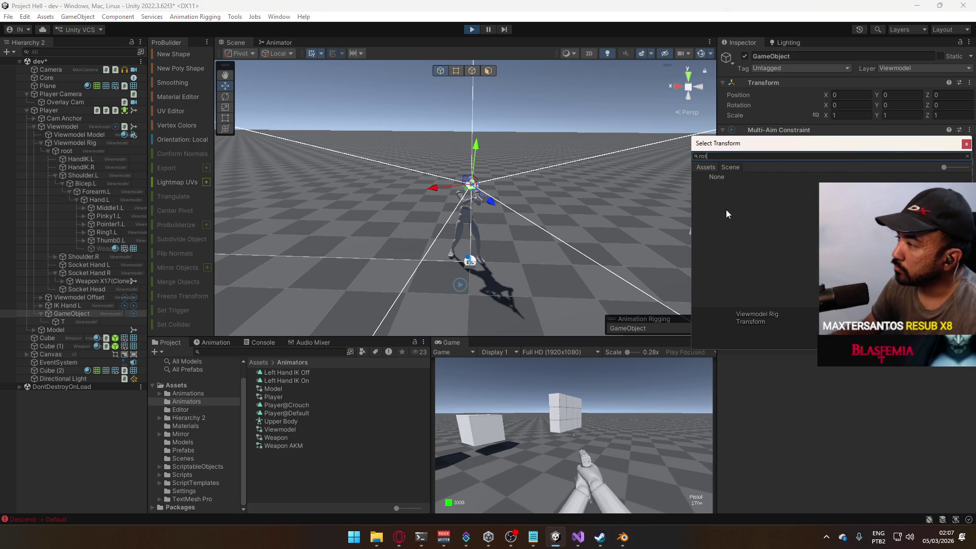
left_click(966, 144)
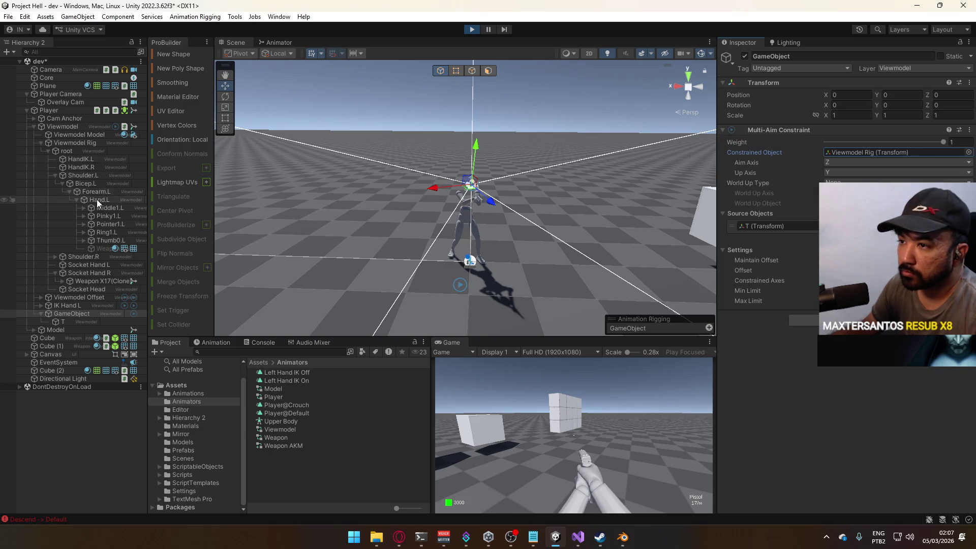
left_click_drag(870, 178, 880, 154)
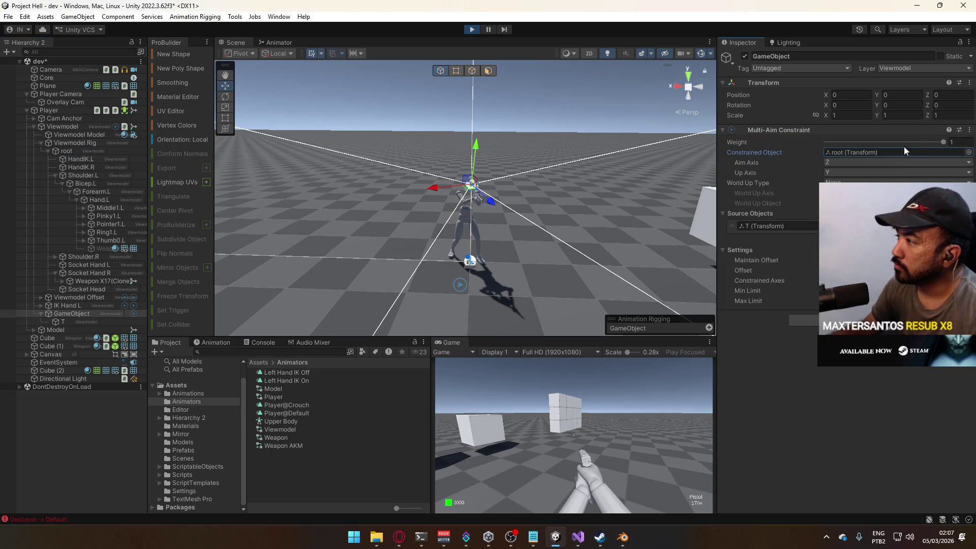
left_click(471, 29)
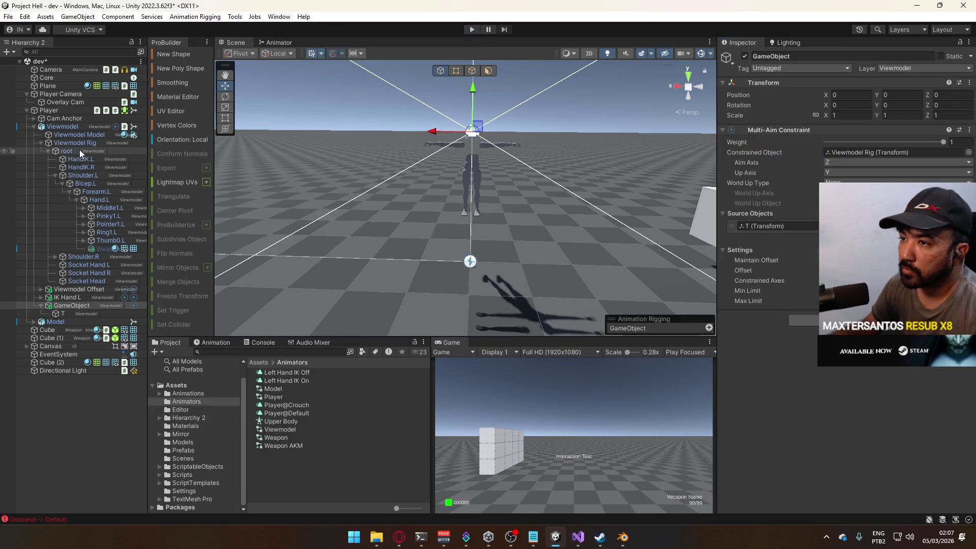
Make root the constrained object and test by pushing T forward along Z in play mode
mouse_move(67, 151)
left_mouse_down()
mouse_move(327, 163)
mouse_move(905, 155)
left_mouse_up()
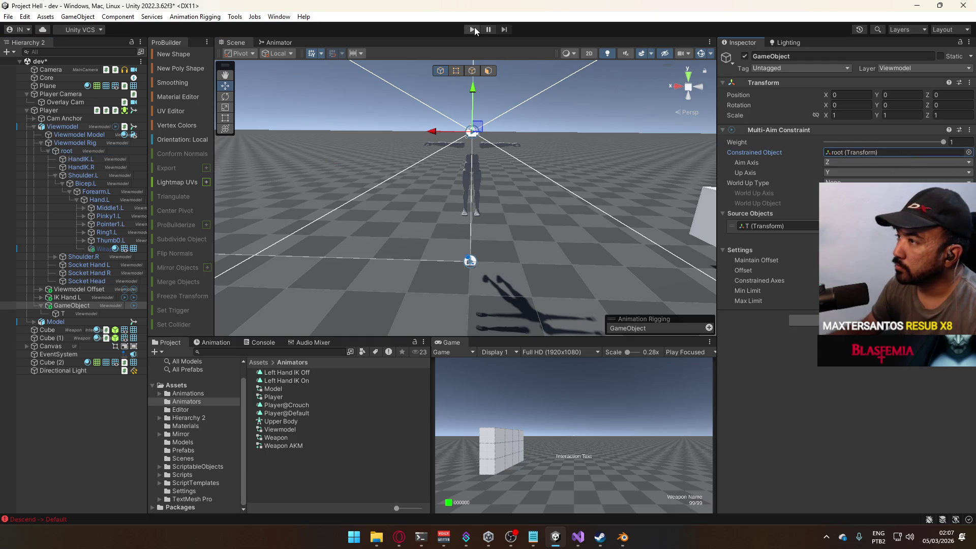
left_click(472, 29)
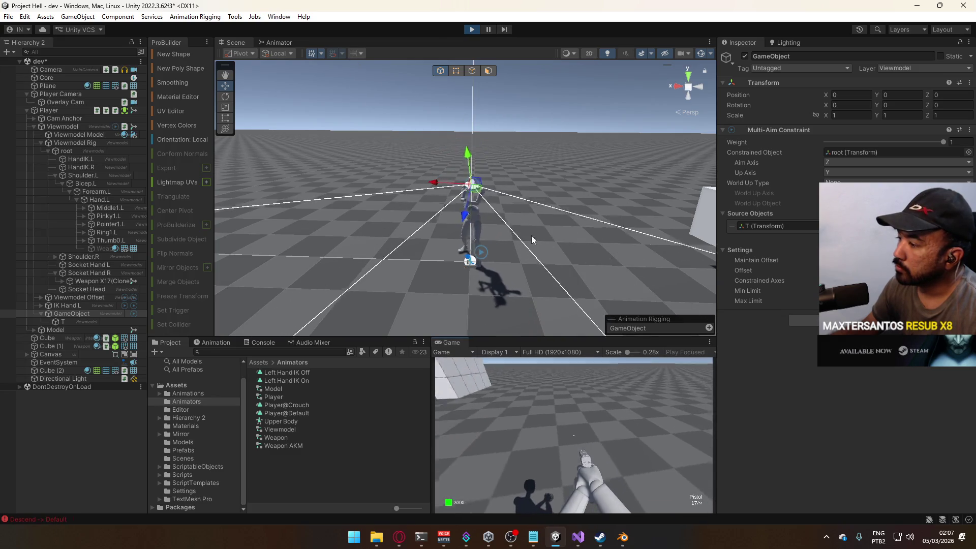
key("super")
key("super")
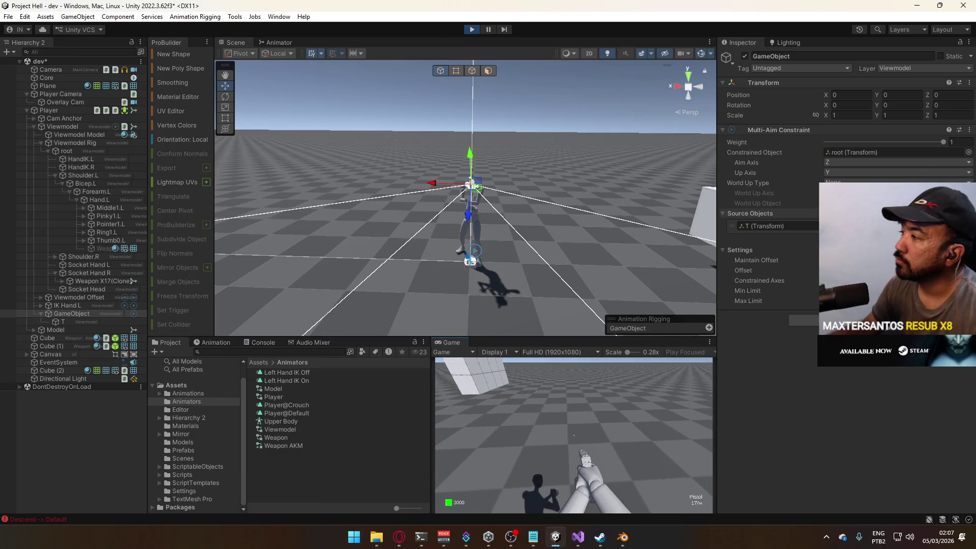
key("super")
key("super")
left_click(65, 322)
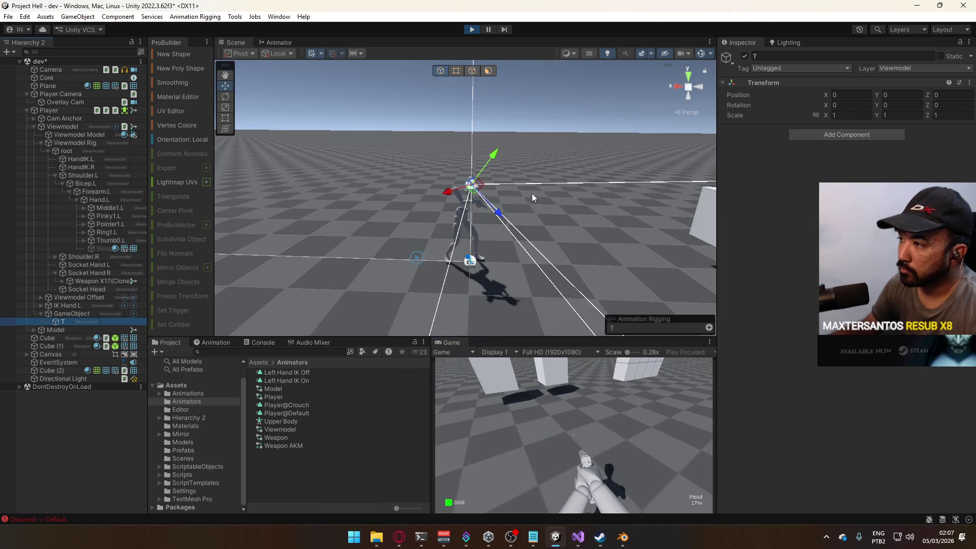
mouse_move(502, 217)
left_mouse_down()
mouse_move(592, 259)
mouse_move(501, 284)
mouse_move(331, 281)
mouse_move(326, 263)
left_mouse_up()
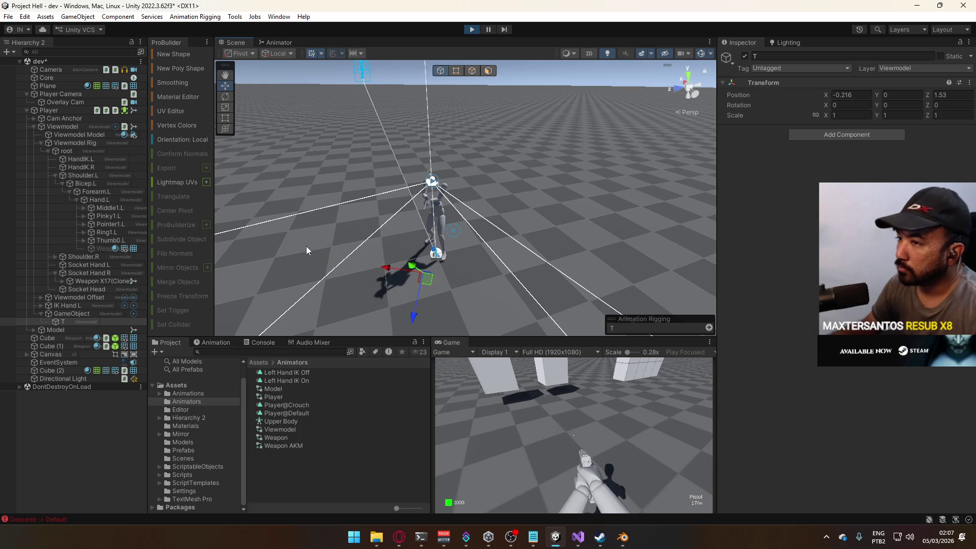
Stop play mode and select both GameObject and T
left_click(473, 31)
left_click(80, 306)
left_click(72, 312)
left_click(72, 307, "ctrl")
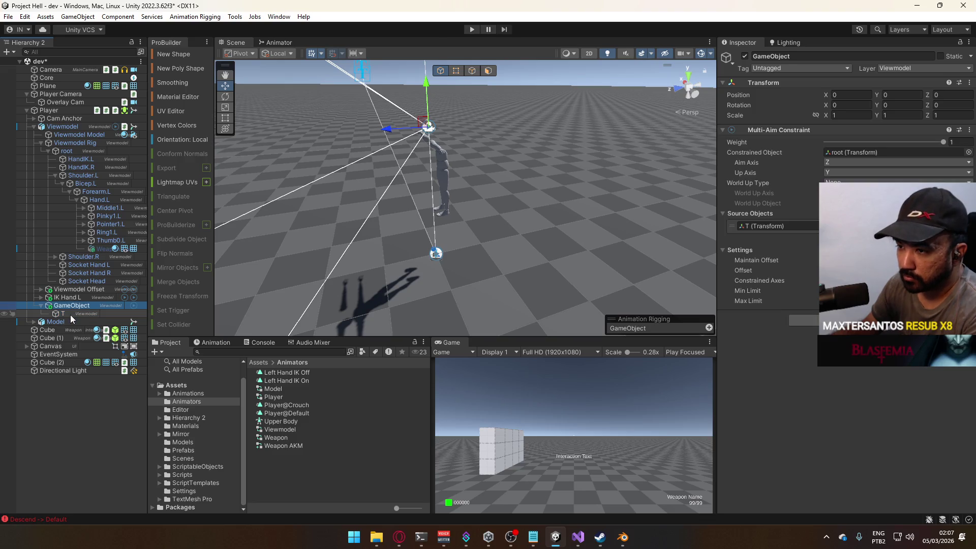
Move GameObject and its child T under Viewmodel
key("Delete")
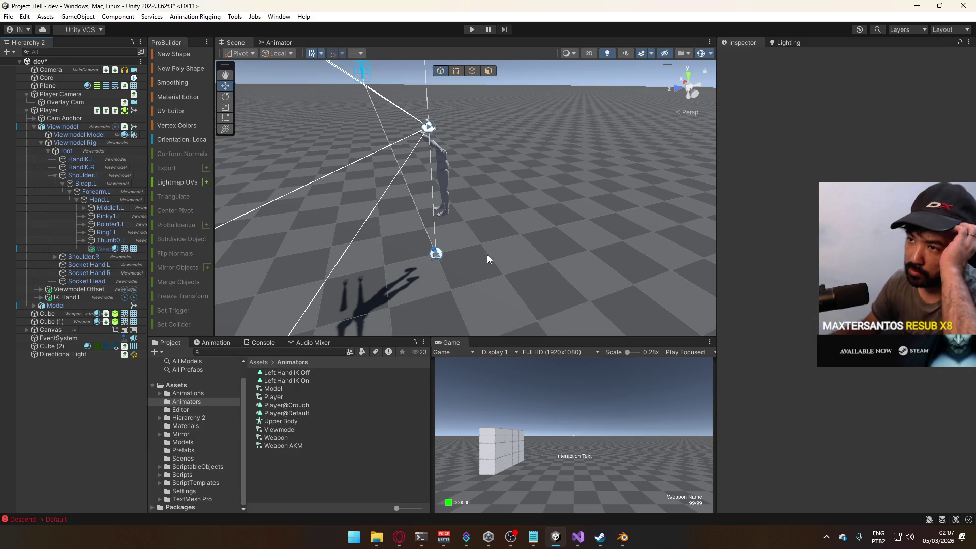
left_click(81, 127)
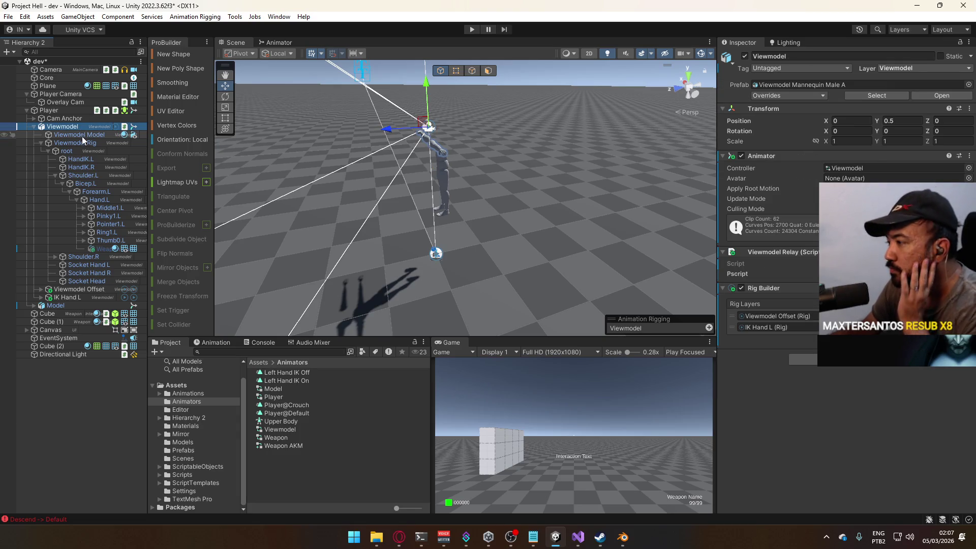
key("alt+shift+n")
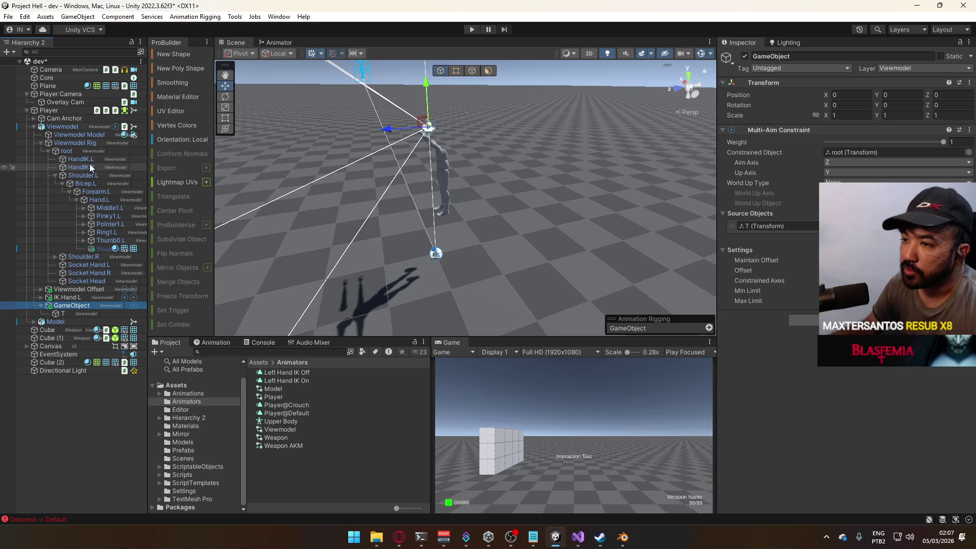
Add a Rig component to GameObject
left_click(803, 319)
type("rig")
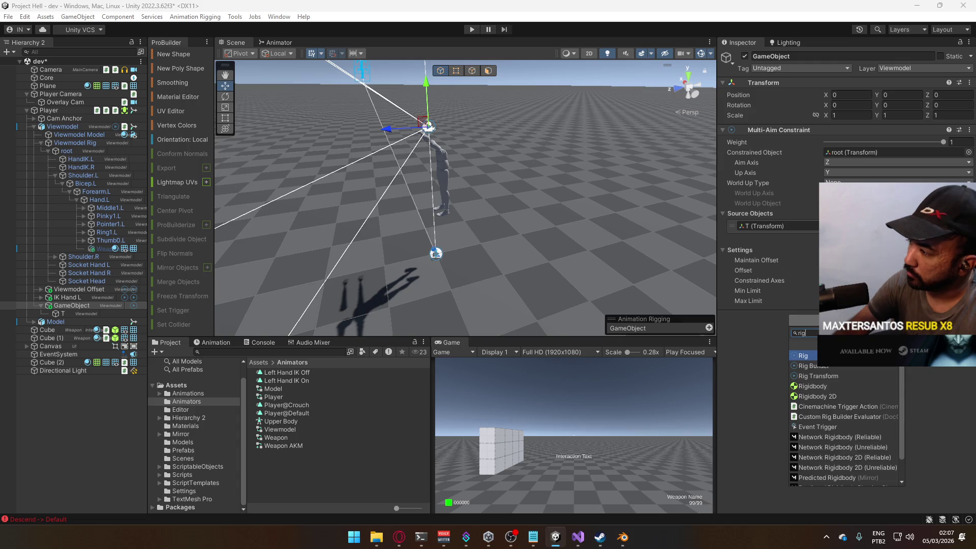
key("Return")
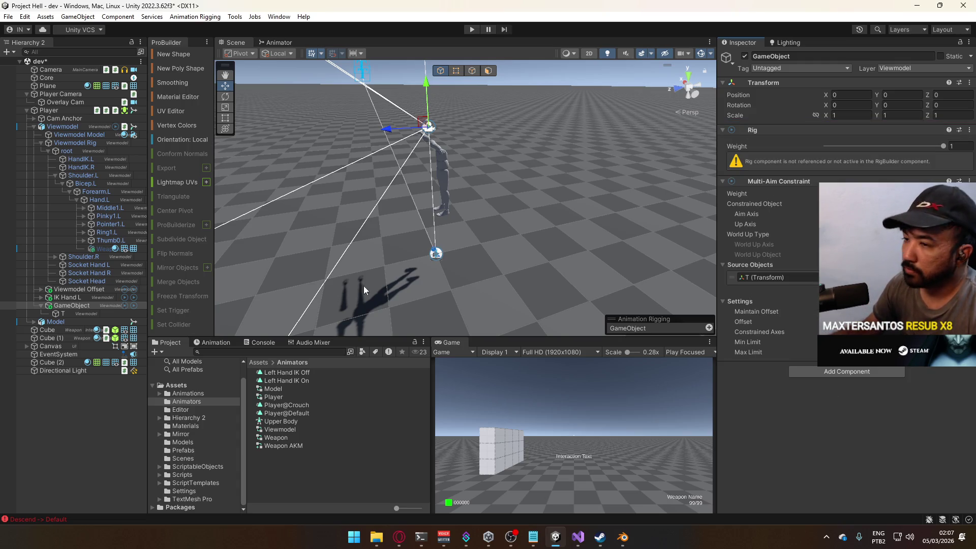
Add GameObject (Rig) as a Viewmodel Rig Builder layer above IK Hand L, then enter play mode
left_click(62, 127)
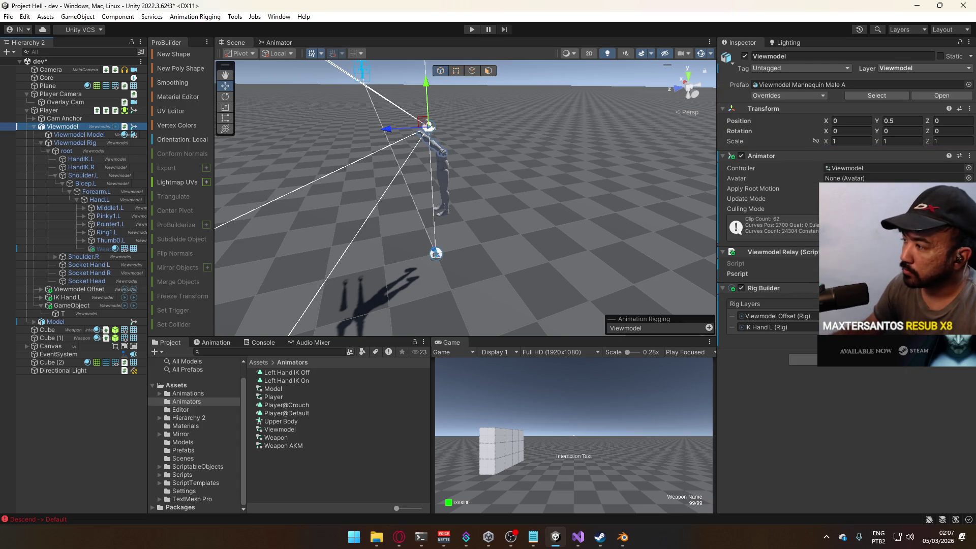
left_click(951, 333)
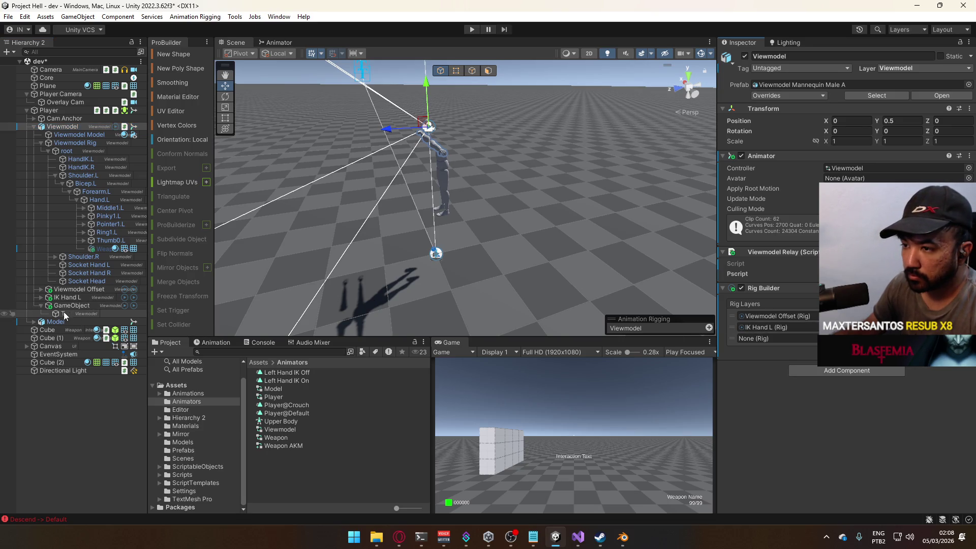
mouse_move(62, 308)
left_mouse_down()
mouse_move(805, 321)
mouse_move(788, 336)
left_mouse_up()
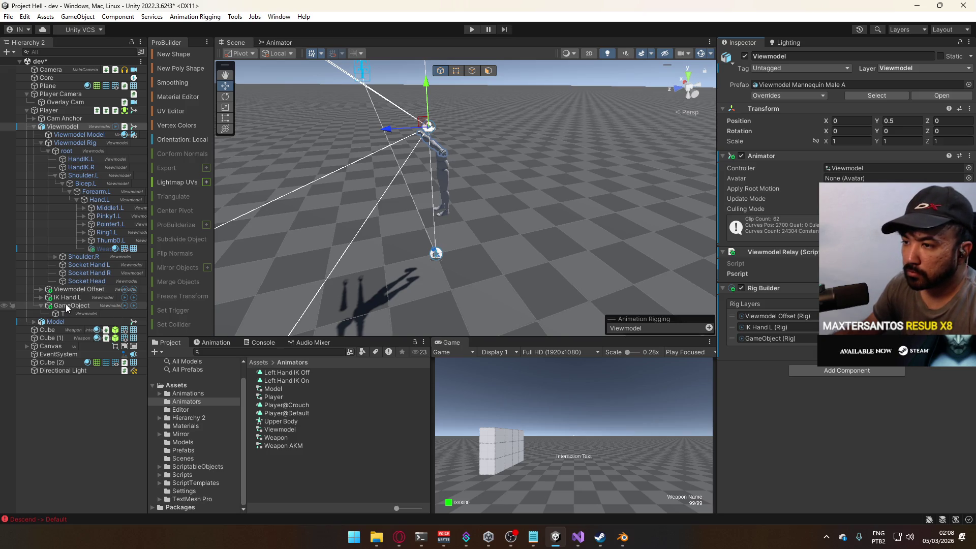
left_click_drag(734, 338, 734, 329)
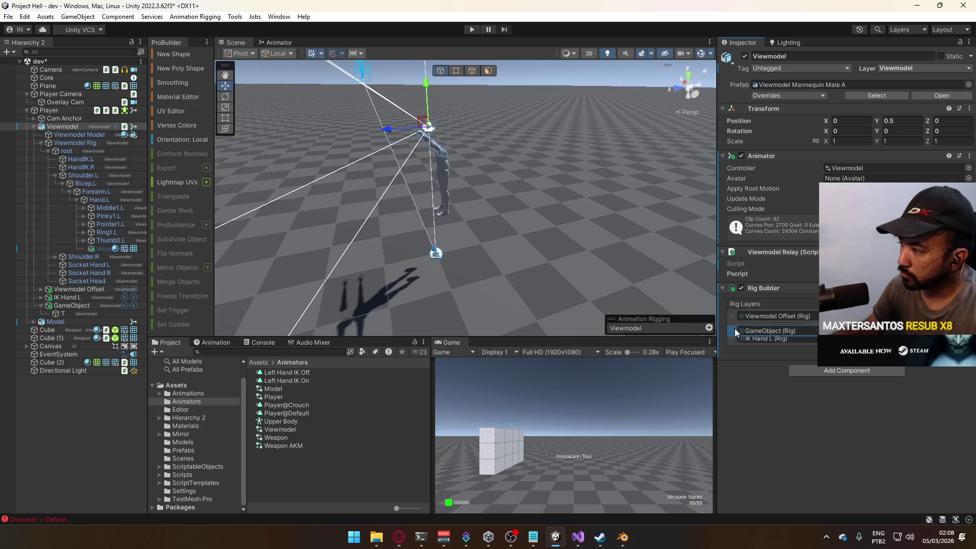
left_click(60, 304)
left_click_drag(57, 299, 59, 298)
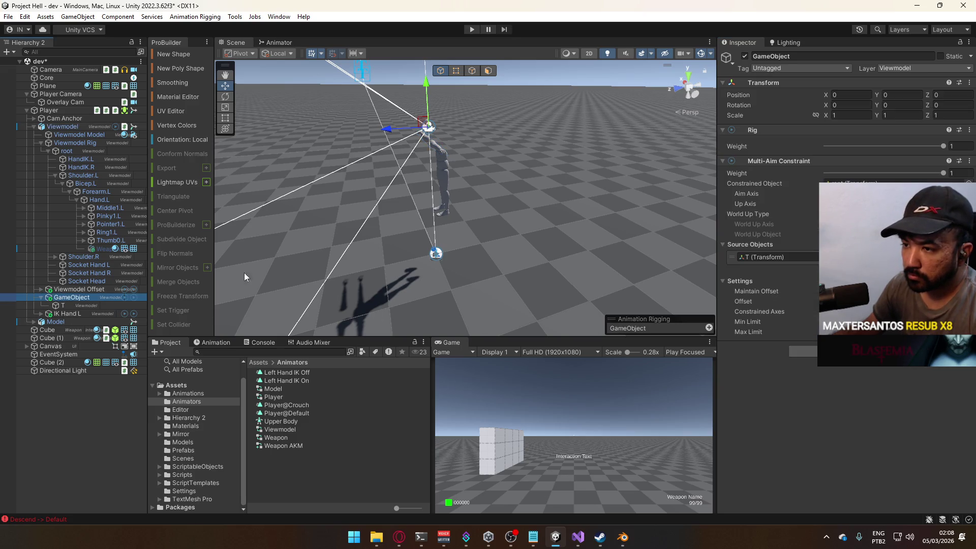
left_click(472, 31)
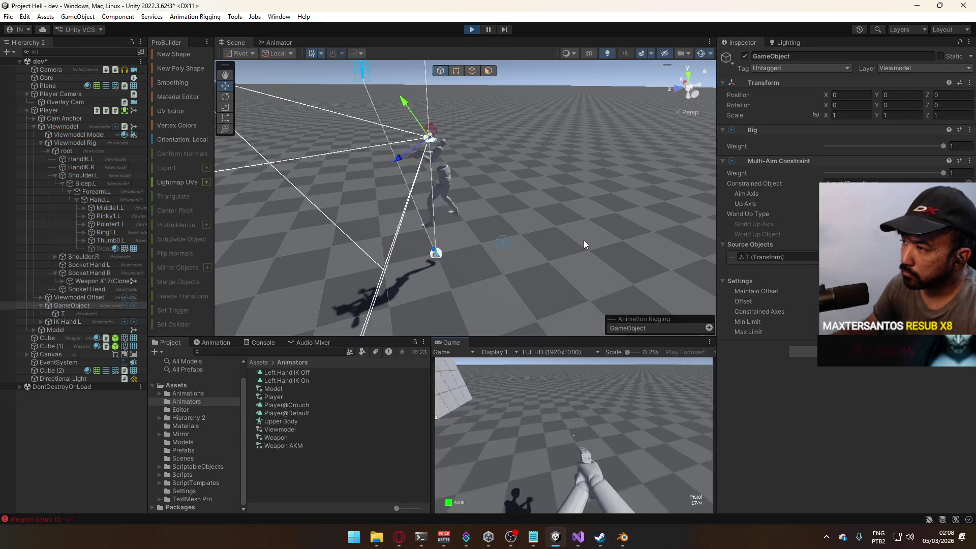
Test the sway by pushing T forward along Z, then inspect the constraint and its root bone
key("super")
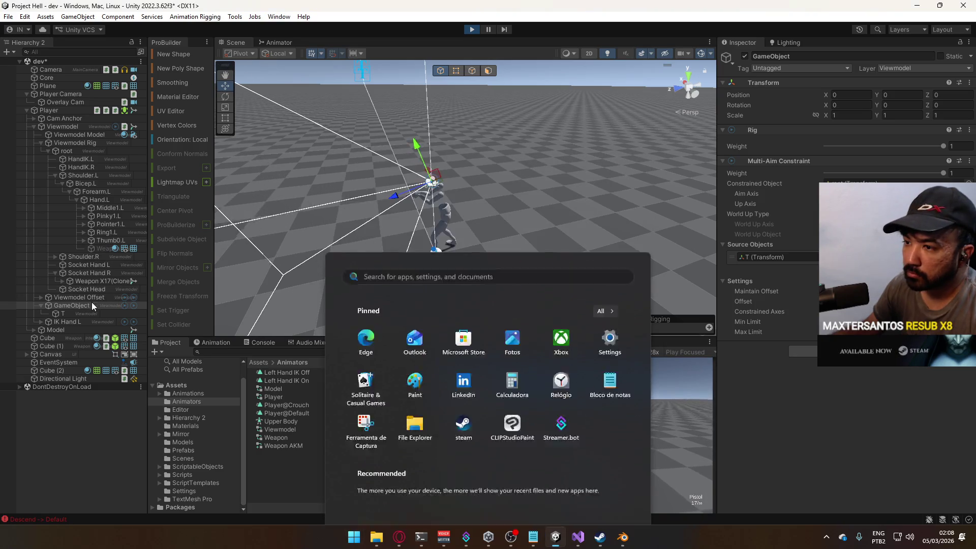
left_click(76, 313)
mouse_move(430, 173)
left_mouse_down()
mouse_move(429, 164)
mouse_move(440, 174)
left_mouse_up()
key("ctrl+z")
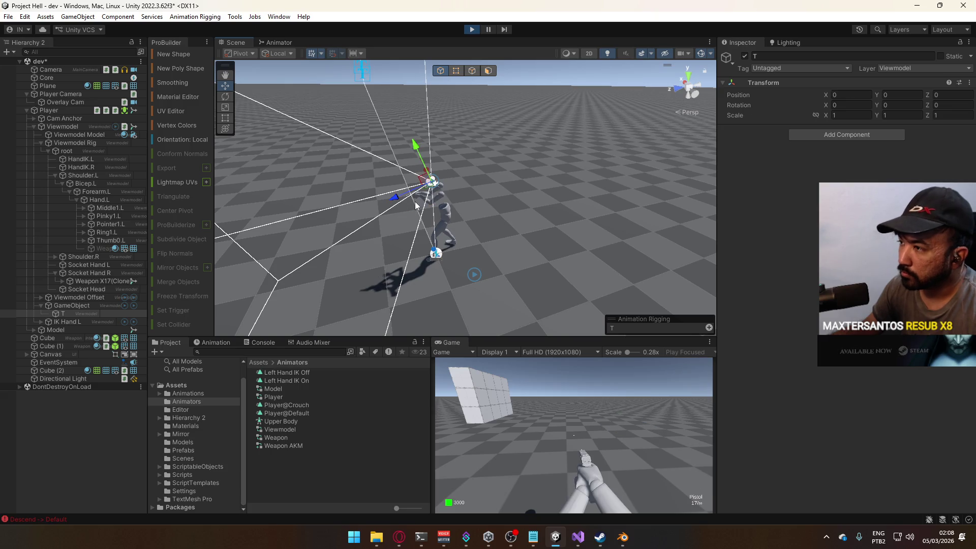
mouse_move(397, 203)
left_mouse_down()
mouse_move(347, 219)
mouse_move(347, 185)
mouse_move(334, 228)
mouse_move(351, 180)
mouse_move(330, 234)
mouse_move(325, 224)
left_mouse_up()
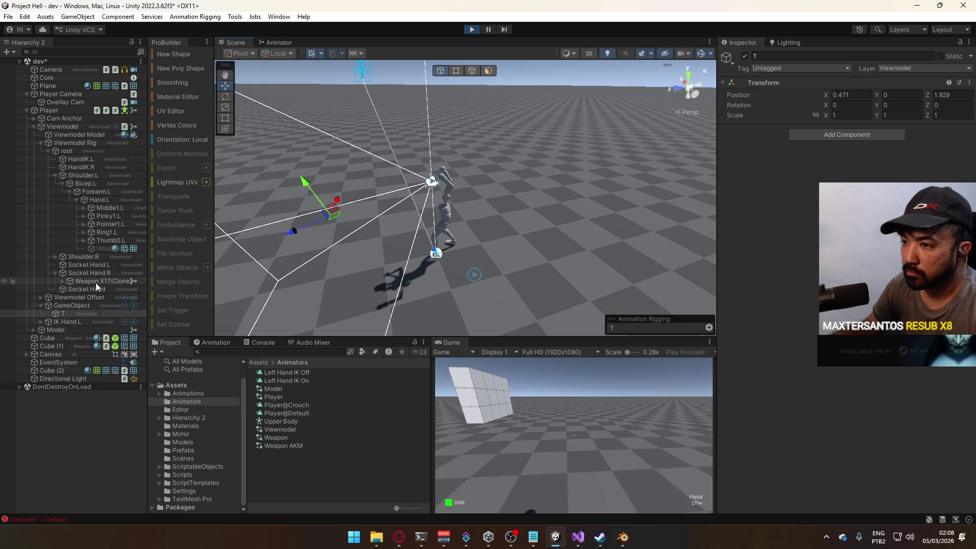
left_click(83, 304)
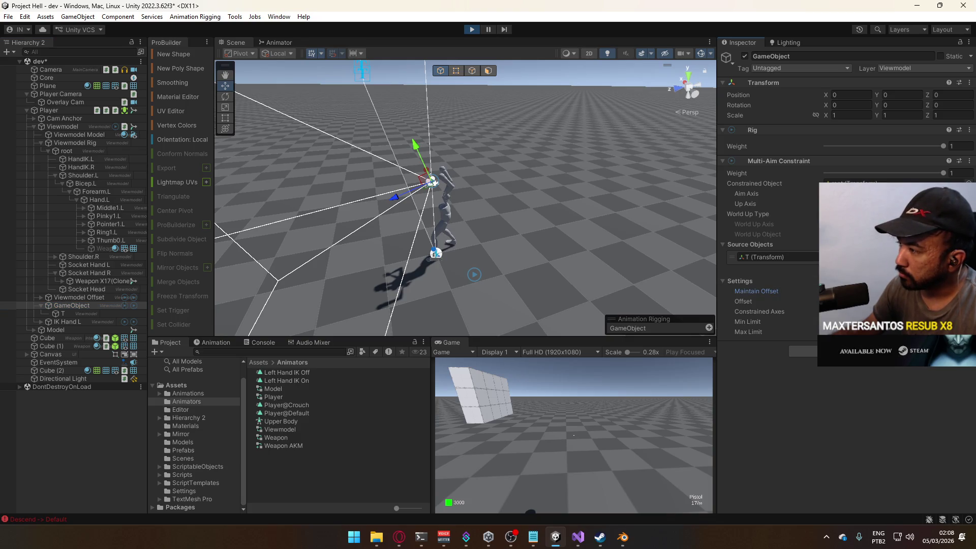
left_click_drag(509, 193, 540, 184)
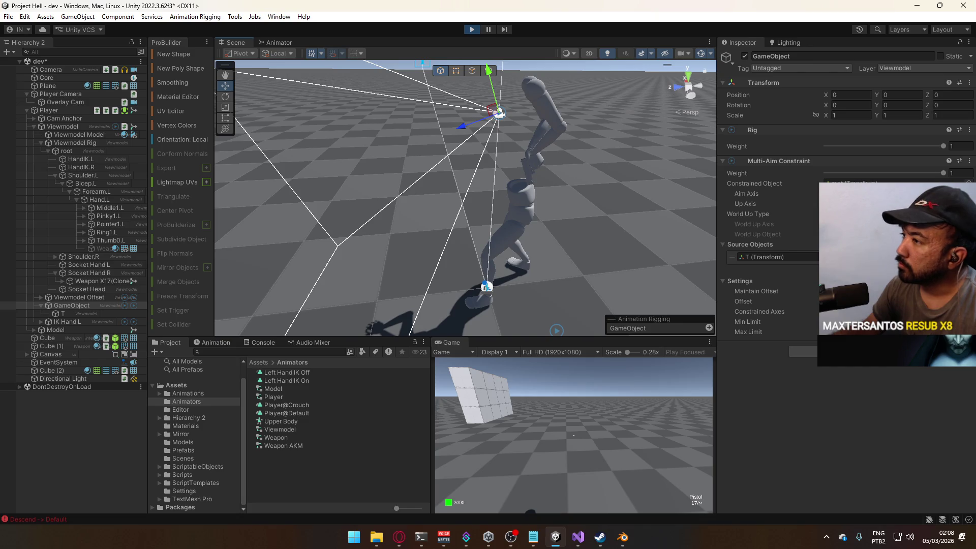
left_click(864, 183)
left_click(75, 151)
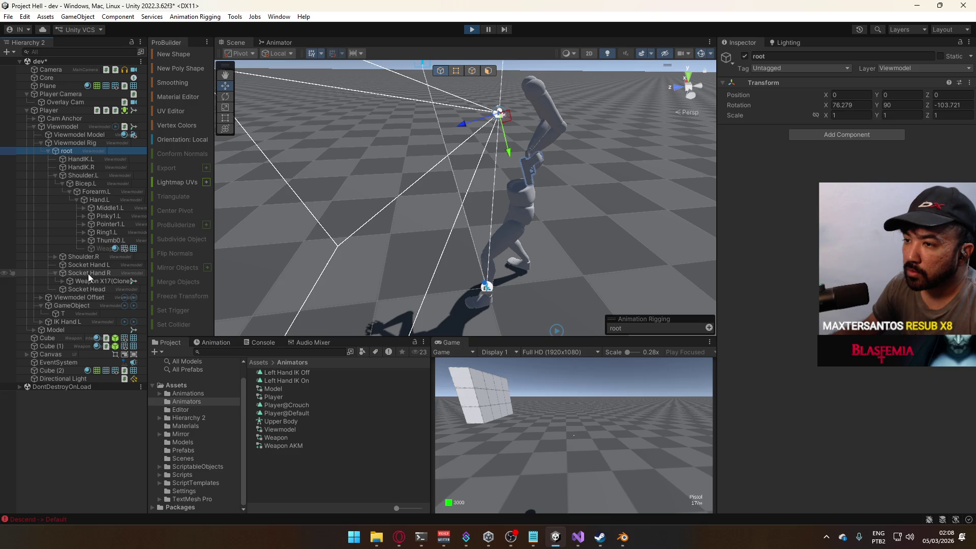
Frame T, move it to watch the arms follow, and undo the move
left_click(66, 313)
key("f")
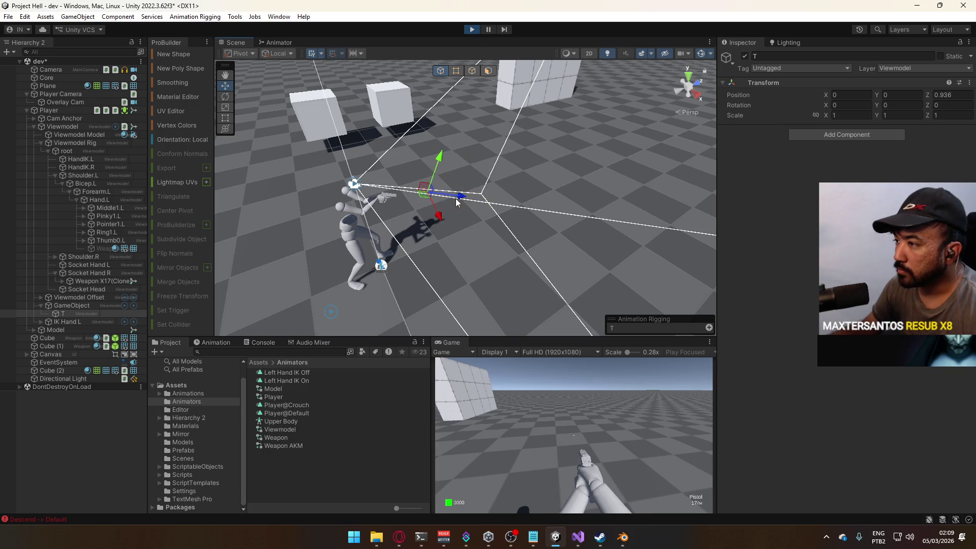
mouse_move(434, 192)
left_mouse_down()
mouse_move(452, 192)
mouse_move(416, 184)
mouse_move(426, 167)
mouse_move(442, 211)
mouse_move(425, 184)
mouse_move(448, 172)
mouse_move(424, 186)
left_mouse_up()
key("ctrl+z")
left_click_drag(457, 218, 481, 206)
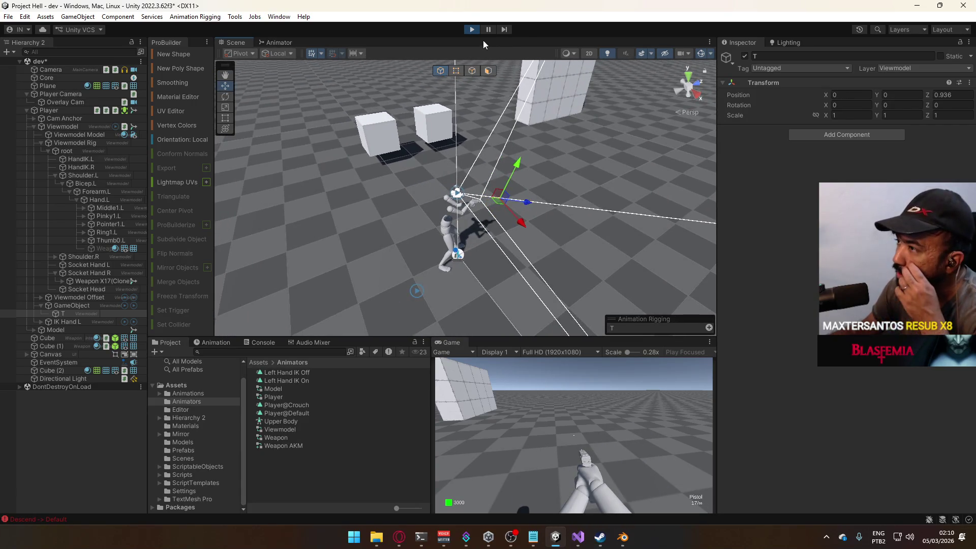
Stop play mode and start renaming GameObject to Sway
left_click(472, 29)
left_click(80, 297)
left_click(80, 298)
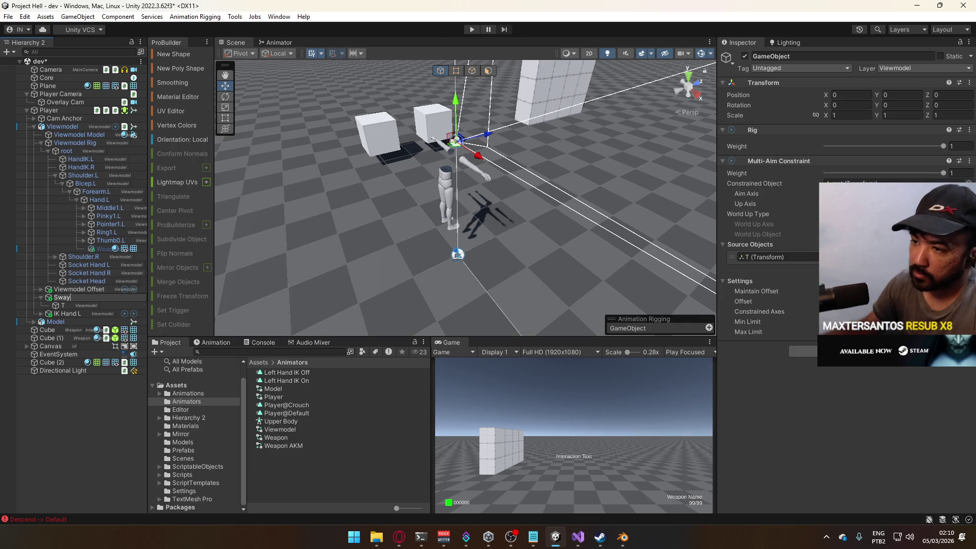
Confirm the name Sway and rename T to Sway Target
key("Return")
left_click(76, 306)
left_click(79, 307)
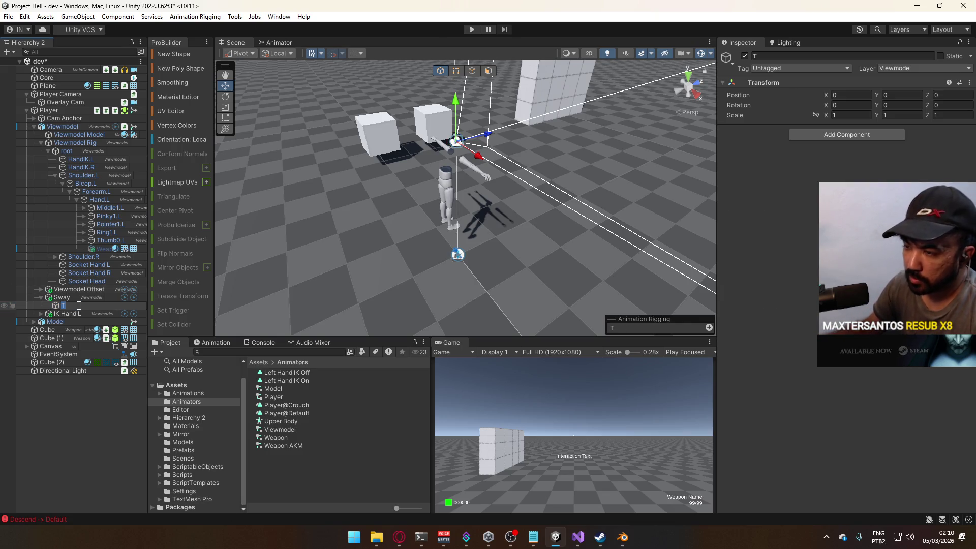
type("SwayTarget")
key("Return")
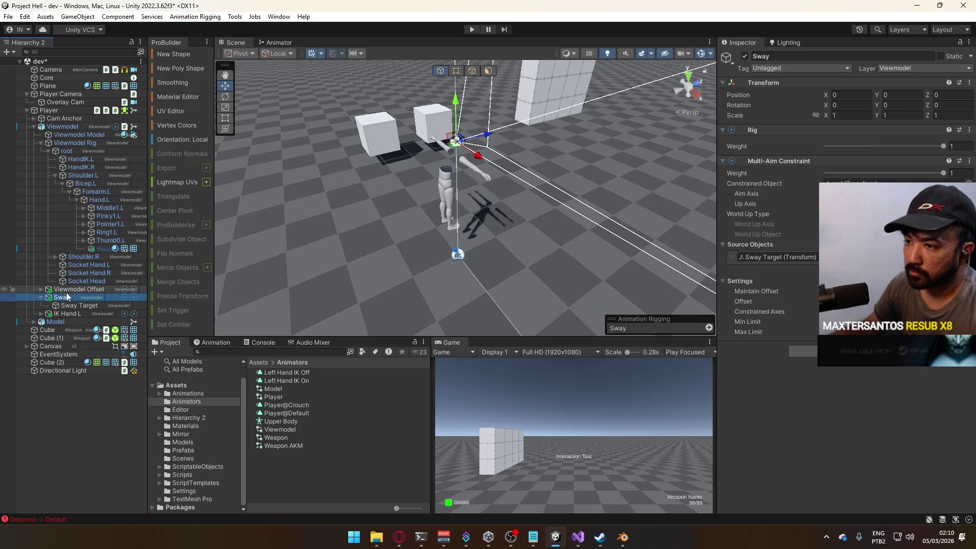
Disable the Sway object, check Viewmodel's rig layers, and start play mode
left_click(745, 56)
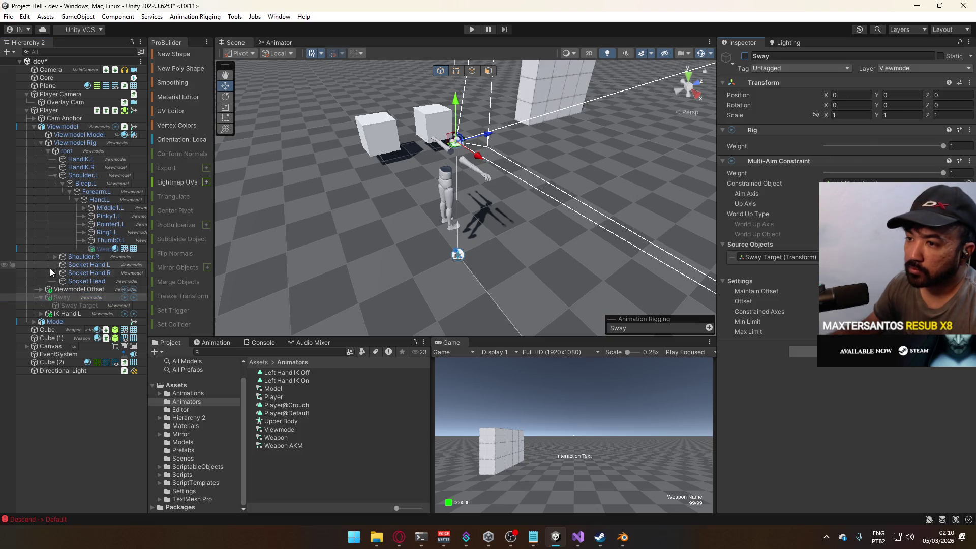
left_click(42, 298)
left_click(58, 127)
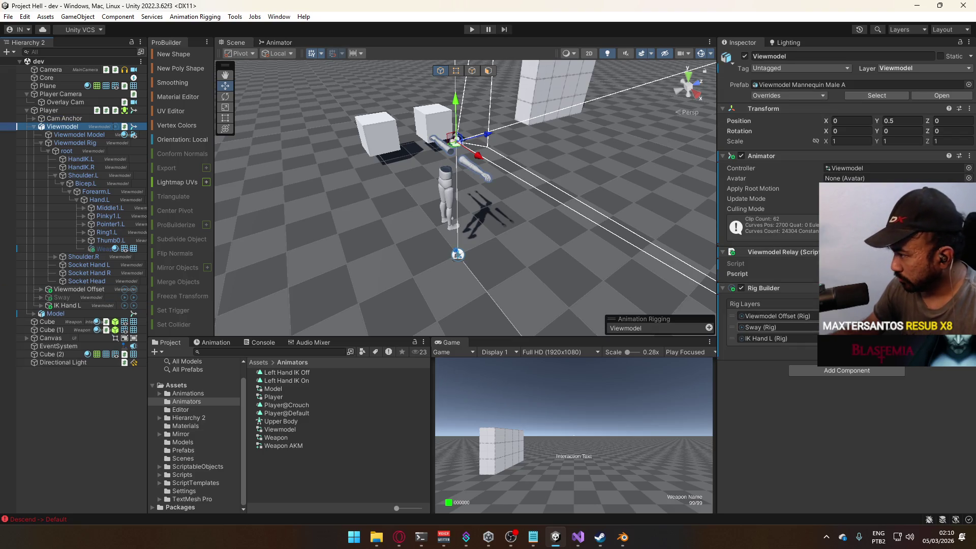
left_click(472, 29)
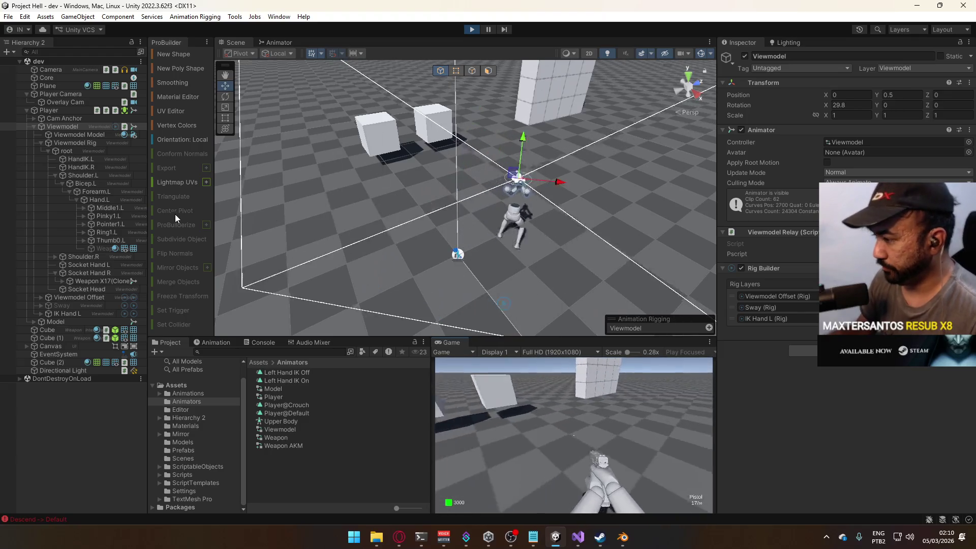
Maximize the Game view, then sprint and jump toward the gridded wall to test weapon sway
right_click(450, 342)
left_click(503, 374)
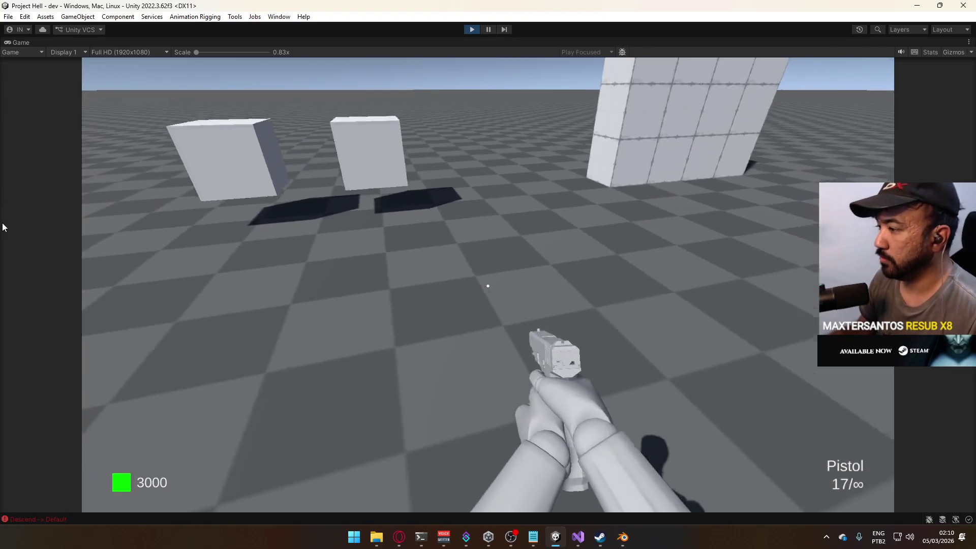
key("shift+w")
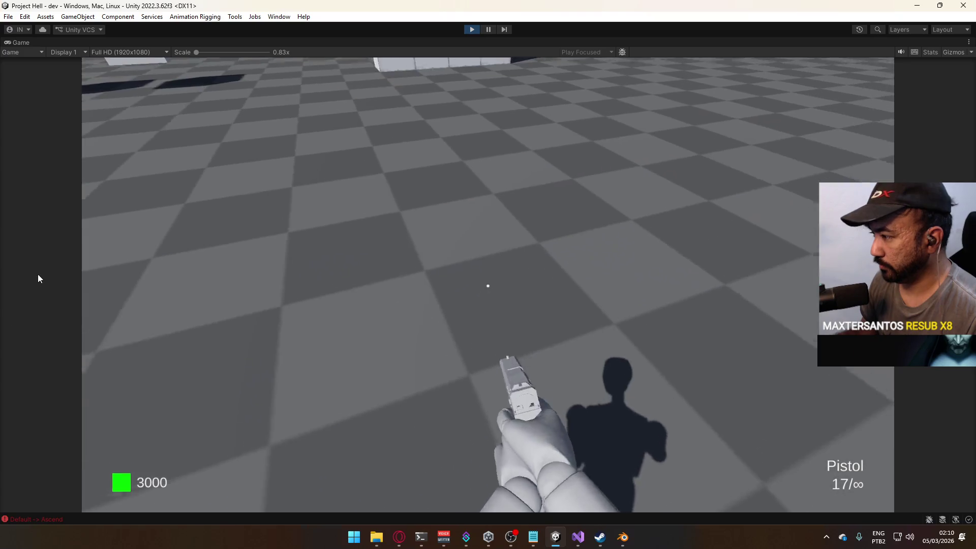
key("w")
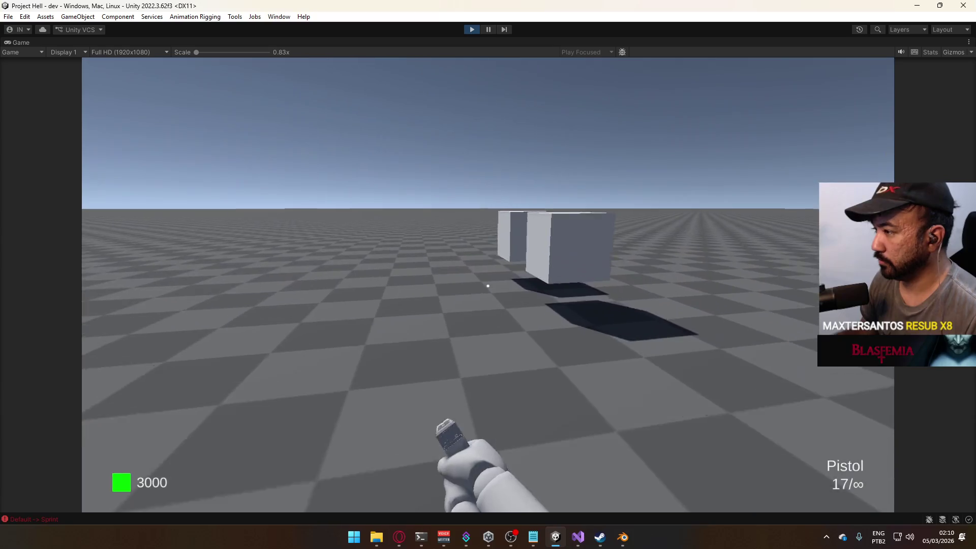
key("space")
key("shift+w")
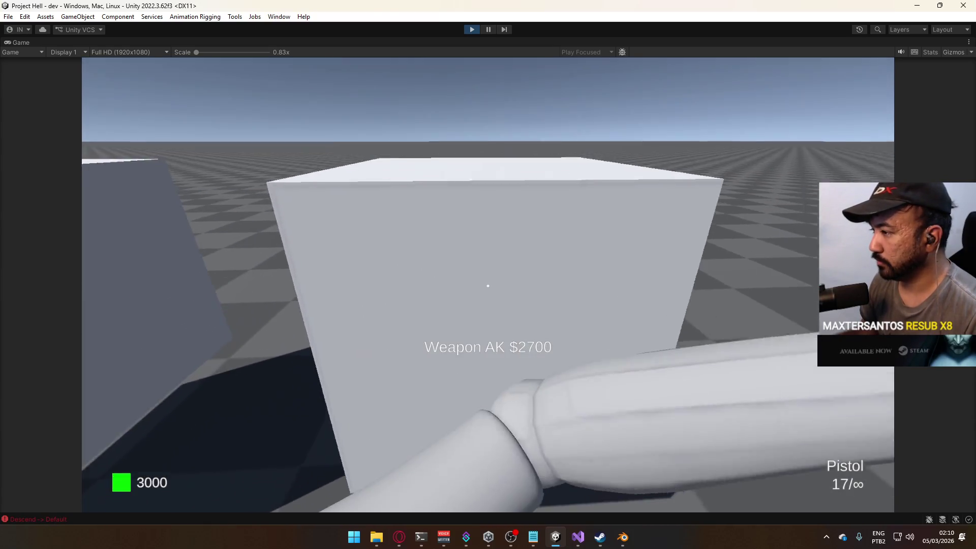
key("space")
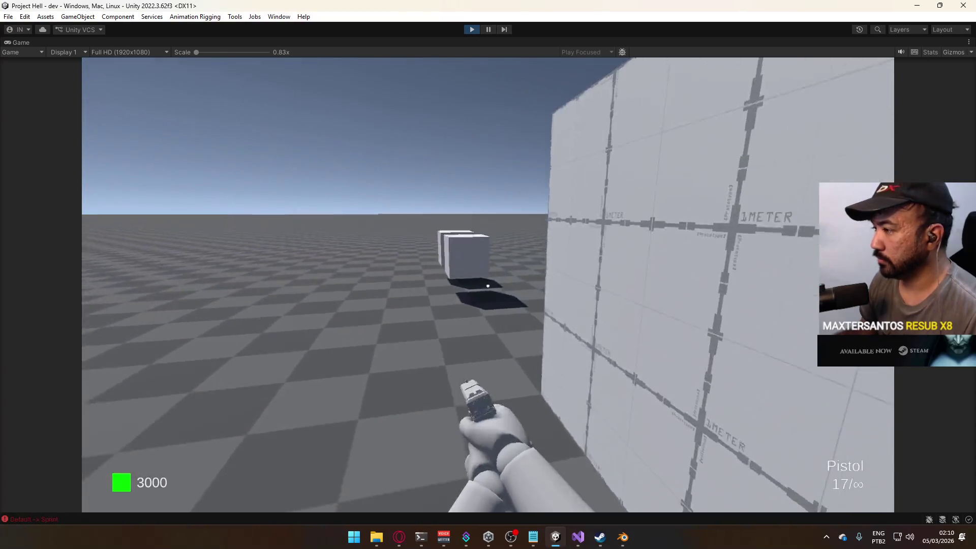
Sprint, jump, back away and crouch near the wall to watch the arm sway
key("shift+w")
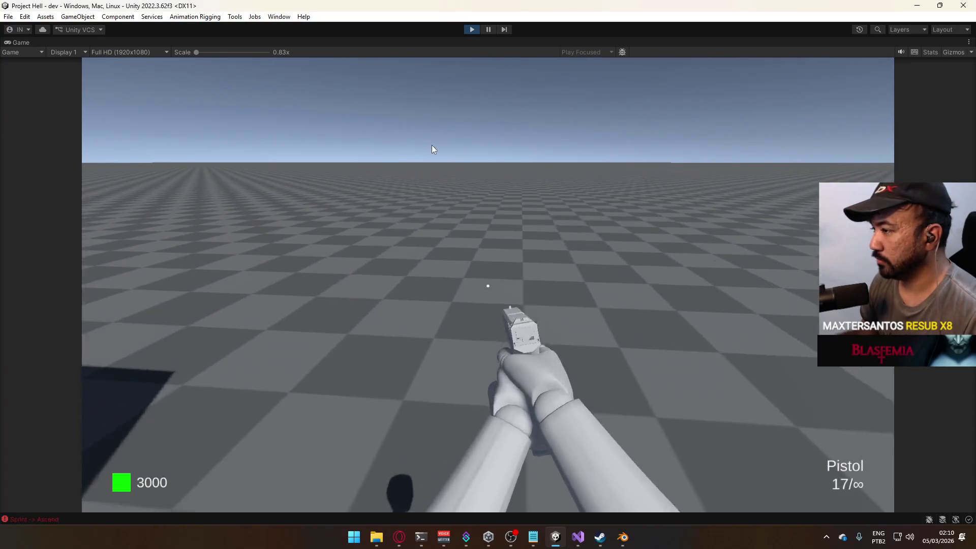
key("space")
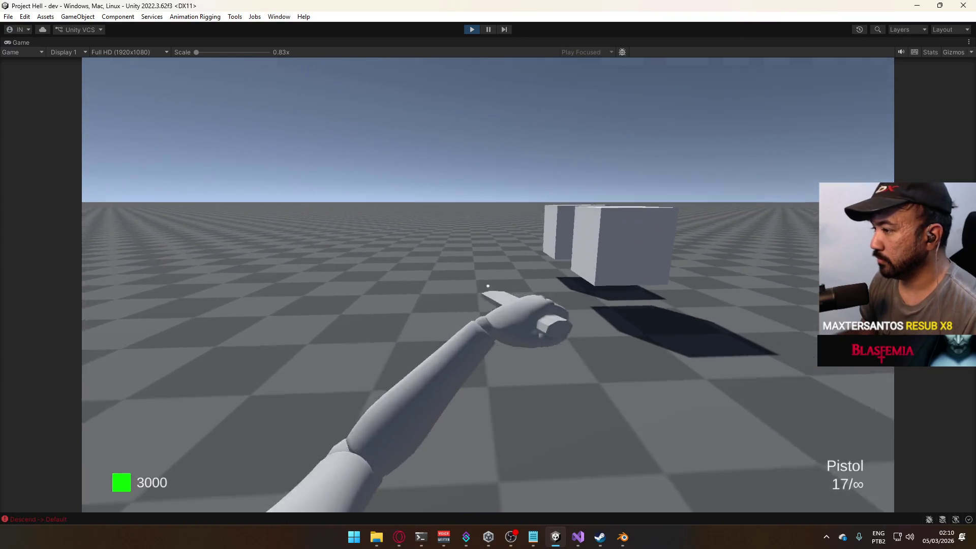
key("shift+w")
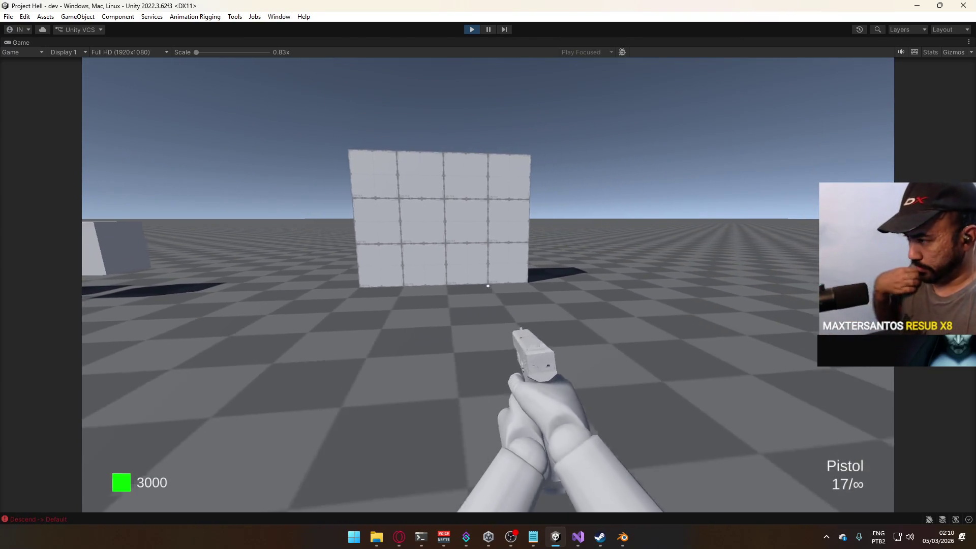
key("space")
key("s")
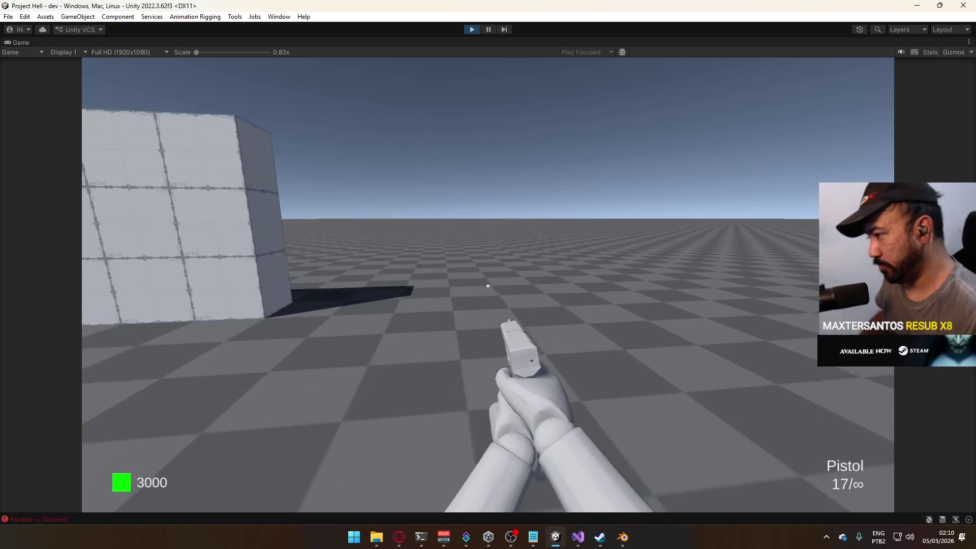
key("s")
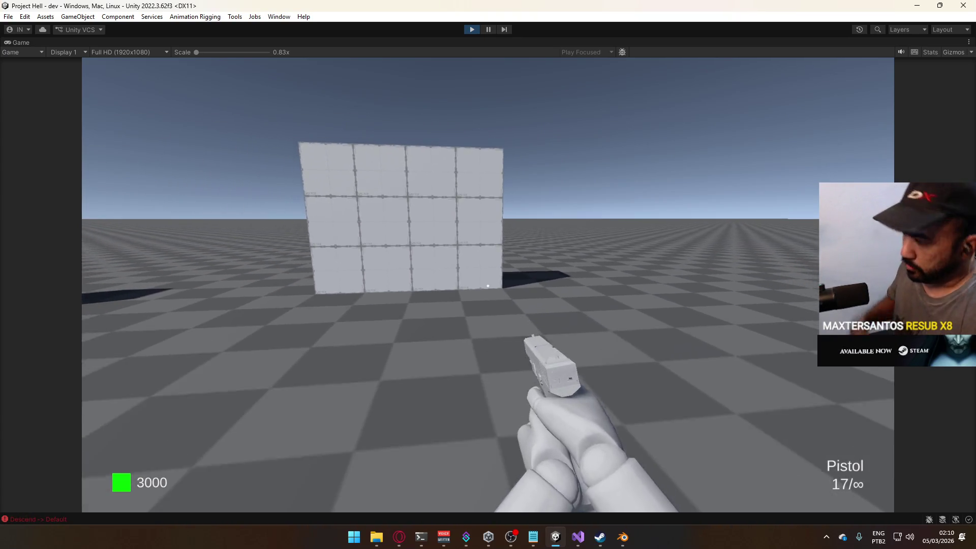
key("w")
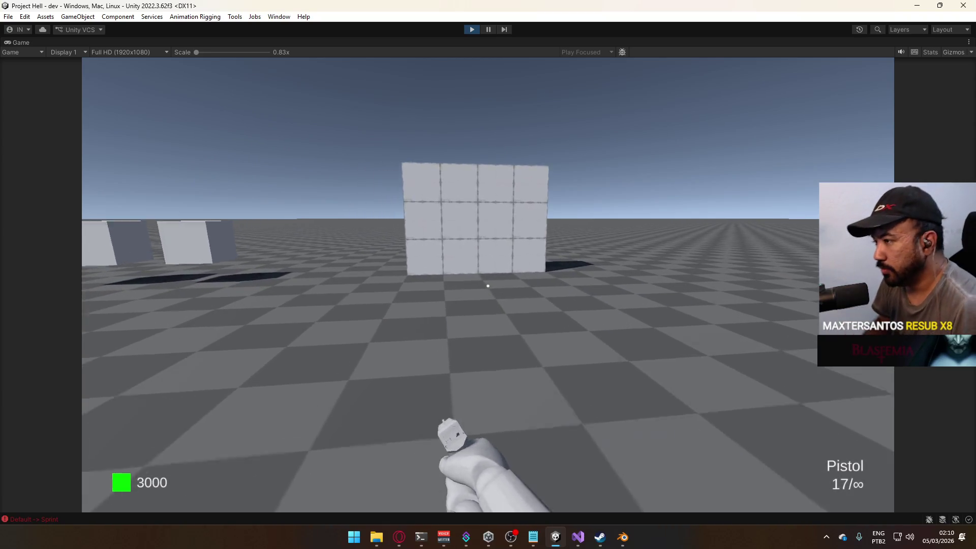
key("space")
key("shift+s")
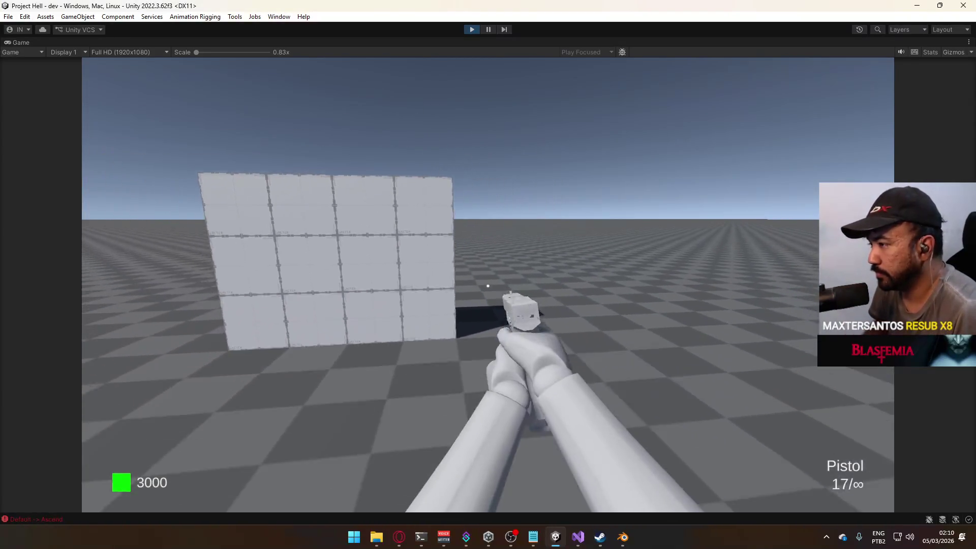
key("w")
key("space")
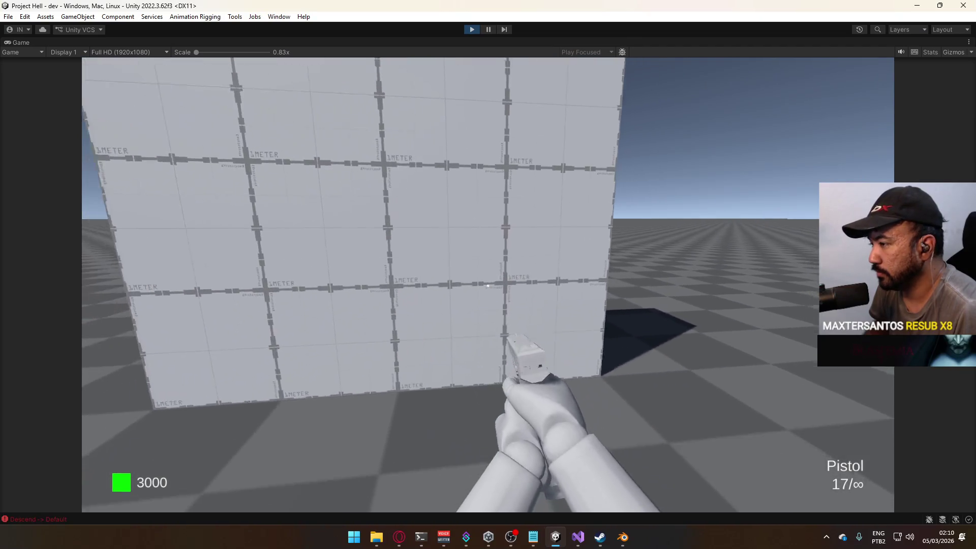
key("s")
key("s")
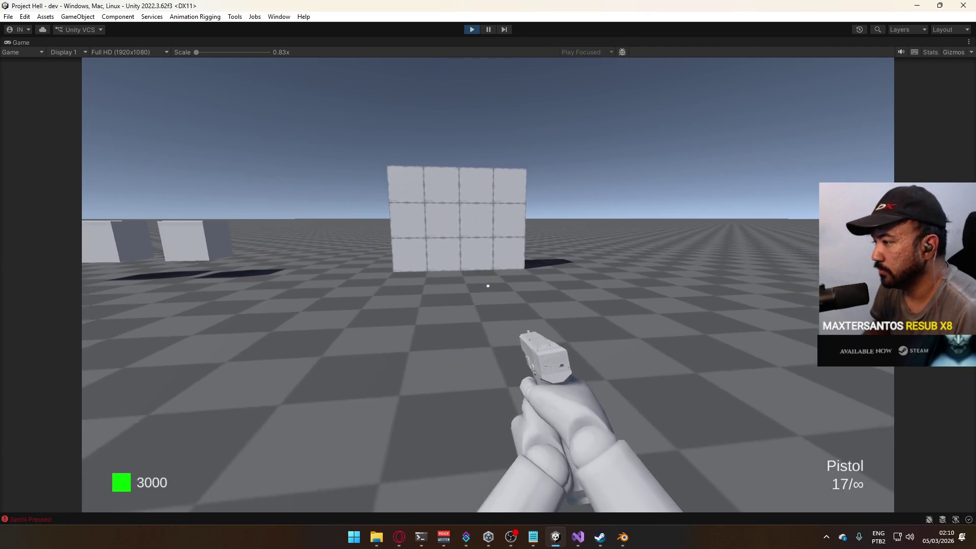
key("c")
key("s")
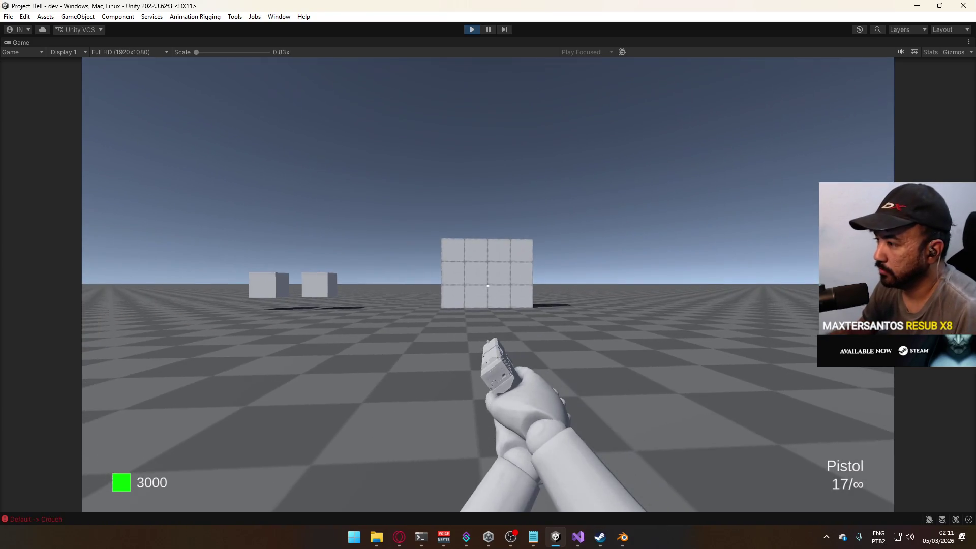
Fire the pistol repeatedly at the wall while advancing, then reload
left_click(349, 196)
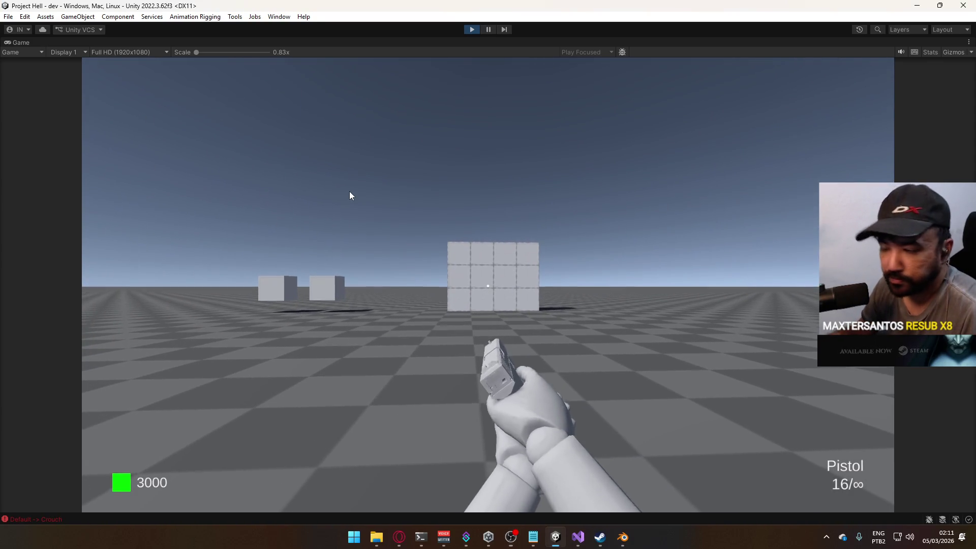
left_click(349, 196)
key("w")
left_click(347, 196)
left_click(347, 197)
left_click(348, 197)
key("w")
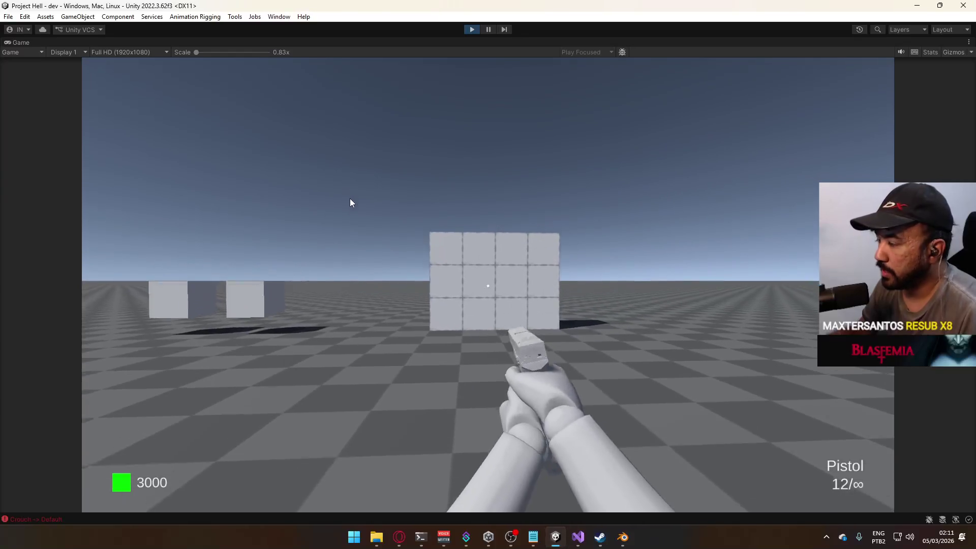
left_click(351, 201)
left_click(351, 201)
left_click(352, 205)
key("c")
left_click(344, 207)
left_click(343, 207)
key("r")
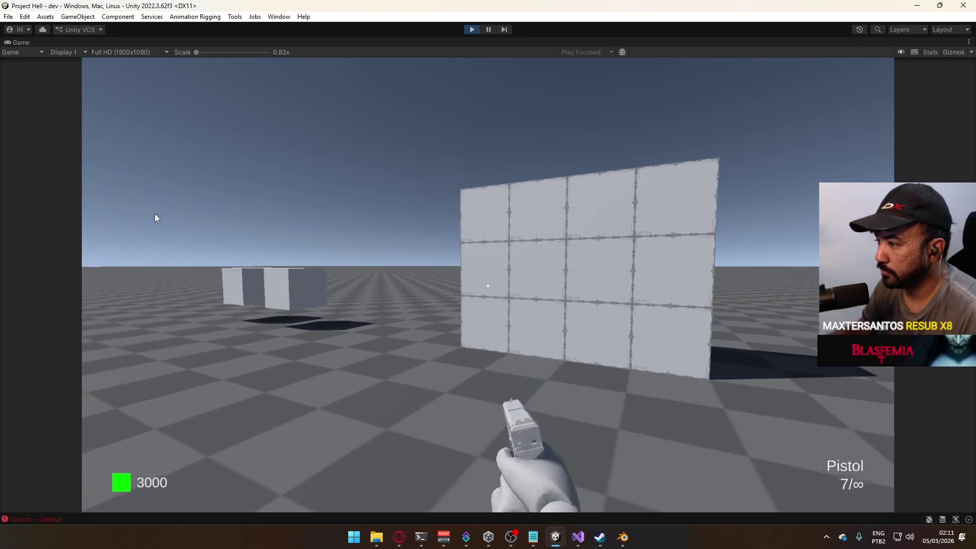
Fire another burst at the wall while moving back and forth, then reload again
left_click(248, 196)
left_click(248, 196)
left_click(248, 196)
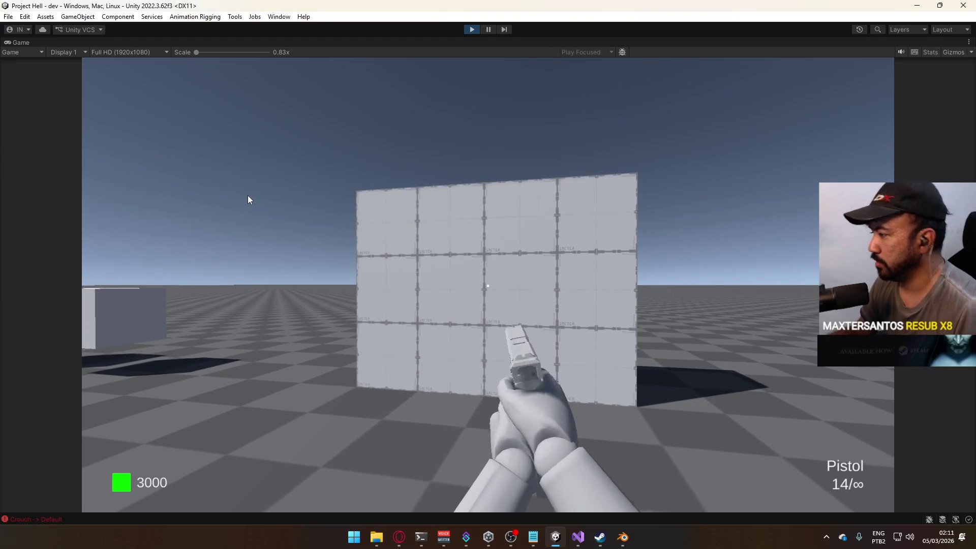
key("s")
key("w")
left_click(321, 228)
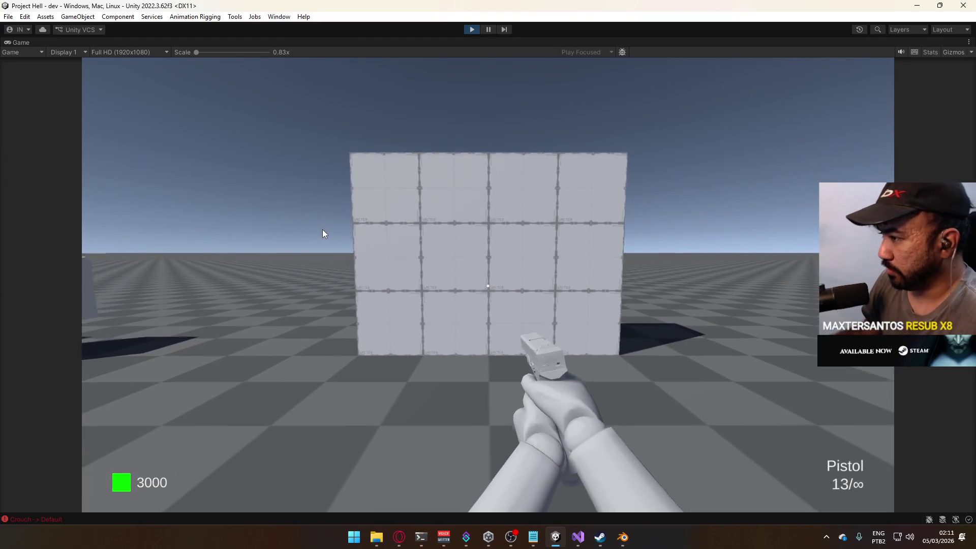
left_click(323, 247)
left_click(320, 310)
left_click(320, 312)
left_click(319, 311)
left_click(318, 311)
left_click(319, 311)
key("s")
left_click(311, 261)
left_click(312, 252)
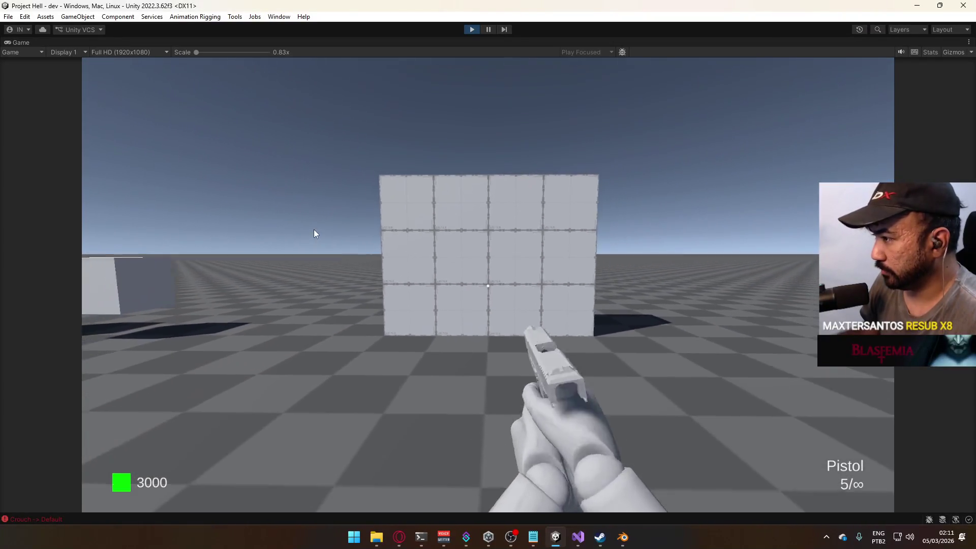
left_click(314, 226)
key("r")
key("super")
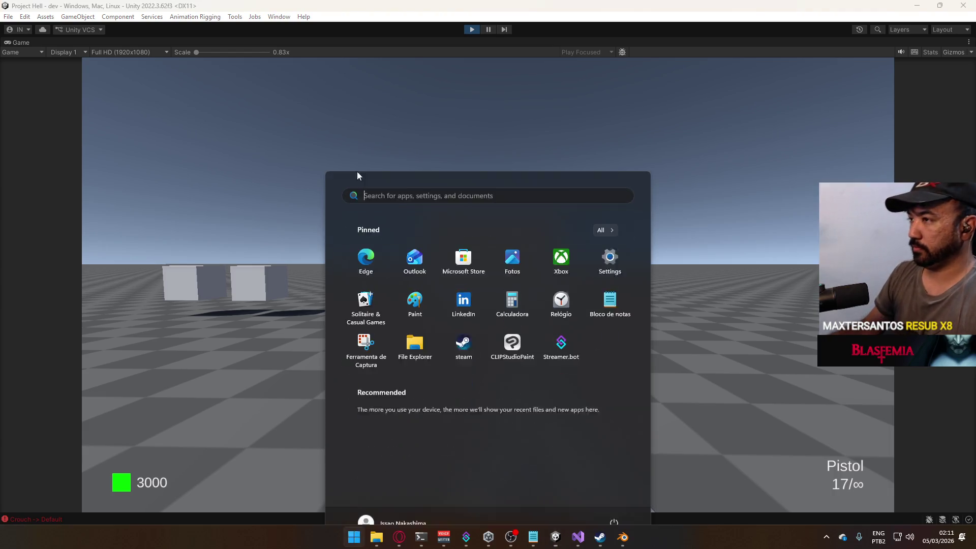
Stop play mode and collapse the Viewmodel Rig bone branch in the Hierarchy
key("super")
left_click(467, 29)
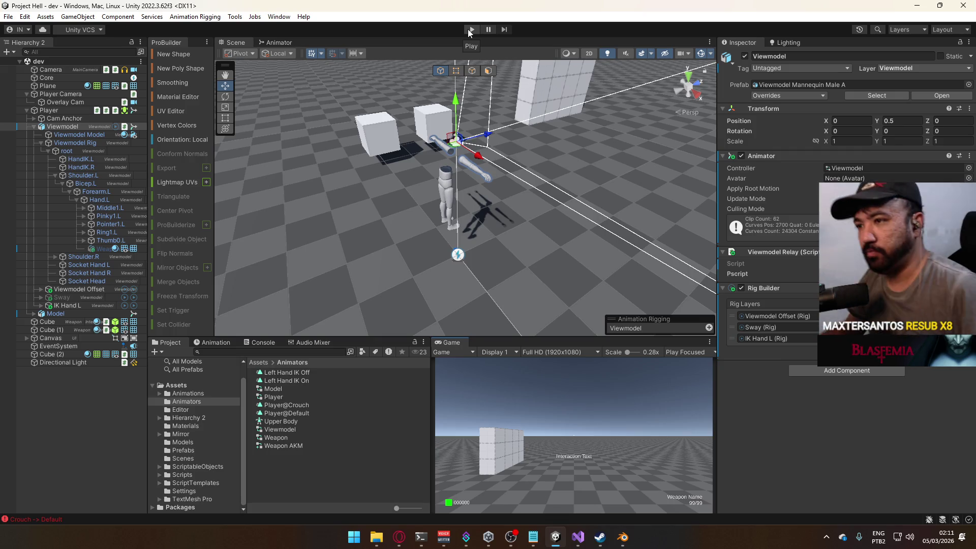
left_click(42, 143)
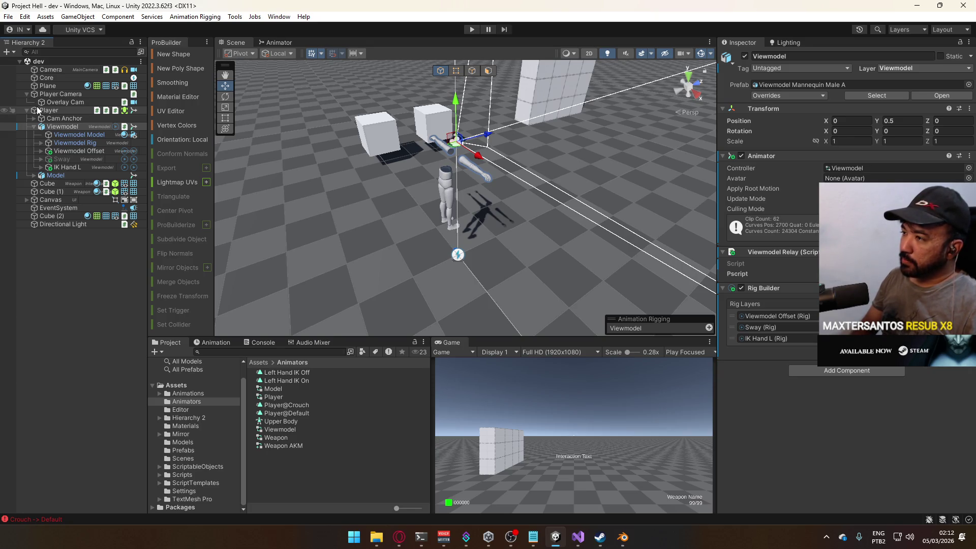
Orbit the Scene view and frame the Viewmodel from an elevated side angle
mouse_move(386, 183)
left_mouse_down()
mouse_move(353, 140)
mouse_move(281, 167)
mouse_move(263, 152)
left_mouse_up()
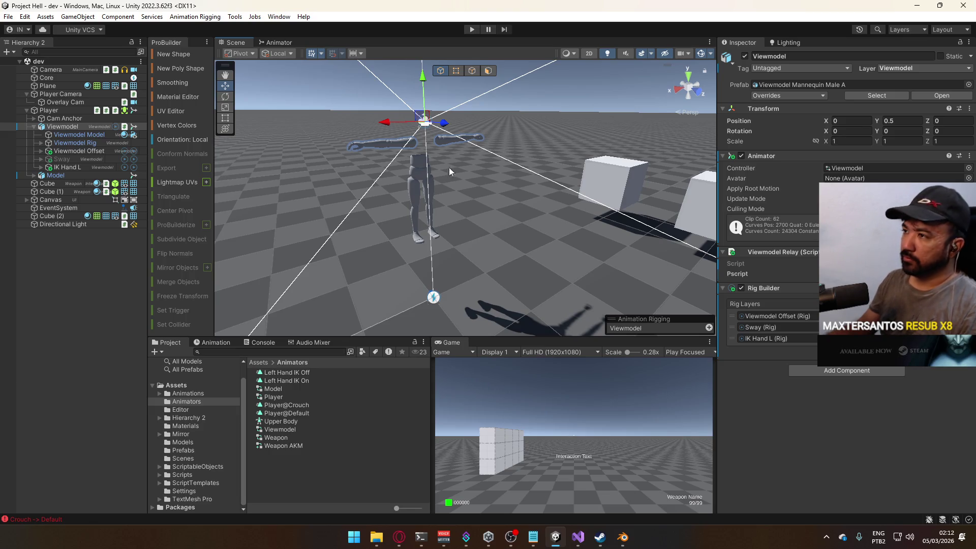
mouse_move(575, 183)
left_mouse_down()
mouse_move(440, 148)
mouse_move(458, 284)
mouse_move(414, 196)
mouse_move(816, 211)
mouse_move(784, 197)
mouse_move(569, 339)
left_mouse_up()
key("f")
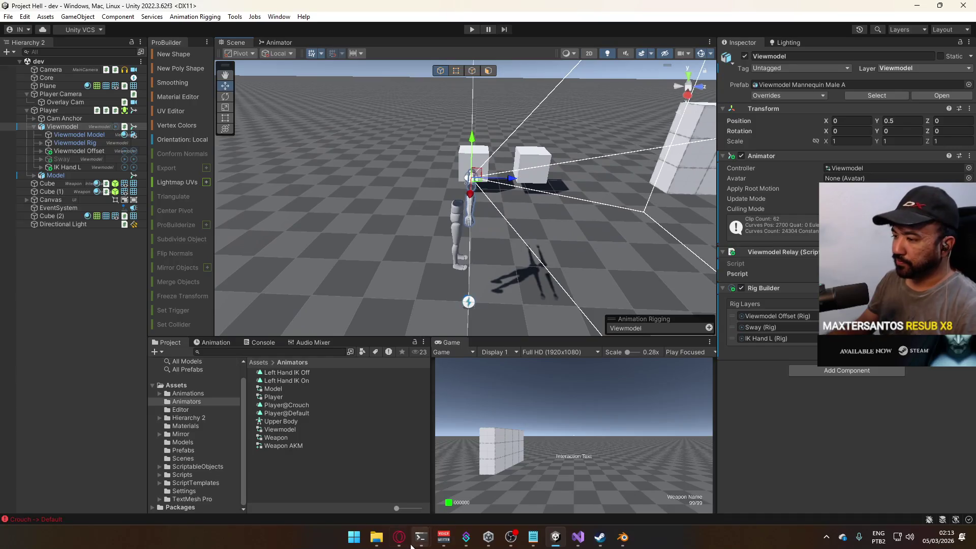
In Opera, close the Avatar Mask rig page and the Destiny first-person animation talk tabs
left_click(401, 538)
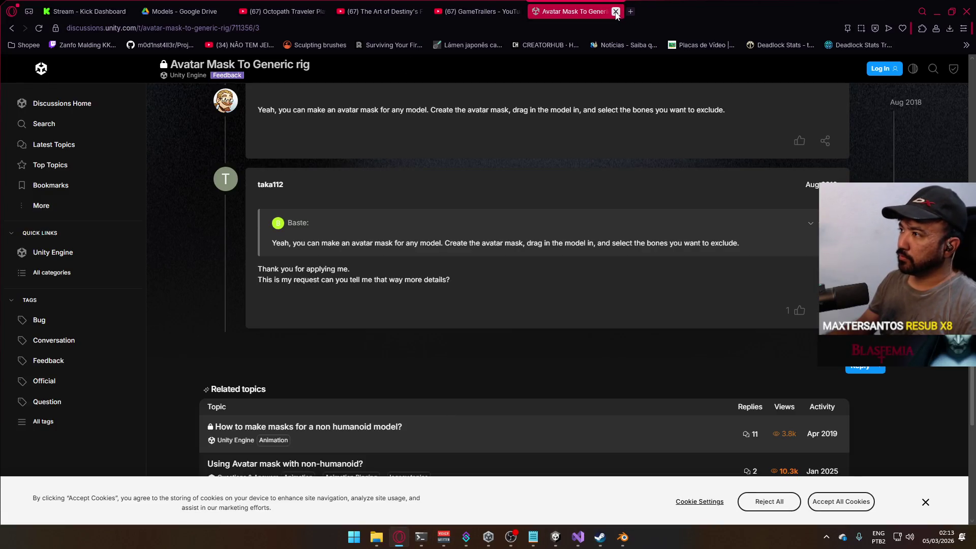
left_click(615, 12)
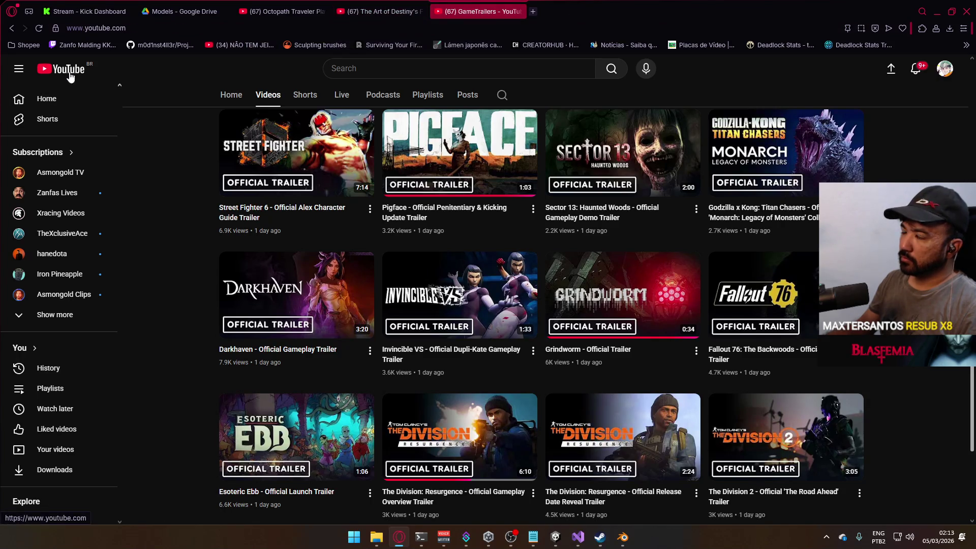
left_click(414, 11)
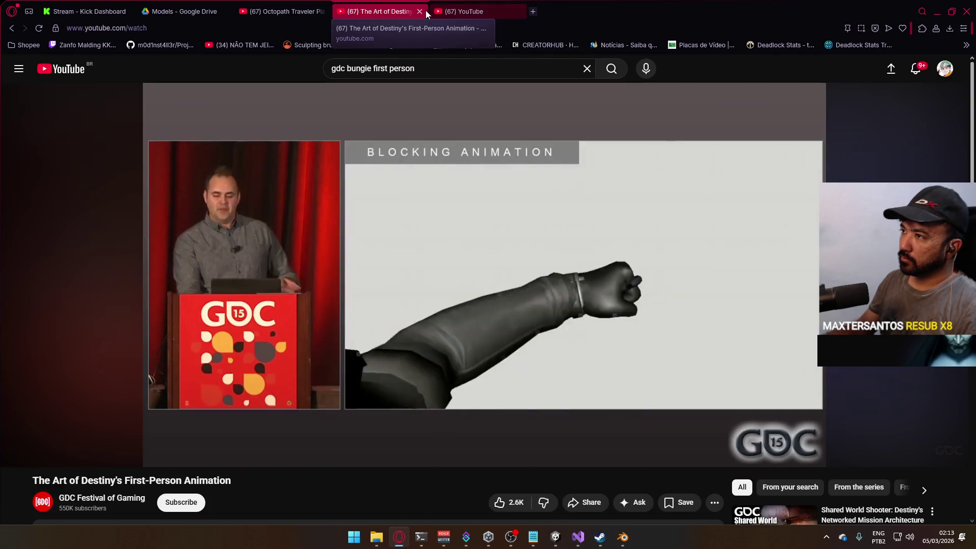
left_click(420, 11)
Resume the Octopath Traveler video, then return to the YouTube home feed
left_click(283, 12)
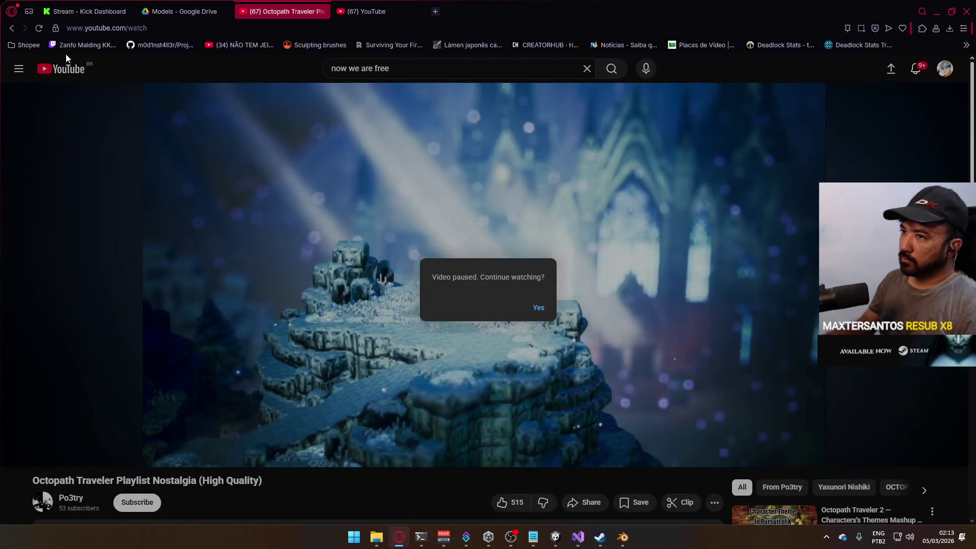
left_click(457, 184)
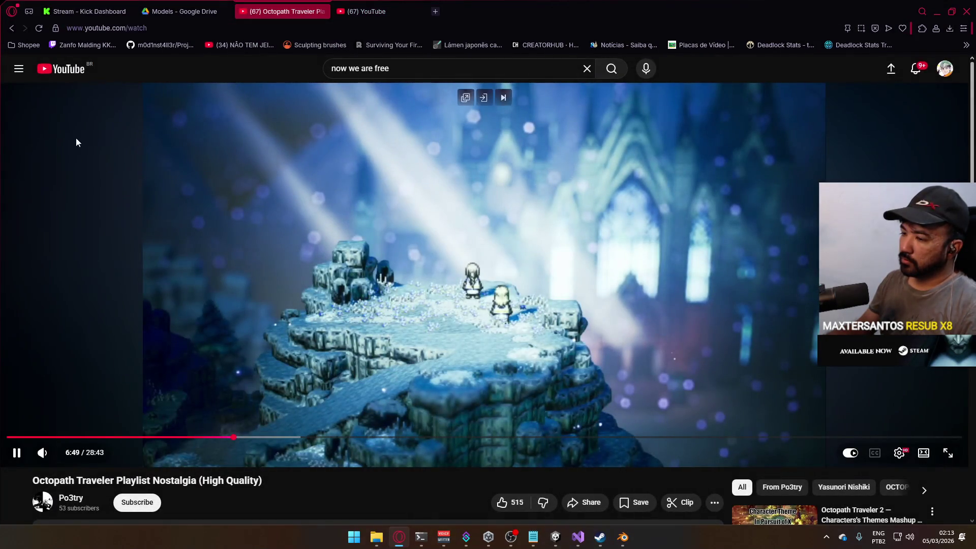
key("alt+Left")
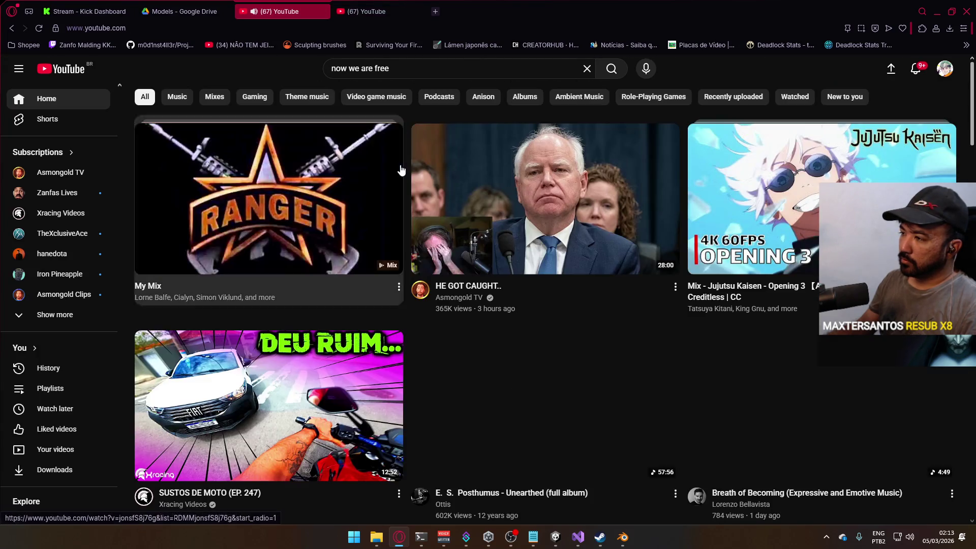
Find and play FM-84 'Running In The Night' from the home feed, then return to Unity
scroll(286, 282, "down", 5)
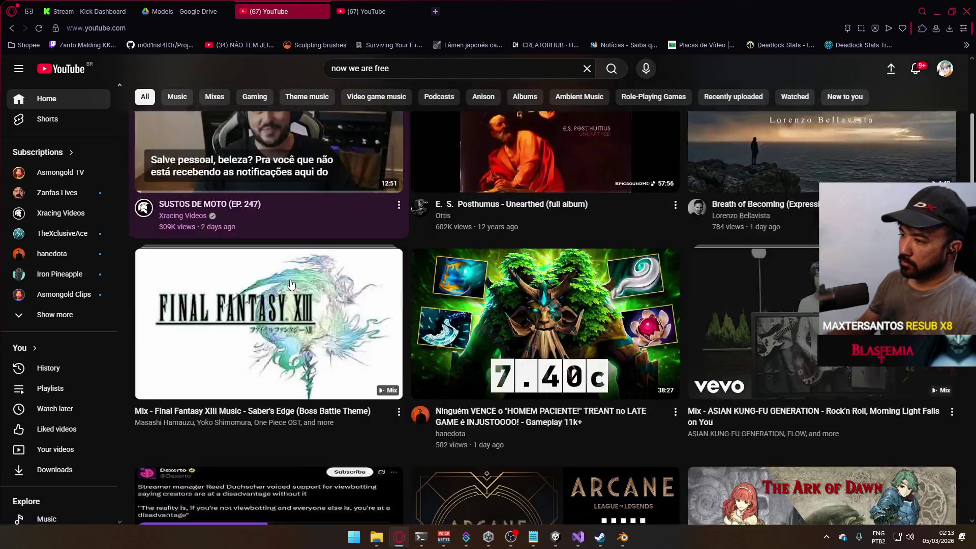
scroll(290, 283, "down", 6)
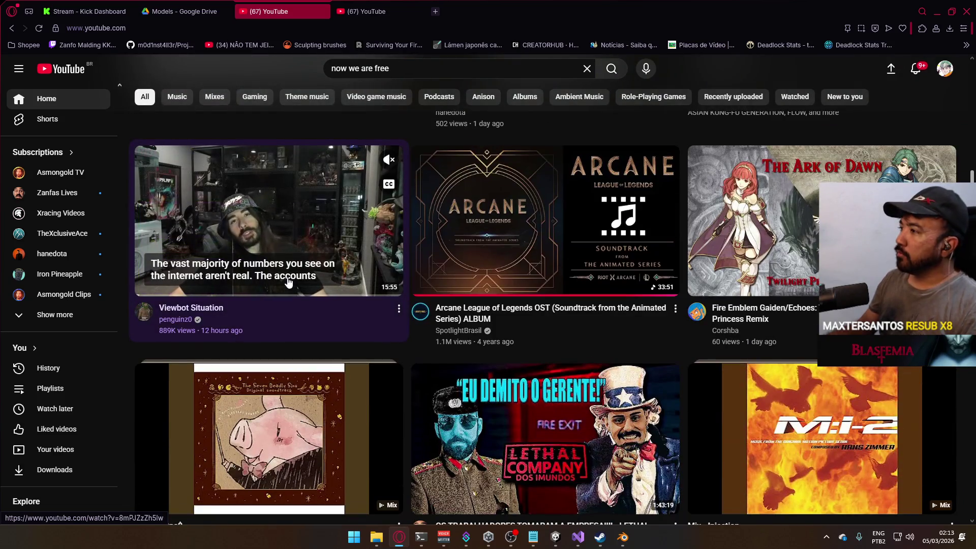
scroll(288, 281, "down", 4)
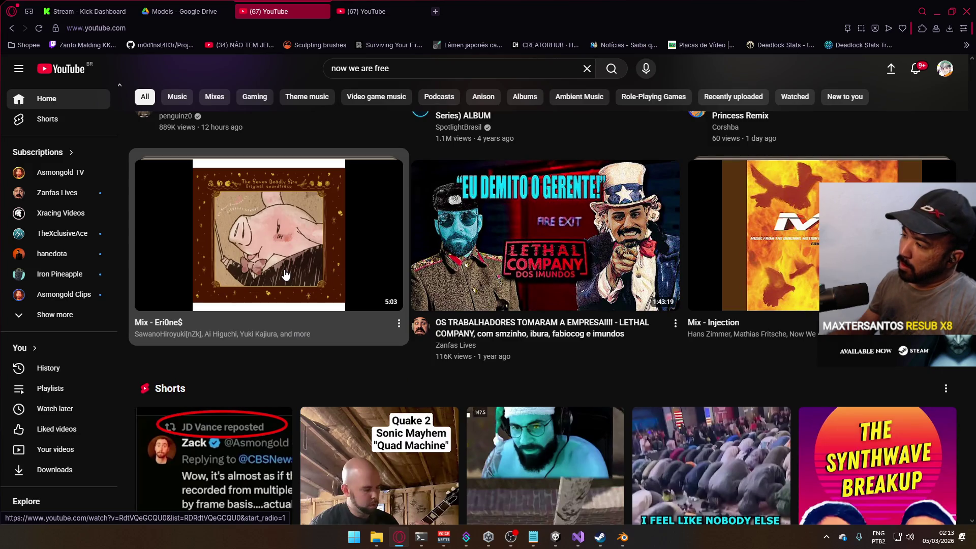
scroll(283, 276, "down", 8)
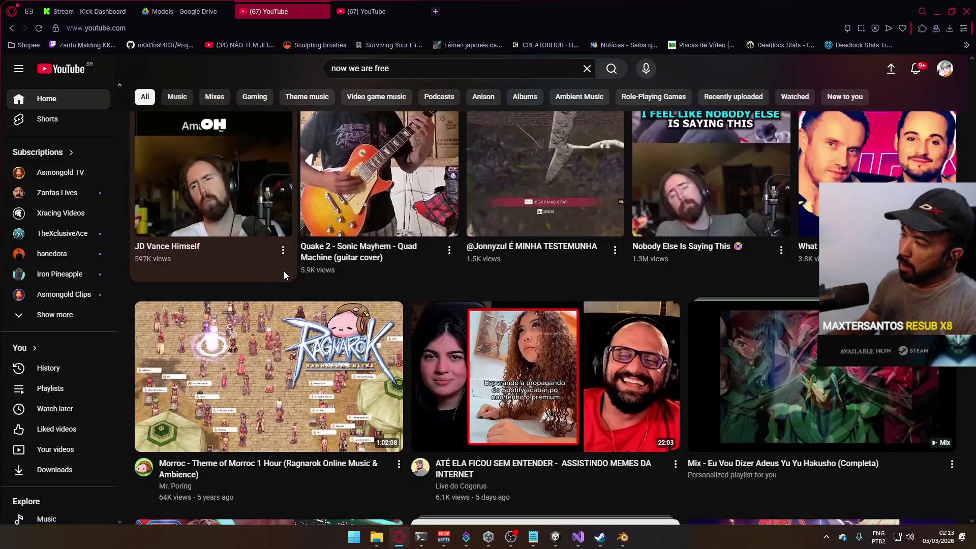
scroll(284, 275, "down", 7)
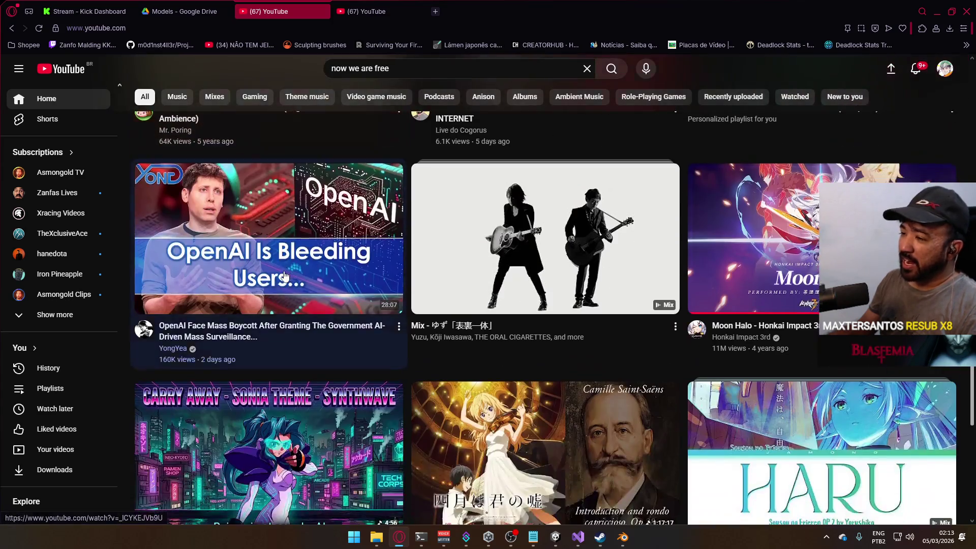
scroll(284, 275, "down", 6)
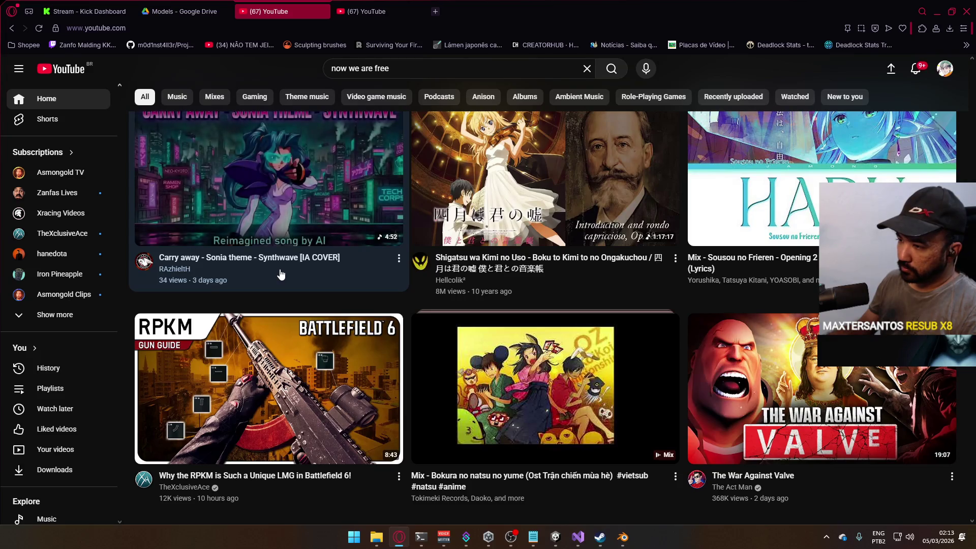
scroll(280, 275, "down", 4)
scroll(281, 273, "down", 10)
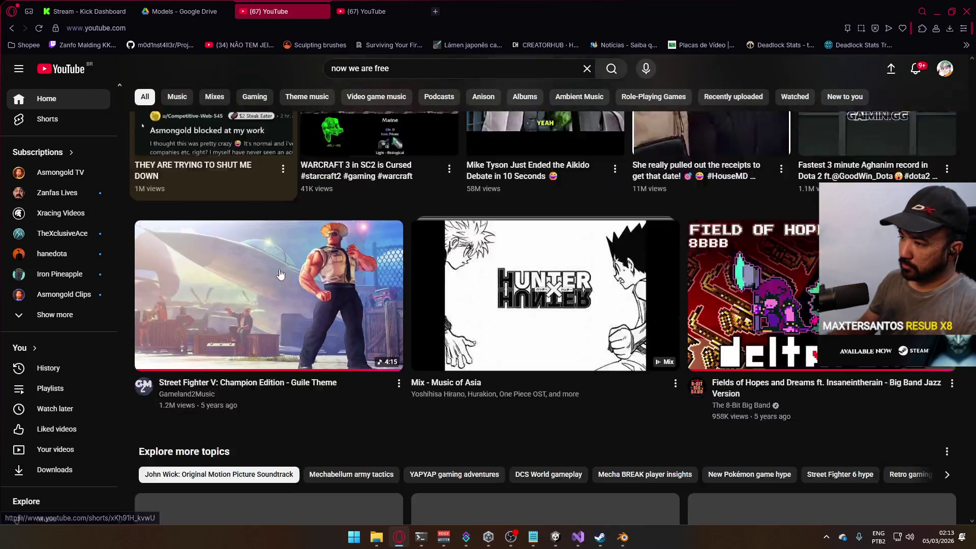
scroll(280, 275, "down", 10)
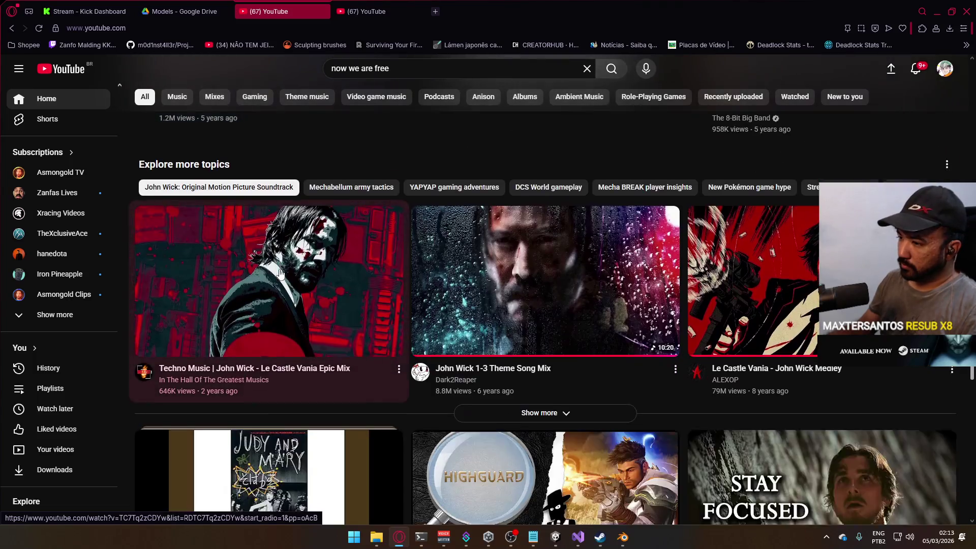
scroll(281, 274, "down", 3)
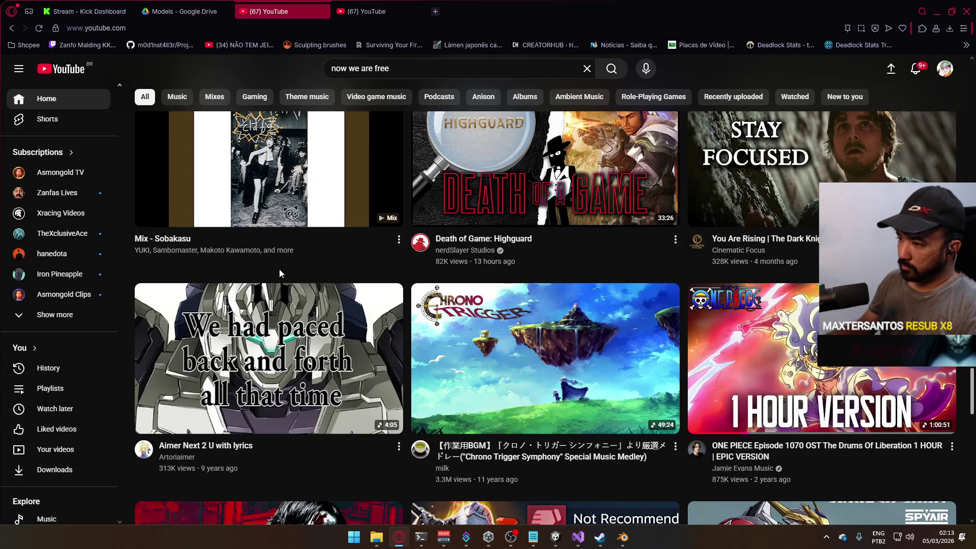
scroll(279, 273, "down", 5)
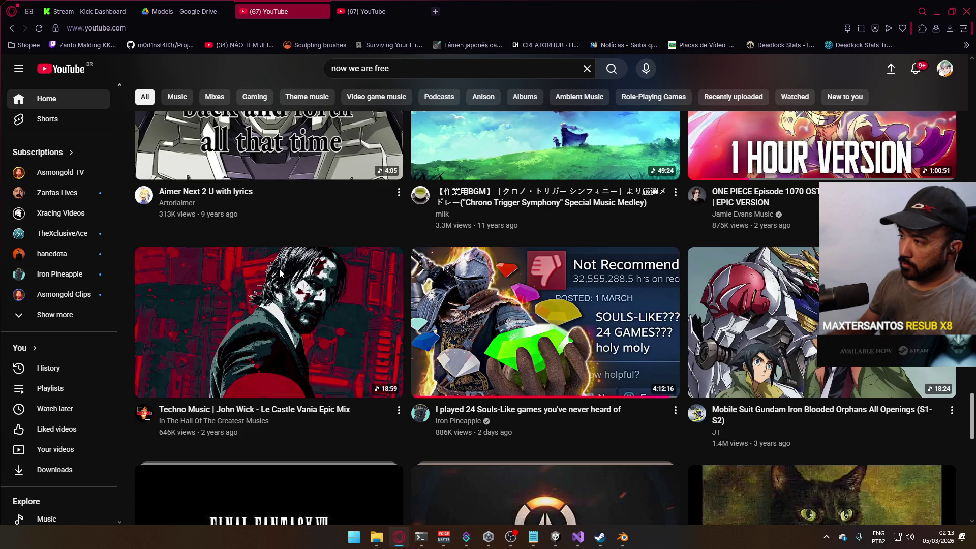
scroll(280, 270, "down", 3)
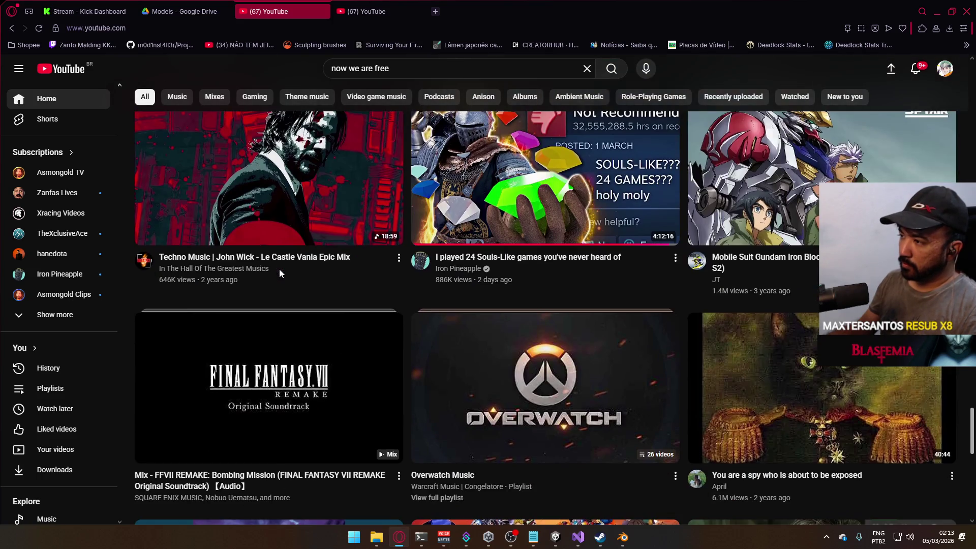
scroll(279, 273, "up", 1)
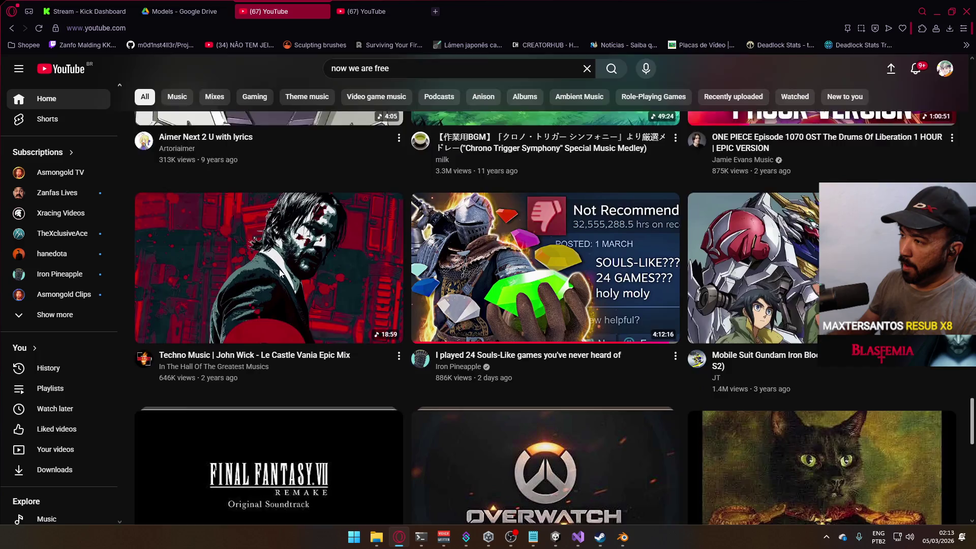
scroll(279, 273, "down", 2)
scroll(280, 274, "down", 6)
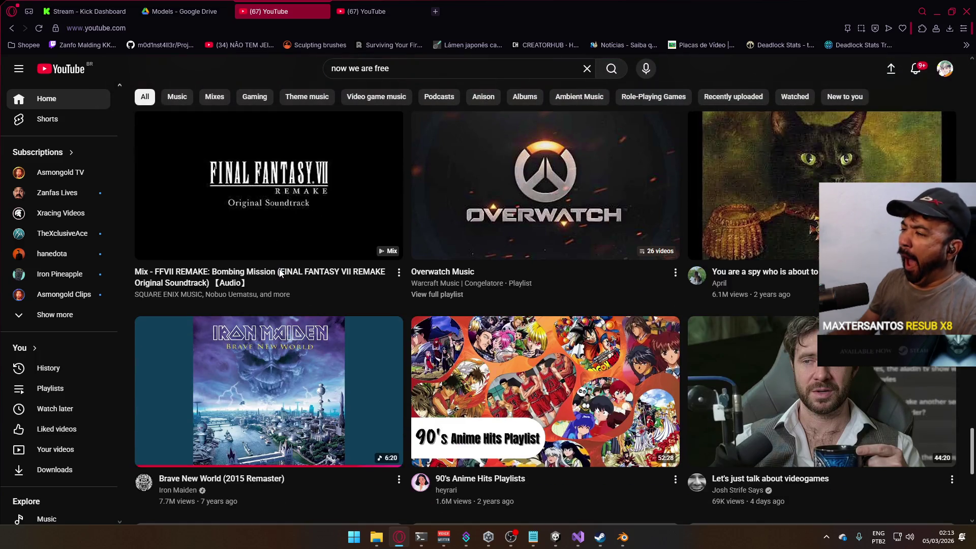
scroll(280, 274, "down", 4)
scroll(280, 277, "down", 6)
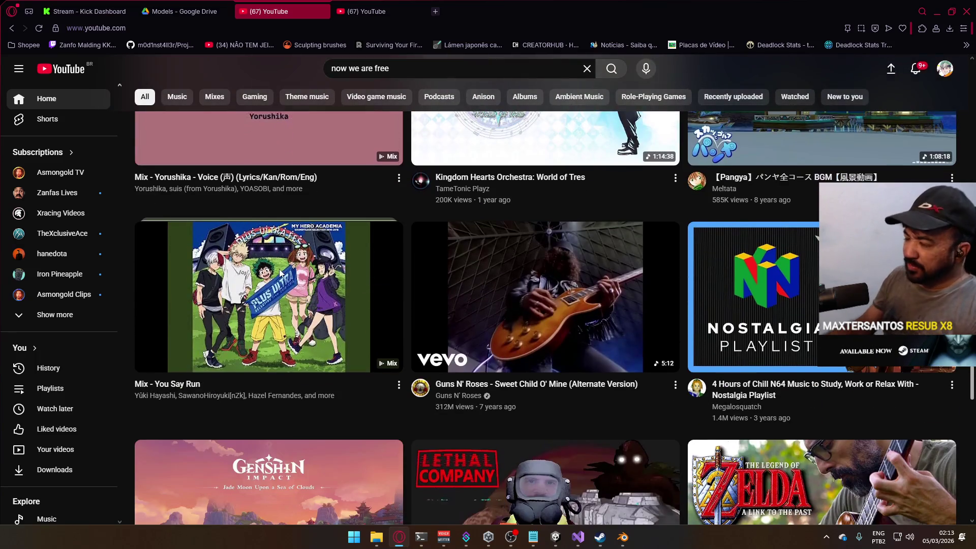
scroll(280, 280, "down", 8)
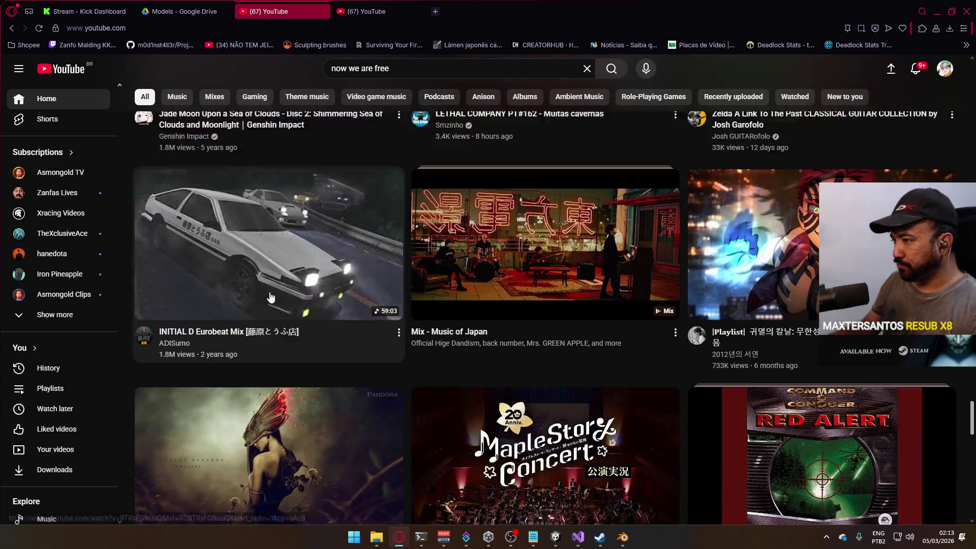
scroll(269, 296, "down", 6)
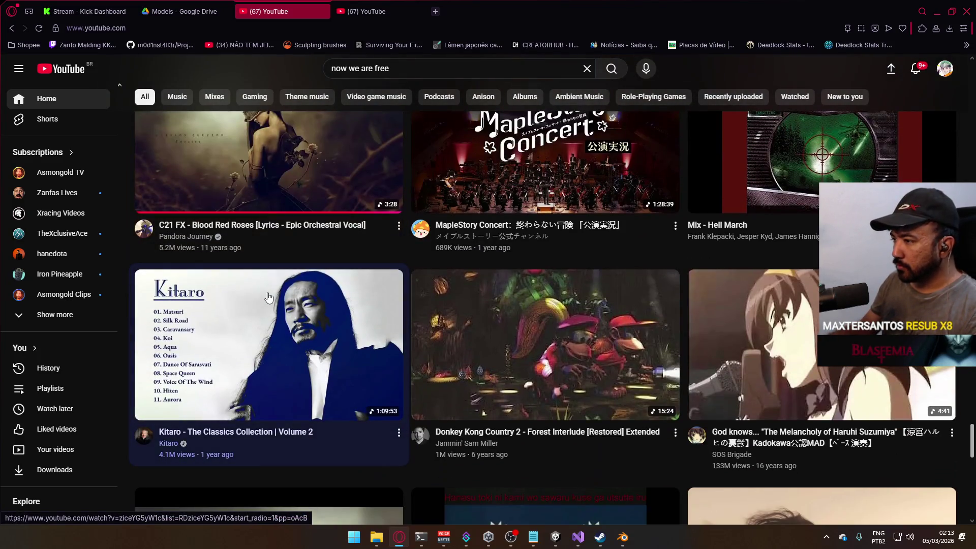
scroll(269, 297, "down", 3)
scroll(269, 298, "down", 3)
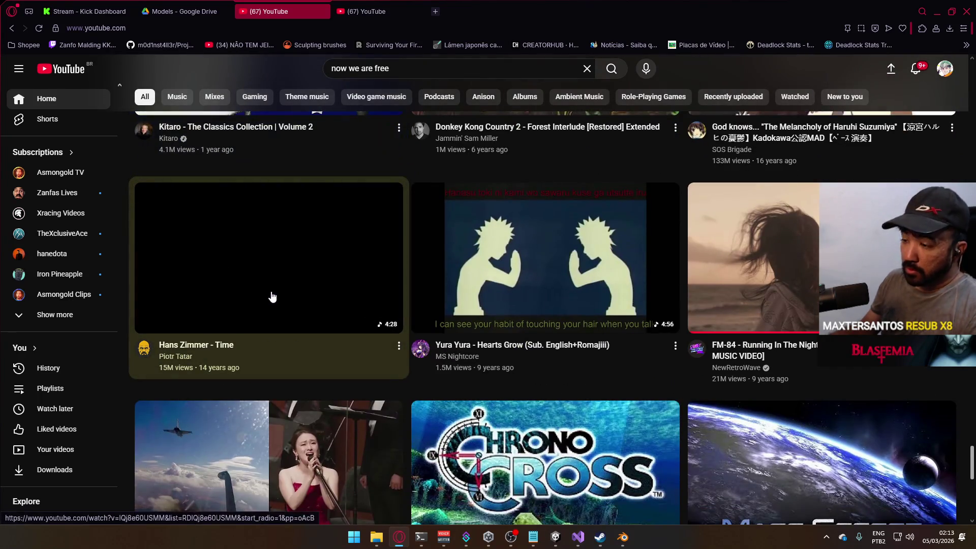
left_click(809, 260)
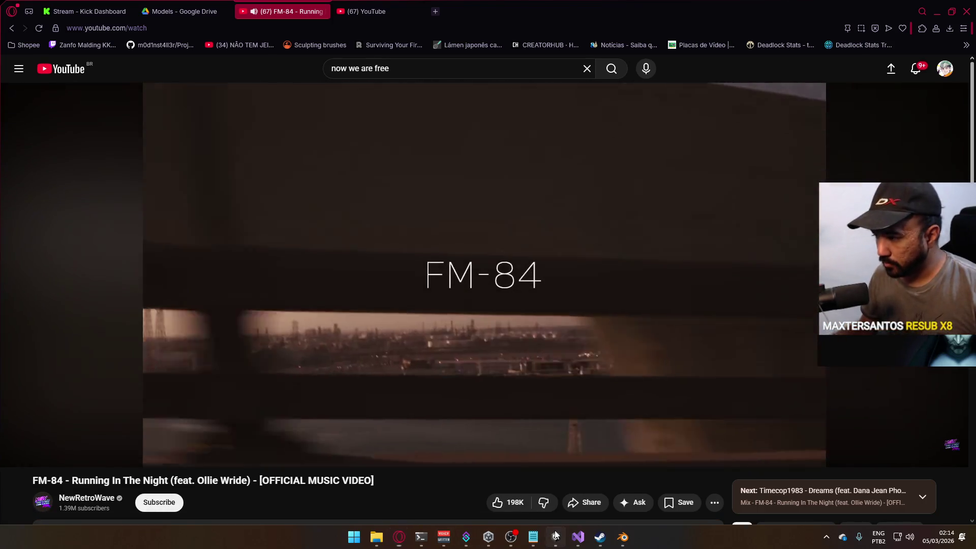
left_click(556, 537)
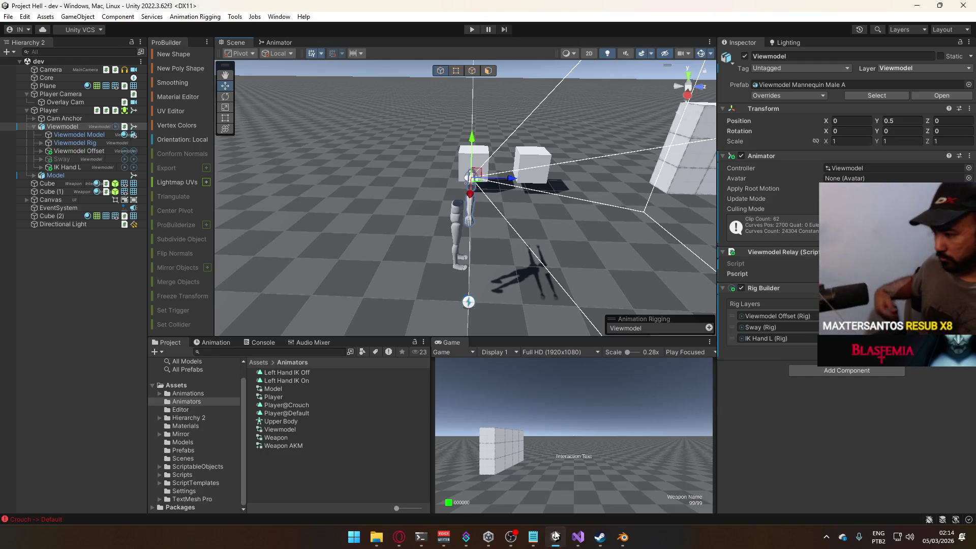